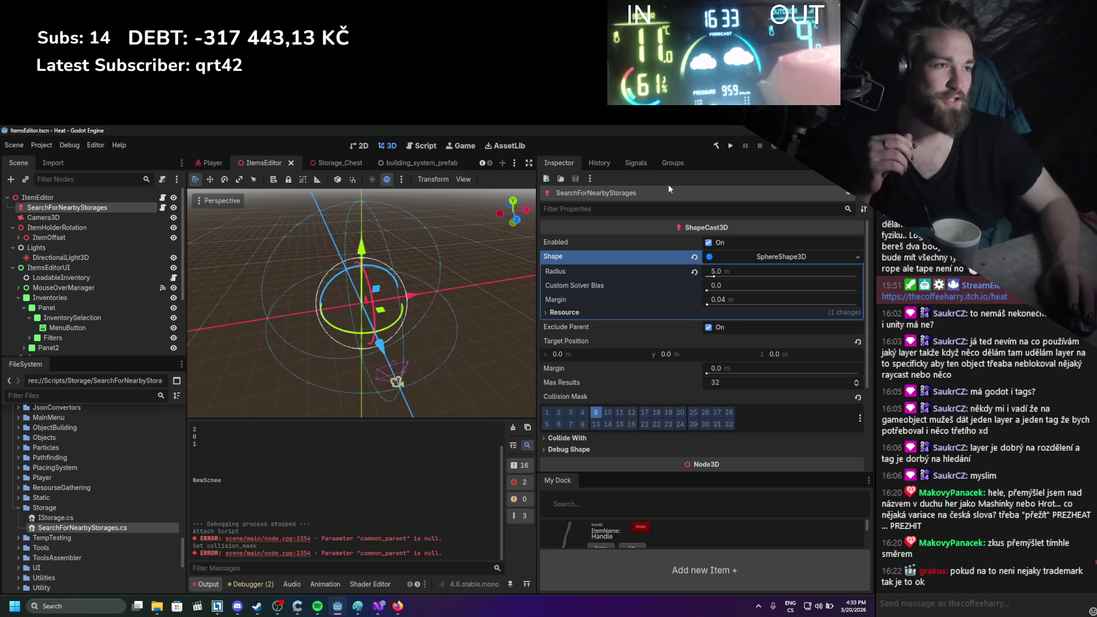
Clear the Output log
{"action": "left_click", "coordinate": [512, 428]}
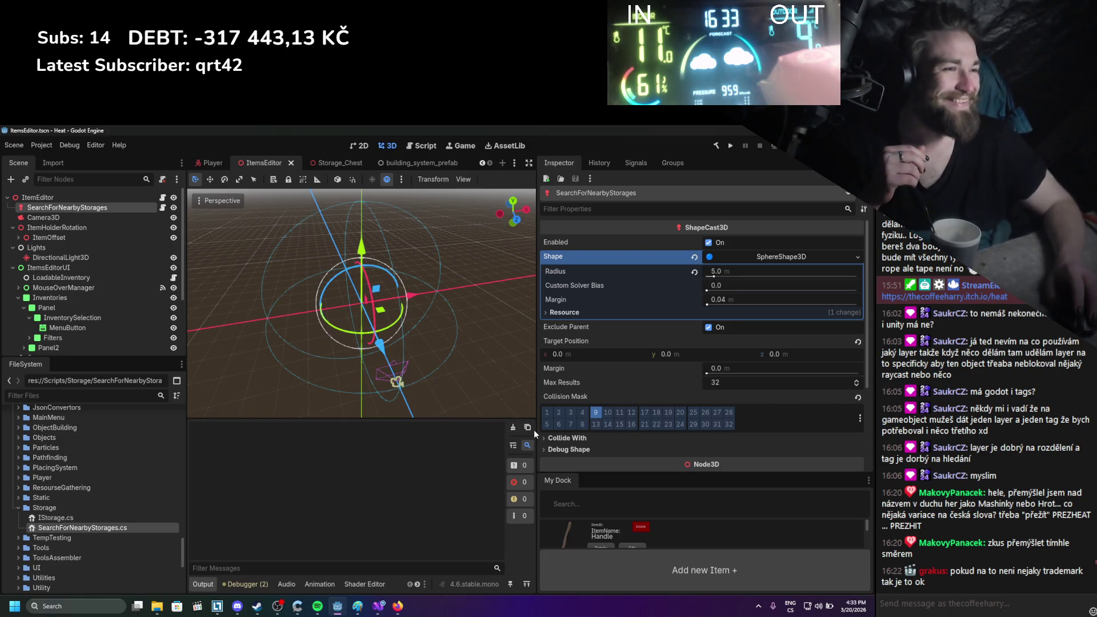
{"action": "scroll", "coordinate": [575, 392], "scroll_direction": "down", "scroll_amount": 3}
{"action": "scroll", "coordinate": [575, 392], "scroll_direction": "up", "scroll_amount": 2}
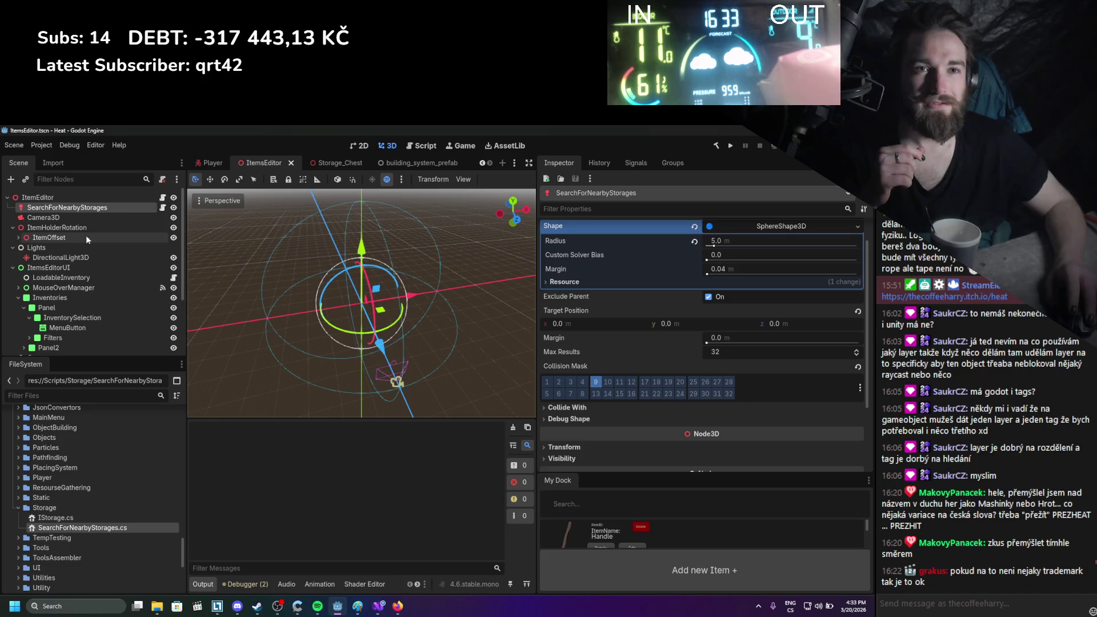
Assign SearchForNearbyStorages to the ItemEditor root's Search For Nearby Storages property and save the ItemsEditor scene
{"action": "left_click", "coordinate": [91, 197]}
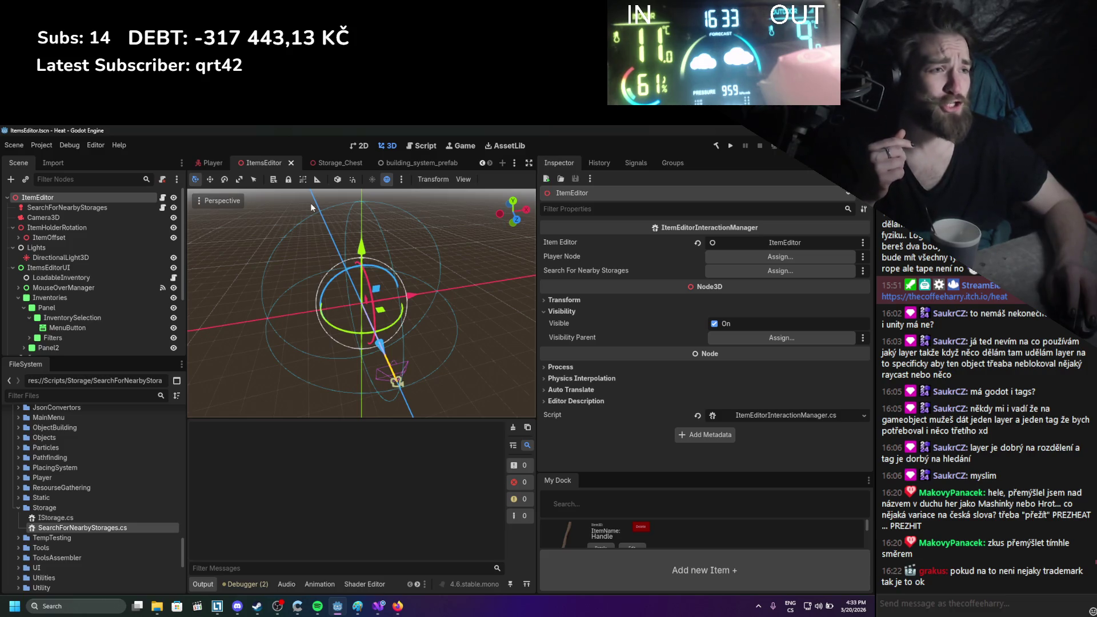
{"action": "left_click_drag", "start_coordinate": [67, 208], "coordinate": [780, 271]}
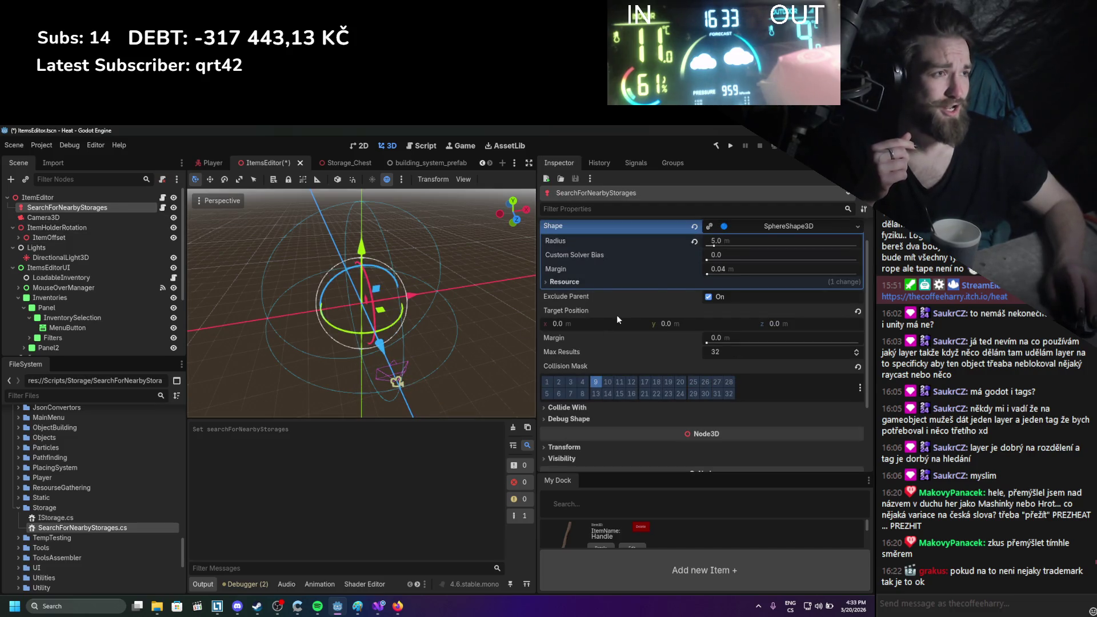
{"action": "scroll", "coordinate": [720, 320], "scroll_direction": "down", "scroll_amount": 4}
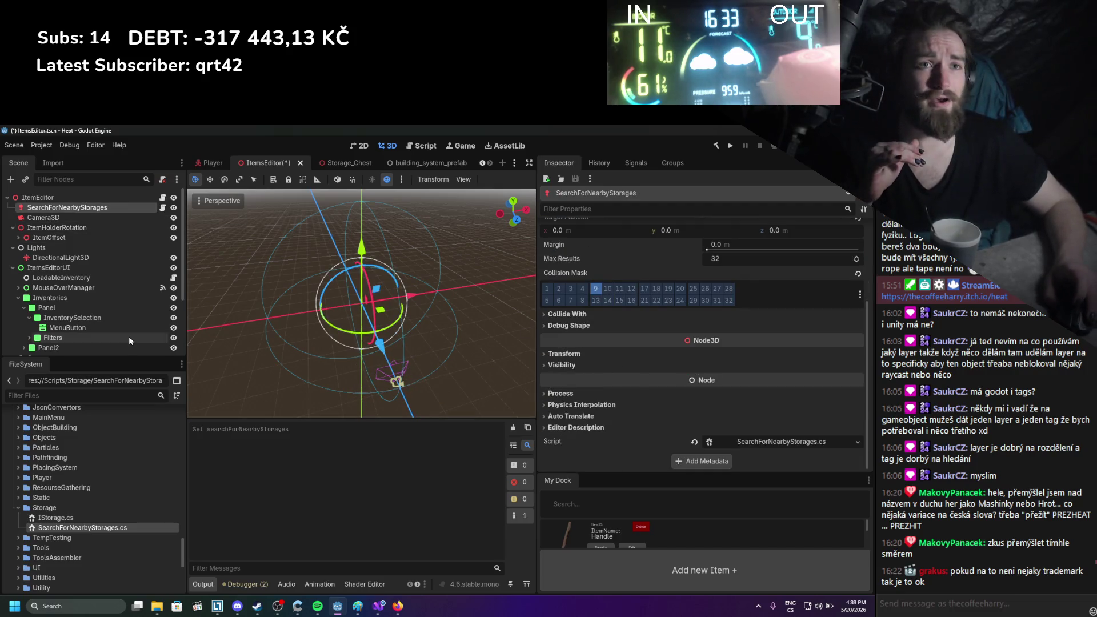
{"action": "key", "text": "ctrl+s"}
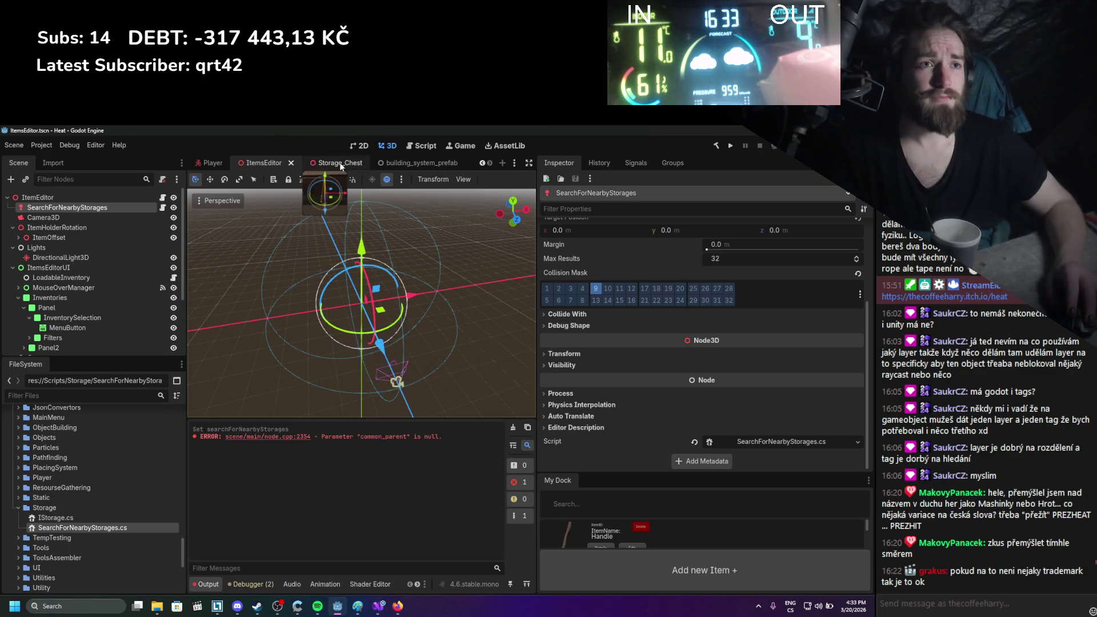
{"action": "left_click", "coordinate": [341, 165]}
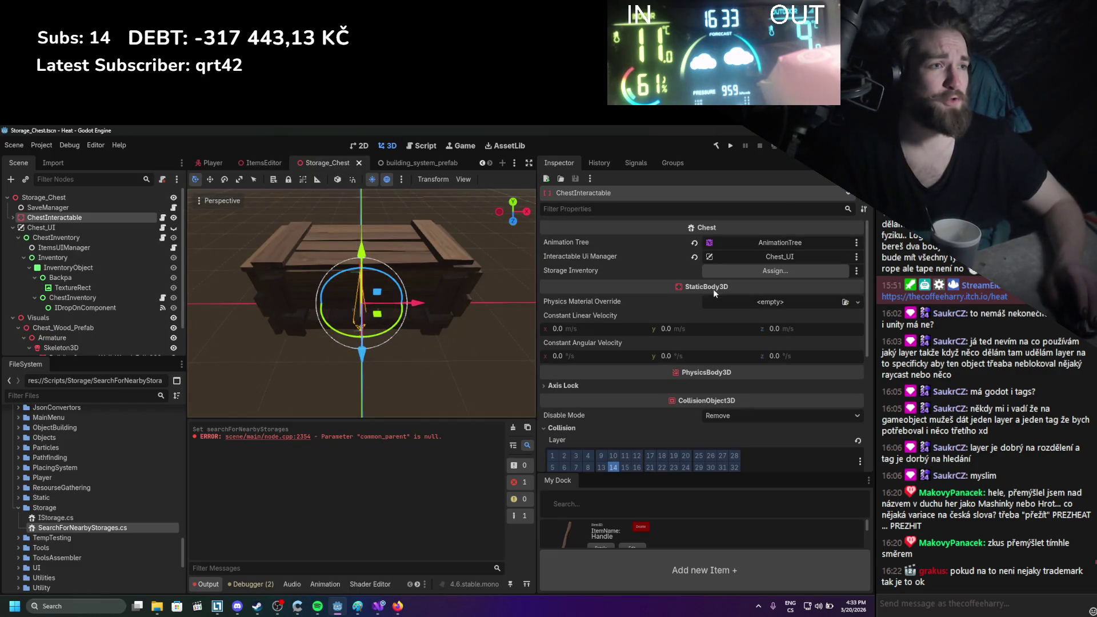
Set ChestInventory as ChestInteractable's Storage Inventory and save the Storage_Chest scene
{"action": "left_click", "coordinate": [12, 217]}
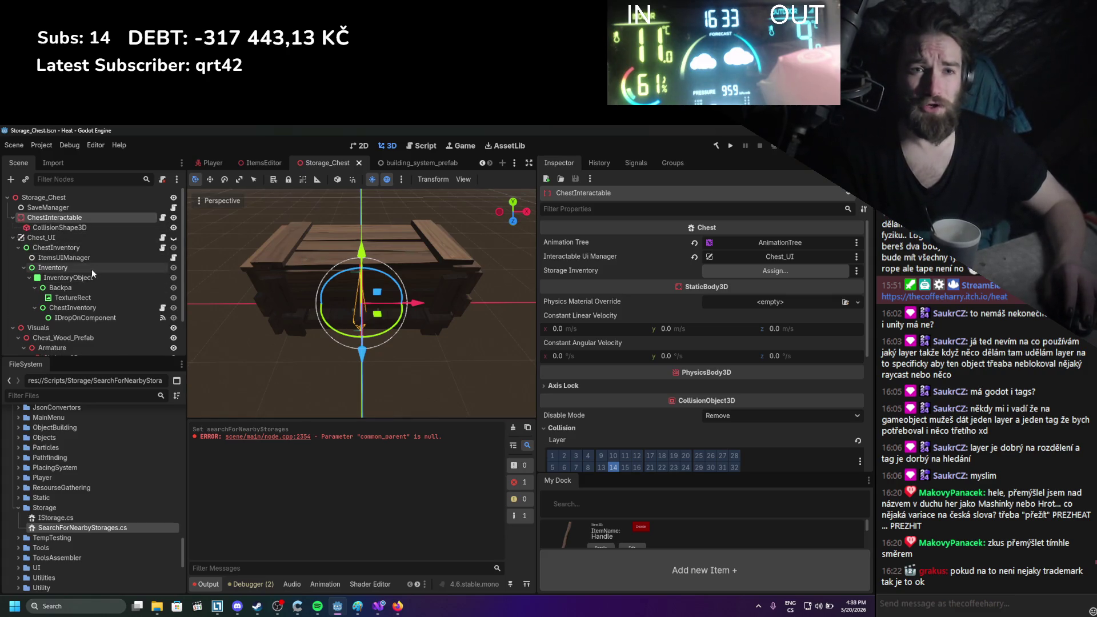
{"action": "scroll", "coordinate": [42, 301], "scroll_direction": "down", "scroll_amount": 1}
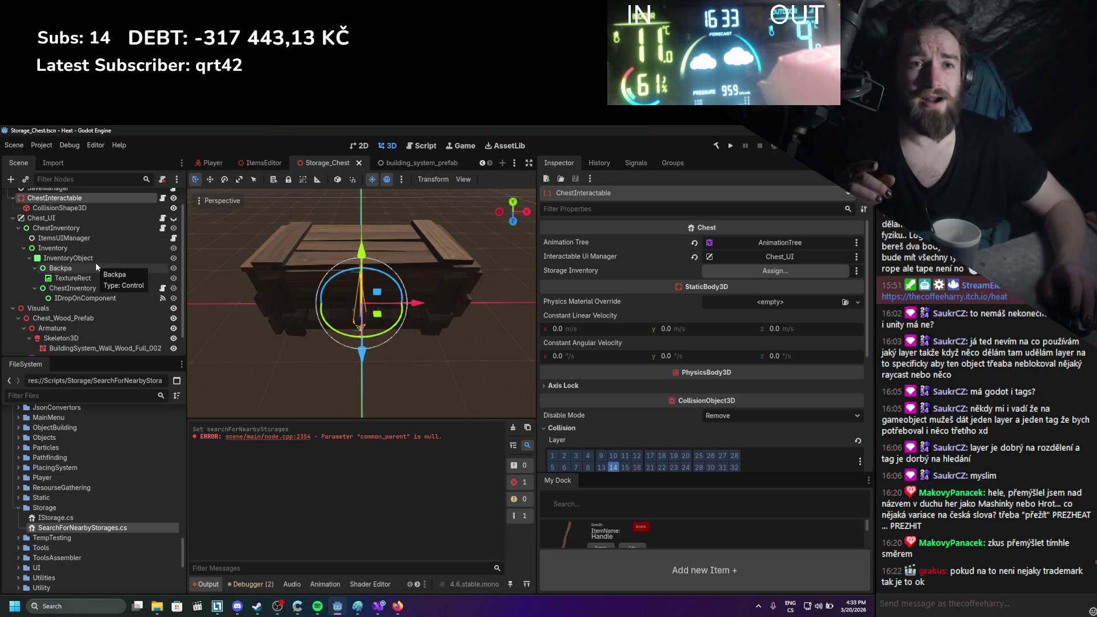
{"action": "scroll", "coordinate": [87, 299], "scroll_direction": "up", "scroll_amount": 1}
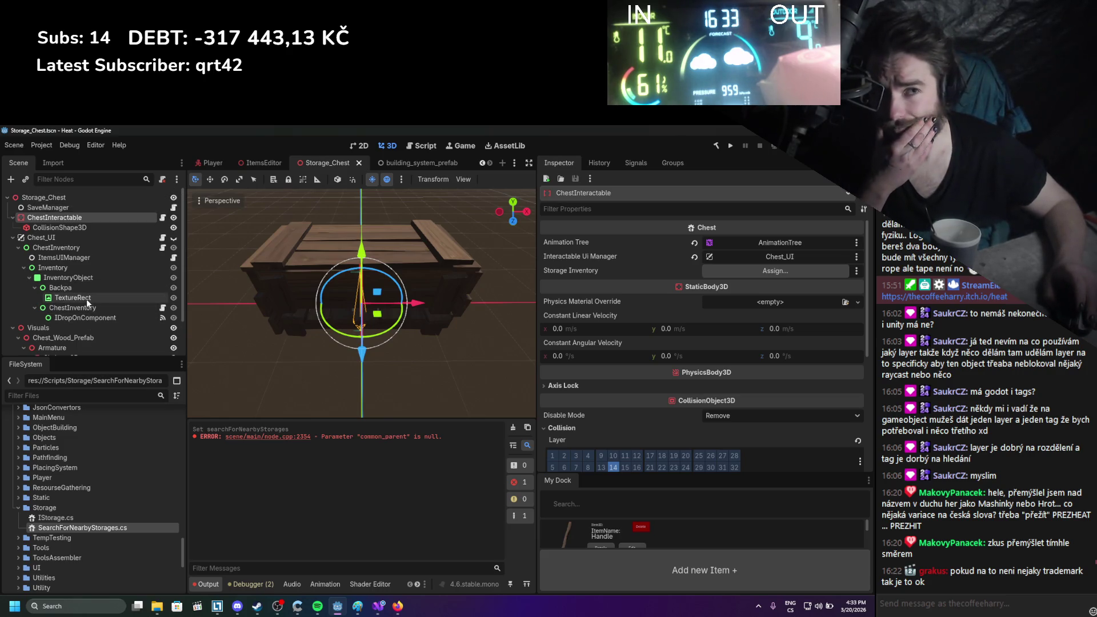
{"action": "scroll", "coordinate": [86, 296], "scroll_direction": "down", "scroll_amount": 2}
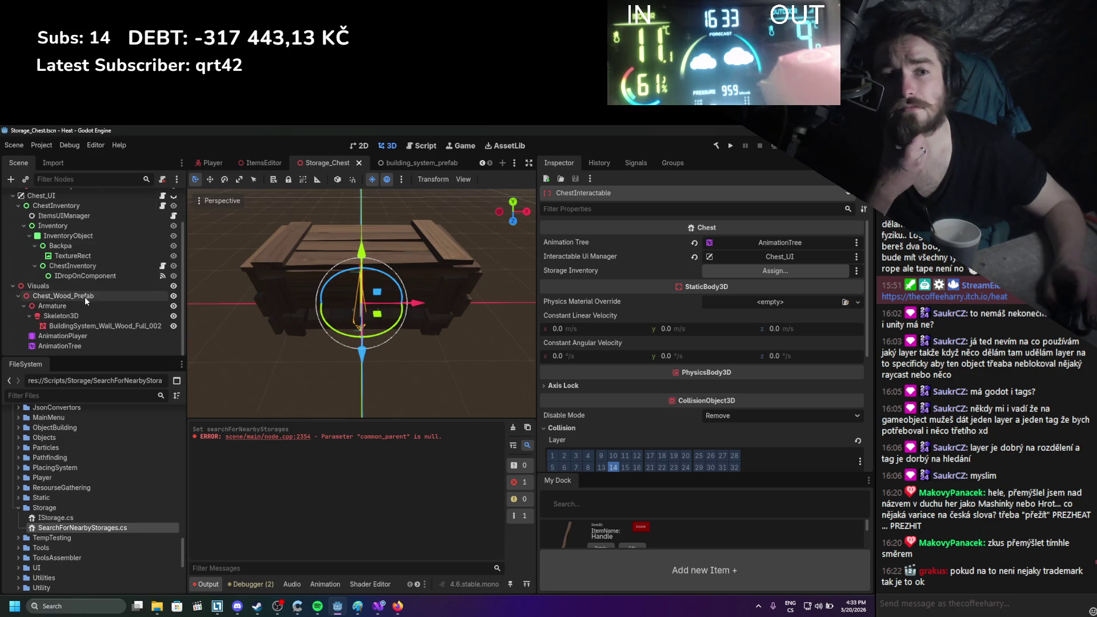
{"action": "left_click", "coordinate": [13, 286]}
{"action": "scroll", "coordinate": [11, 284], "scroll_direction": "up", "scroll_amount": 2}
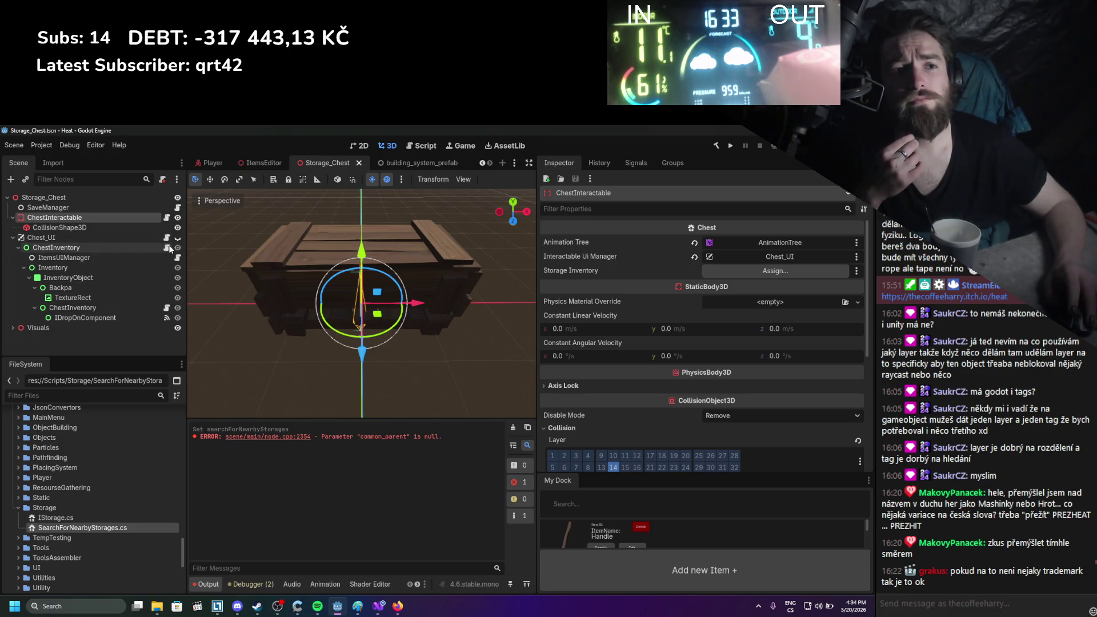
{"action": "mouse_move", "coordinate": [134, 250]}
{"action": "left_mouse_down"}
{"action": "mouse_move", "coordinate": [742, 272]}
{"action": "mouse_move", "coordinate": [675, 273]}
{"action": "left_mouse_up"}
{"action": "key", "text": "ctrl+s"}
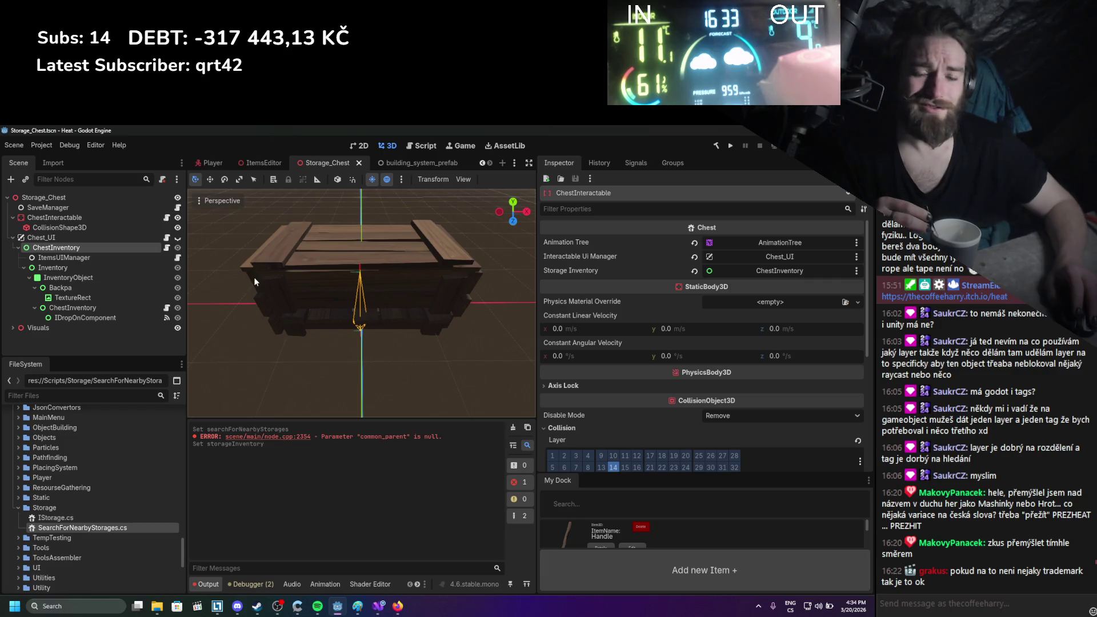
Set ChestInventory as SaveManager's Player Inventory and save the scene again
{"action": "left_click", "coordinate": [113, 206]}
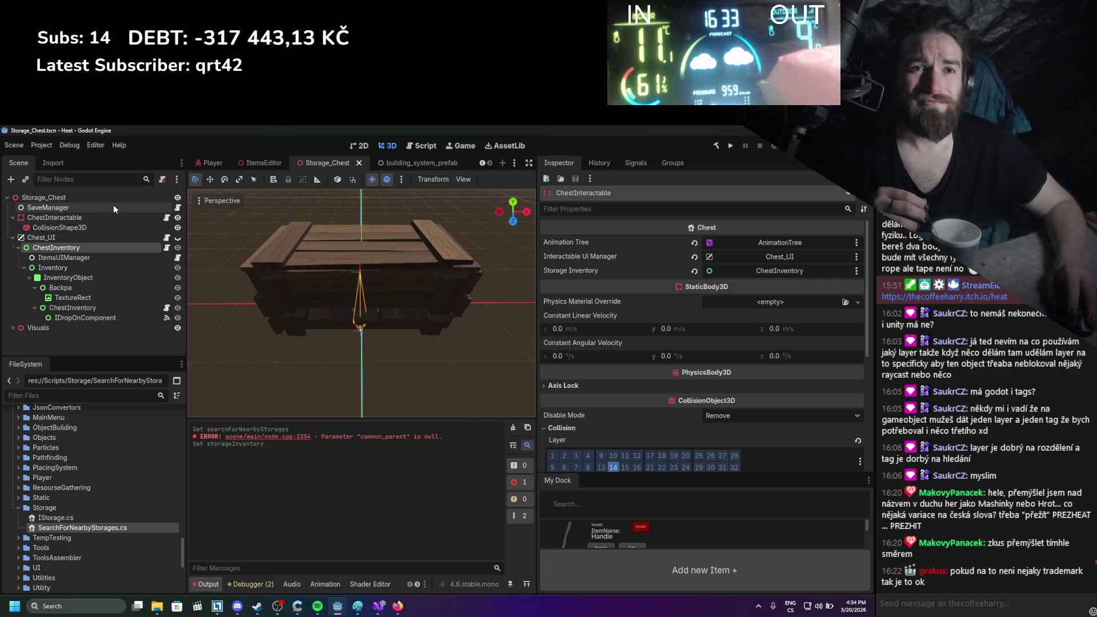
{"action": "left_click_drag", "start_coordinate": [56, 248], "coordinate": [780, 242]}
{"action": "key", "text": "ctrl+s"}
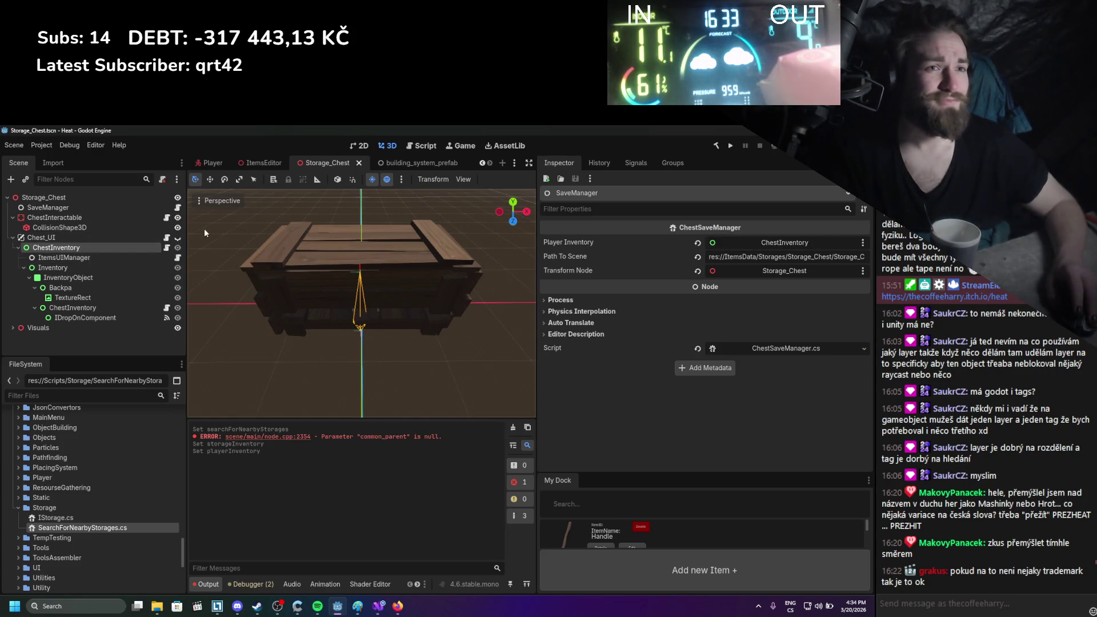
{"action": "left_click", "coordinate": [261, 163]}
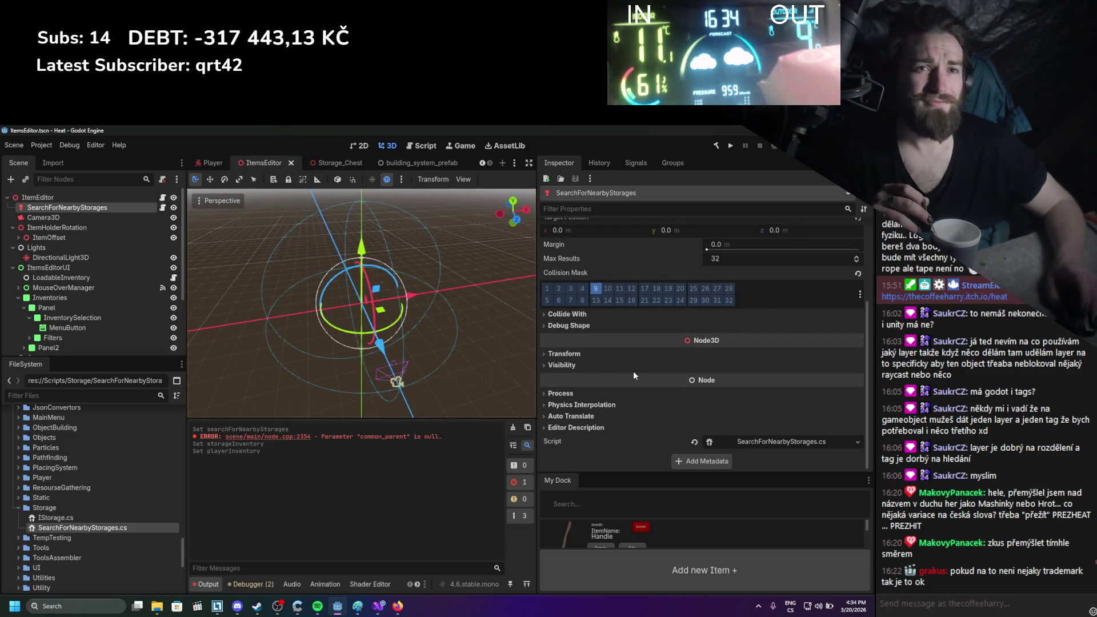
Open the ItemEditor node's ItemEditorInteractionManager.cs script in Visual Studio
{"action": "scroll", "coordinate": [634, 376], "scroll_direction": "up", "scroll_amount": 4}
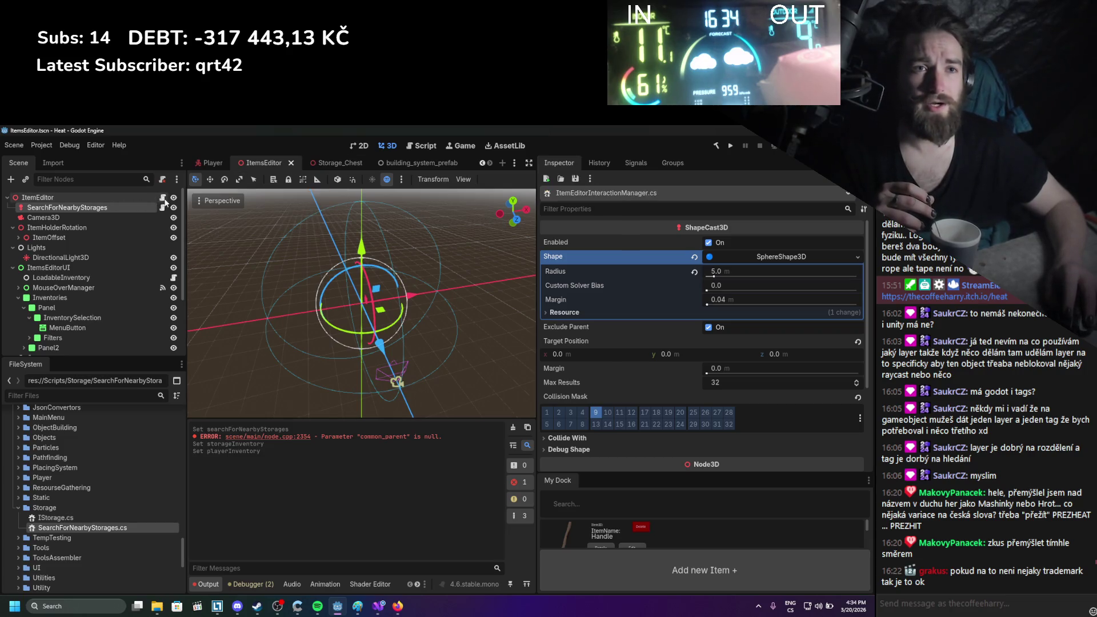
{"action": "left_click", "coordinate": [163, 199]}
{"action": "scroll", "coordinate": [227, 351], "scroll_direction": "down", "scroll_amount": 3}
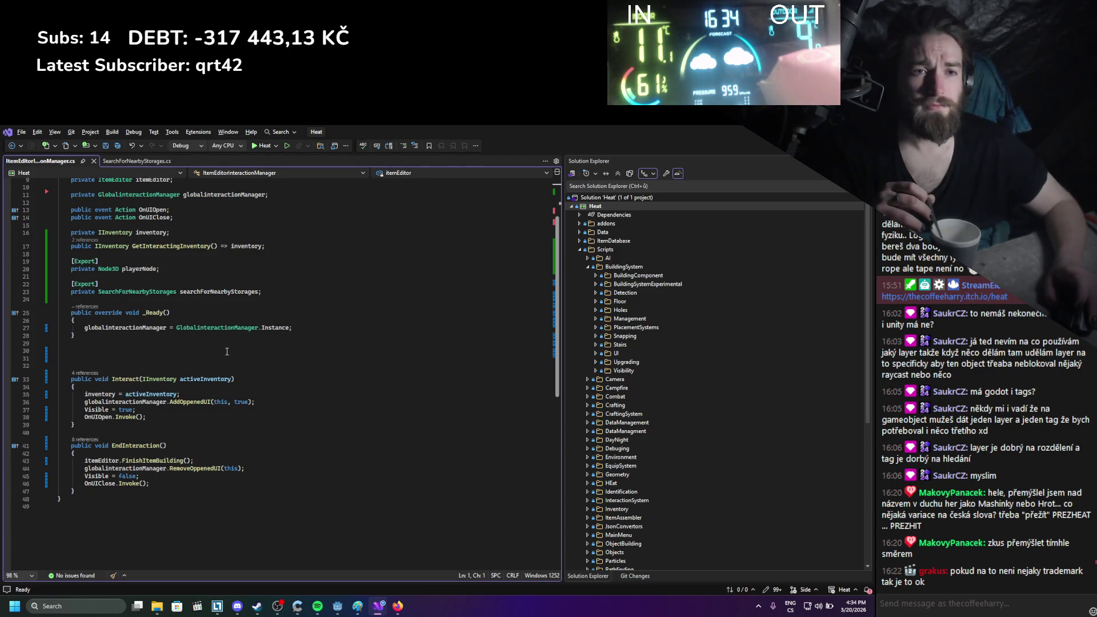
Review the searchForNearbyStorages field and the Interact() method, then return to Godot
{"action": "scroll", "coordinate": [226, 351], "scroll_direction": "up", "scroll_amount": 2}
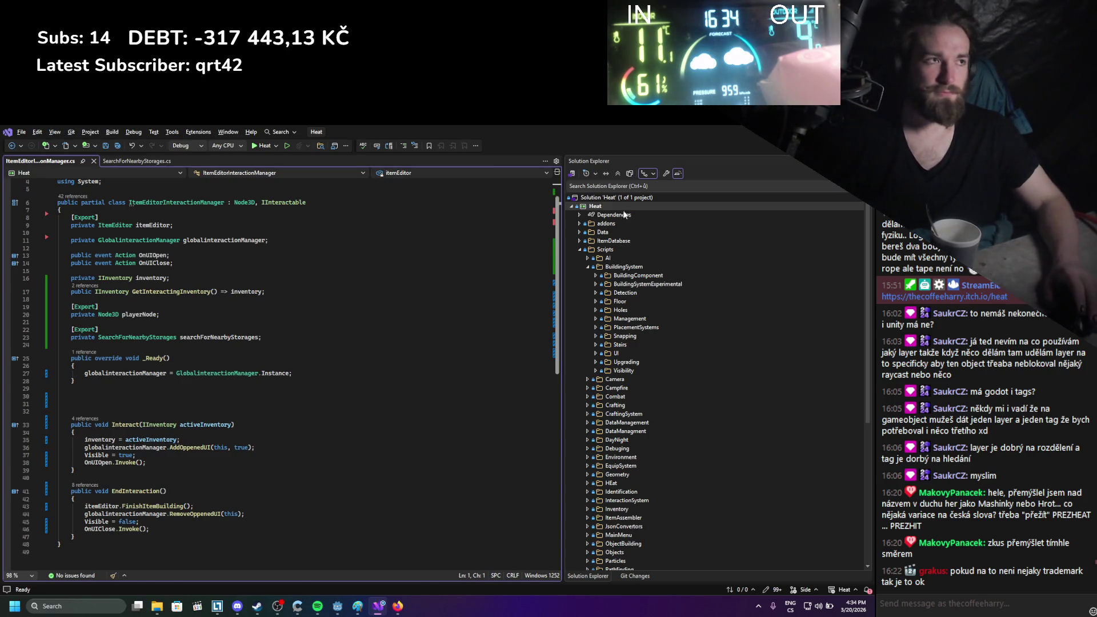
{"action": "key", "text": "super+Down"}
{"action": "key", "text": "super+Down"}
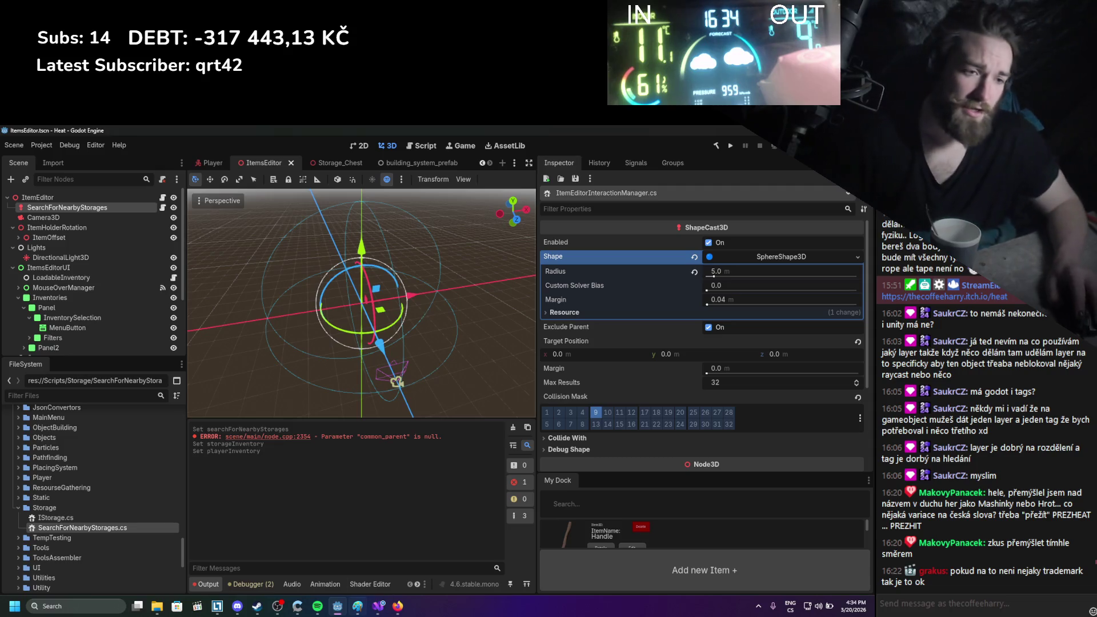
{"action": "key", "text": "alt+Tab"}
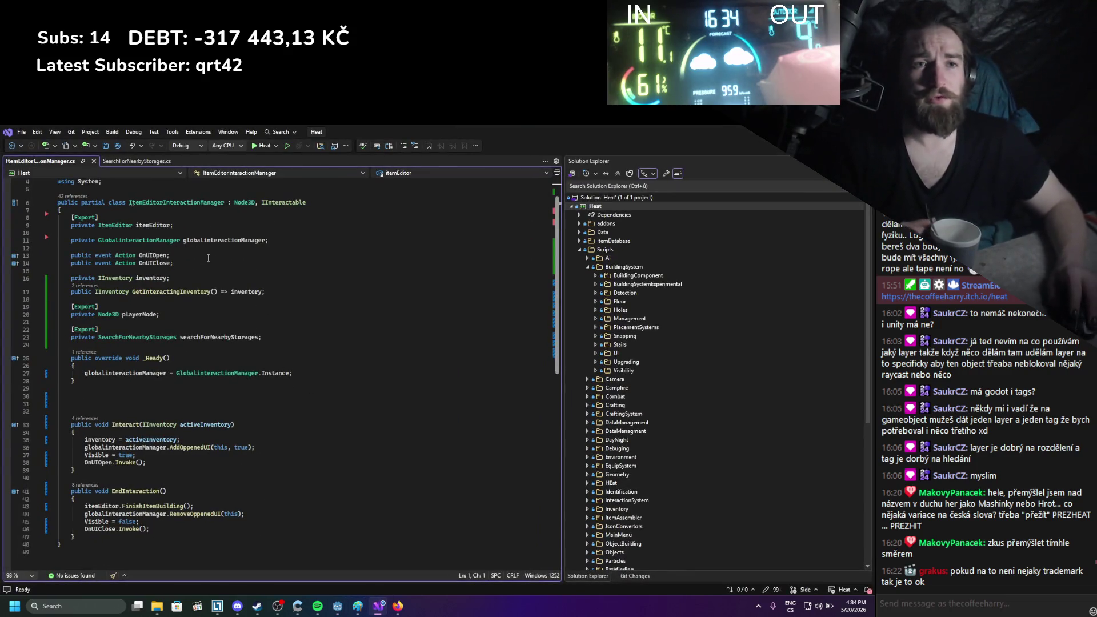
{"action": "double_click", "coordinate": [195, 338]}
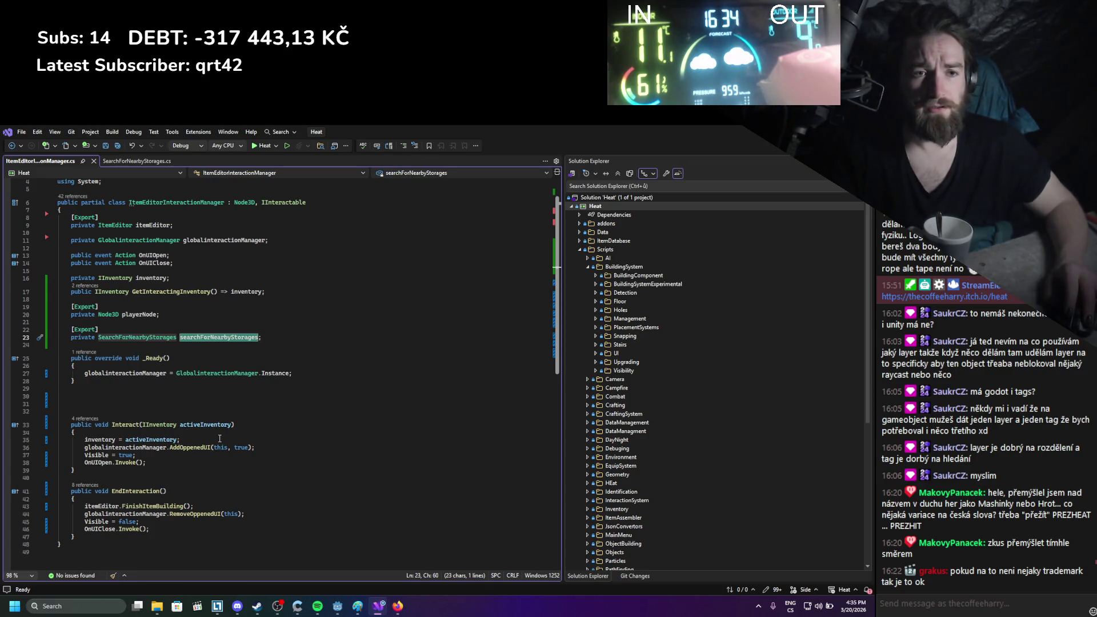
{"action": "left_click", "coordinate": [219, 438]}
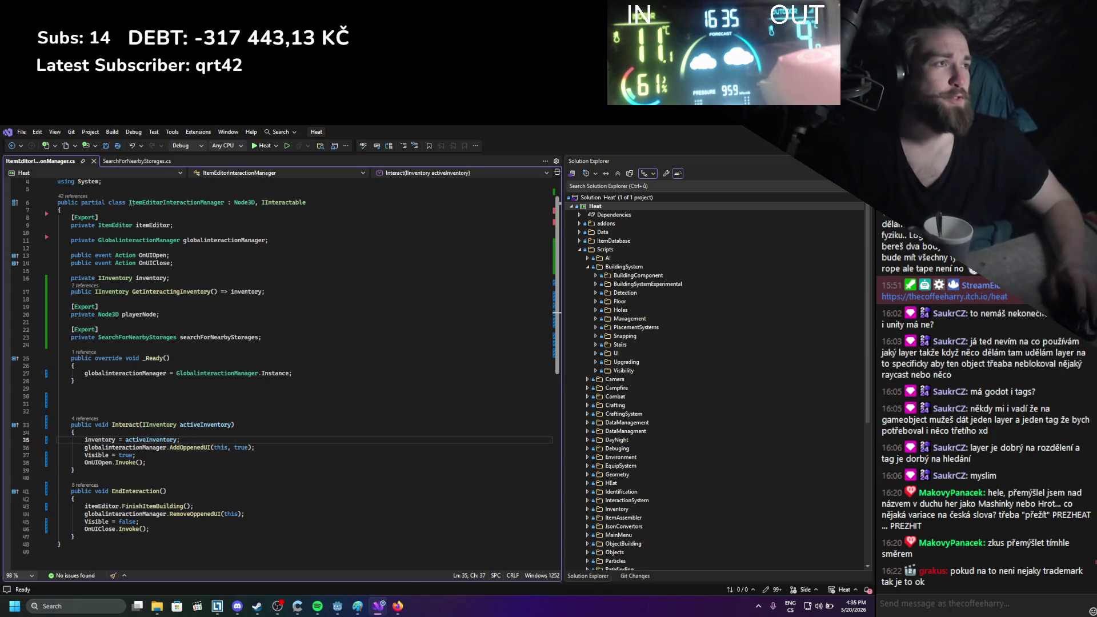
{"action": "key", "text": "alt+Tab"}
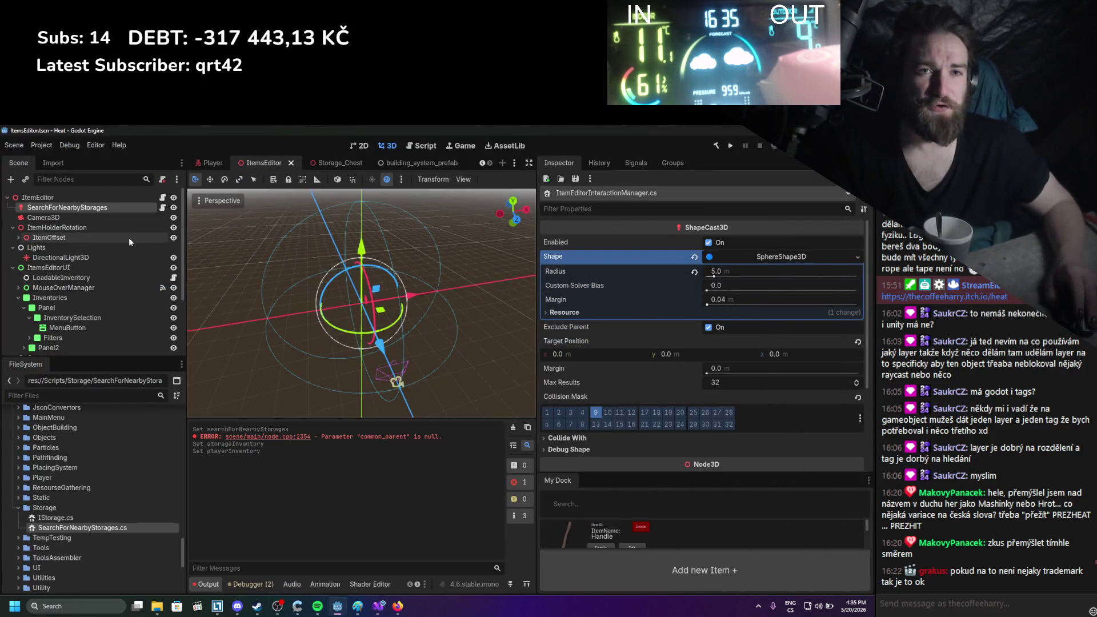
Add a plain Node as a child of the Components node
{"action": "scroll", "coordinate": [119, 232], "scroll_direction": "down", "scroll_amount": 1}
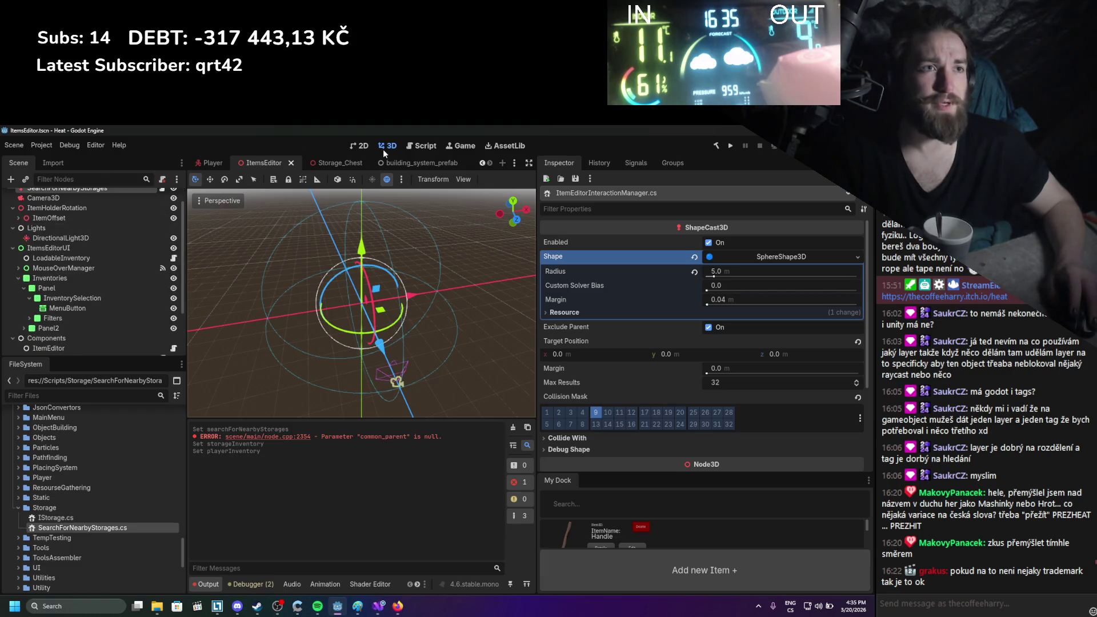
{"action": "left_click", "coordinate": [362, 147]}
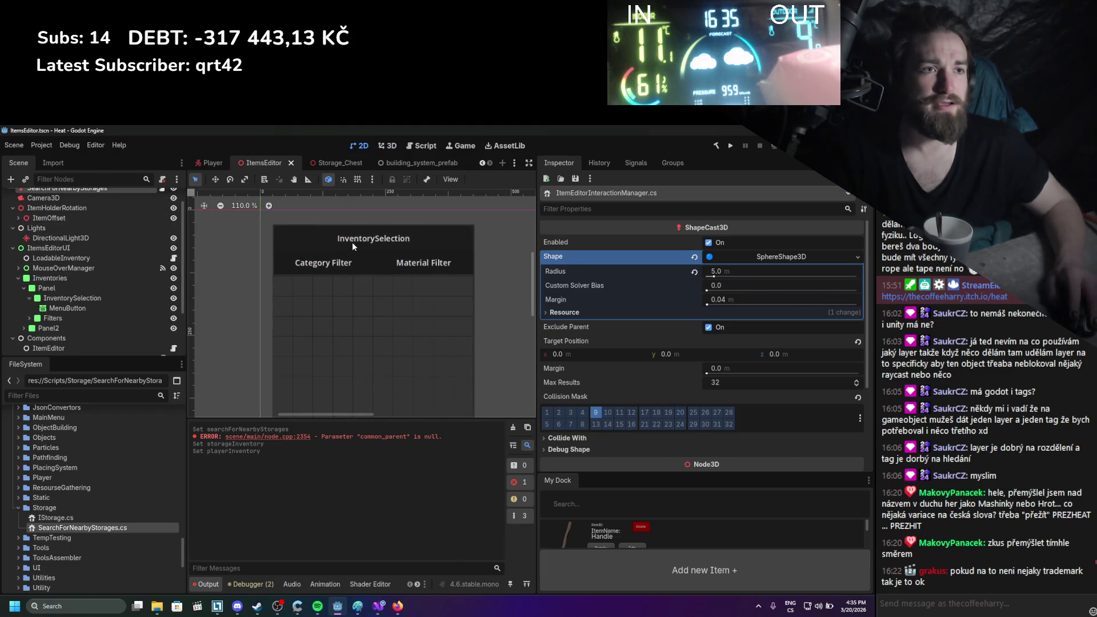
{"action": "left_click", "coordinate": [352, 242]}
{"action": "scroll", "coordinate": [143, 305], "scroll_direction": "down", "scroll_amount": 3}
{"action": "left_click", "coordinate": [55, 276]}
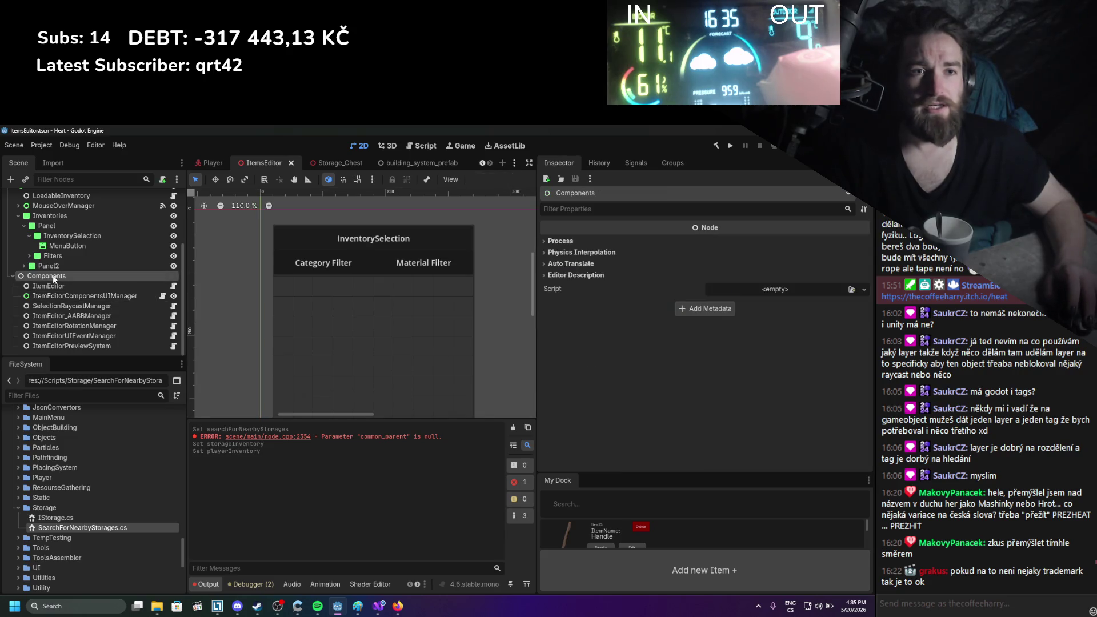
{"action": "right_click", "coordinate": [55, 277]}
{"action": "left_click", "coordinate": [106, 284]}
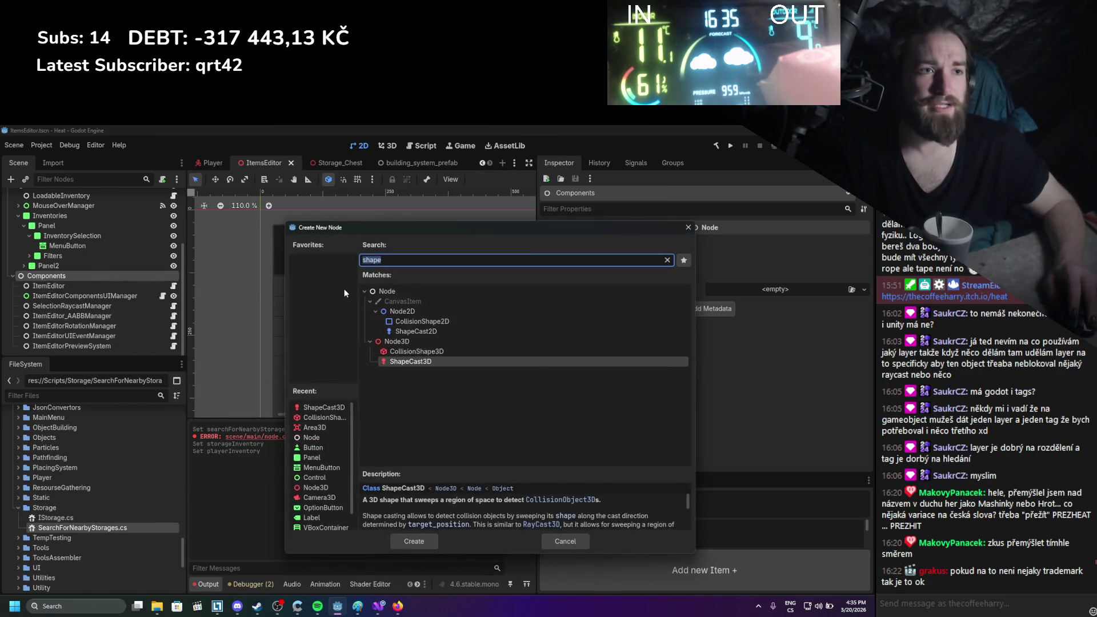
{"action": "double_click", "coordinate": [382, 292]}
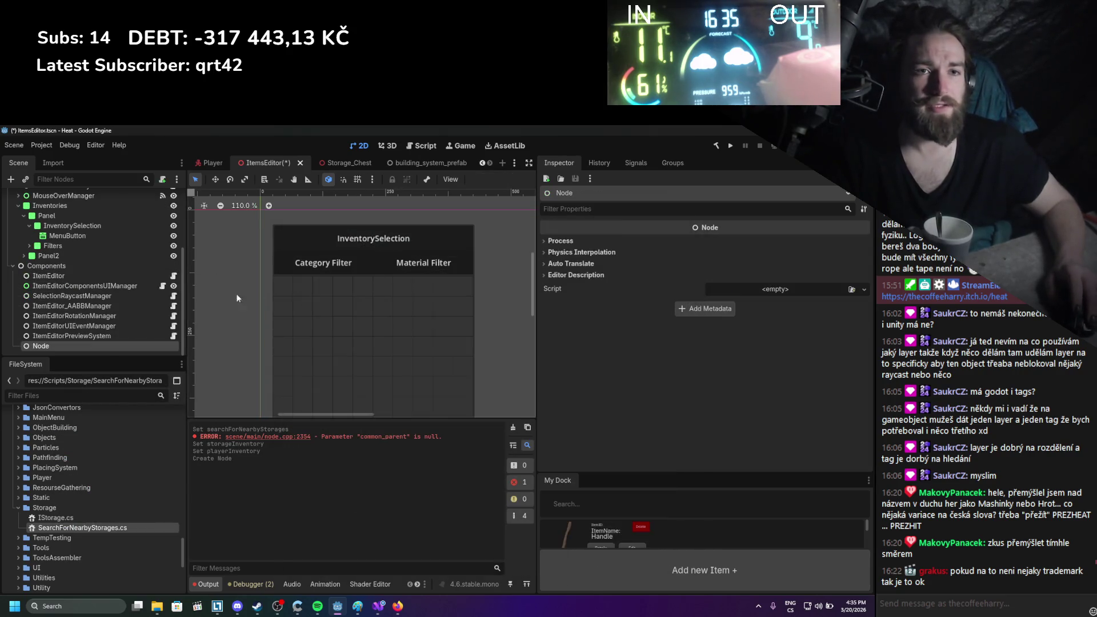
Rename the new node to InventorySelectionManager
{"action": "double_click", "coordinate": [33, 348]}
{"action": "type", "text": "Nearby"}
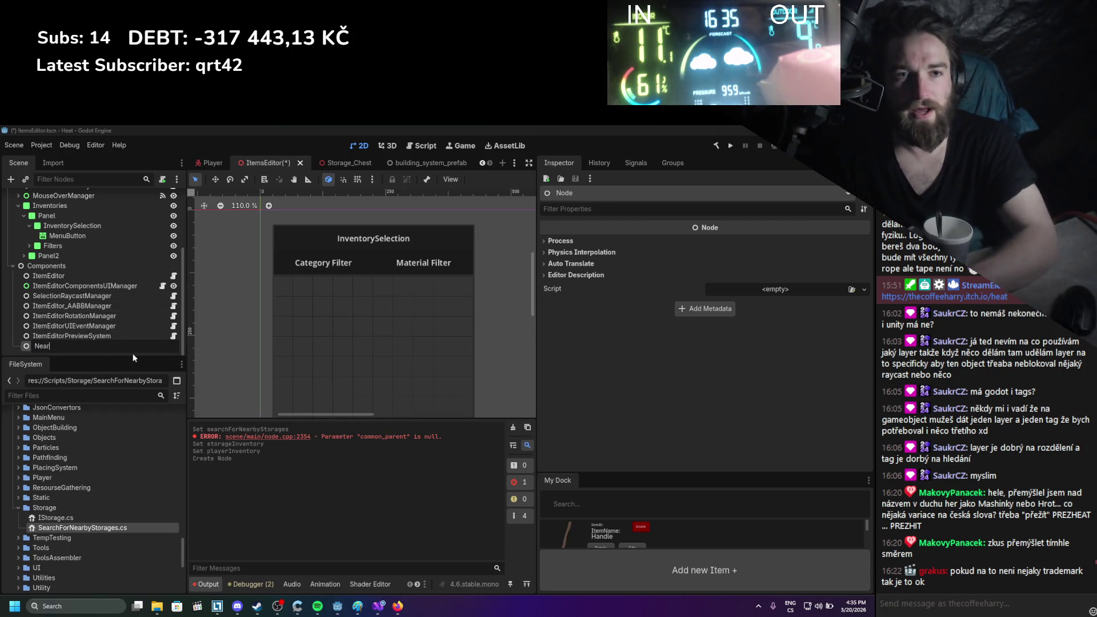
{"action": "type", "text": "Inventor"}
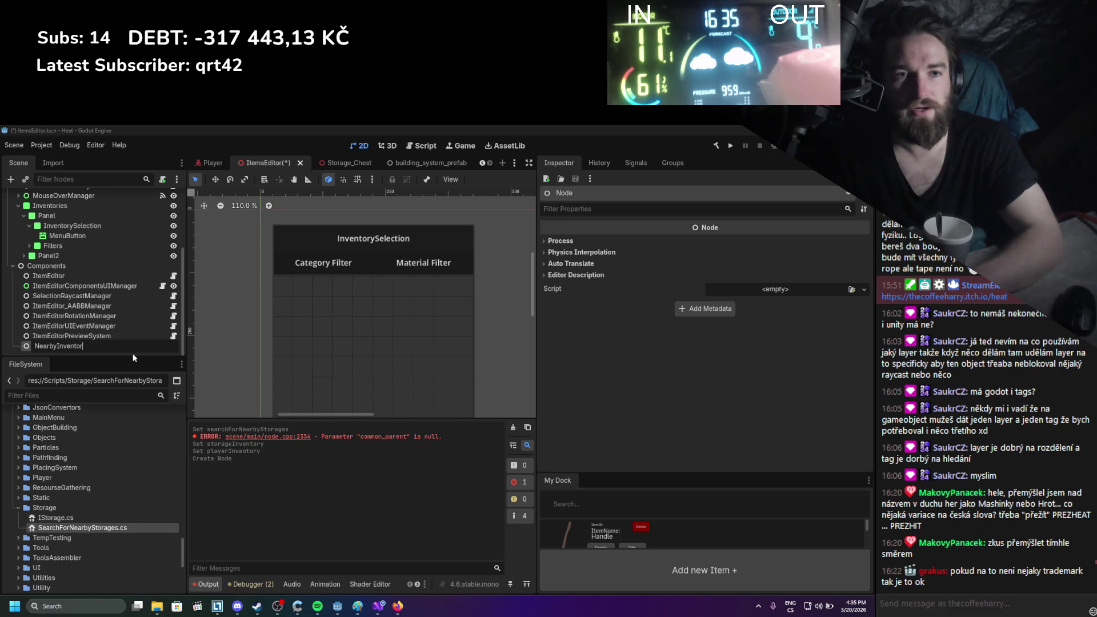
{"action": "key", "text": "BackSpace"}
{"action": "key", "text": "BackSpace"}
{"action": "key", "text": "BackSpace"}
{"action": "type", "text": "InventorySleecti"}
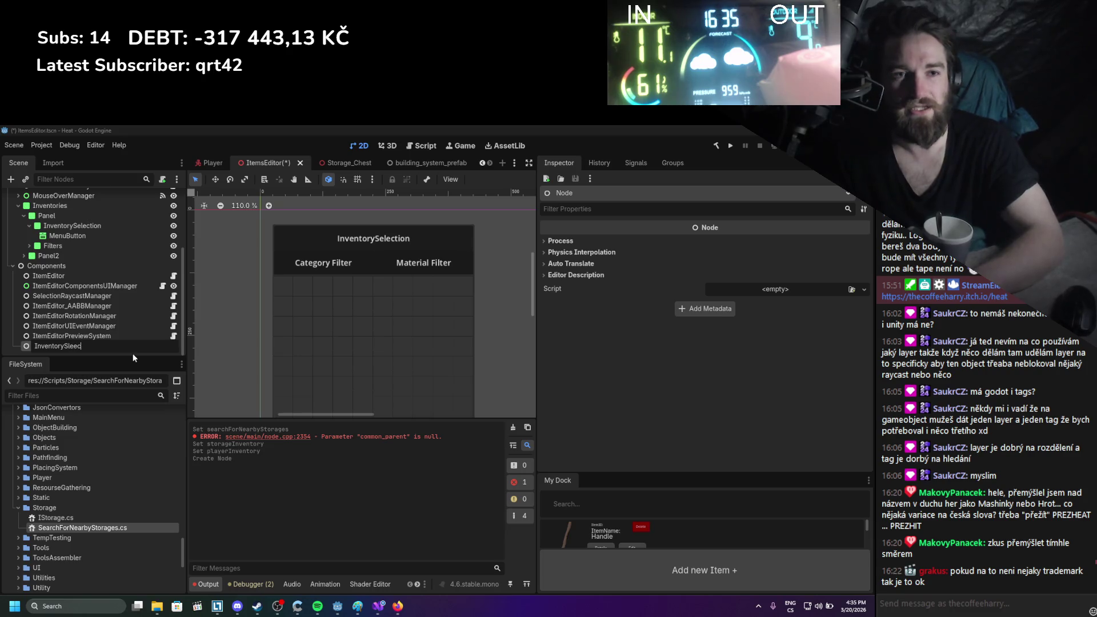
{"action": "key", "text": "BackSpace"}
{"action": "key", "text": "BackSpace"}
{"action": "key", "text": "BackSpace"}
{"action": "type", "text": "ele"}
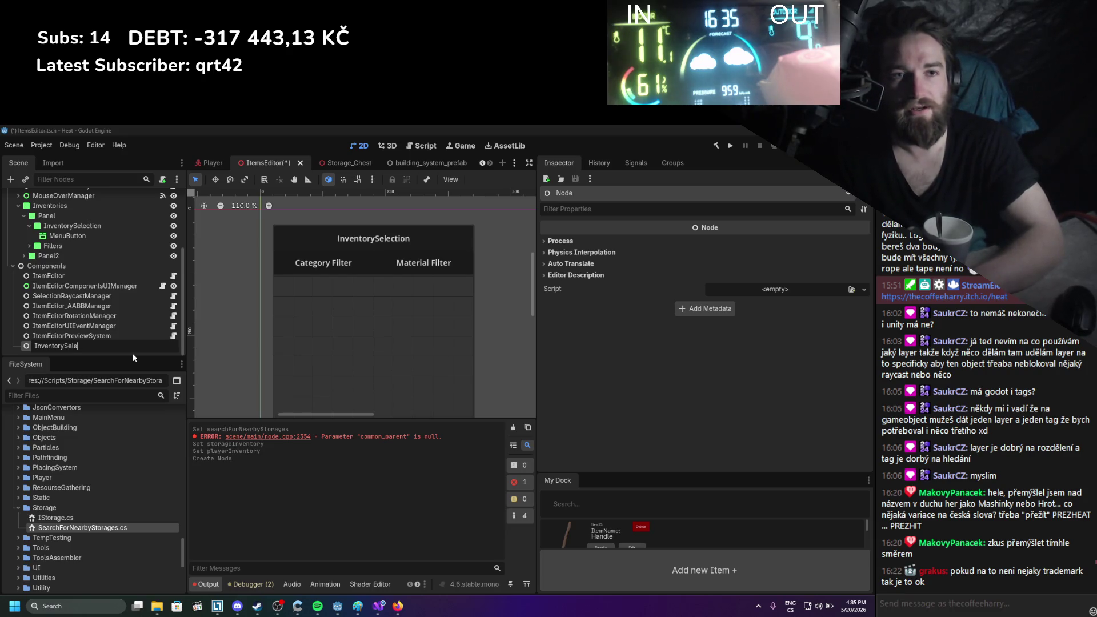
{"action": "type", "text": "ctionManager"}
{"action": "key", "text": "Return"}
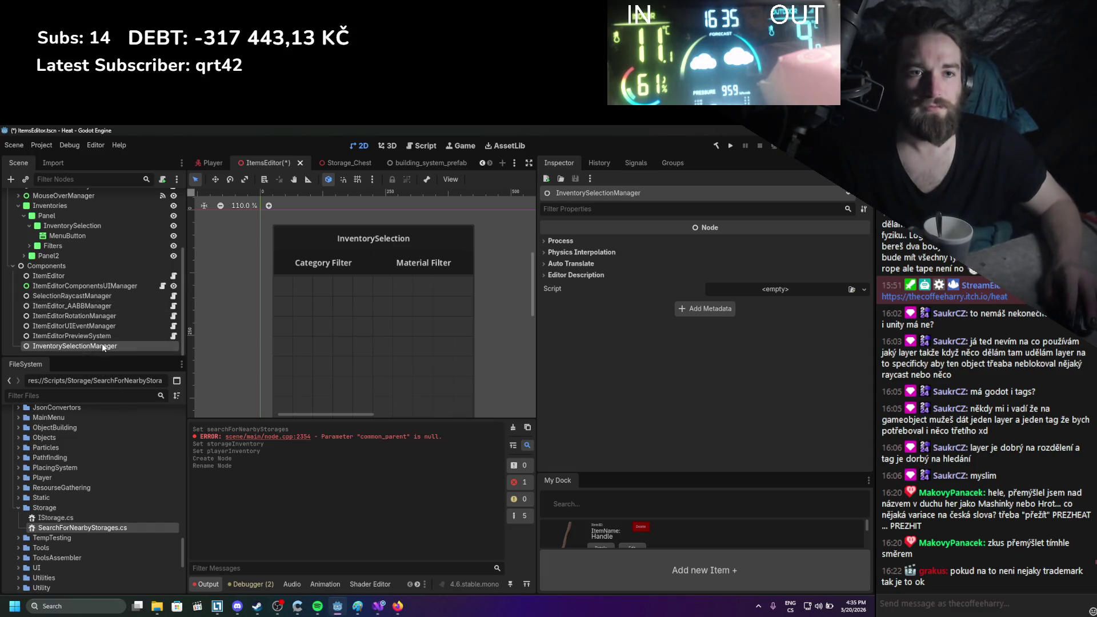
In FileSystem, collapse the Storage folder and expand ItemAssembler to reach the ItemEditor folder
{"action": "scroll", "coordinate": [98, 486], "scroll_direction": "up", "scroll_amount": 5}
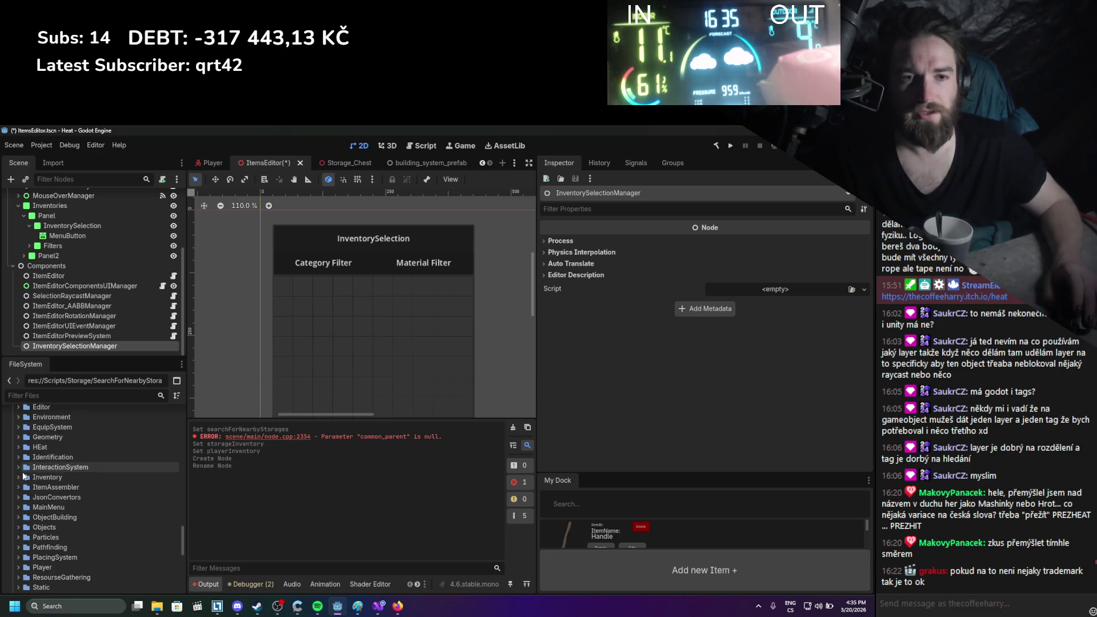
{"action": "scroll", "coordinate": [23, 474], "scroll_direction": "up", "scroll_amount": 1}
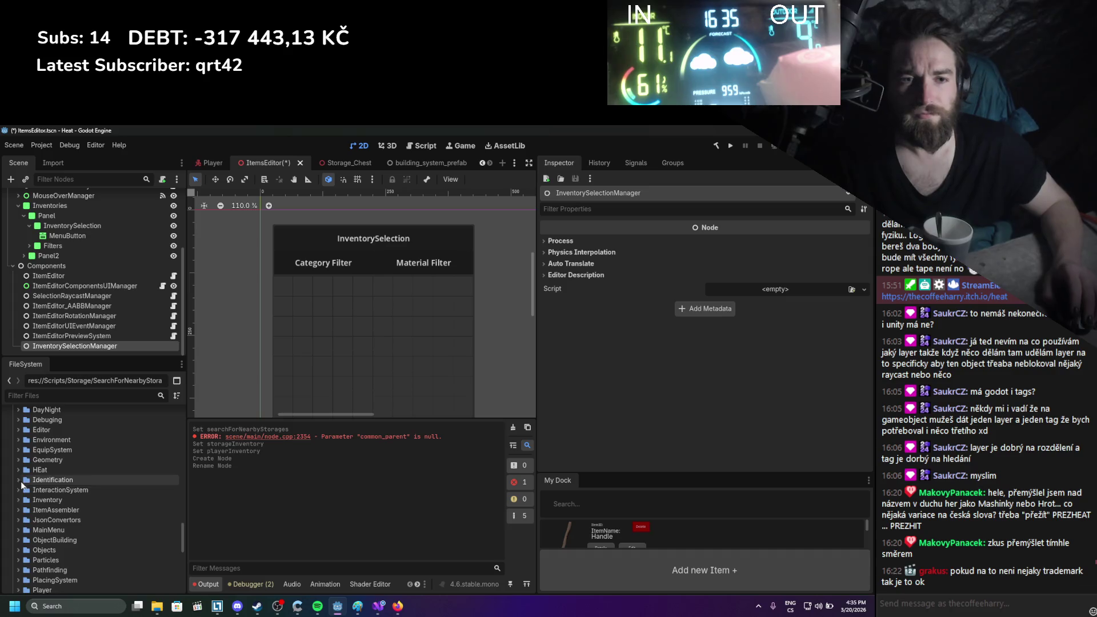
{"action": "scroll", "coordinate": [19, 502], "scroll_direction": "up", "scroll_amount": 3}
{"action": "scroll", "coordinate": [19, 493], "scroll_direction": "down", "scroll_amount": 3}
{"action": "scroll", "coordinate": [20, 492], "scroll_direction": "down", "scroll_amount": 6}
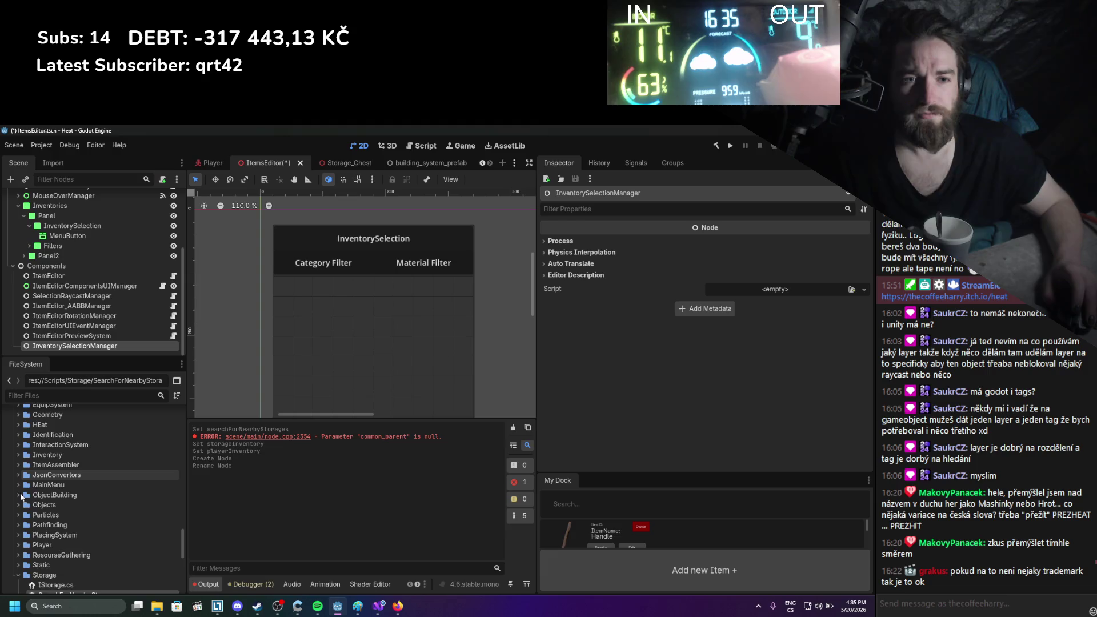
{"action": "left_click", "coordinate": [19, 484]}
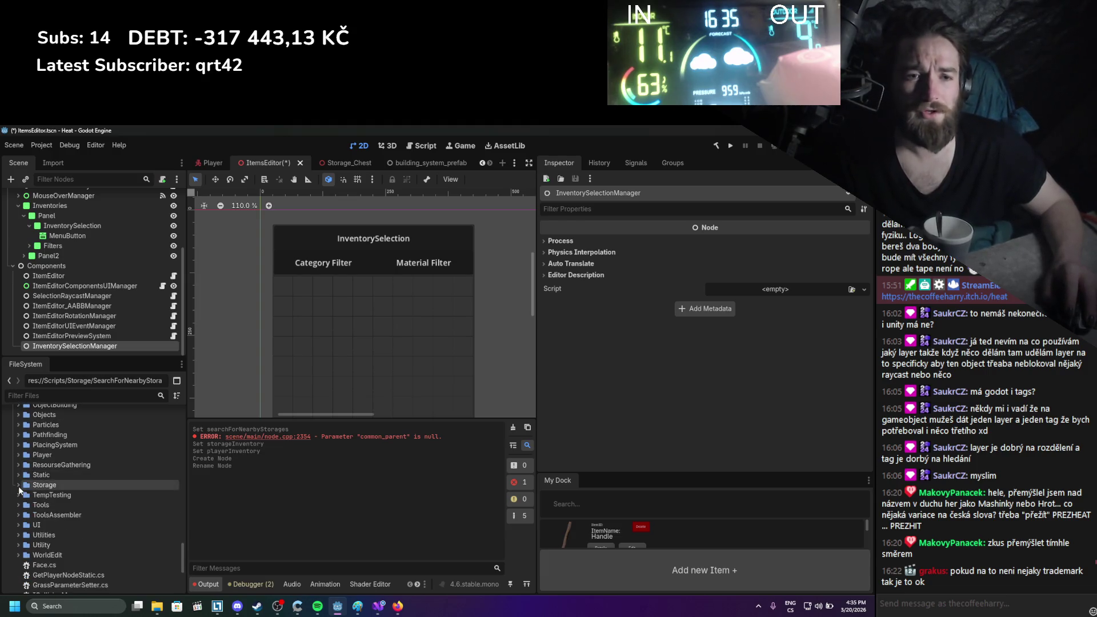
{"action": "scroll", "coordinate": [20, 487], "scroll_direction": "up", "scroll_amount": 6}
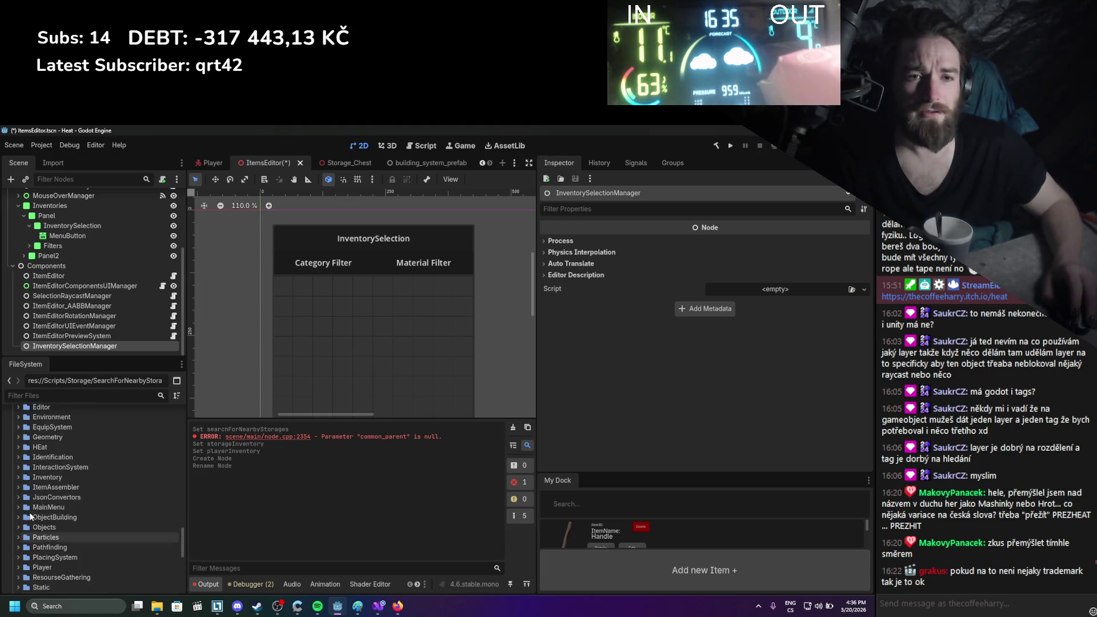
{"action": "left_click", "coordinate": [19, 509]}
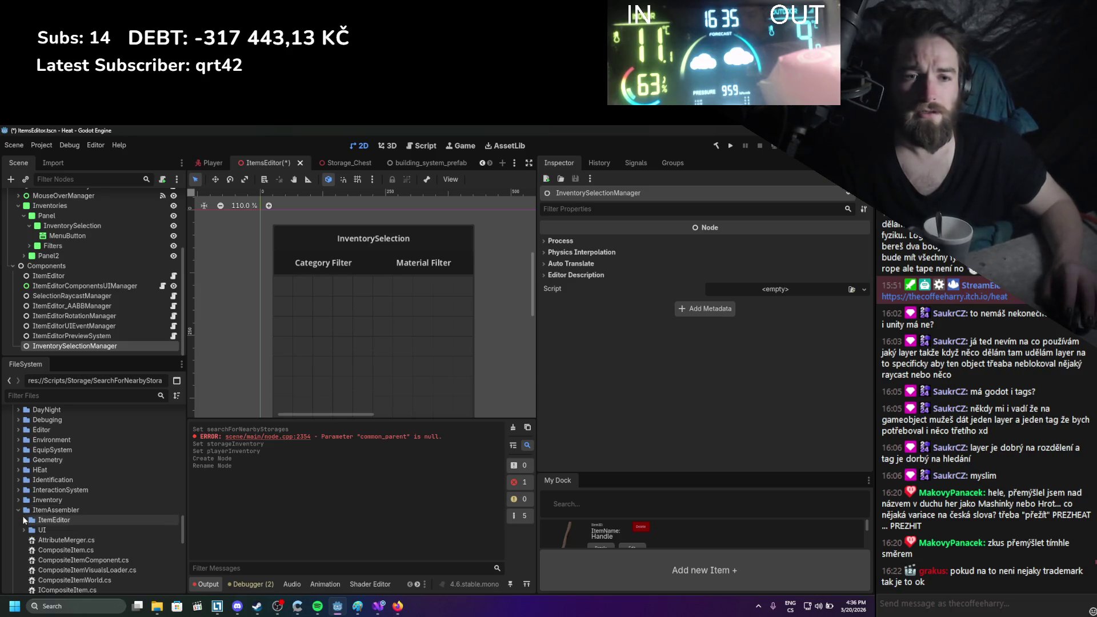
{"action": "right_click", "coordinate": [44, 521]}
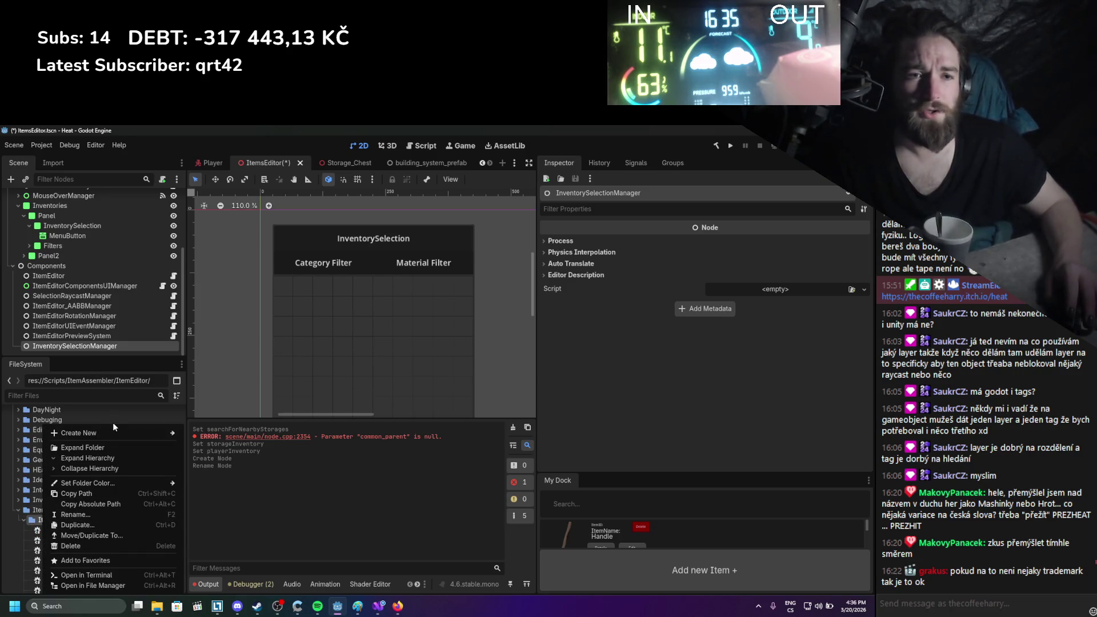
{"action": "mouse_move", "coordinate": [180, 437]}
{"action": "left_click", "coordinate": [211, 464]}
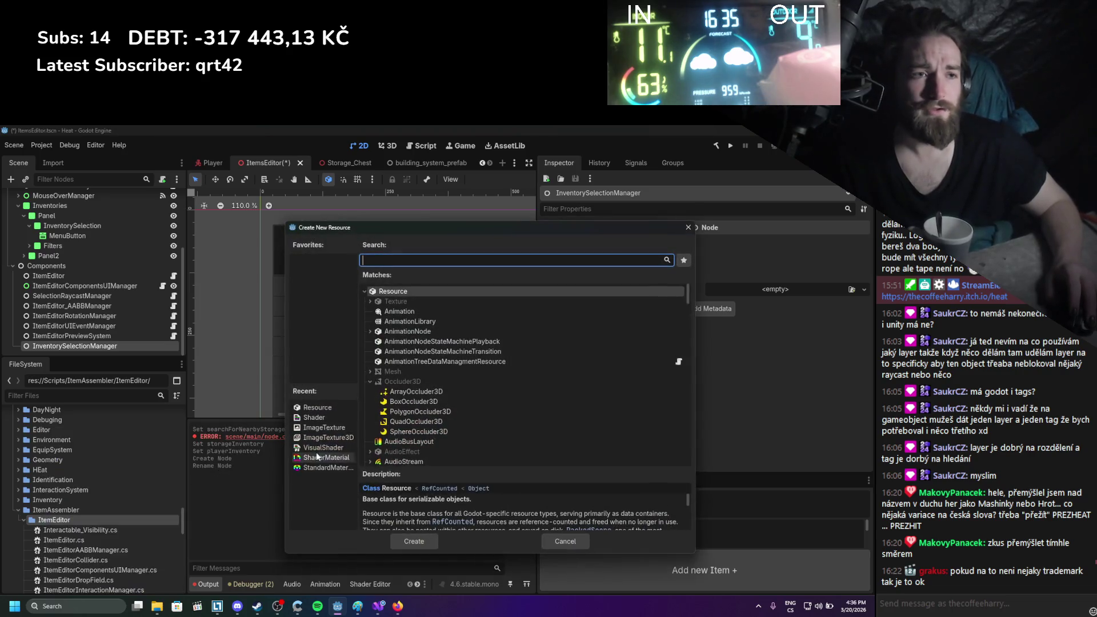
{"action": "left_click", "coordinate": [688, 230]}
Create a new InventorySelectionManager script in the ItemAssembler/ItemEditor folder
{"action": "scroll", "coordinate": [81, 499], "scroll_direction": "down", "scroll_amount": 5}
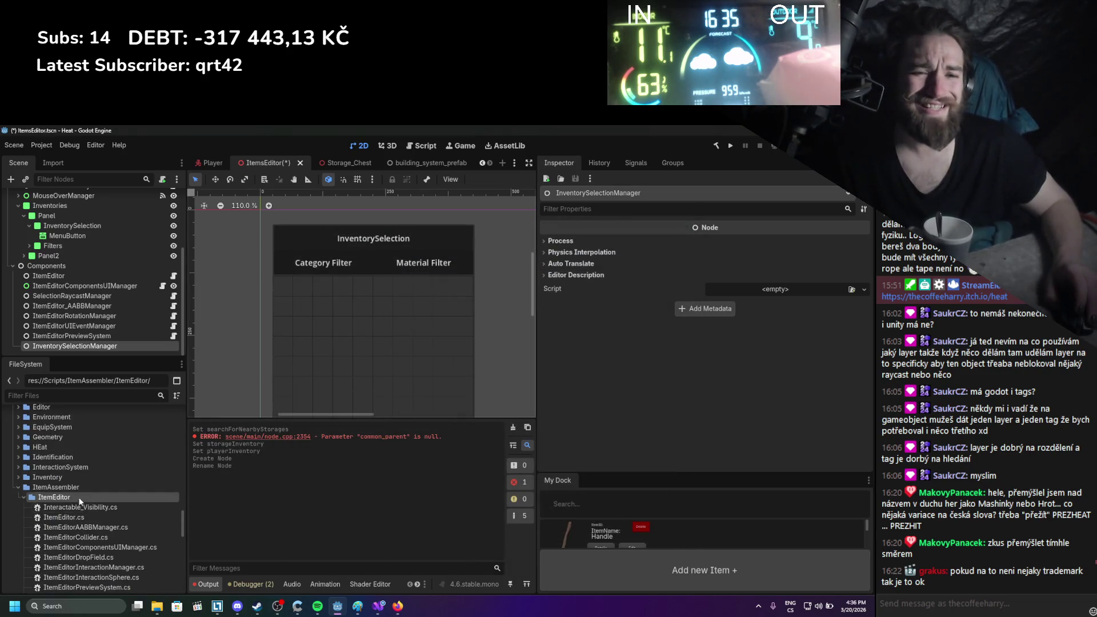
{"action": "scroll", "coordinate": [64, 502], "scroll_direction": "up", "scroll_amount": 2}
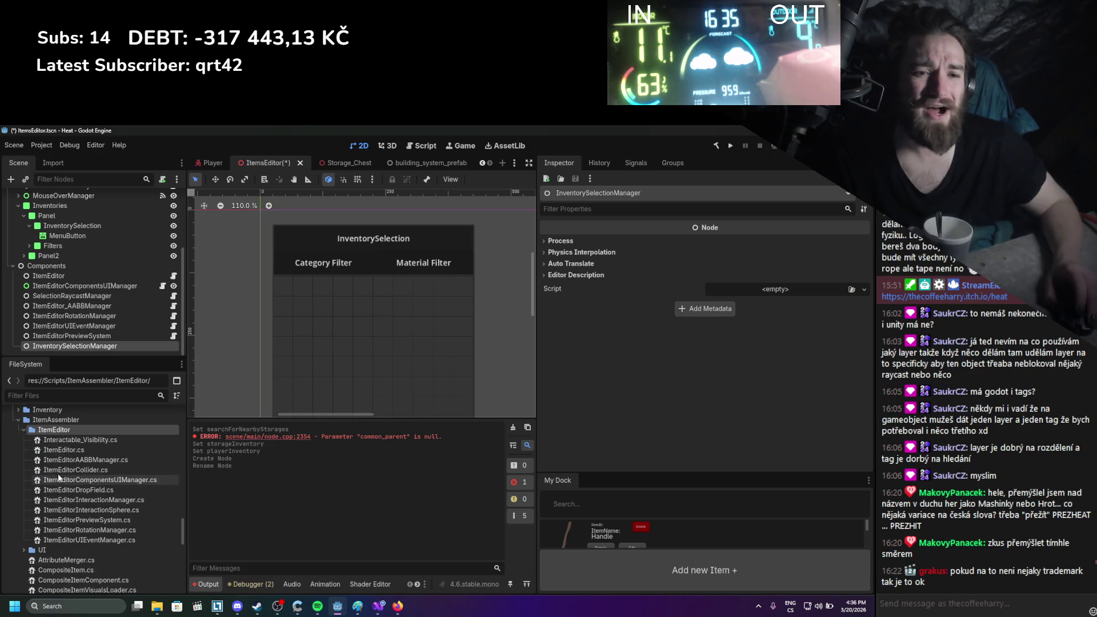
{"action": "right_click", "coordinate": [57, 429]}
{"action": "mouse_move", "coordinate": [174, 440]}
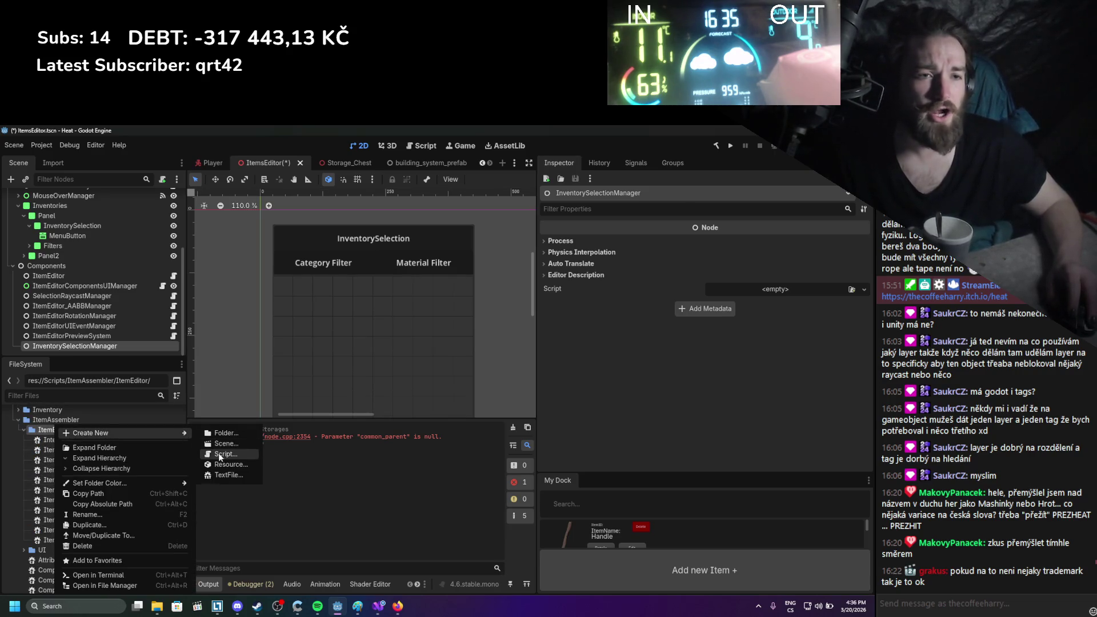
{"action": "left_click", "coordinate": [218, 454]}
{"action": "key", "text": "alt+Tab"}
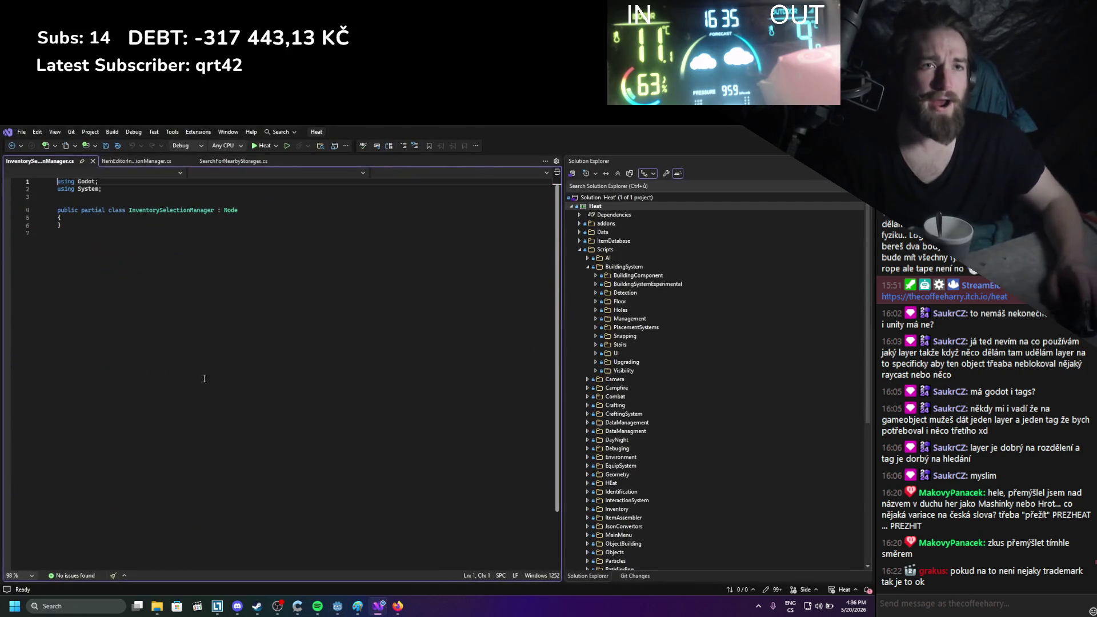
Save the new script and type the signature public void LoadNearbyStorages(IEnumerable<IStorage> nearbyStorages)
{"action": "key", "text": "ctrl+s"}
{"action": "key", "text": "ctrl+a"}
{"action": "left_click", "coordinate": [146, 220]}
{"action": "key", "text": "Return"}
{"action": "type", "text": "publci vo"}
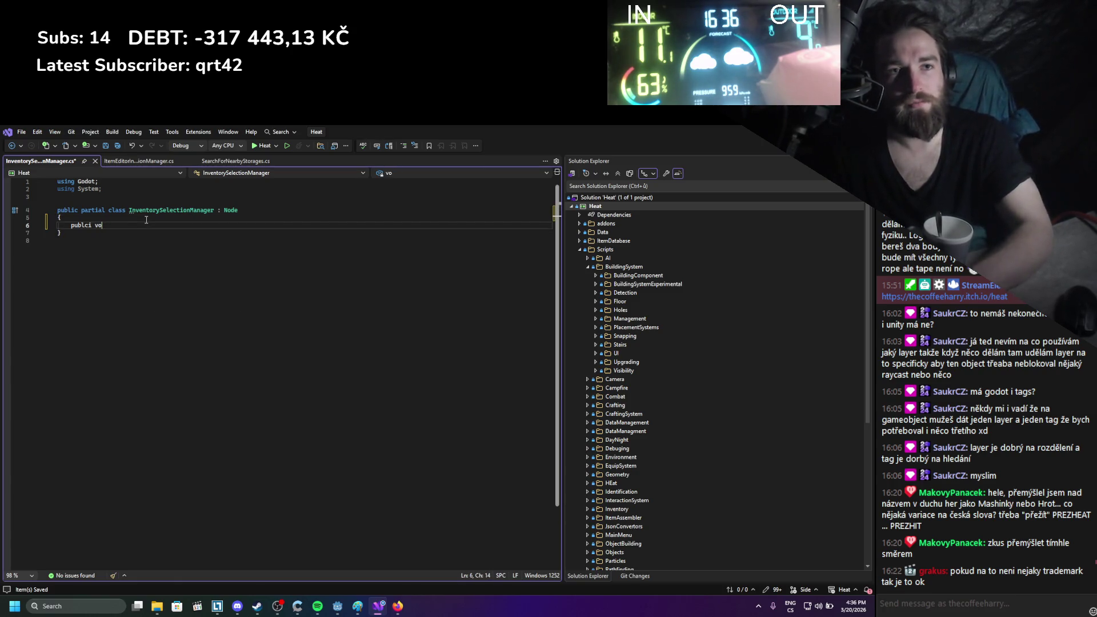
{"action": "type", "text": "di ic b"}
{"action": "type", "text": "oid Load"}
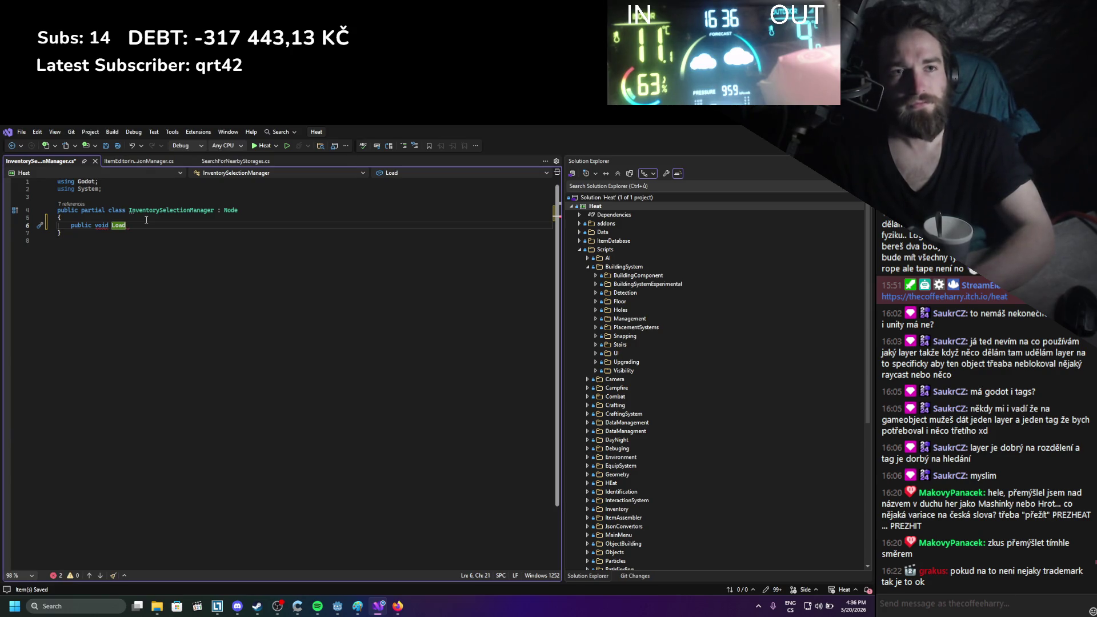
{"action": "type", "text": "Assing"}
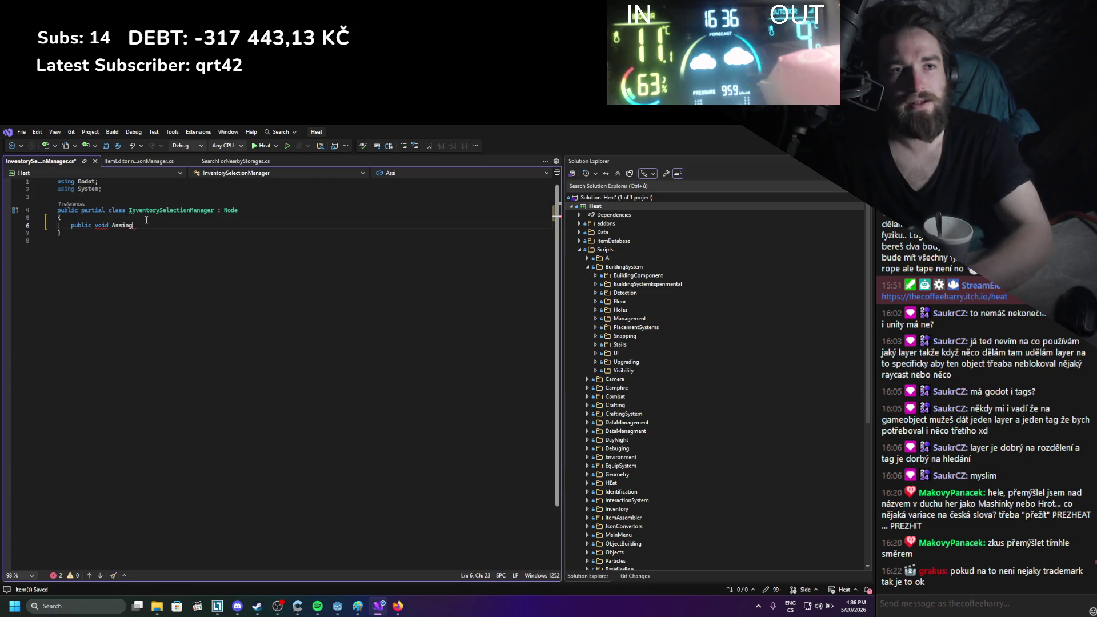
{"action": "key", "text": "BackSpace"}
{"action": "key", "text": "BackSpace"}
{"action": "key", "text": "BackSpace"}
{"action": "type", "text": "LoadNear"}
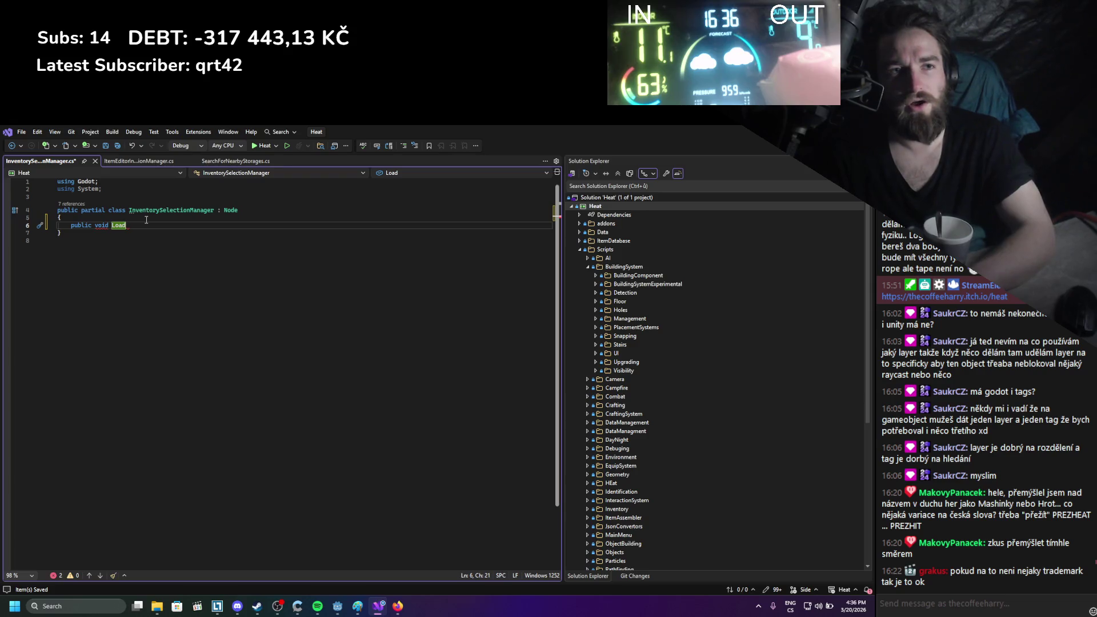
{"action": "type", "text": "by"}
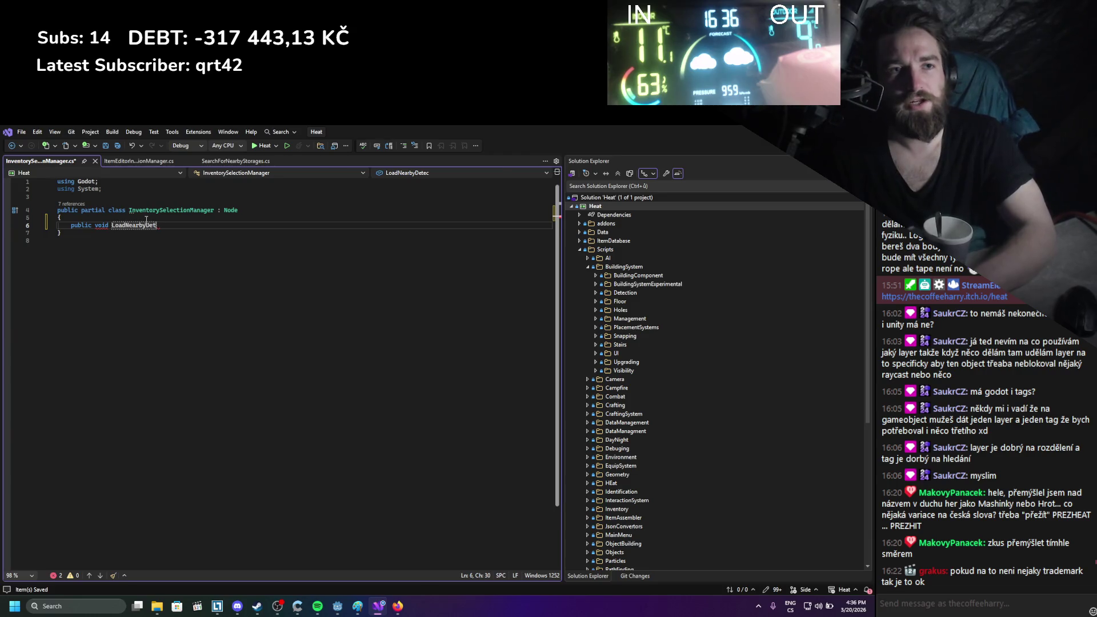
{"action": "type", "text": "Storages("}
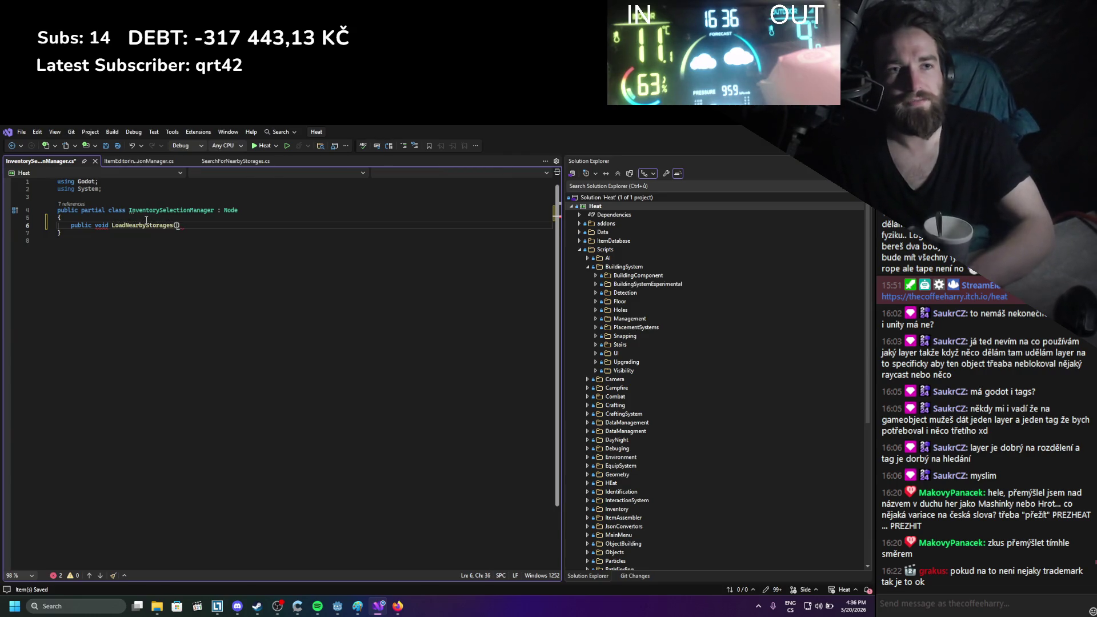
{"action": "type", "text": "Ienu"}
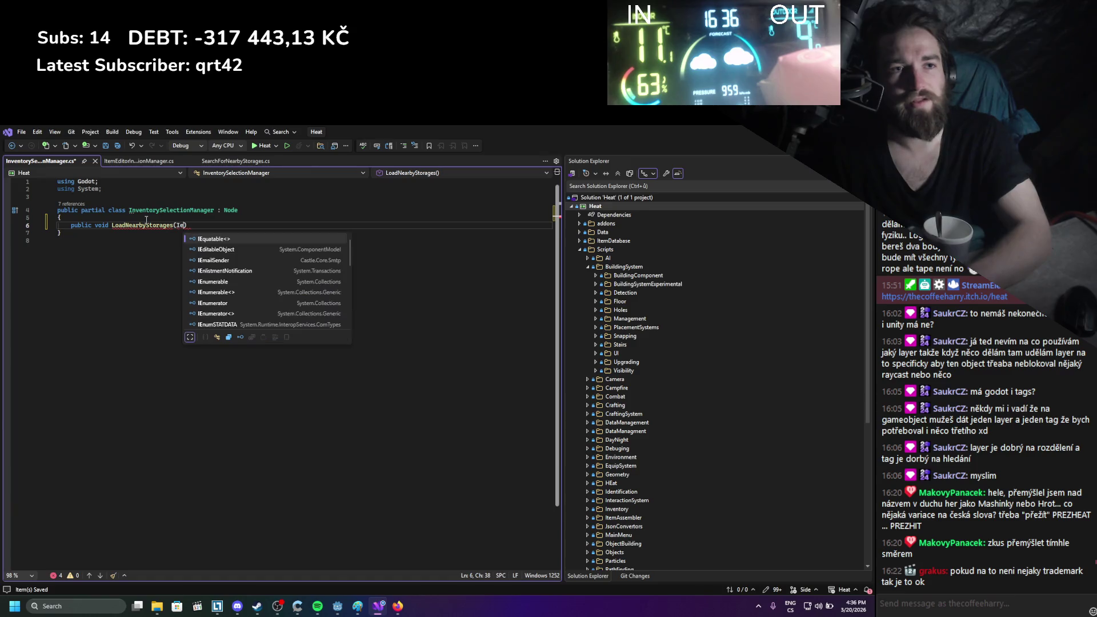
{"action": "key", "text": "Tab"}
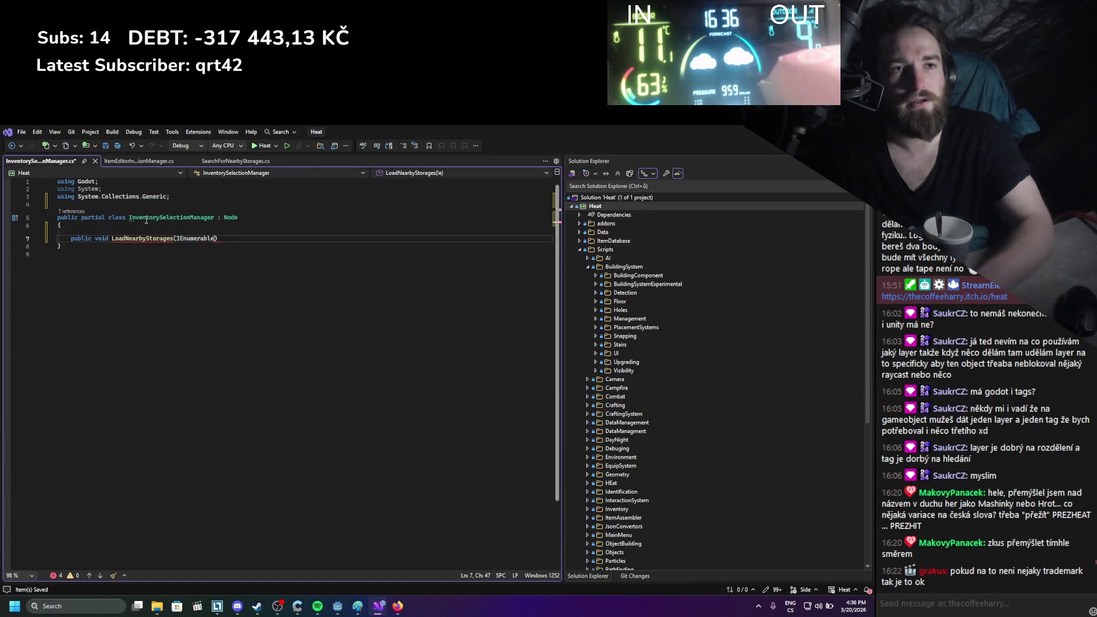
{"action": "type", "text": "<>"}
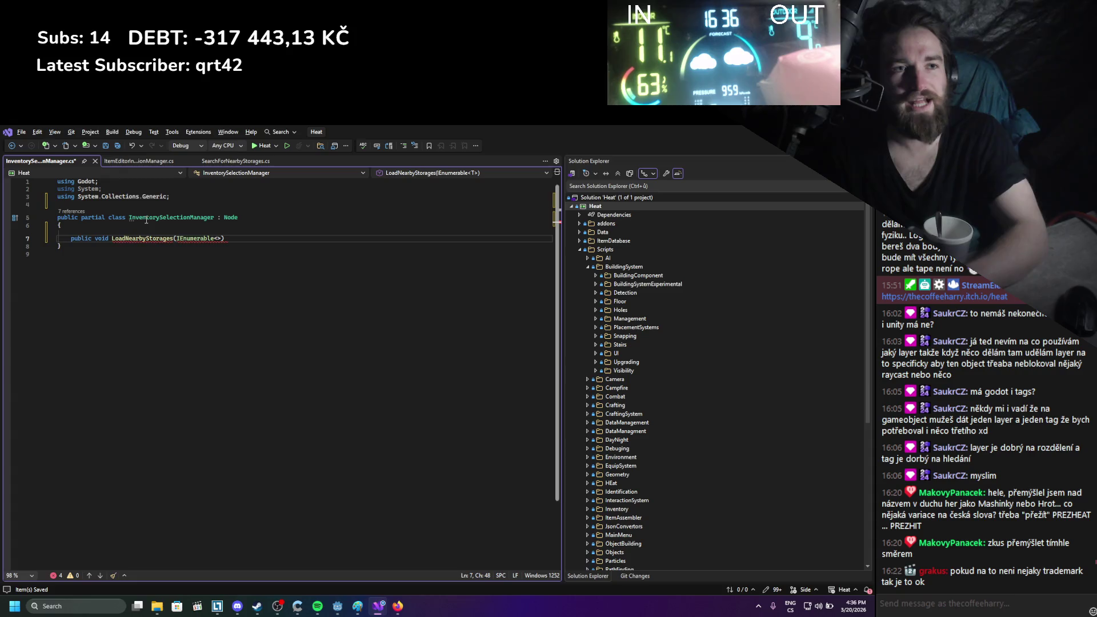
{"action": "type", "text": "sto"}
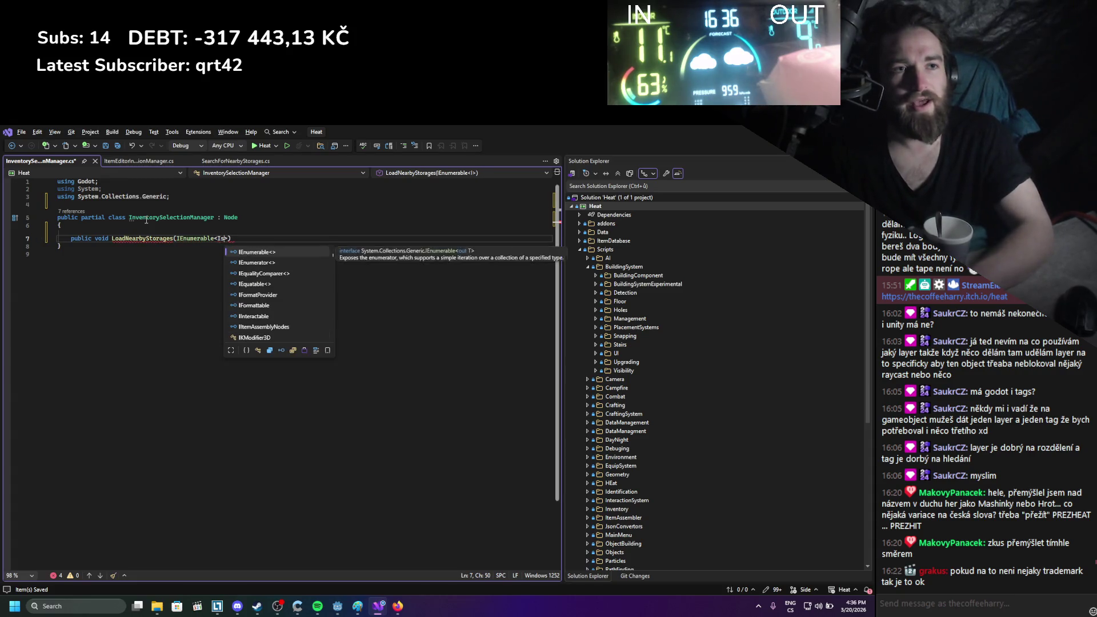
{"action": "key", "text": "Tab"}
{"action": "type", "text": "> "}
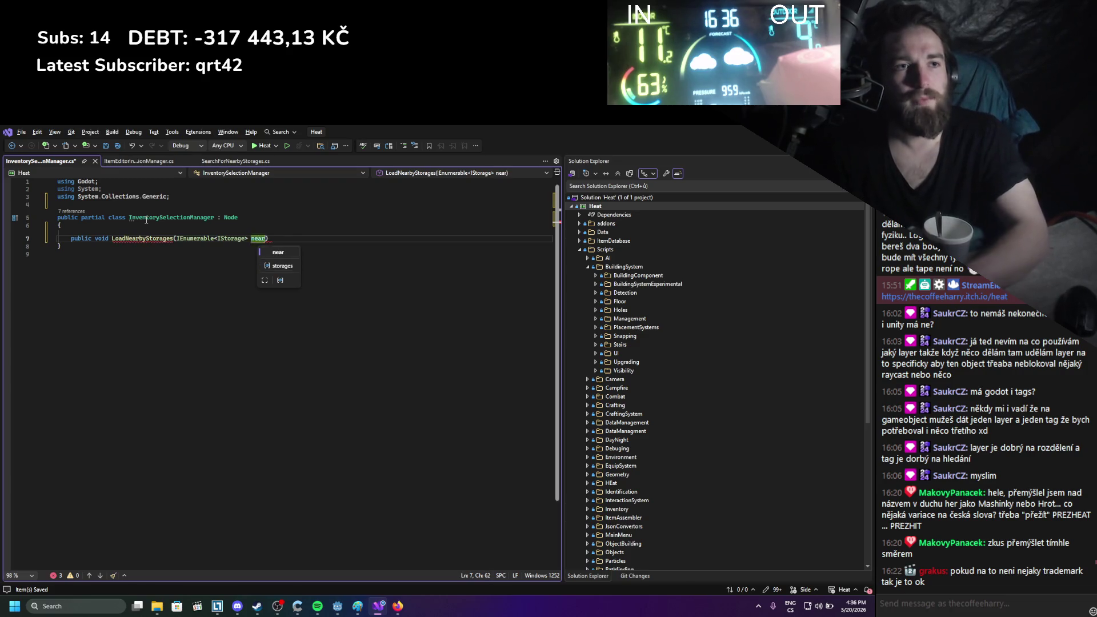
{"action": "type", "text": "rages"}
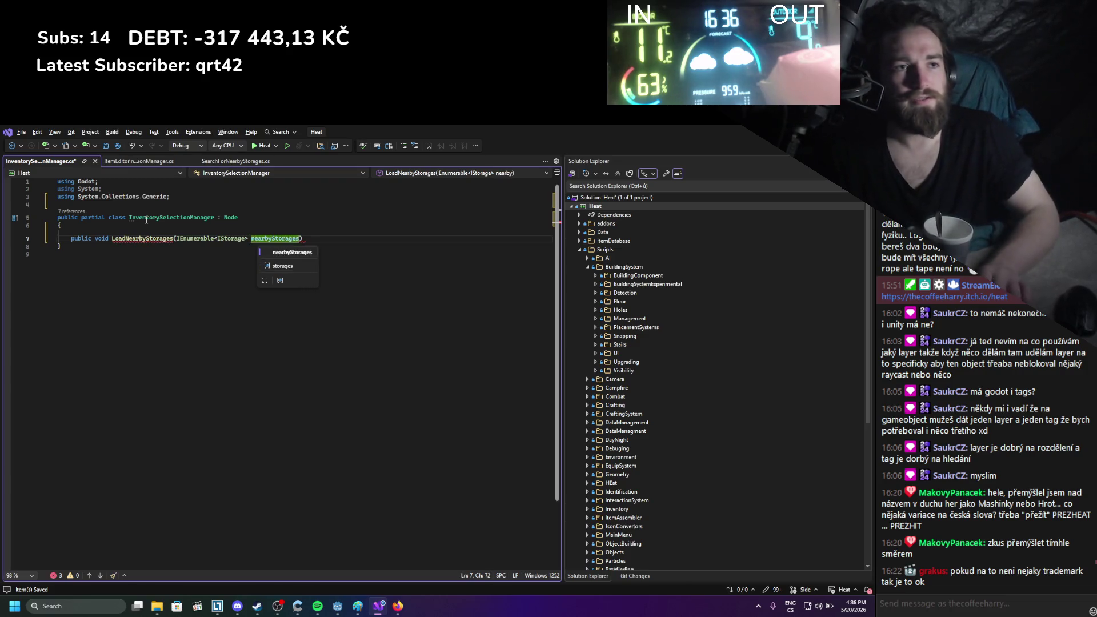
{"action": "key", "text": "End"}
Give LoadNearbyStorages an empty { } method body
{"action": "key", "text": "Return"}
{"action": "type", "text": "{"}
{"action": "key", "text": "Return"}
{"action": "left_click_drag", "start_coordinate": [143, 269], "coordinate": [143, 202]}
{"action": "key", "text": "ctrl+End"}
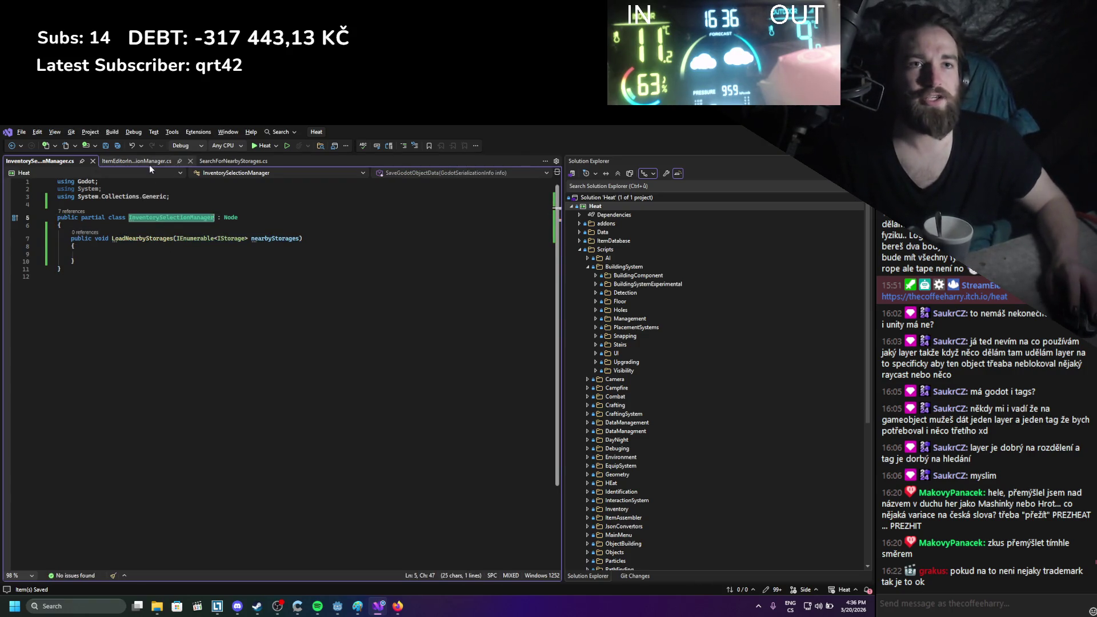
{"action": "left_click", "coordinate": [150, 161]}
Add an [Export] private InventorySelectionManager inventorySelectionManager field below searchForNearbyStorages
{"action": "left_click", "coordinate": [169, 338]}
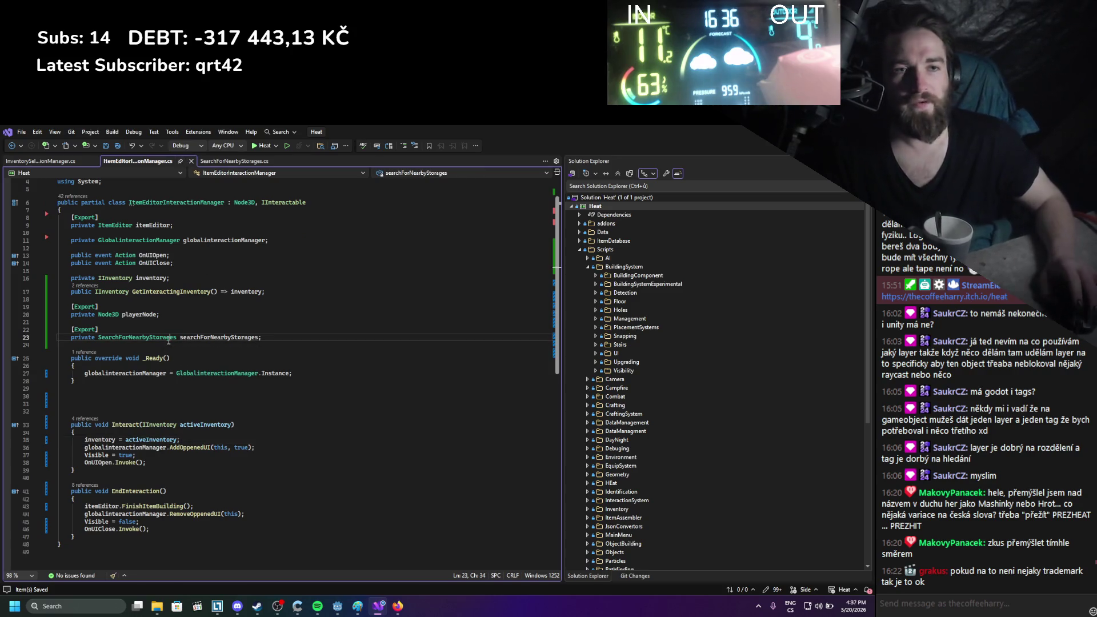
{"action": "key", "text": "End"}
{"action": "key", "text": "Return"}
{"action": "key", "text": "Return"}
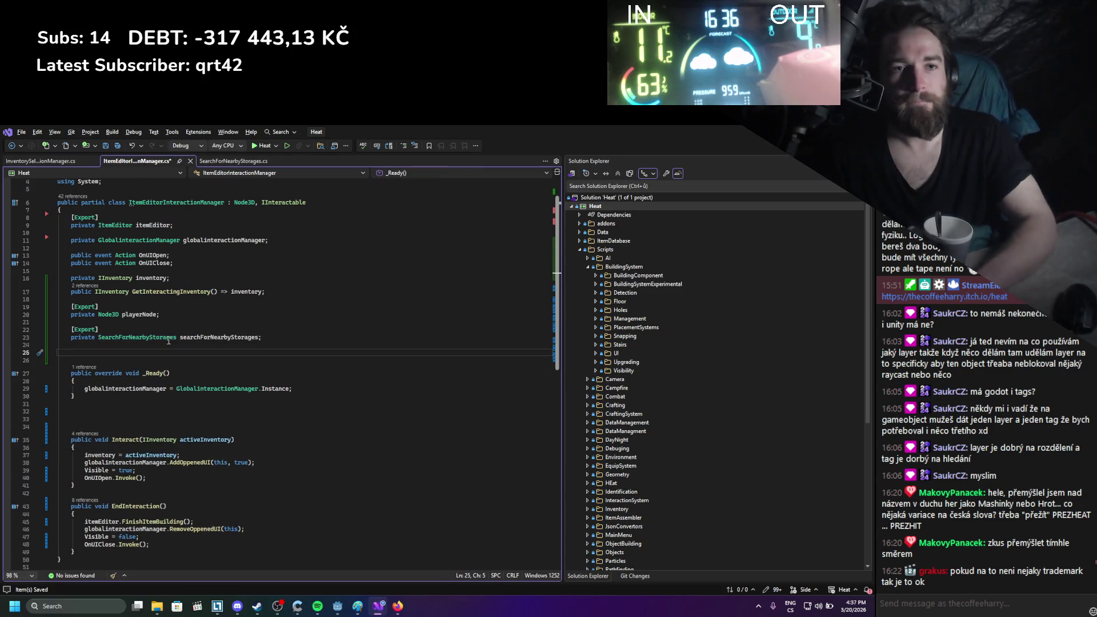
{"action": "type", "text": "[Export]"}
{"action": "key", "text": "Return"}
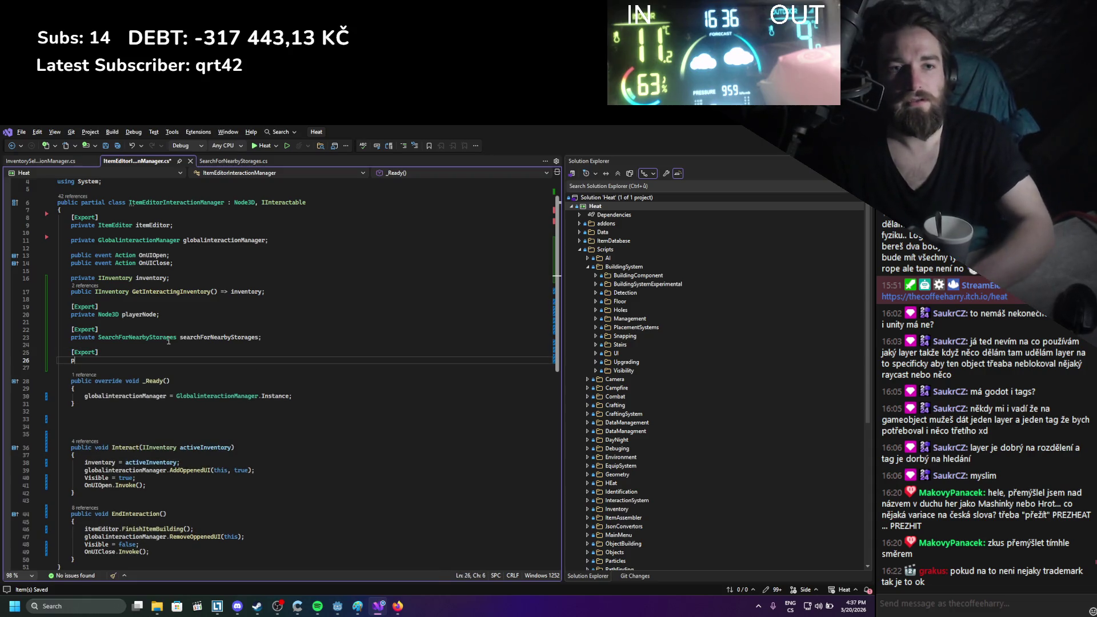
{"action": "type", "text": "rivate InventorySelectionManager"}
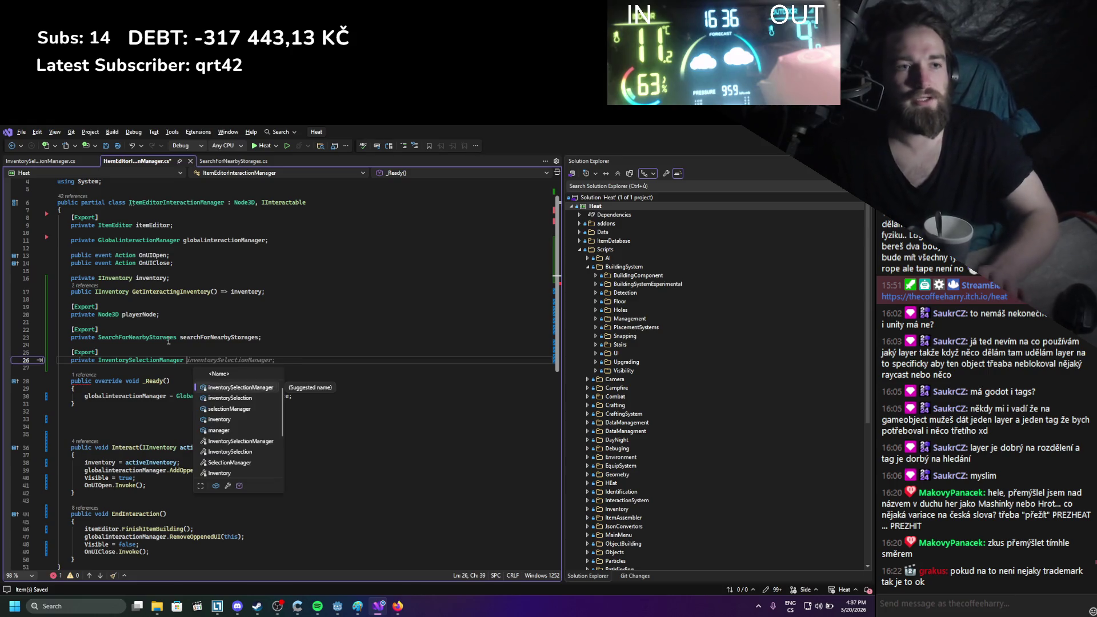
{"action": "key", "text": "Tab"}
Start an inventorySelectionManager. line in Interact below the inventory assignment
{"action": "double_click", "coordinate": [201, 361]}
{"action": "key", "text": "ctrl+c"}
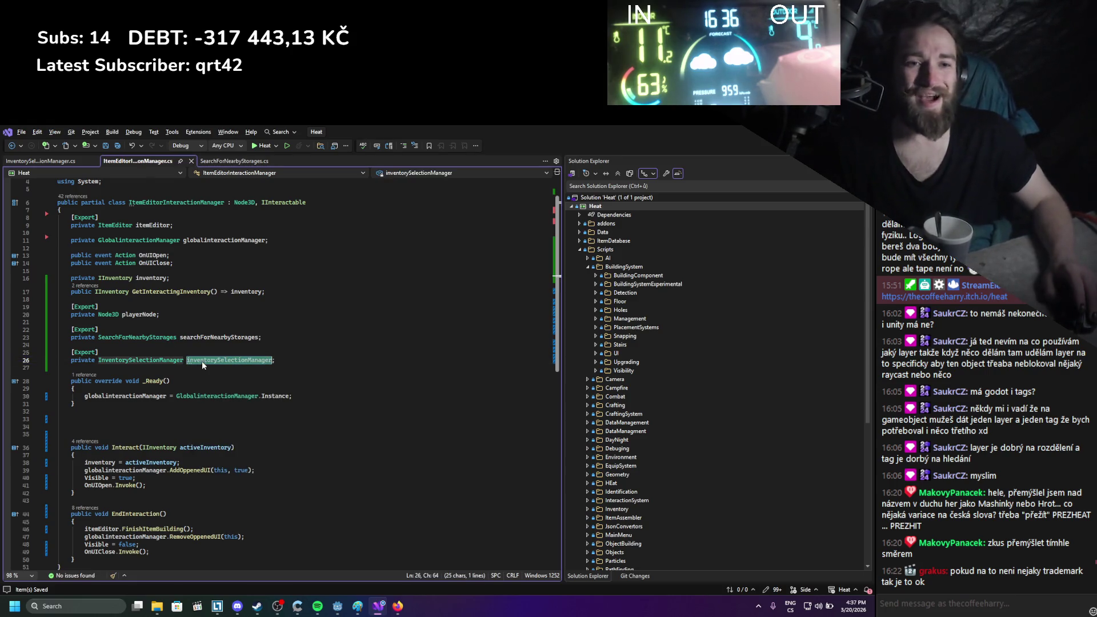
{"action": "left_click", "coordinate": [201, 461]}
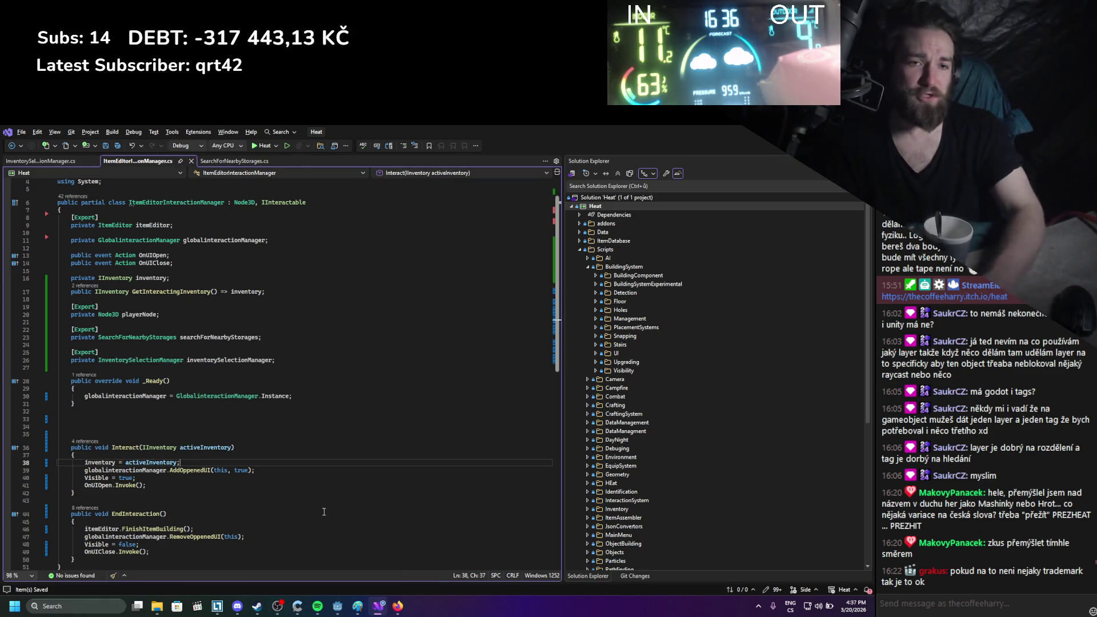
{"action": "key", "text": "Return"}
{"action": "key", "text": "Return"}
{"action": "key", "text": "Return"}
{"action": "key", "text": "Up"}
{"action": "key", "text": "ctrl+v"}
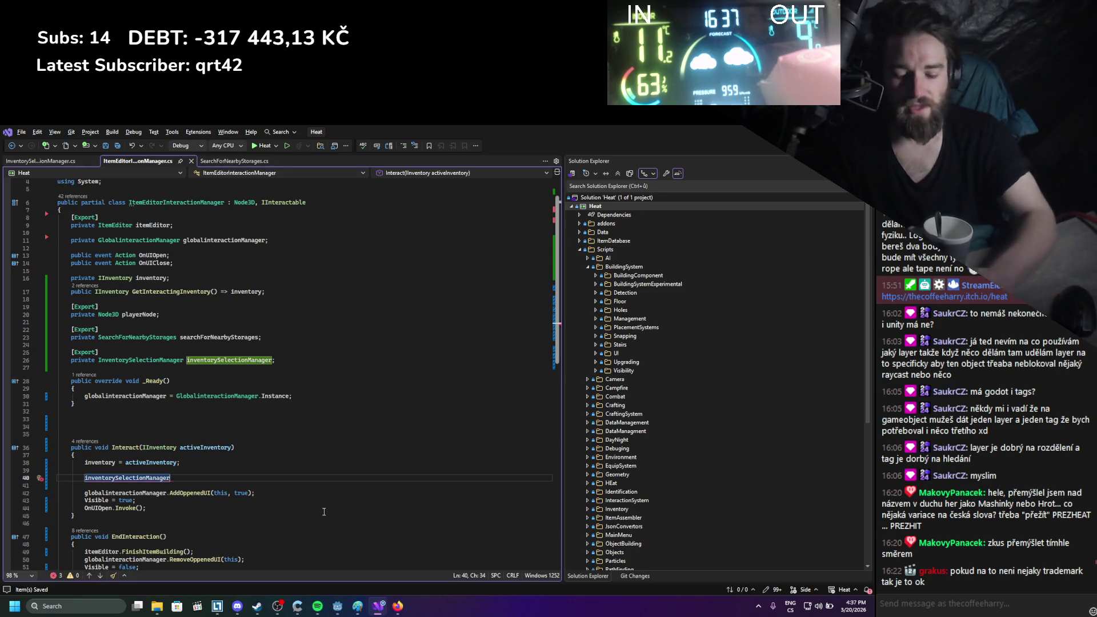
{"action": "type", "text": "."}
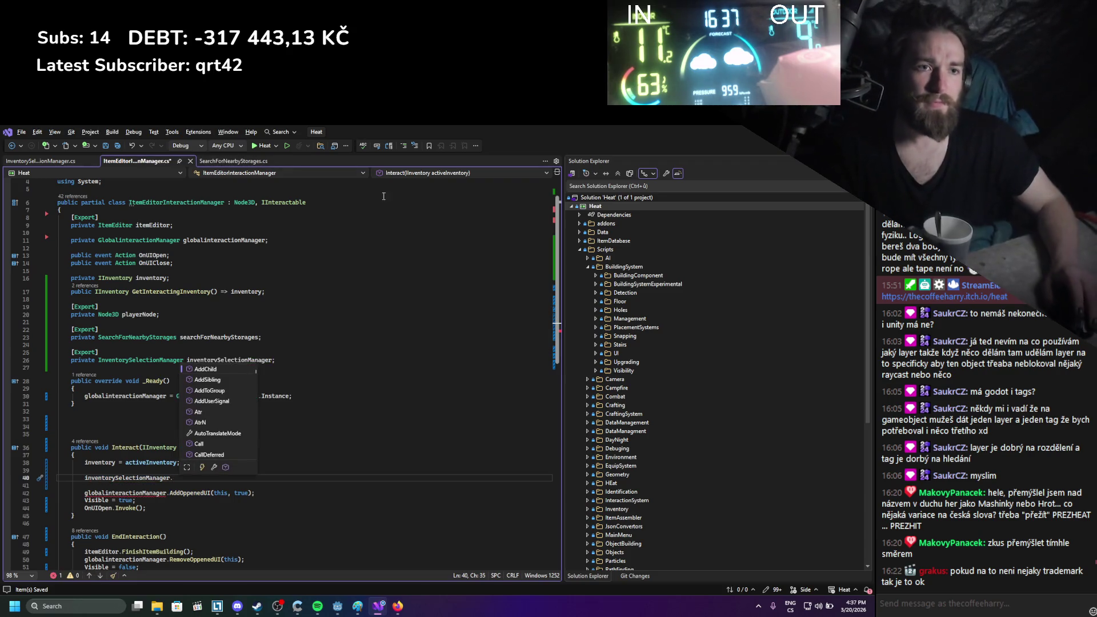
In Interact, add searchForNearbyStorages.GlobalPosition = playerNode.GlobalPosition;
{"action": "double_click", "coordinate": [226, 338]}
{"action": "key", "text": "ctrl+c"}
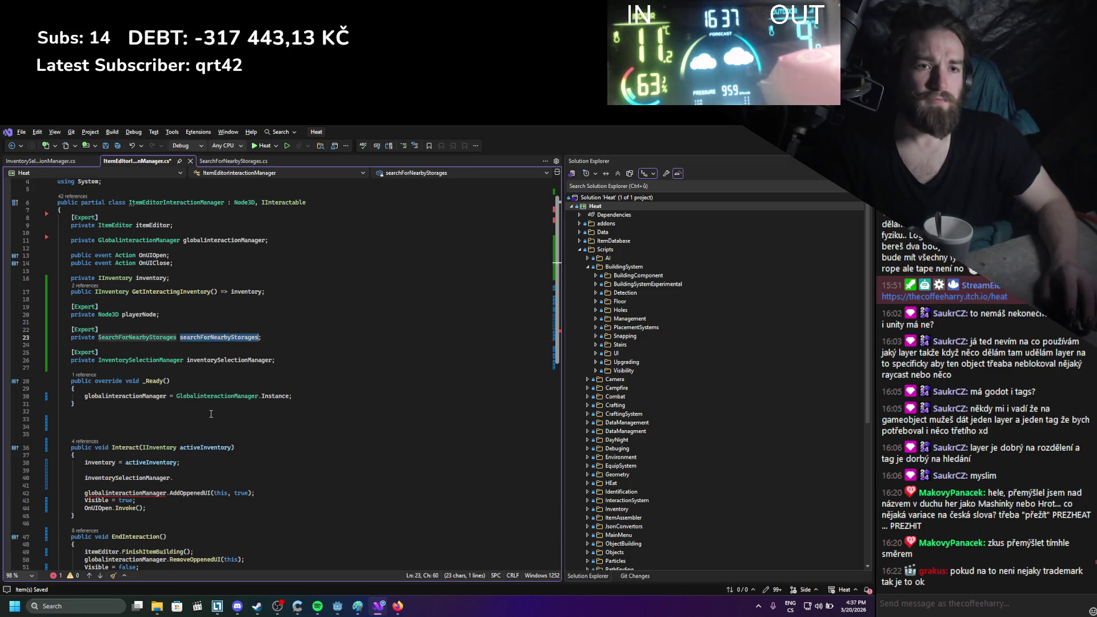
{"action": "left_click", "coordinate": [167, 471]}
{"action": "key", "text": "Return"}
{"action": "key", "text": "Return"}
{"action": "key", "text": "Up"}
{"action": "key", "text": "ctrl+v"}
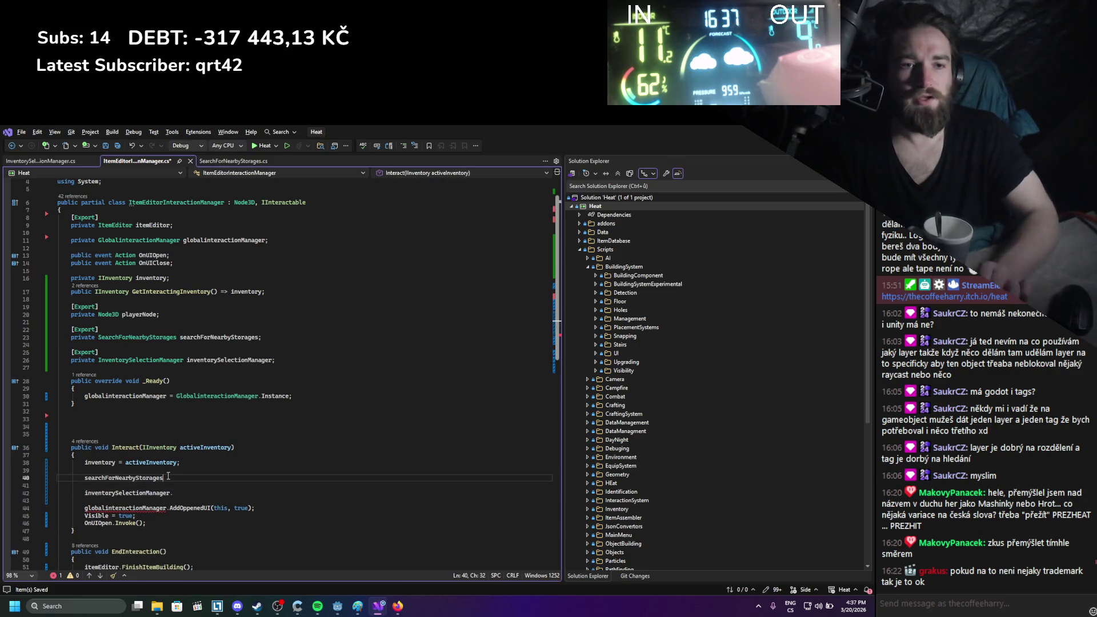
{"action": "type", "text": ".global"}
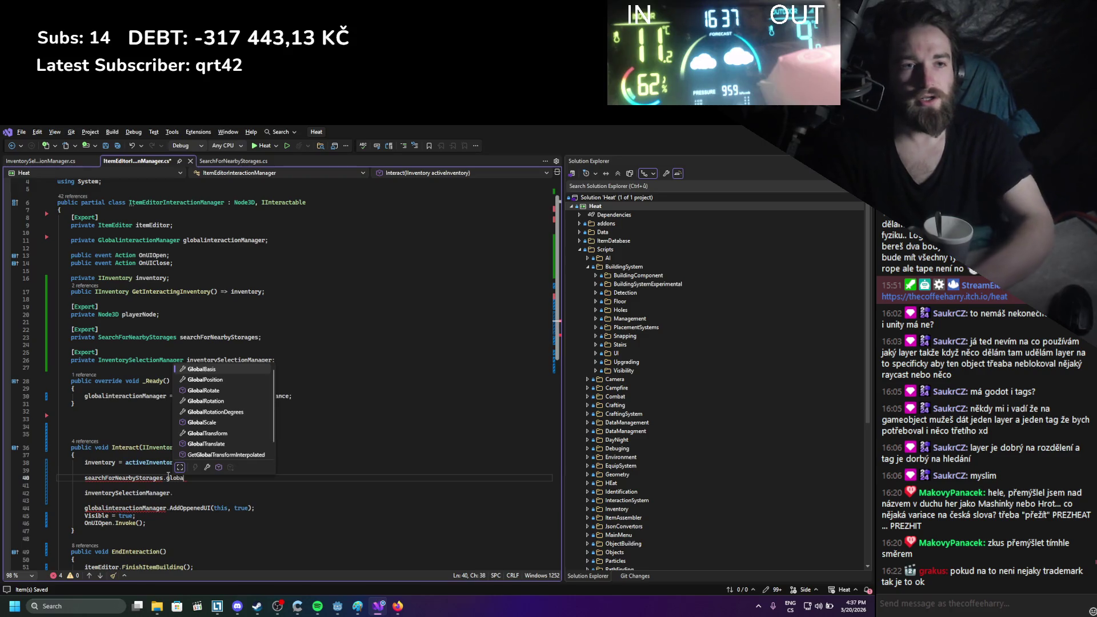
{"action": "key", "text": "Tab"}
{"action": "type", "text": "= play"}
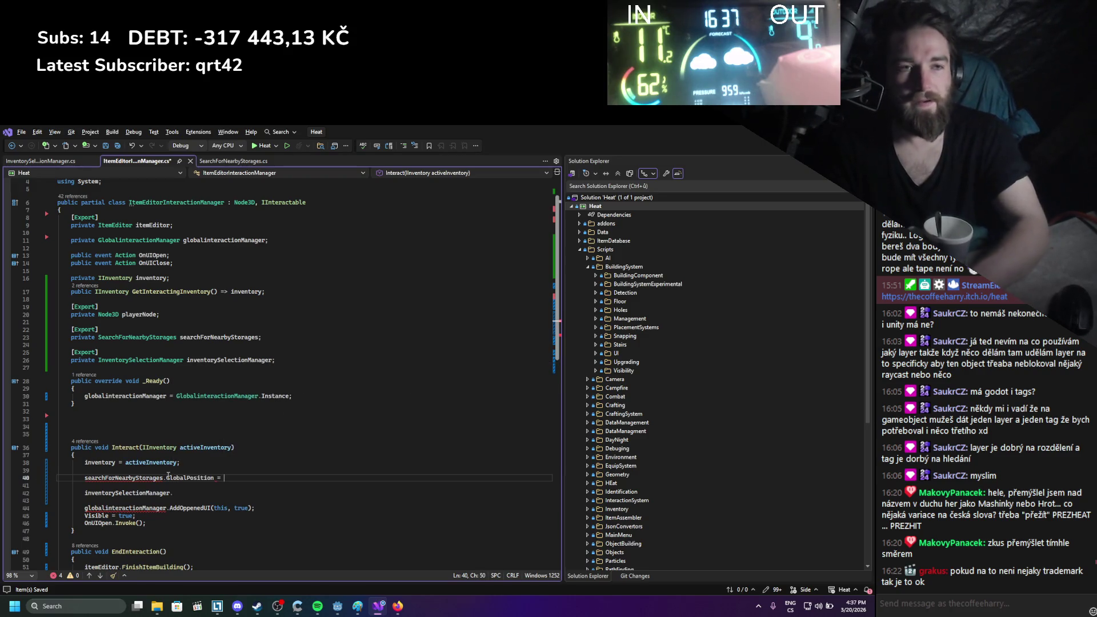
{"action": "key", "text": "Tab"}
{"action": "type", "text": ".globna"}
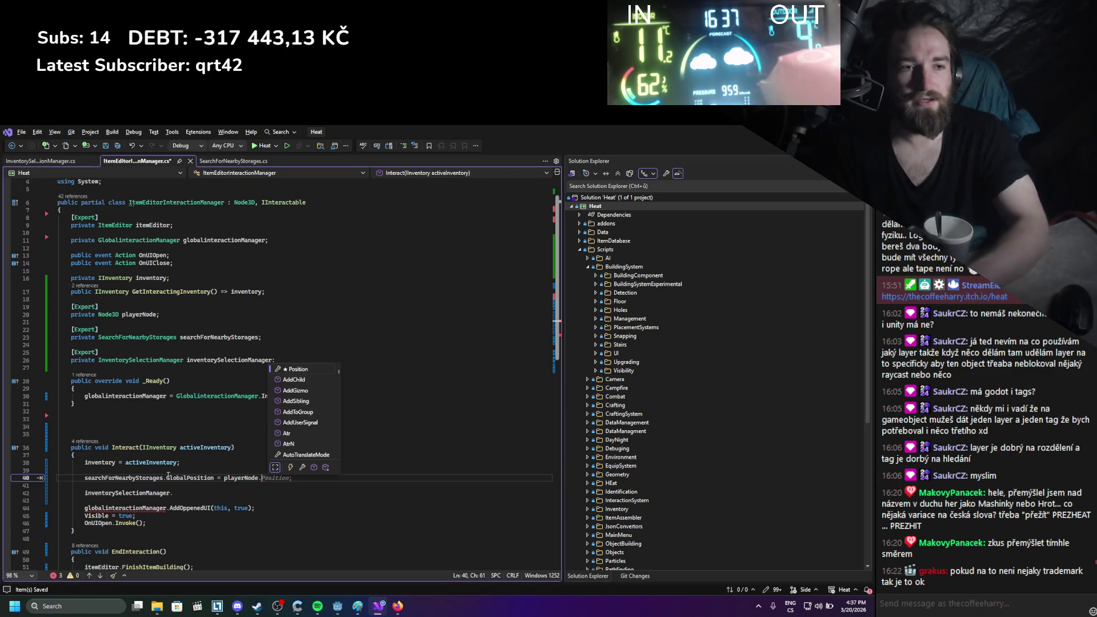
{"action": "key", "text": "Tab"}
{"action": "type", "text": ";"}
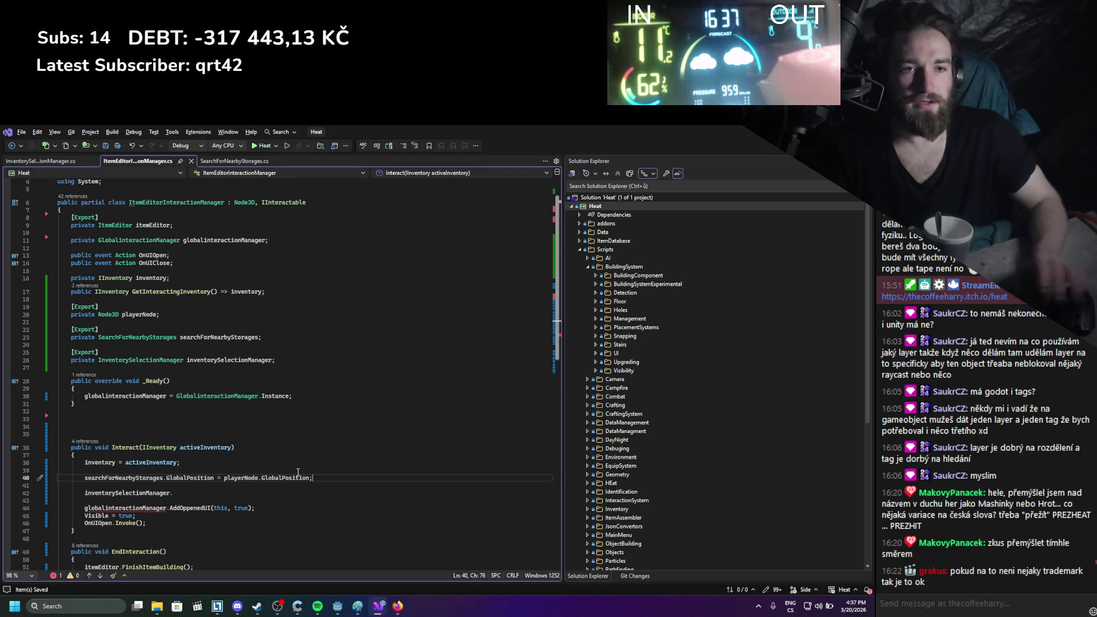
{"action": "key", "text": "Return"}
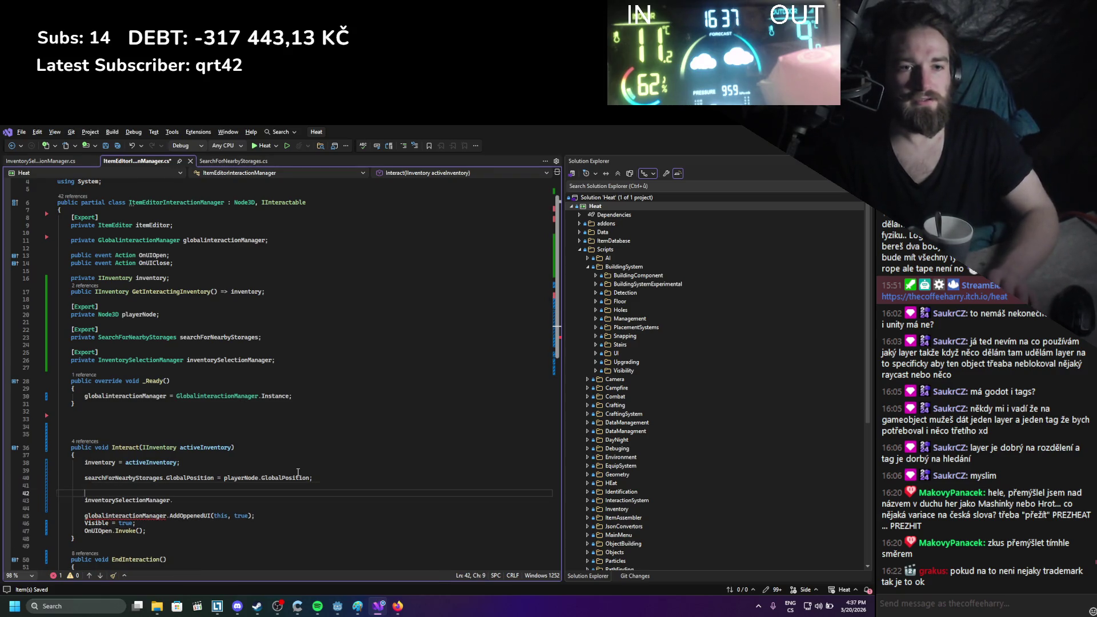
Write a searchForNearbyStorages.GetAllNearbyStorages() call in Interact
{"action": "type", "text": "ser"}
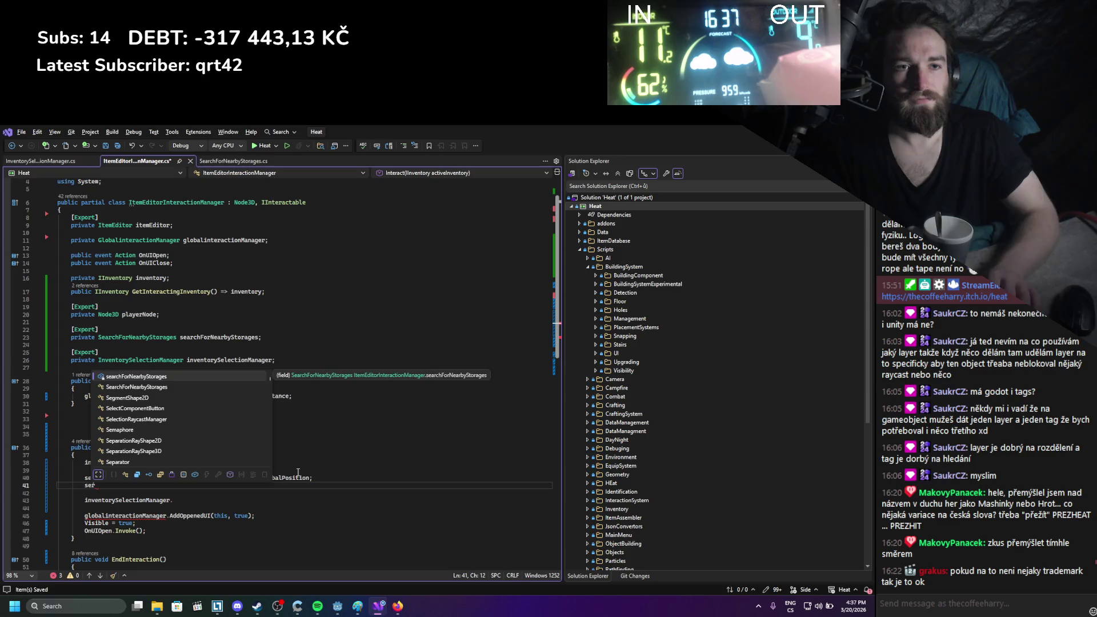
{"action": "key", "text": "Tab"}
{"action": "type", "text": "."}
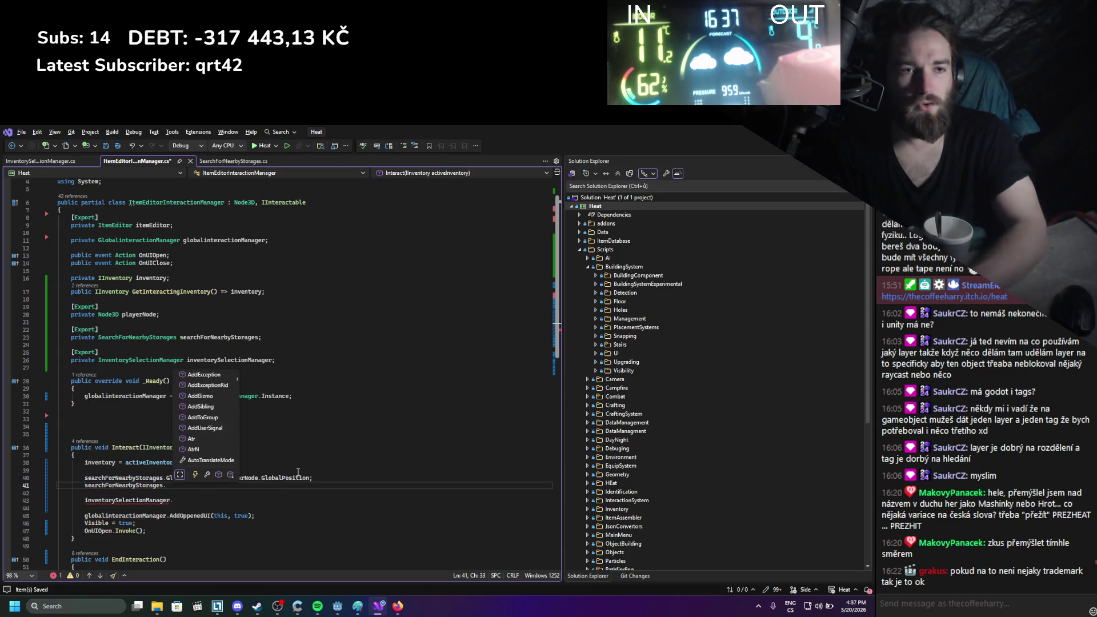
{"action": "type", "text": "se"}
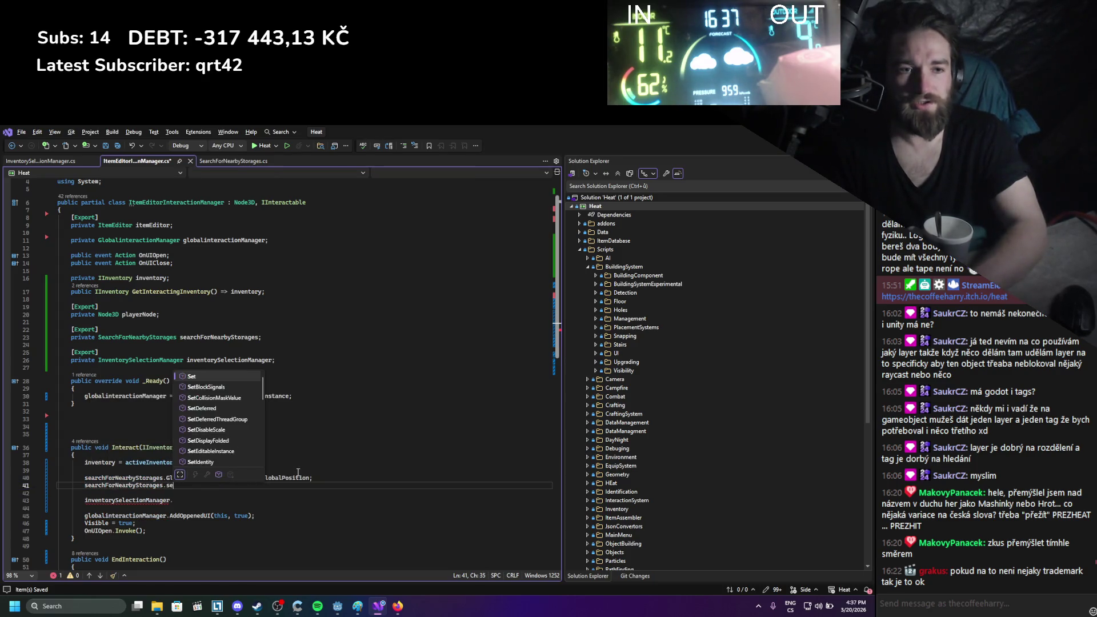
{"action": "key", "text": "BackSpace"}
{"action": "key", "text": "BackSpace"}
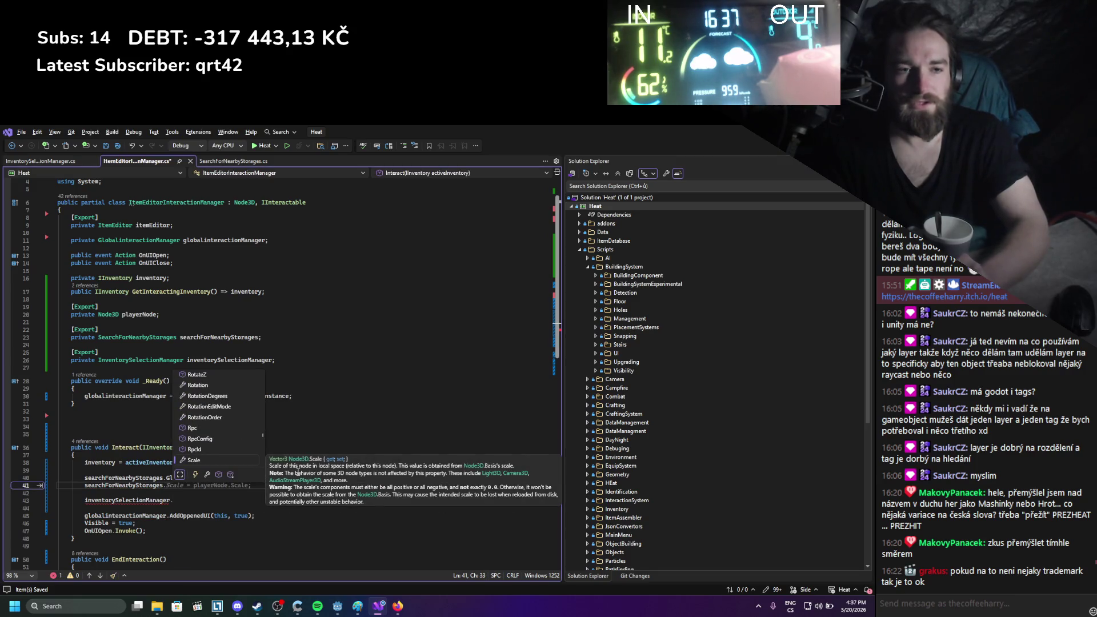
{"action": "type", "text": "GetAll"}
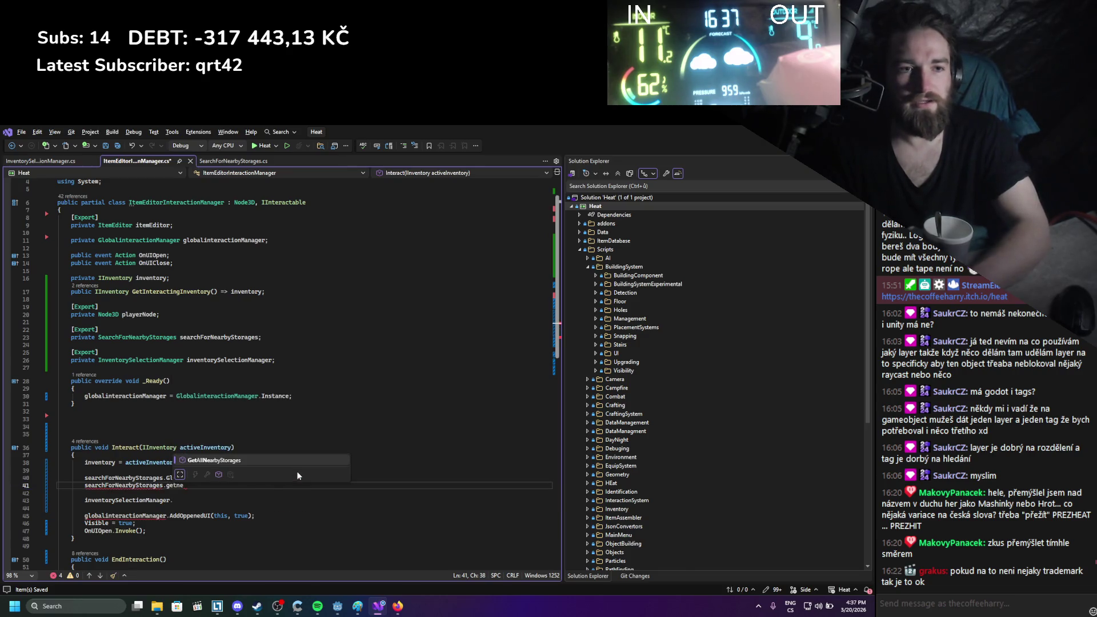
{"action": "key", "text": "Tab"}
{"action": "type", "text": "("}
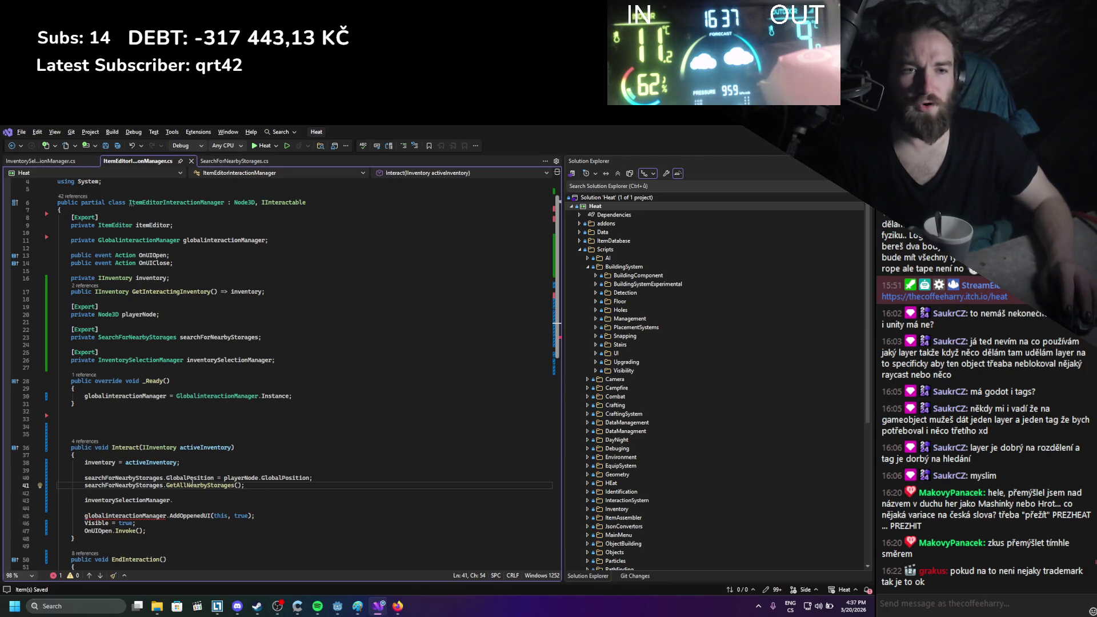
{"action": "key", "text": "Left"}
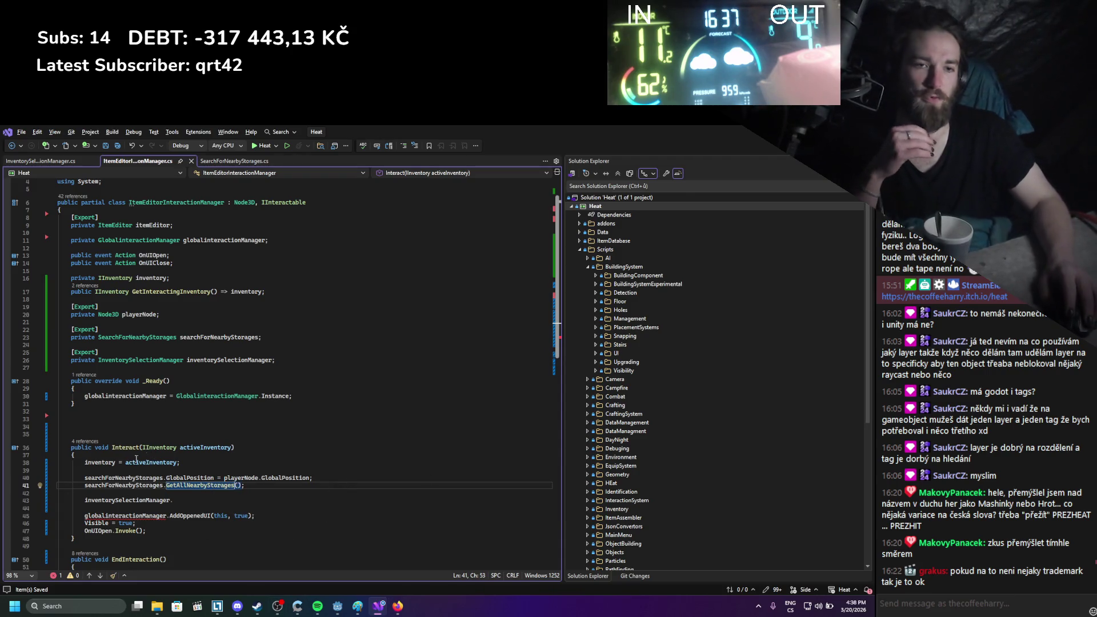
Pass that call into inventorySelectionManager.LoadNearbyStorages(...) and delete the leftover line
{"action": "left_click", "coordinate": [186, 499]}
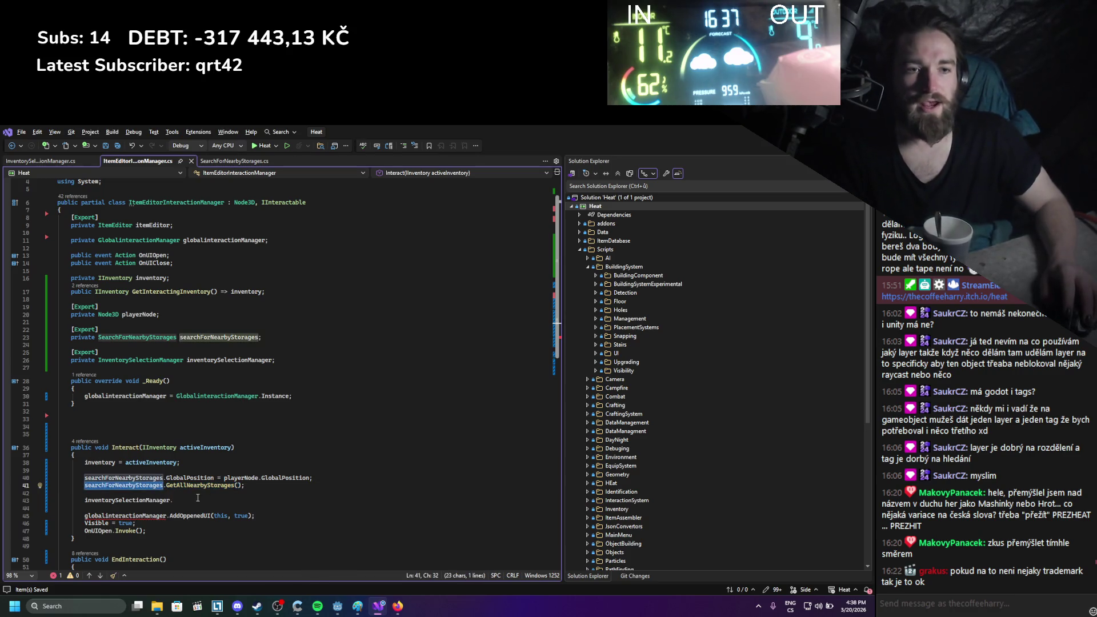
{"action": "type", "text": "lo();"}
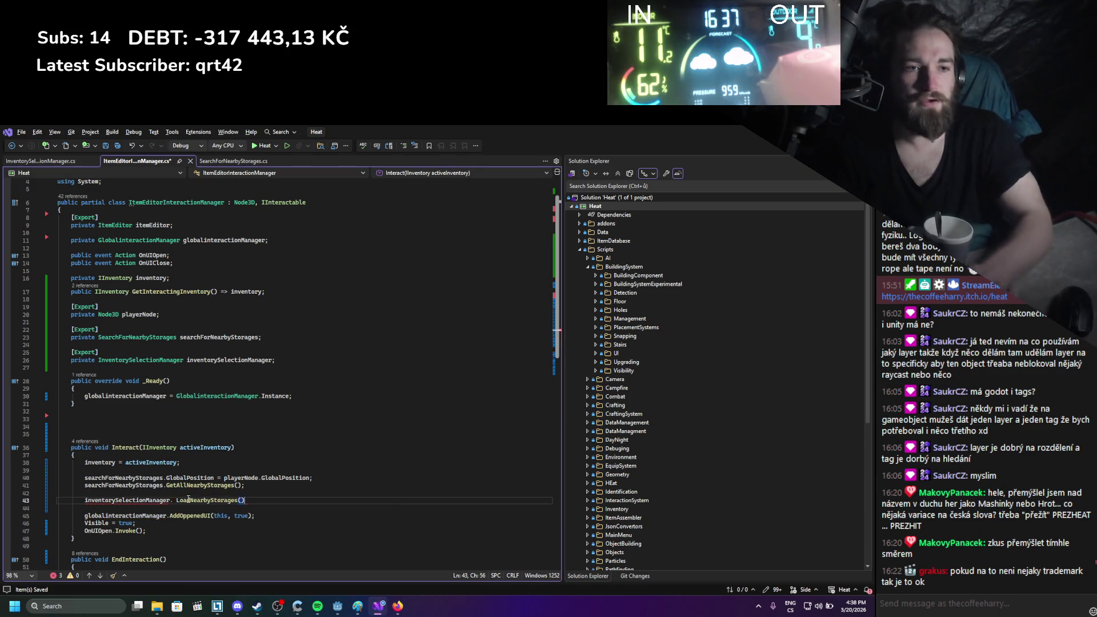
{"action": "left_click_drag", "start_coordinate": [84, 485], "coordinate": [244, 484]}
{"action": "key", "text": "ctrl+x"}
{"action": "left_click", "coordinate": [237, 500]}
{"action": "key", "text": "ctrl+v"}
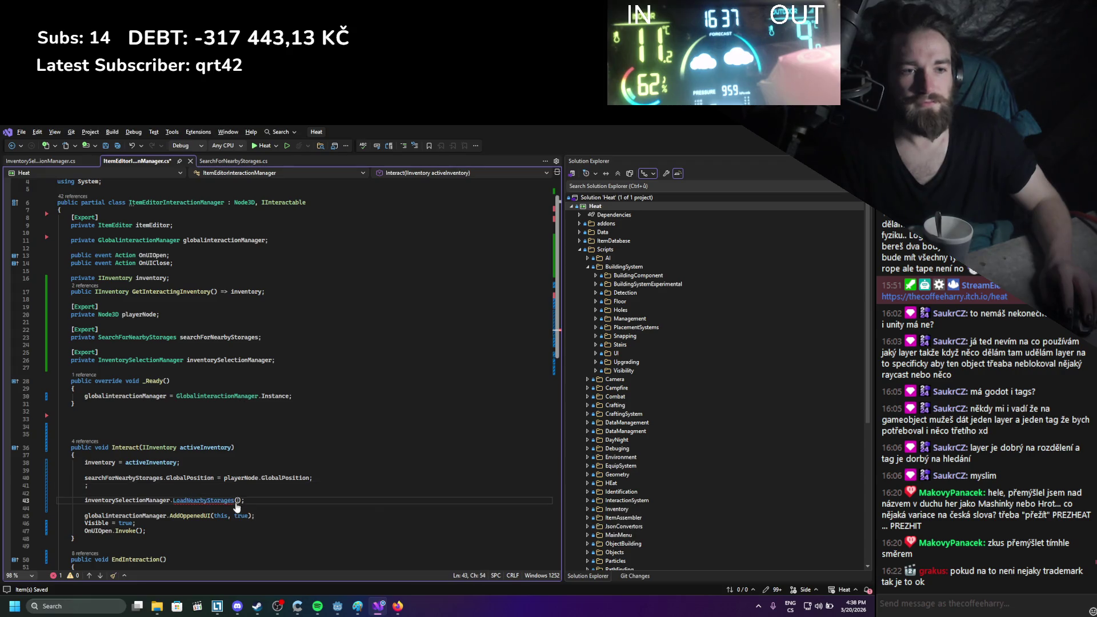
{"action": "left_click", "coordinate": [262, 487]}
{"action": "key", "text": "BackSpace"}
{"action": "key", "text": "BackSpace"}
{"action": "key", "text": "BackSpace"}
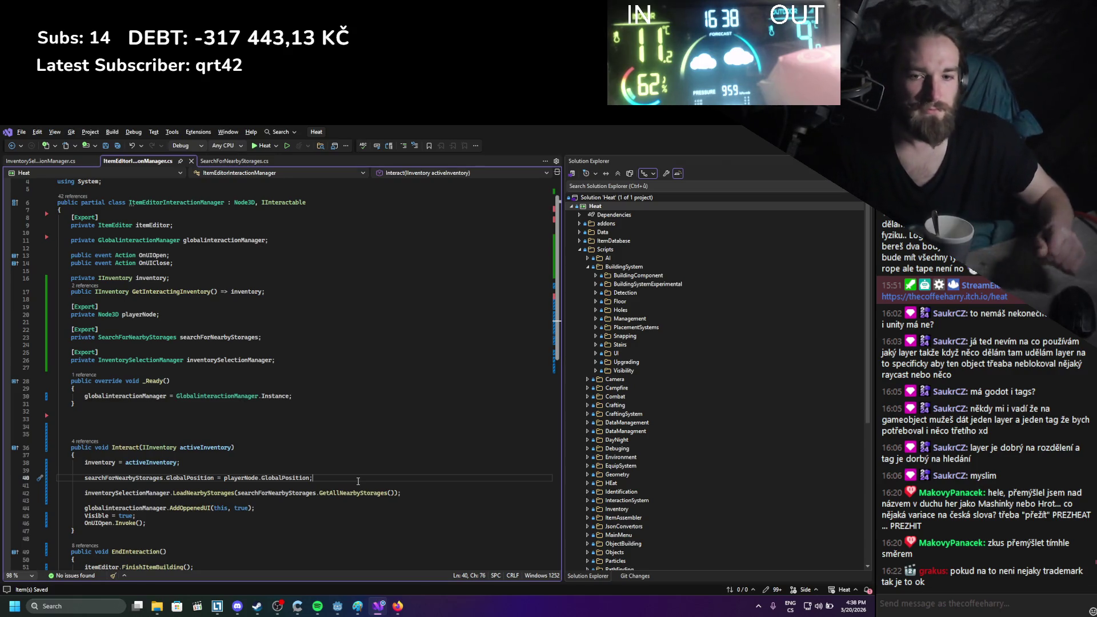
Jump to the LoadNearbyStorages definition, then switch to the Godot editor
{"action": "mouse_move", "coordinate": [334, 491]}
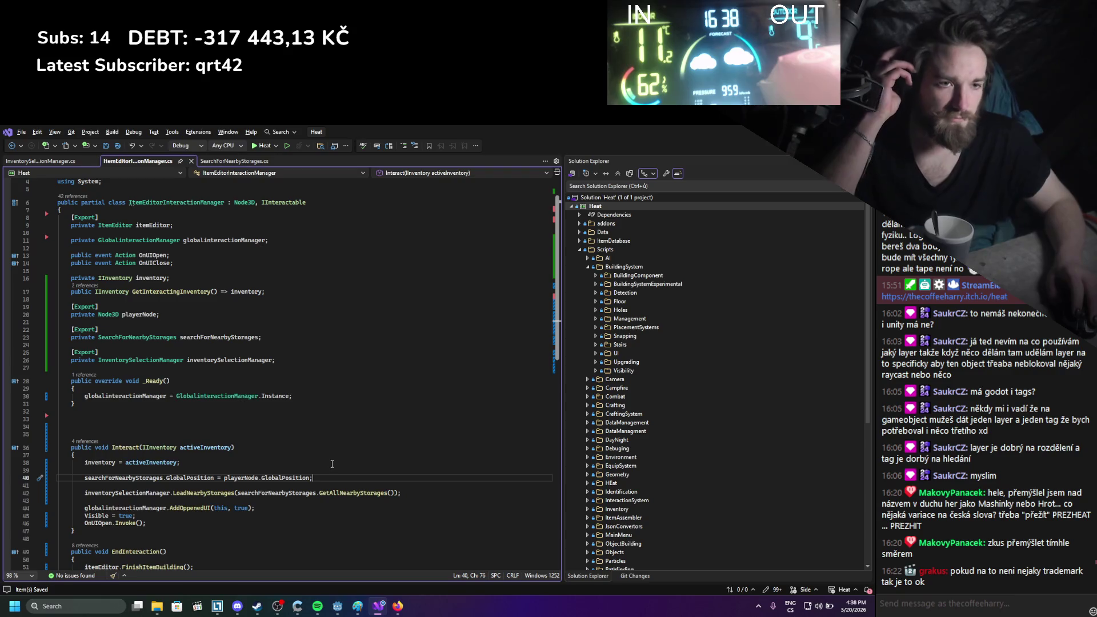
{"action": "left_click", "coordinate": [206, 492], "text": "ctrl"}
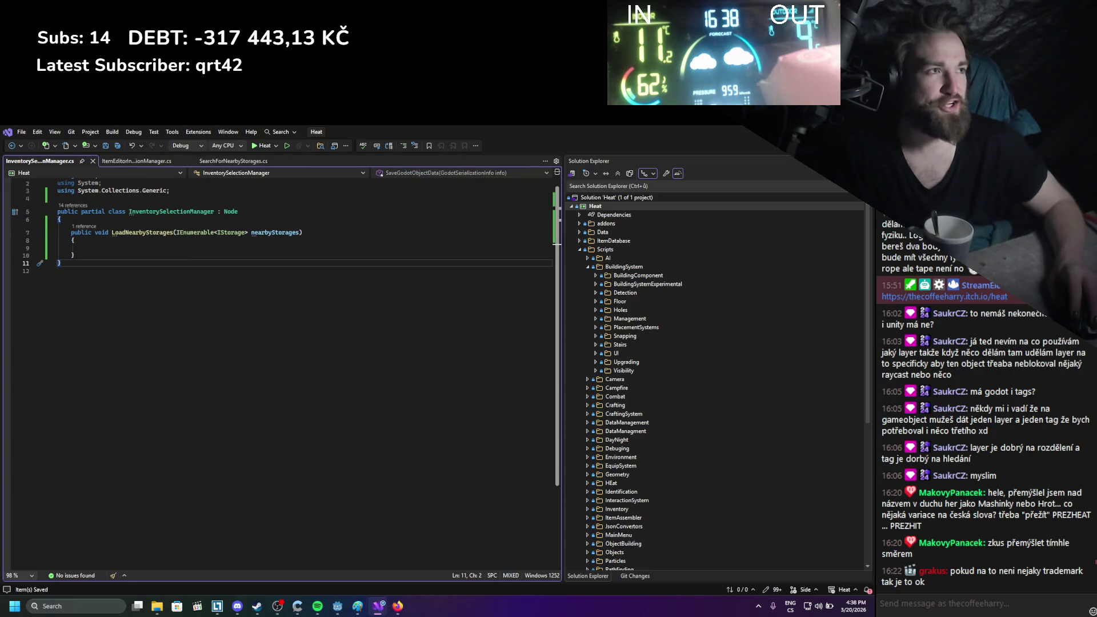
{"action": "key", "text": "alt+Tab"}
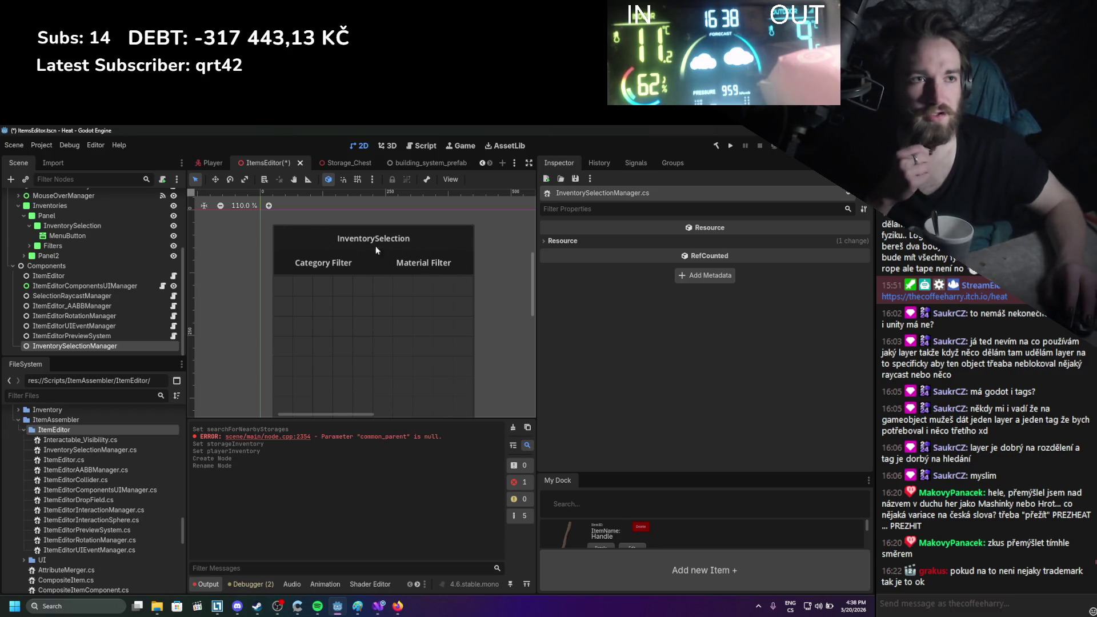
Return to Visual Studio showing InventorySelectionManager.cs
{"action": "left_click", "coordinate": [378, 606]}
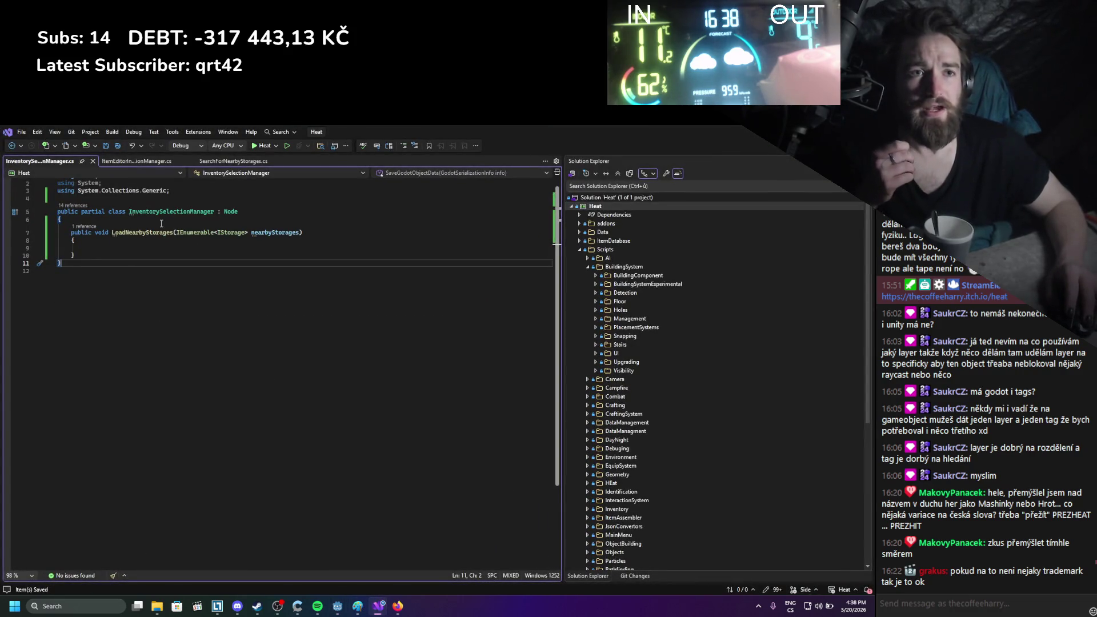
Add an exported private ItemMenu itemMenu field at the top of InventorySelectionManager and save
{"action": "double_click", "coordinate": [232, 212]}
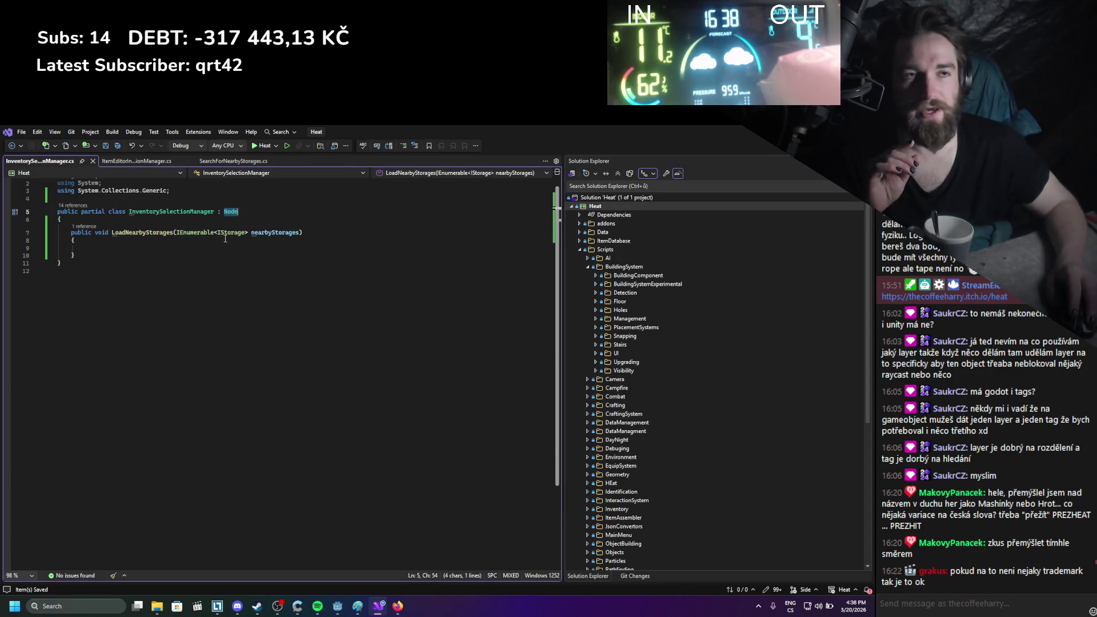
{"action": "left_click", "coordinate": [210, 223]}
{"action": "key", "text": "Return"}
{"action": "key", "text": "Return"}
{"action": "key", "text": "Up"}
{"action": "type", "text": "["}
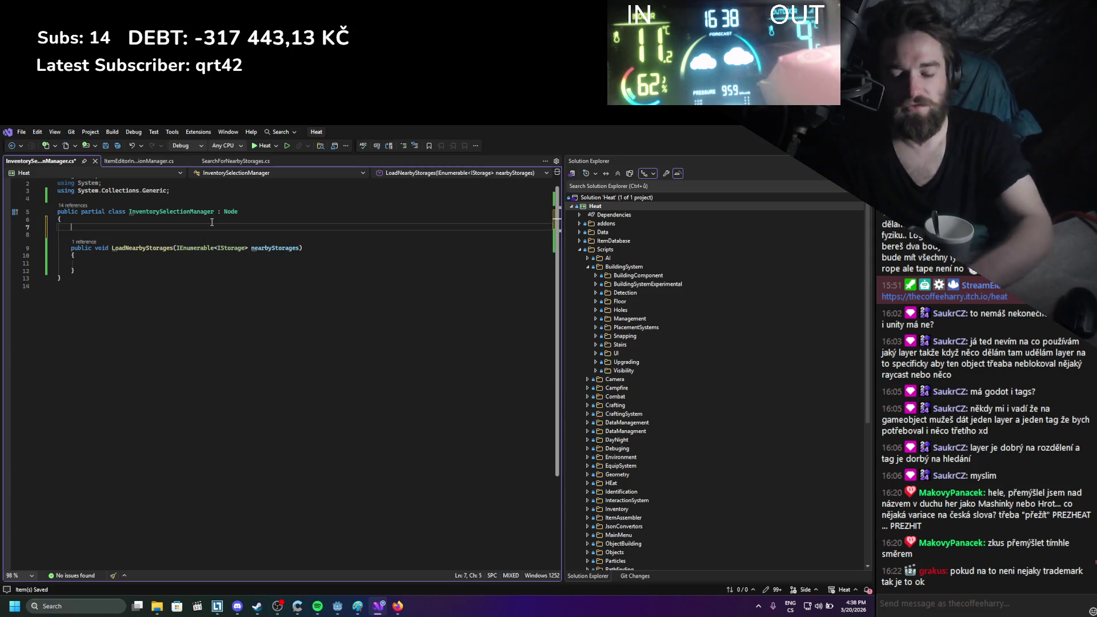
{"action": "type", "text": "ExportCategor"}
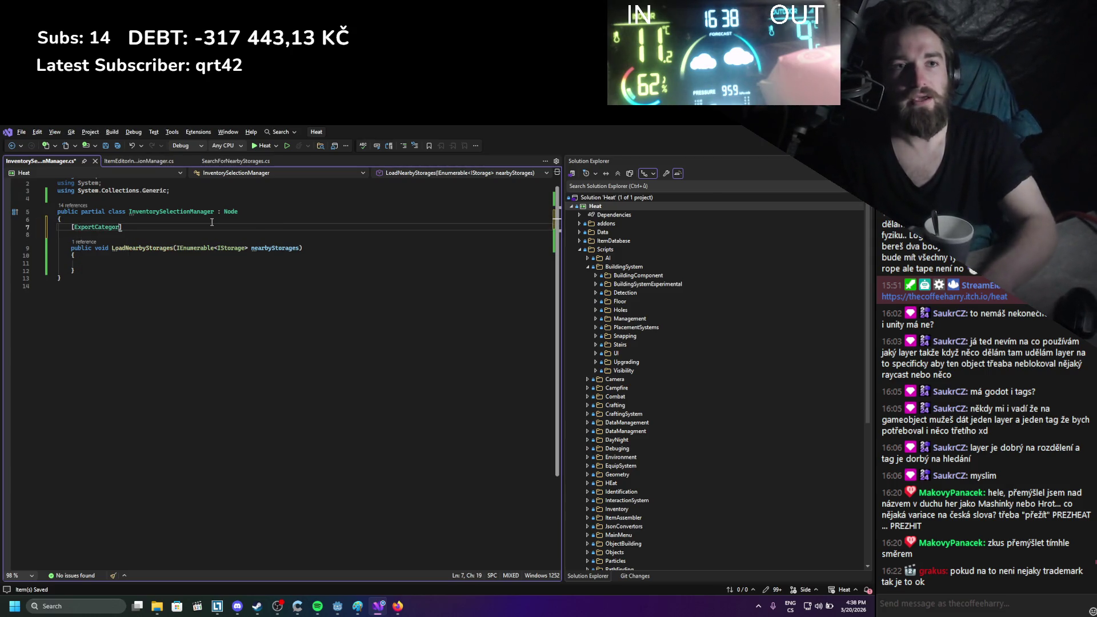
{"action": "key", "text": "End"}
{"action": "key", "text": "Return"}
{"action": "type", "text": "private I"}
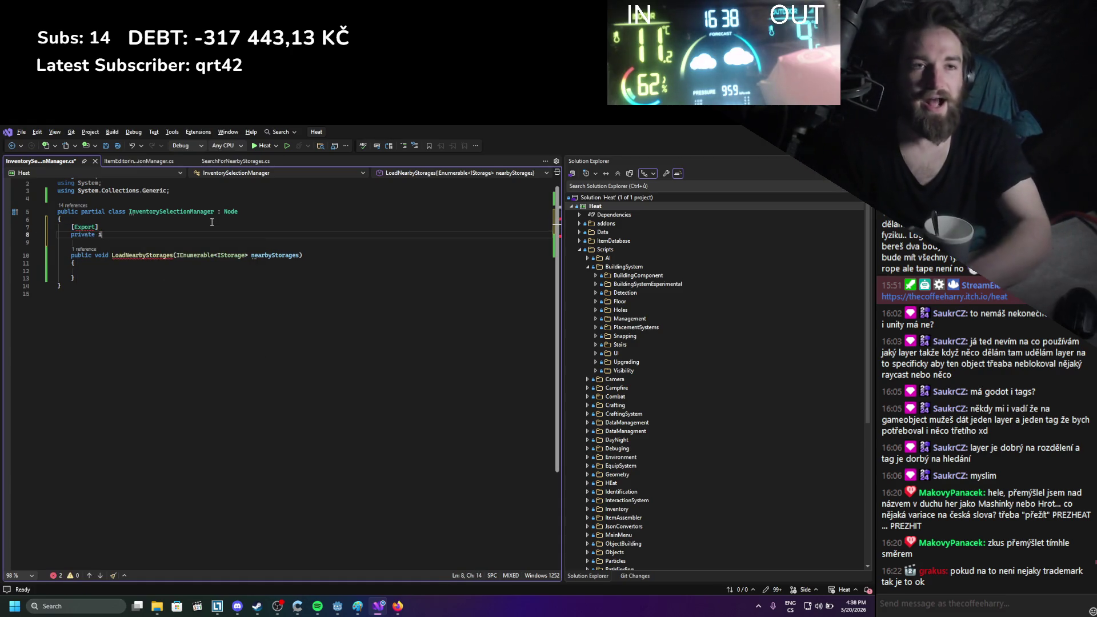
{"action": "type", "text": "temM"}
{"action": "key", "text": "Tab"}
{"action": "type", "text": ";"}
{"action": "key", "text": "ctrl+s"}
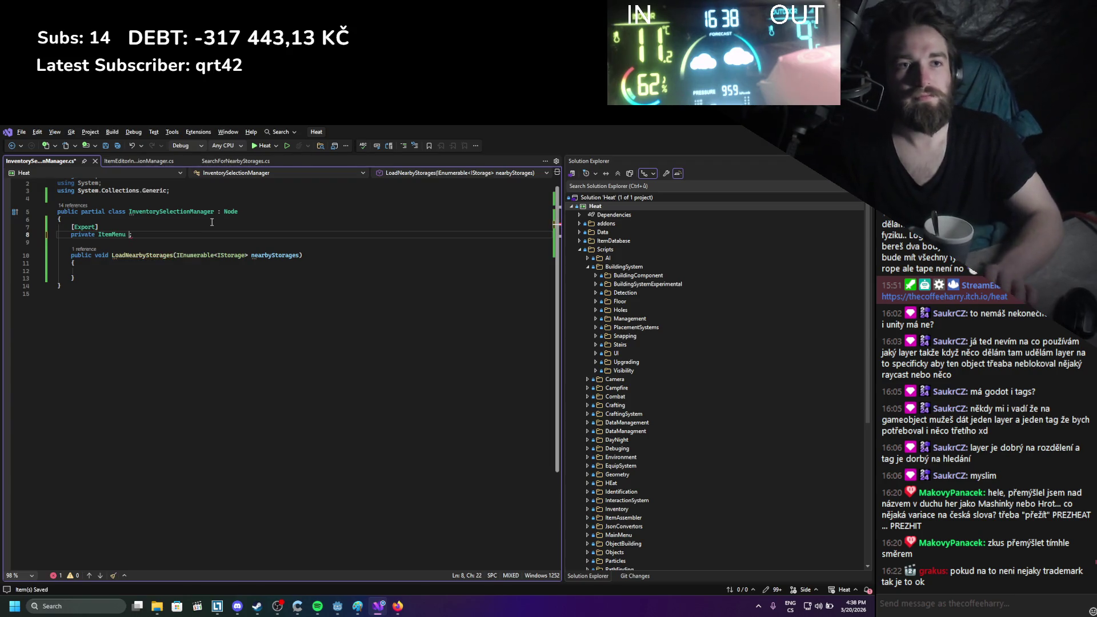
{"action": "type", "text": "ItemMen"}
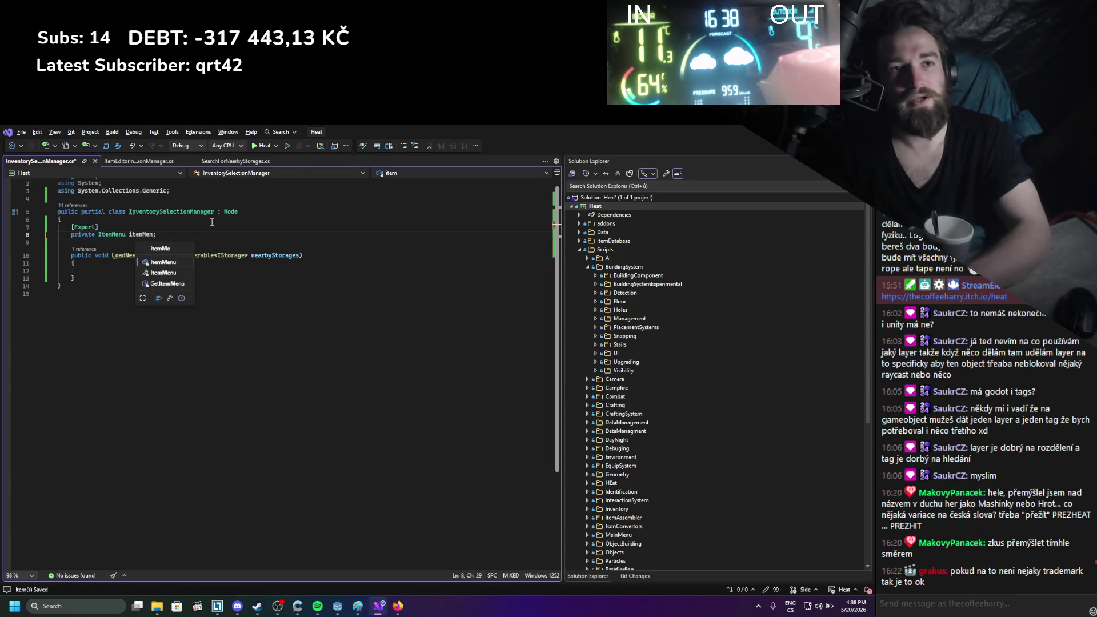
{"action": "key", "text": "Tab"}
{"action": "key", "text": "ctrl+s"}
Insert a foreach loop over nearbyStorages inside LoadNearbyStorages
{"action": "double_click", "coordinate": [138, 236]}
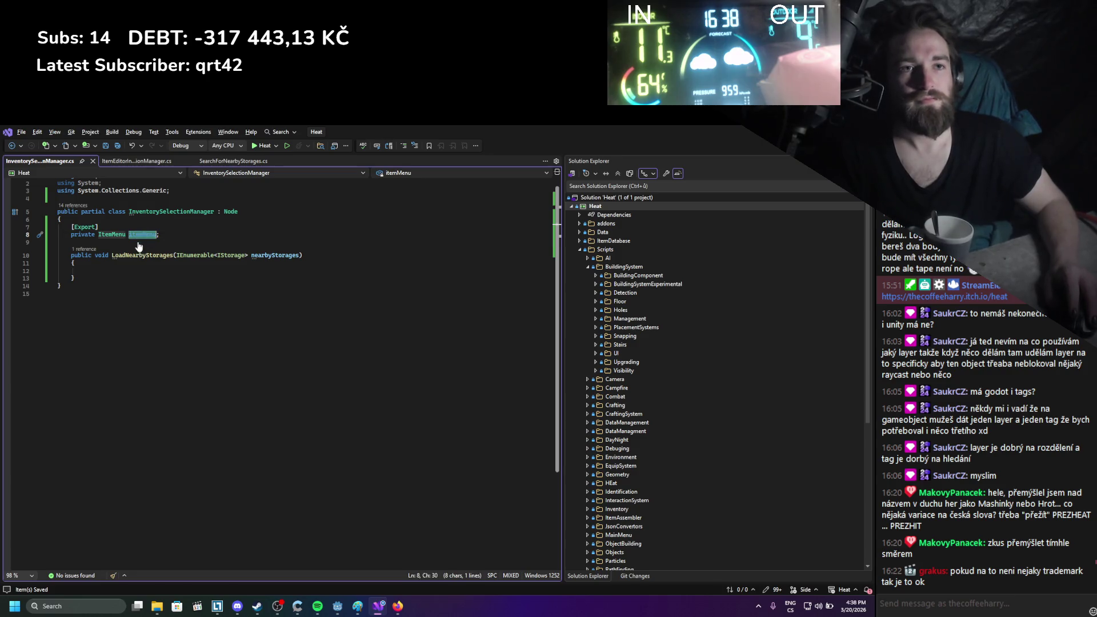
{"action": "left_click", "coordinate": [127, 272]}
{"action": "type", "text": "for"}
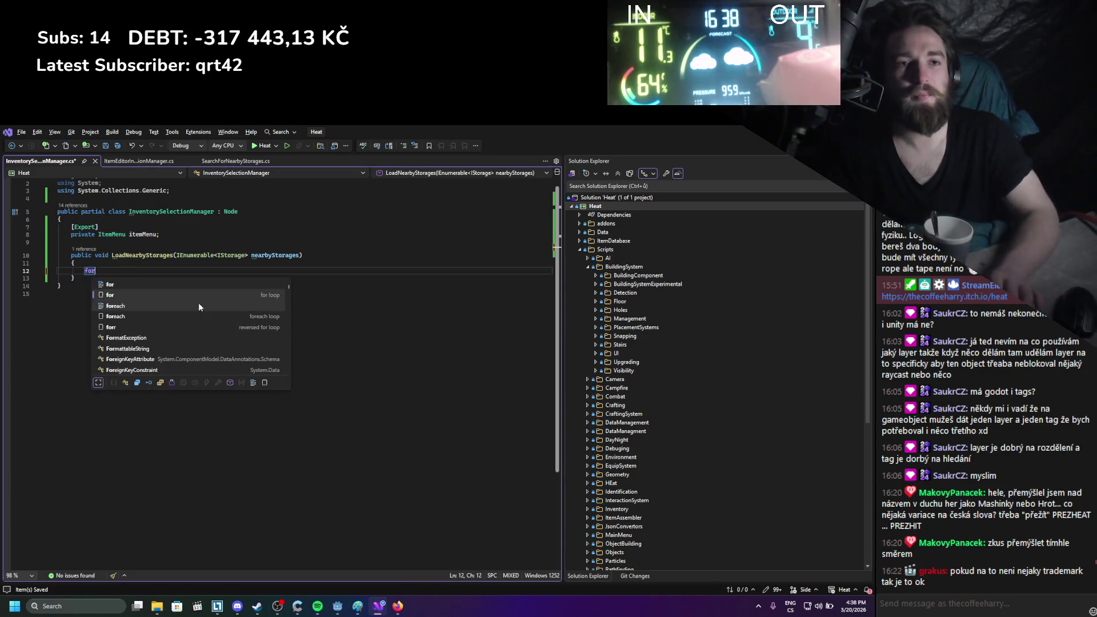
{"action": "key", "text": "Tab"}
{"action": "double_click", "coordinate": [258, 256]}
{"action": "left_click", "coordinate": [171, 286]}
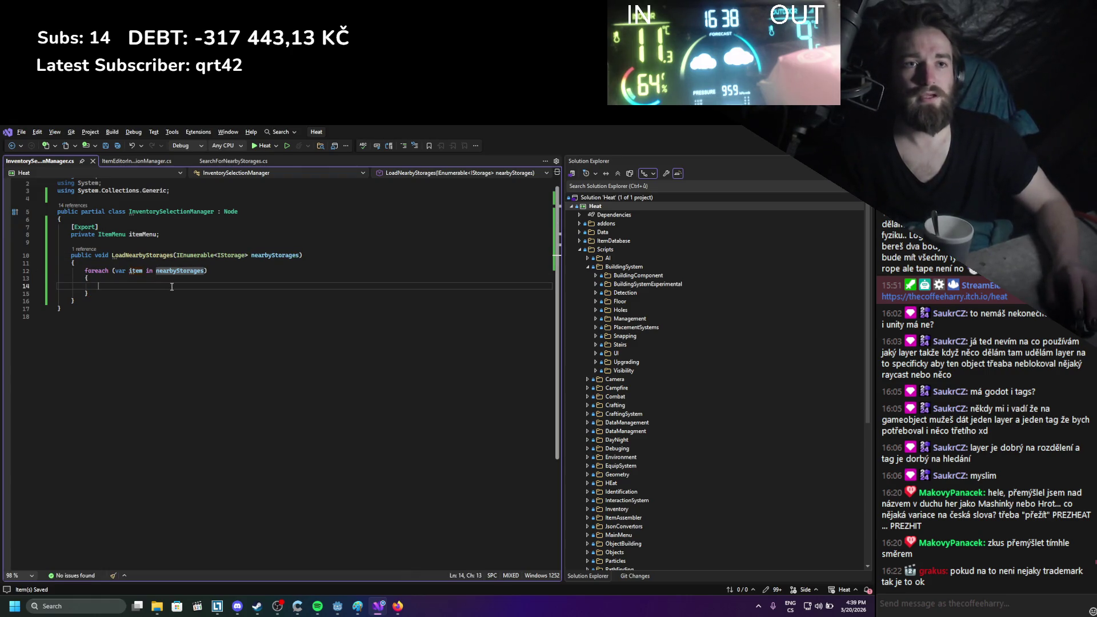
{"action": "type", "text": "item"}
{"action": "key", "text": "Tab"}
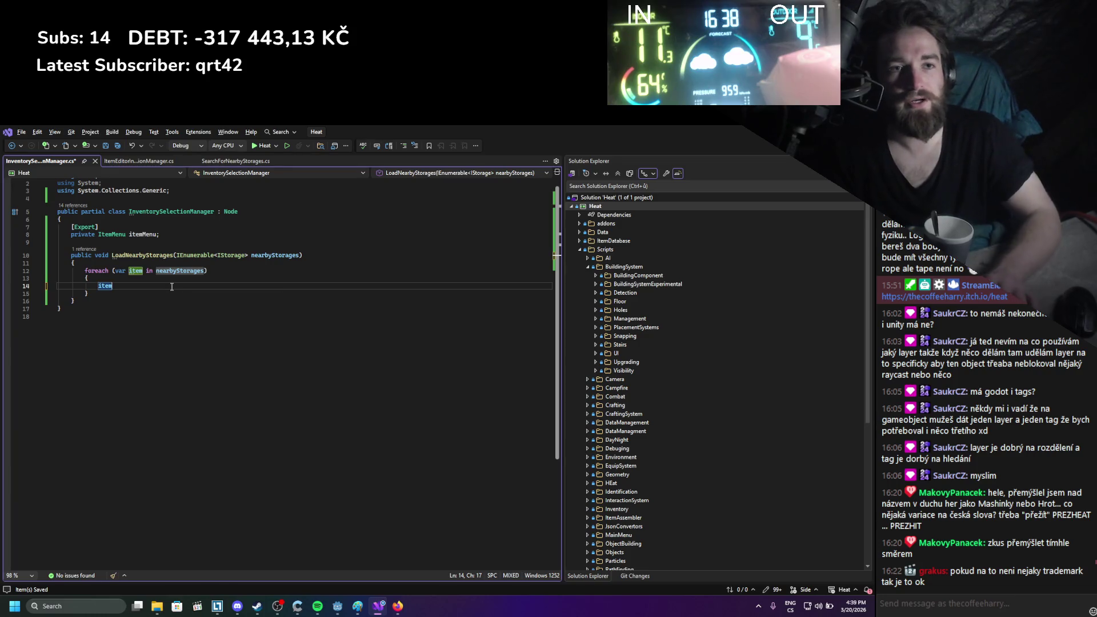
Begin an itemMenu call in the loop, browsing its member suggestions for a popup method
{"action": "type", "text": "Menu.getpop"}
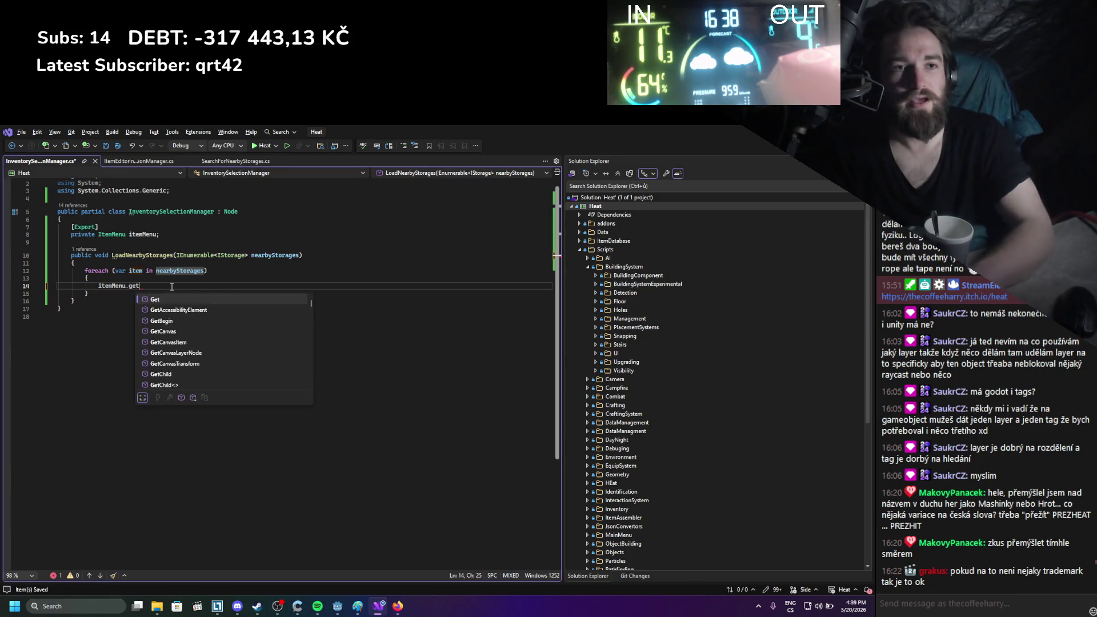
{"action": "key", "text": "BackSpace"}
{"action": "key", "text": "BackSpace"}
{"action": "key", "text": "BackSpace"}
{"action": "type", "text": "add"}
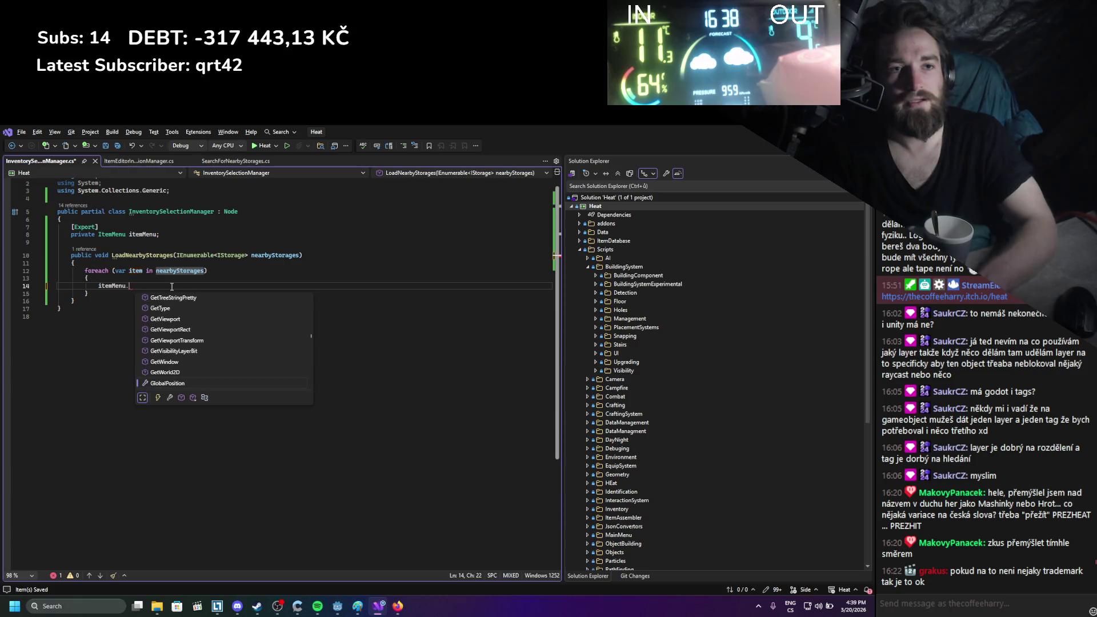
{"action": "key", "text": "BackSpace"}
{"action": "key", "text": "BackSpace"}
{"action": "key", "text": "BackSpace"}
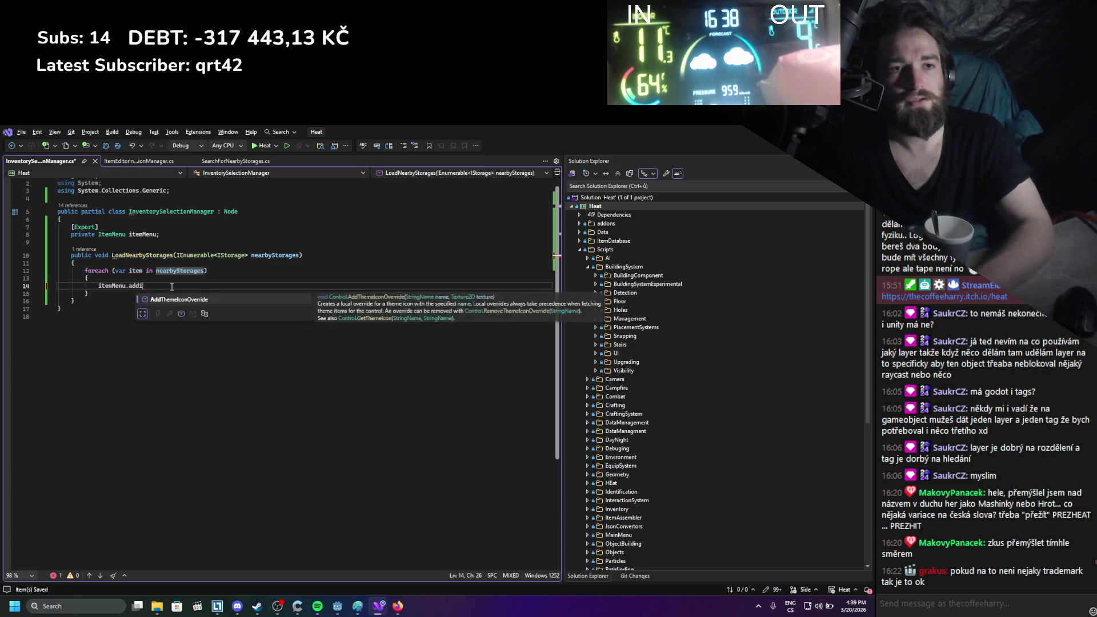
{"action": "type", "text": "pop"}
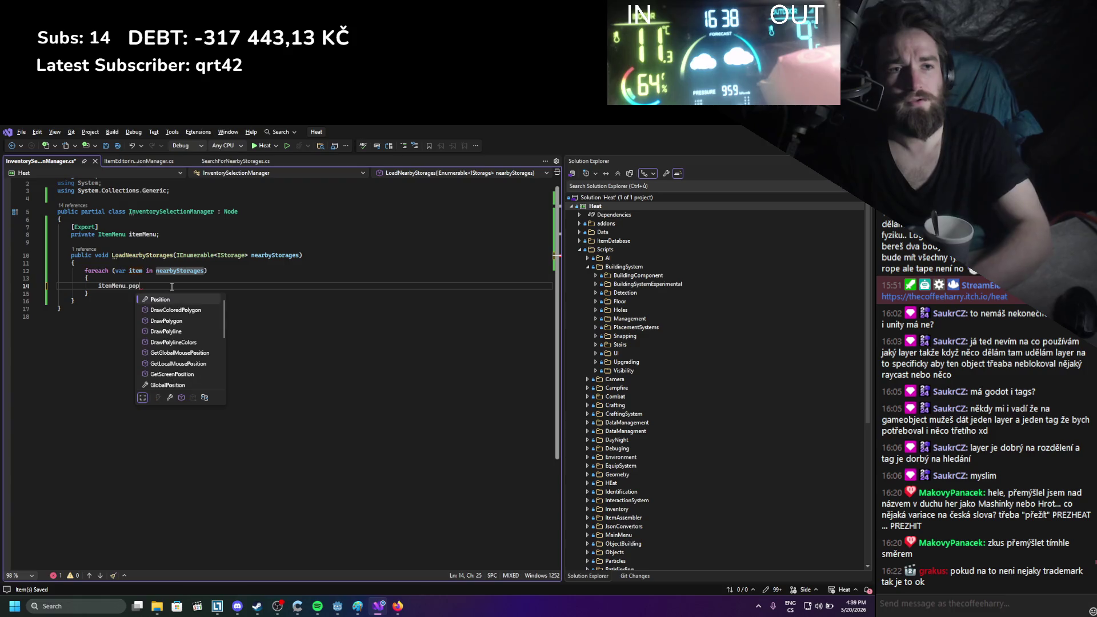
{"action": "key", "text": "BackSpace"}
{"action": "key", "text": "BackSpace"}
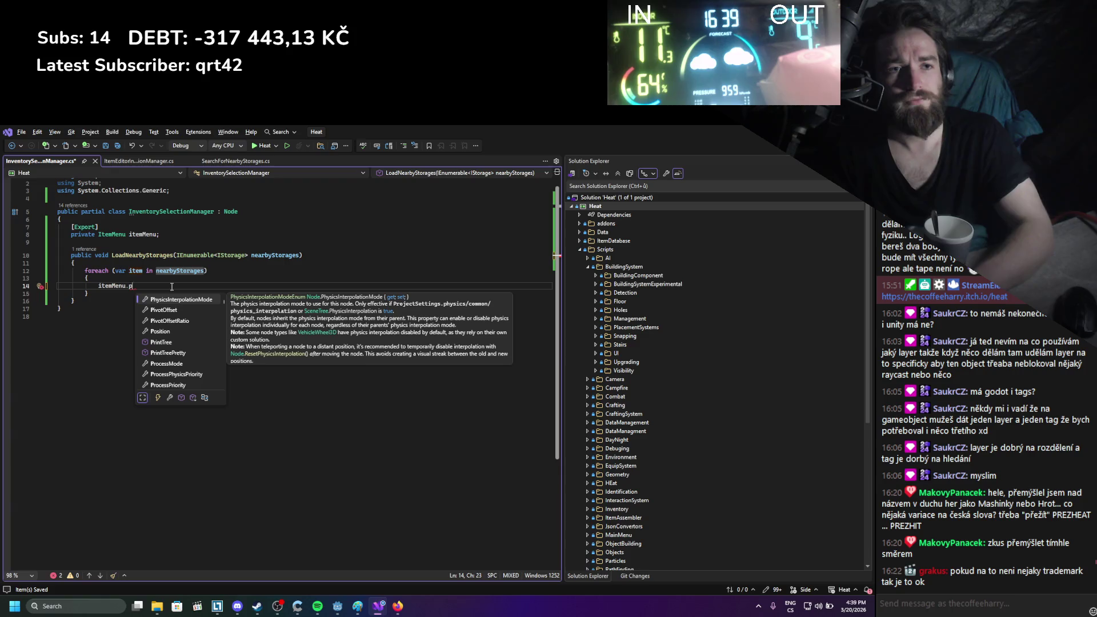
{"action": "key", "text": "BackSpace"}
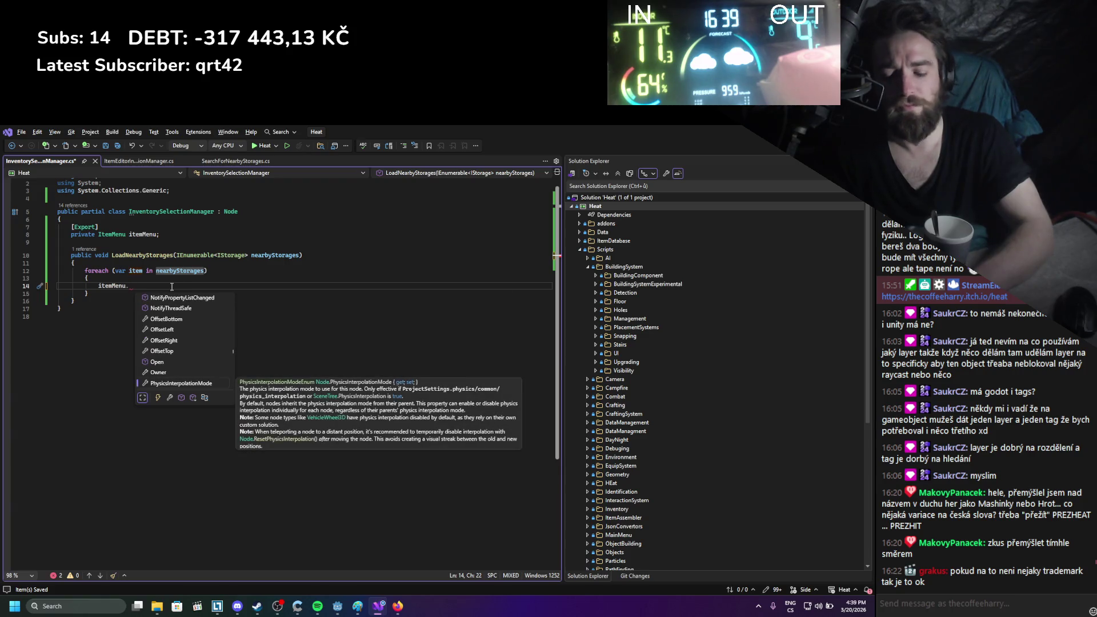
{"action": "key", "text": "Page_Down"}
{"action": "key", "text": "Page_Down"}
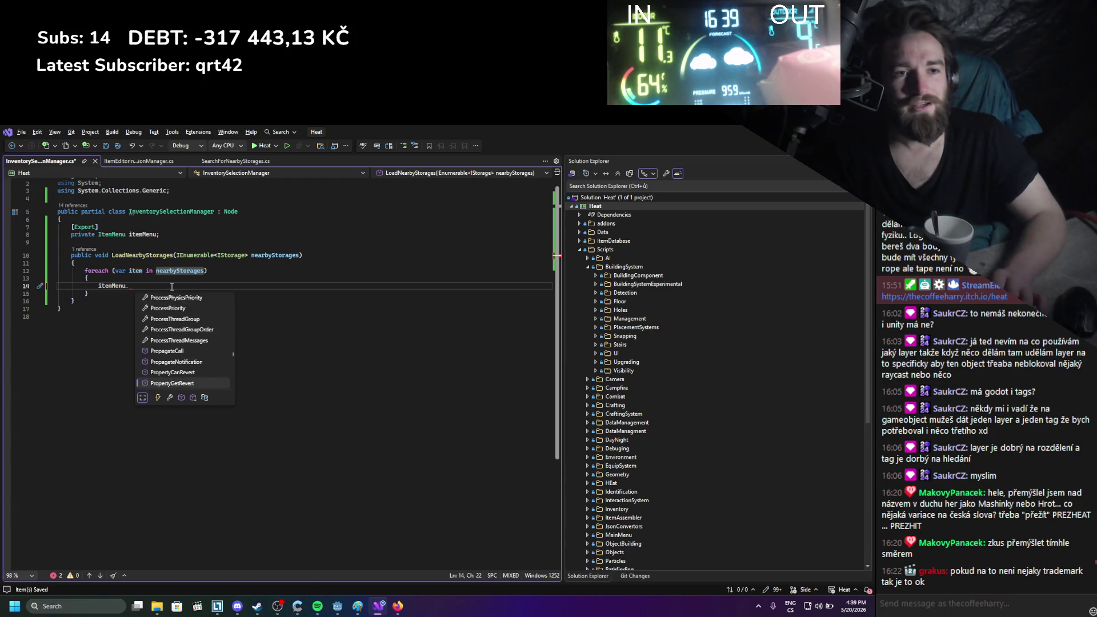
{"action": "key", "text": "Page_Down"}
{"action": "key", "text": "Page_Down"}
{"action": "key", "text": "Page_Down"}
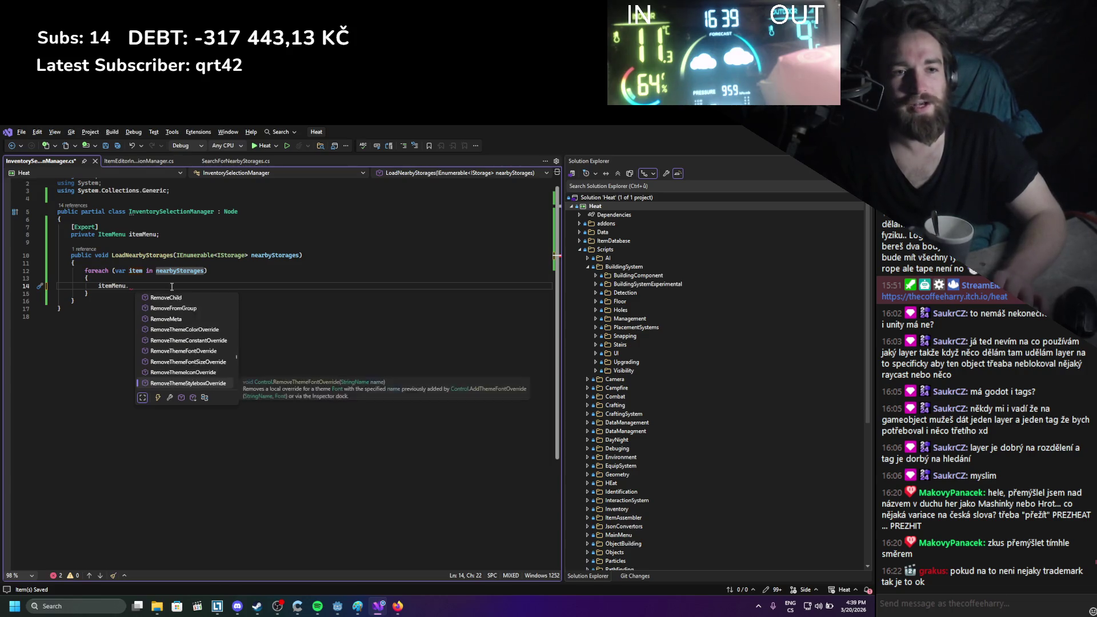
{"action": "key", "text": "Page_Down"}
{"action": "key", "text": "Page_Down"}
{"action": "key", "text": "Page_Down"}
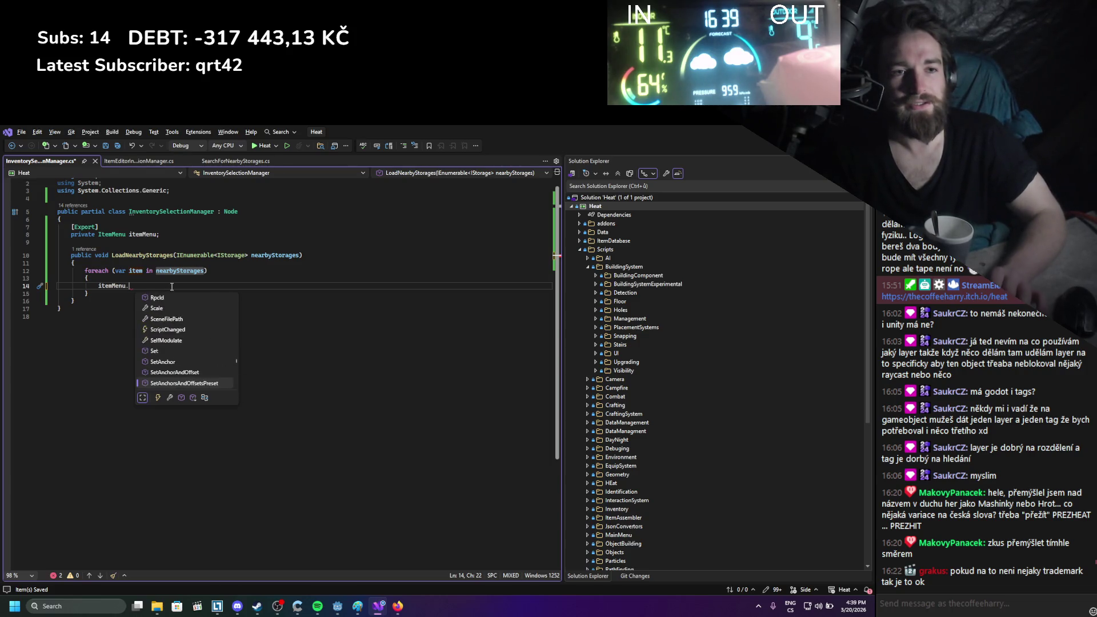
{"action": "key", "text": "Page_Down"}
{"action": "key", "text": "Page_Down"}
{"action": "key", "text": "Page_Down"}
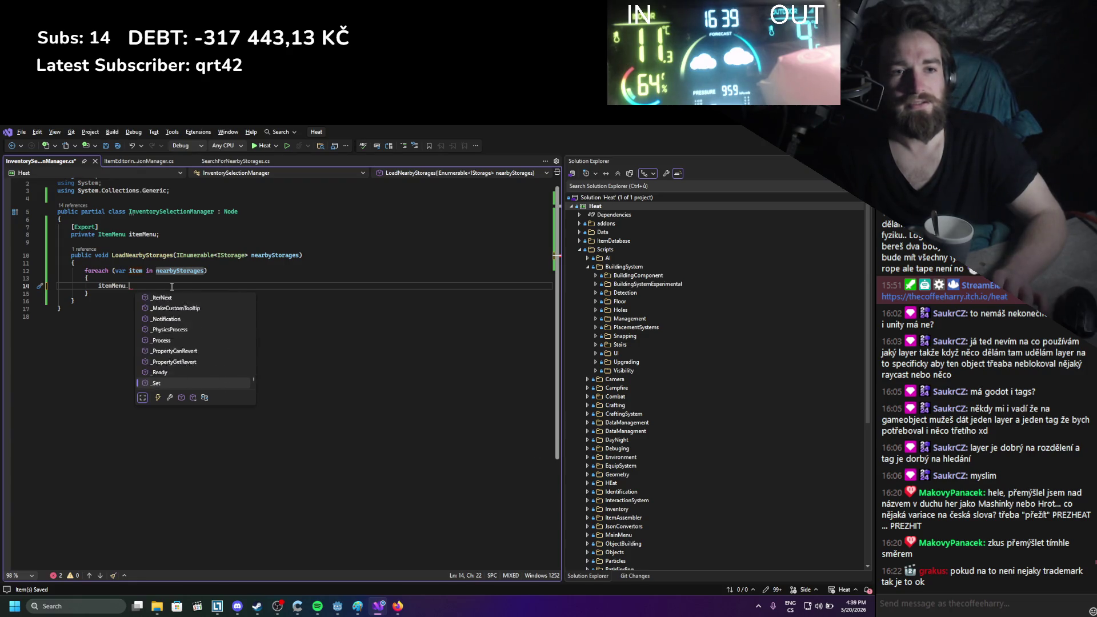
{"action": "type", "text": "pup"}
{"action": "key", "text": "BackSpace"}
{"action": "key", "text": "BackSpace"}
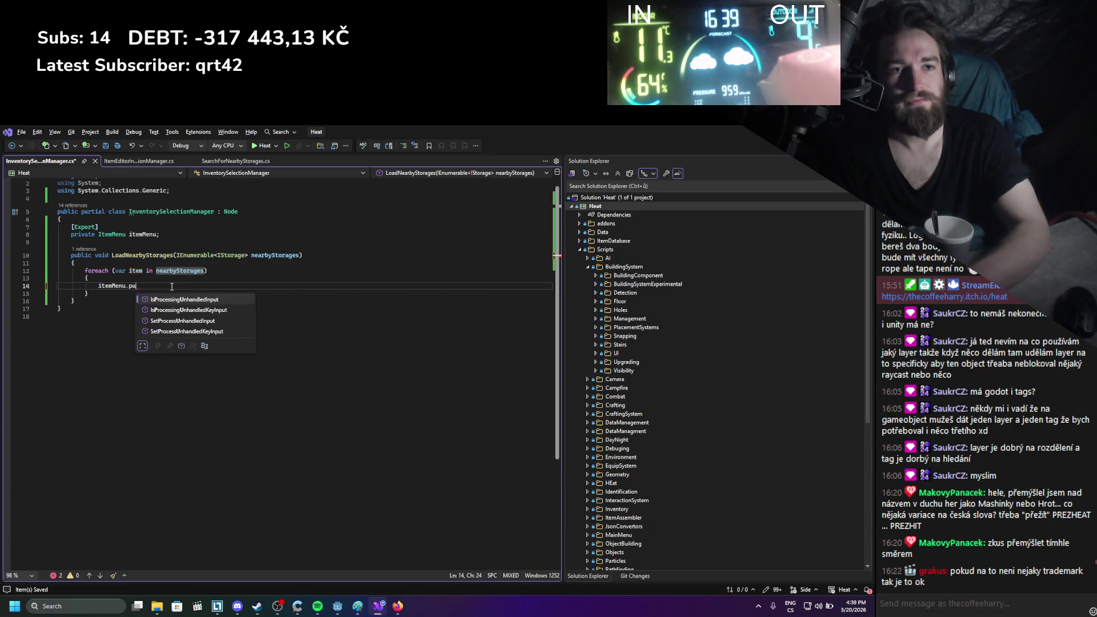
{"action": "type", "text": "o"}
{"action": "key", "text": "BackSpace"}
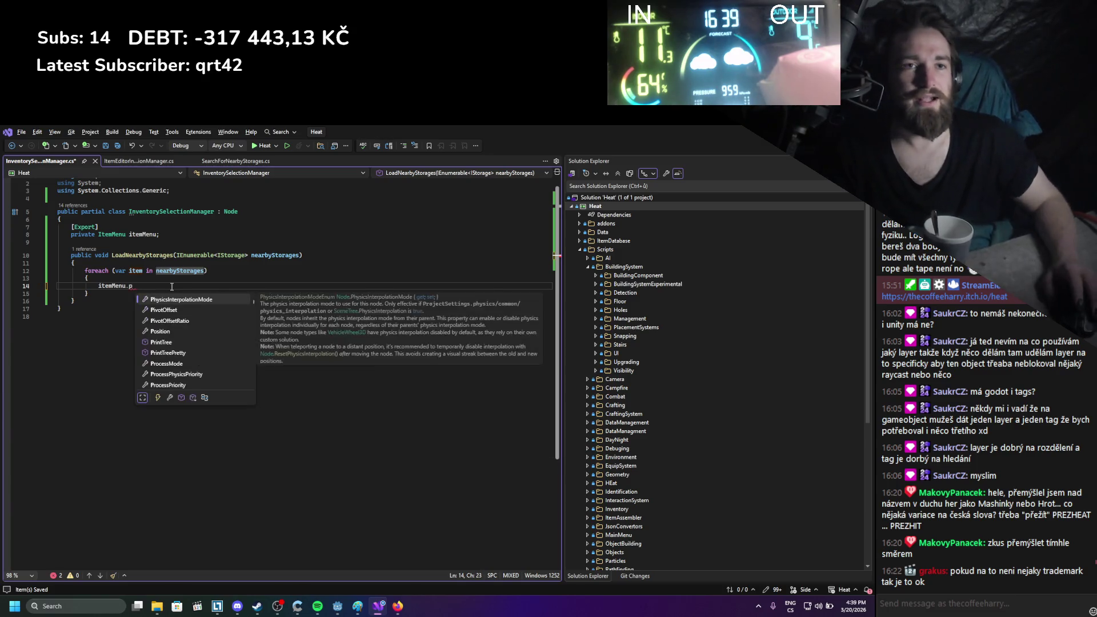
{"action": "double_click", "coordinate": [111, 235]}
{"action": "key", "text": "ctrl+c"}
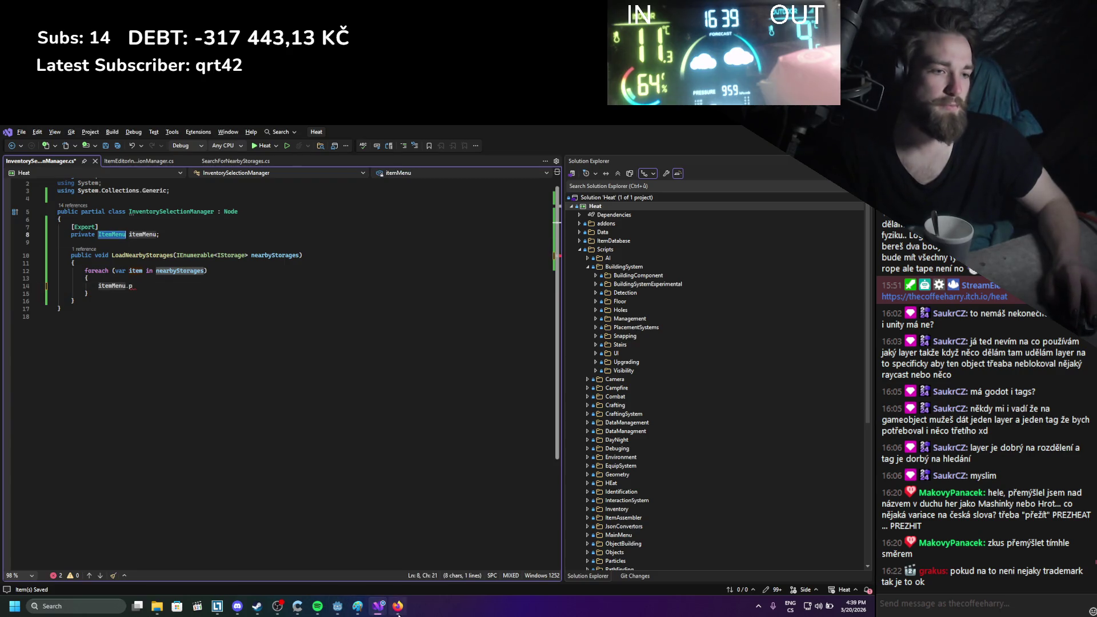
{"action": "left_click", "coordinate": [397, 606]}
Search Google for 'godot ItemMenu', skim the menu results, and return to Visual Studio
{"action": "left_click", "coordinate": [434, 136]}
{"action": "left_click", "coordinate": [178, 205]}
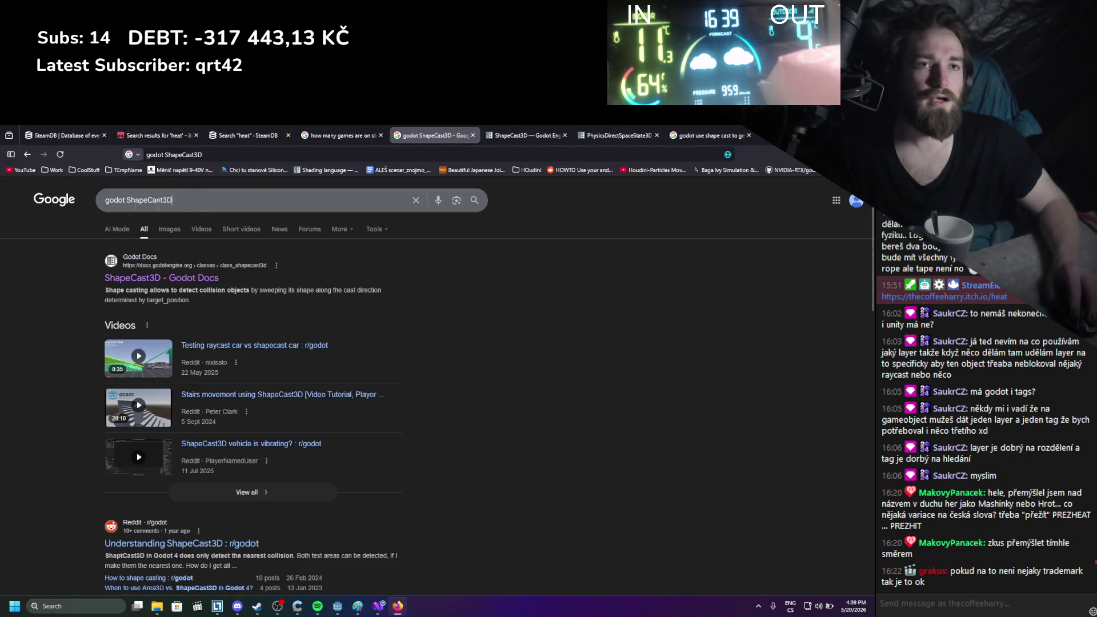
{"action": "key", "text": "ctrl+v"}
{"action": "key", "text": "Return"}
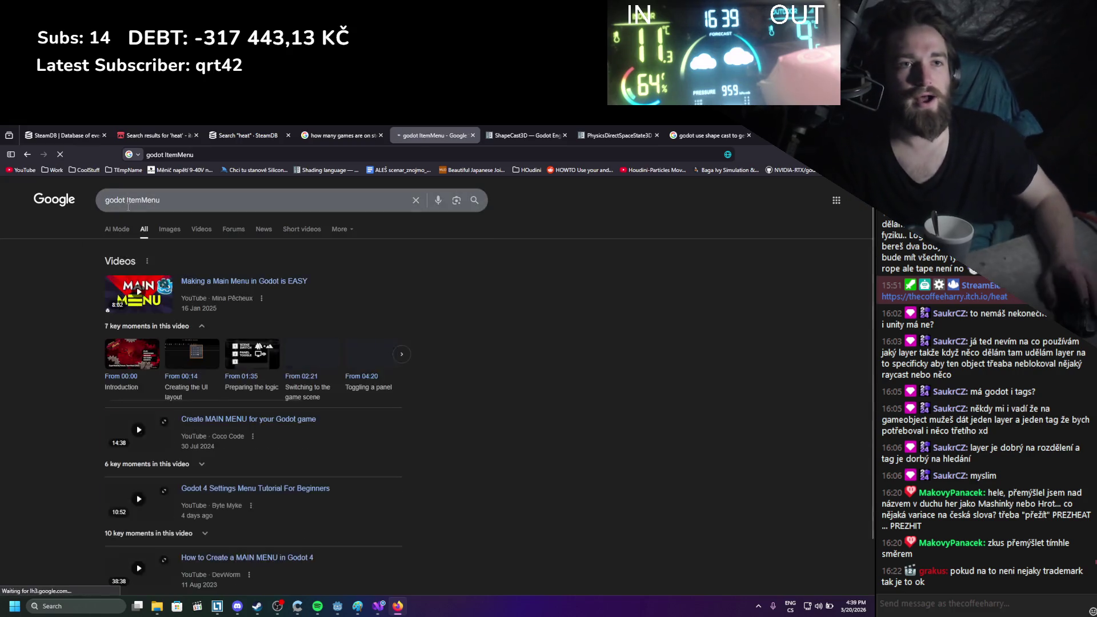
{"action": "scroll", "coordinate": [140, 442], "scroll_direction": "down", "scroll_amount": 4}
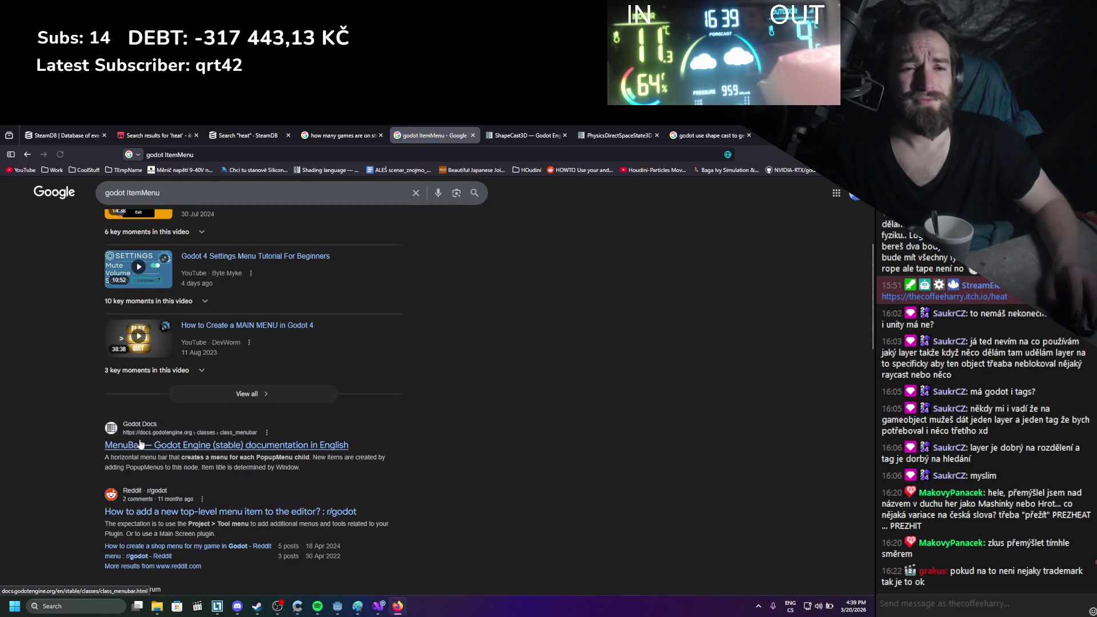
{"action": "key", "text": "alt+Tab"}
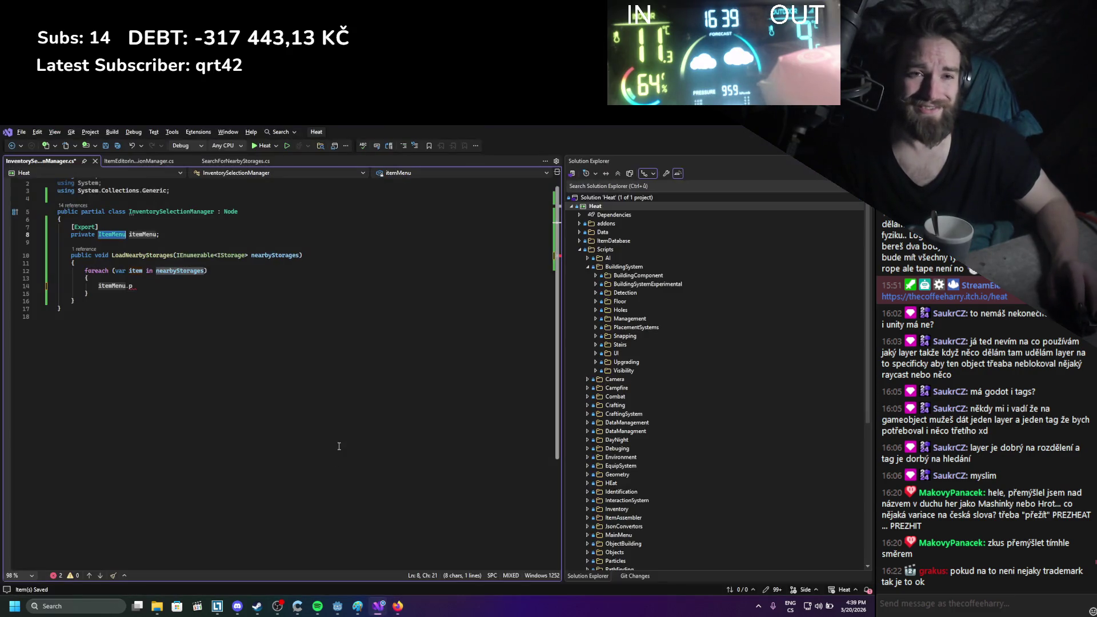
Inspect the MenuButton node under InventorySelection, which lists a Chest_01 item
{"action": "left_click", "coordinate": [337, 607]}
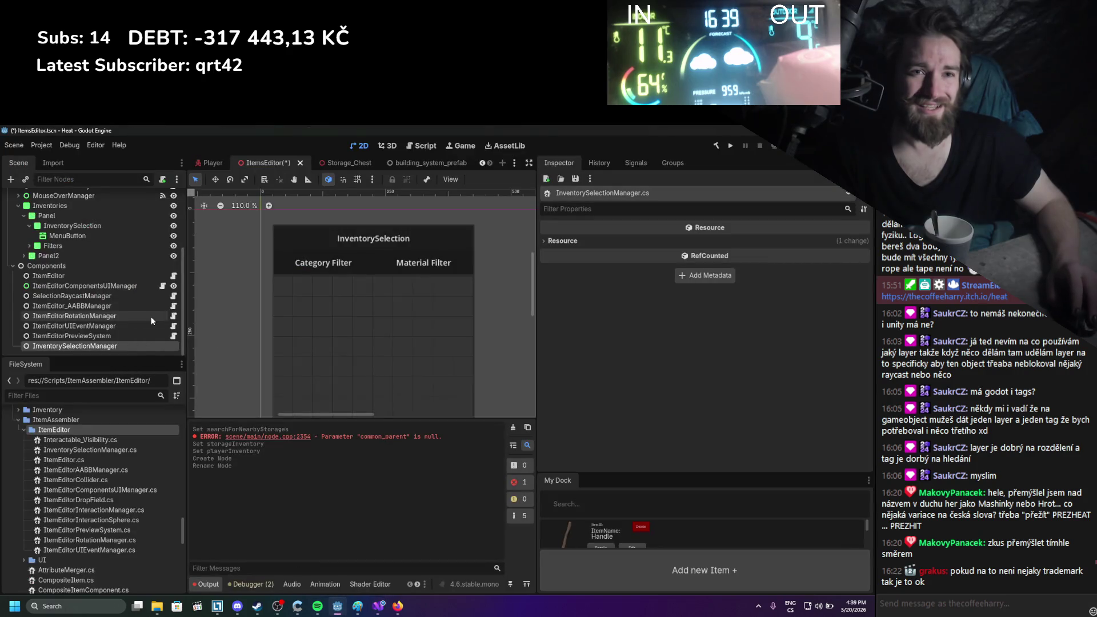
{"action": "scroll", "coordinate": [150, 316], "scroll_direction": "up", "scroll_amount": 3}
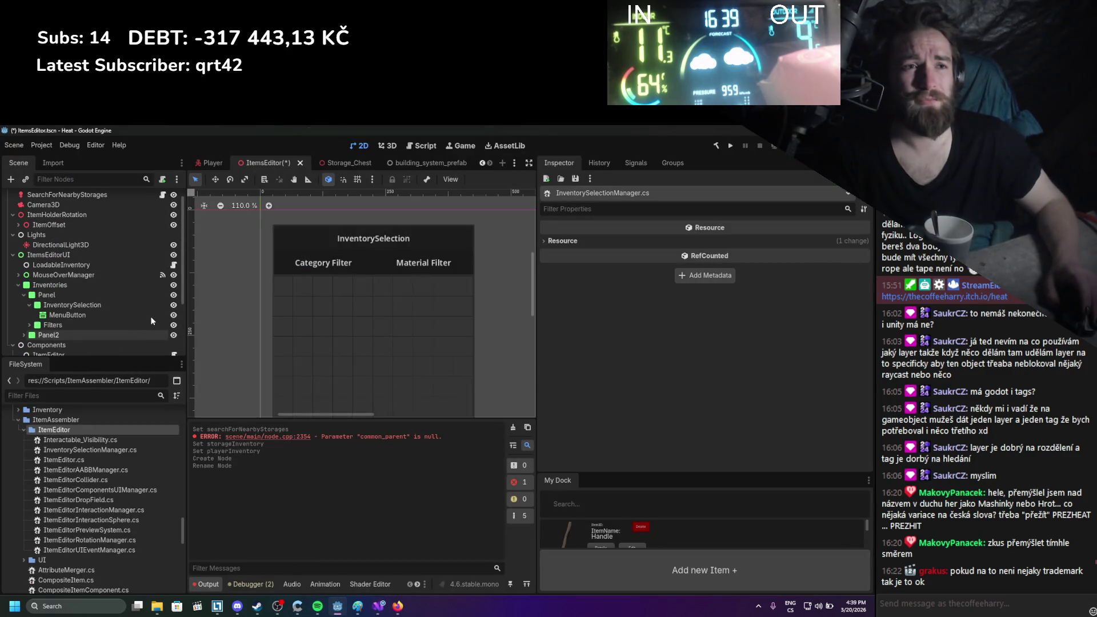
{"action": "left_click", "coordinate": [98, 284]}
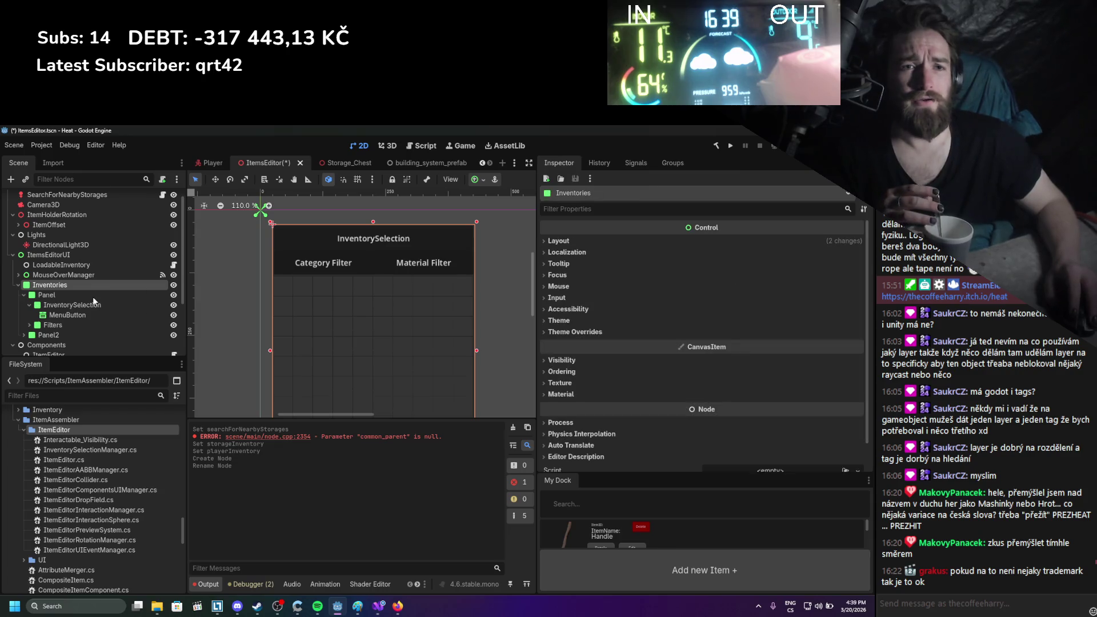
{"action": "left_click", "coordinate": [68, 314]}
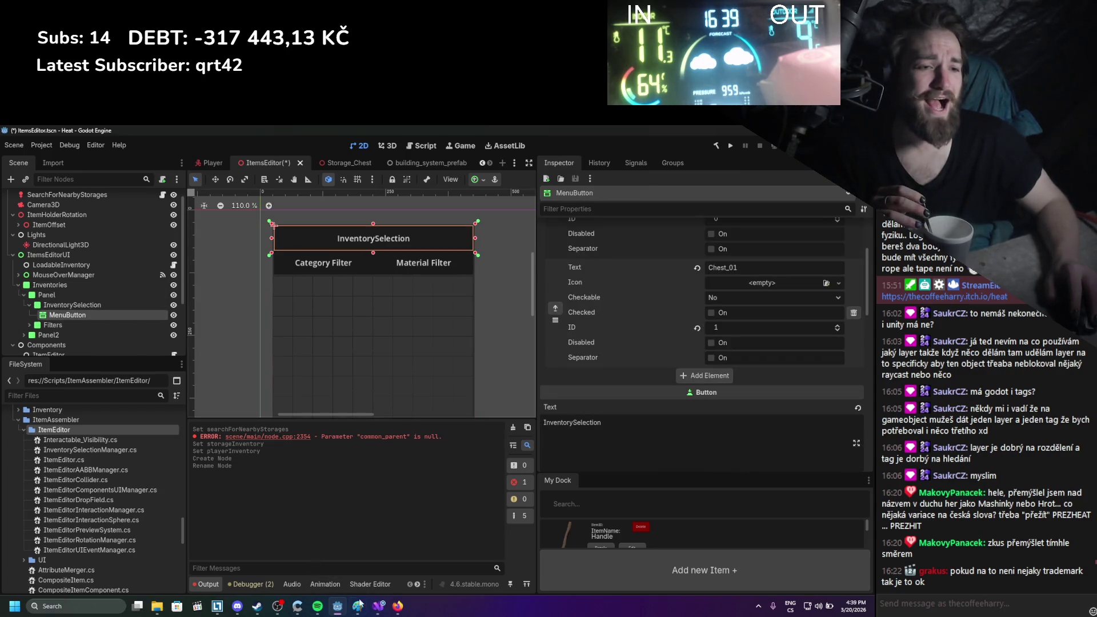
{"action": "key", "text": "alt+Tab"}
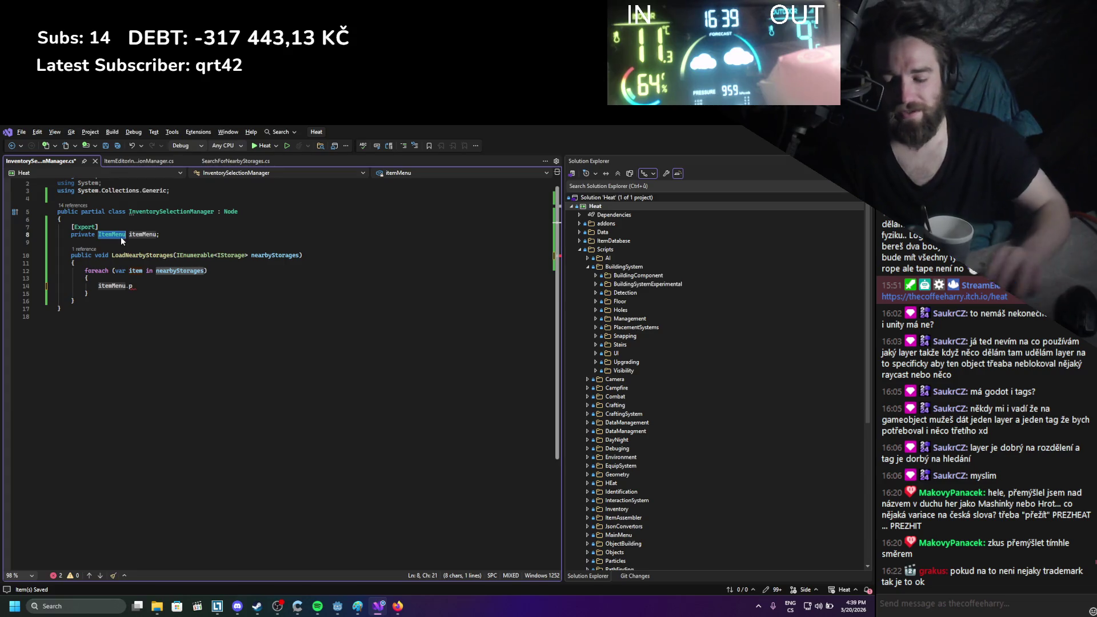
Change the exported field to MenuButton menuButton and save
{"action": "type", "text": "MenuB"}
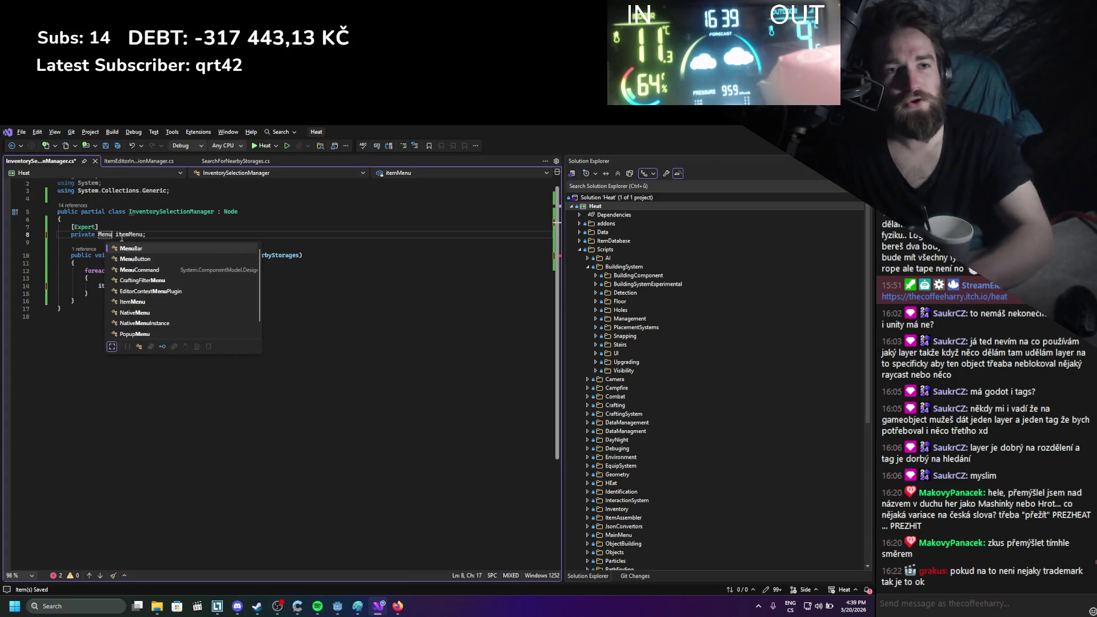
{"action": "key", "text": "Tab"}
{"action": "key", "text": "ctrl+s"}
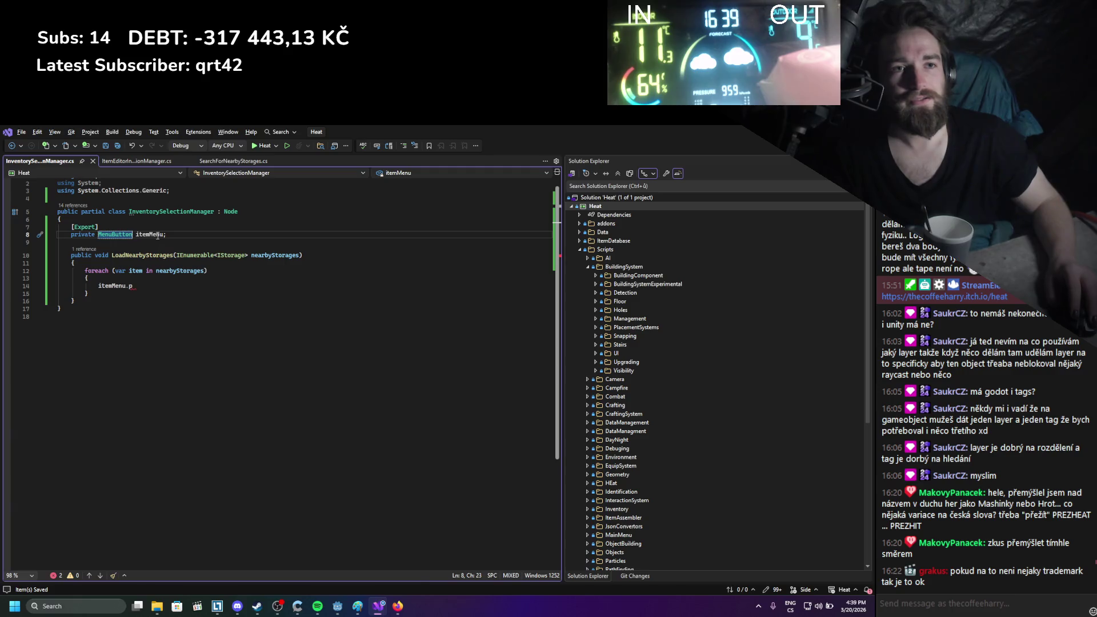
{"action": "double_click", "coordinate": [156, 235]}
{"action": "type", "text": "menuButto"}
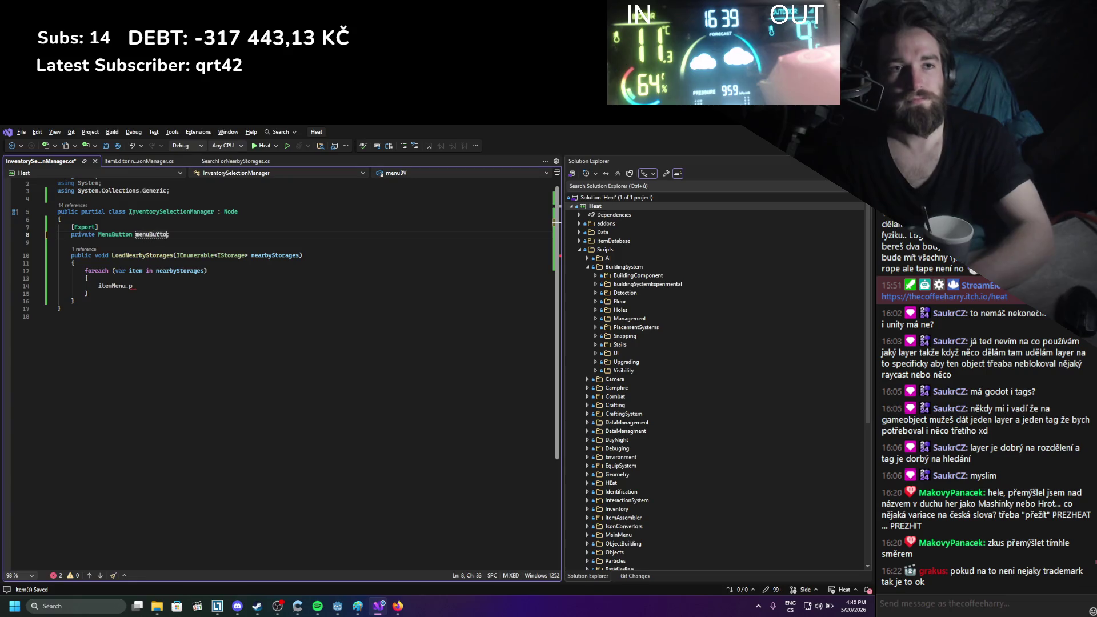
{"action": "type", "text": "n"}
{"action": "key", "text": "ctrl+s"}
Replace the itemMenu call in the loop with menuButton.GetPopup().AddItem()
{"action": "left_click_drag", "start_coordinate": [133, 286], "coordinate": [113, 287]}
{"action": "key", "text": "ctrl+shift+Left"}
{"action": "type", "text": "menuButton"}
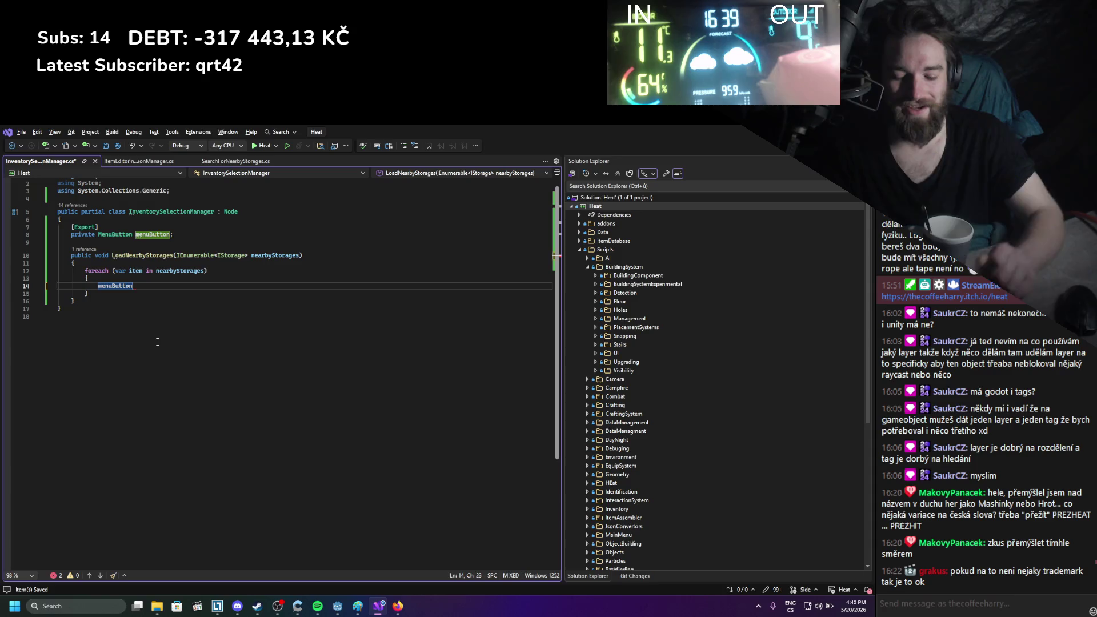
{"action": "type", "text": ".a"}
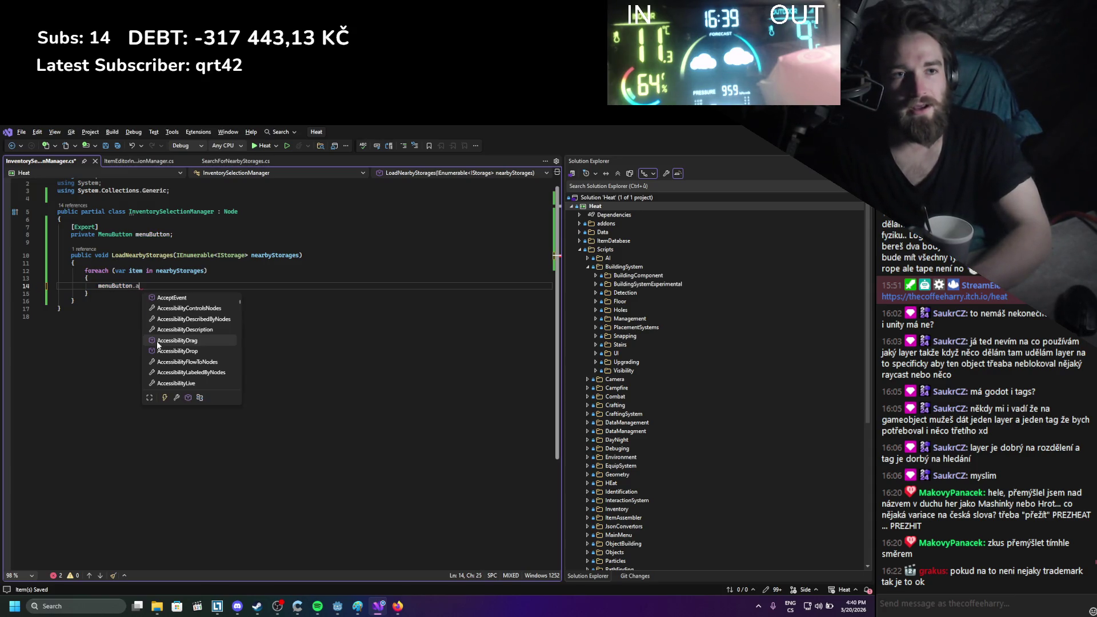
{"action": "key", "text": "BackSpace"}
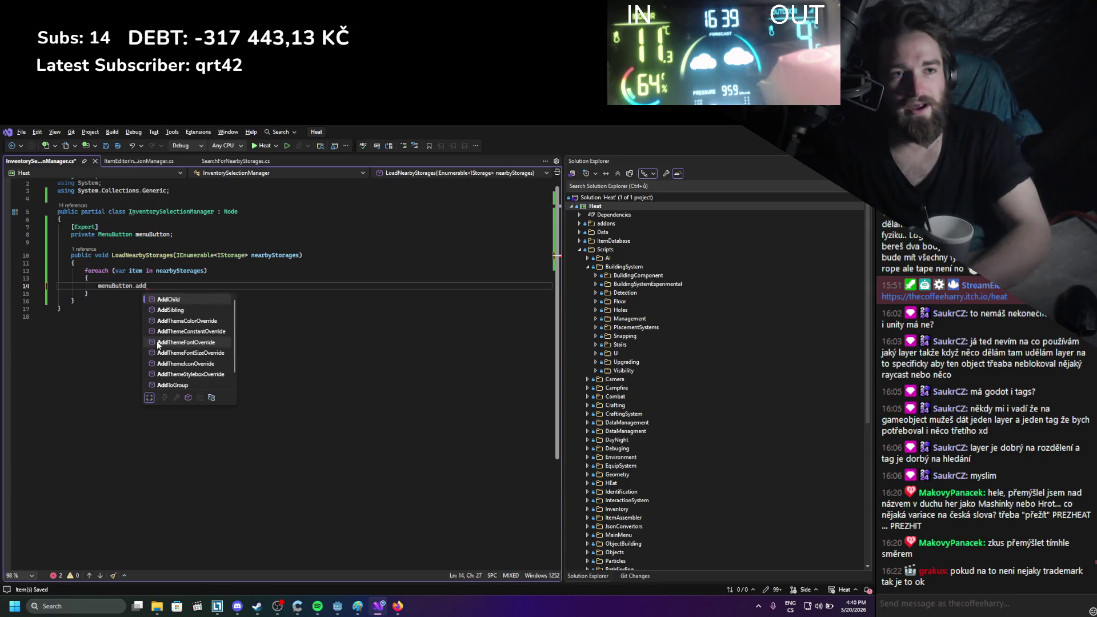
{"action": "type", "text": "pop"}
{"action": "key", "text": "Down"}
{"action": "key", "text": "Tab"}
{"action": "type", "text": "()"}
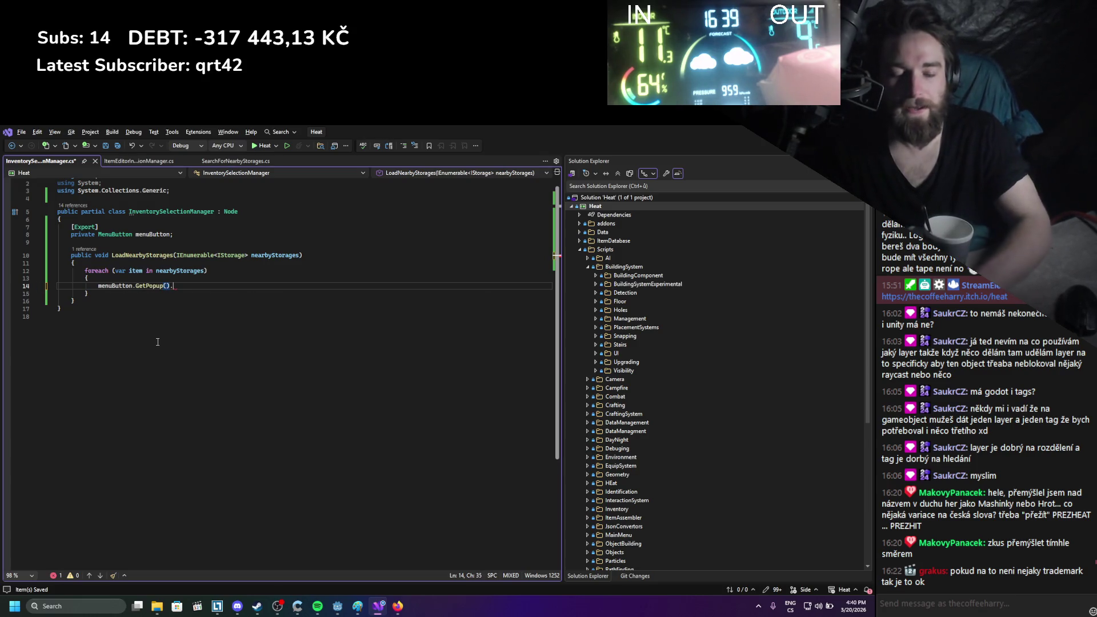
{"action": "type", "text": "addit"}
{"action": "key", "text": "Tab"}
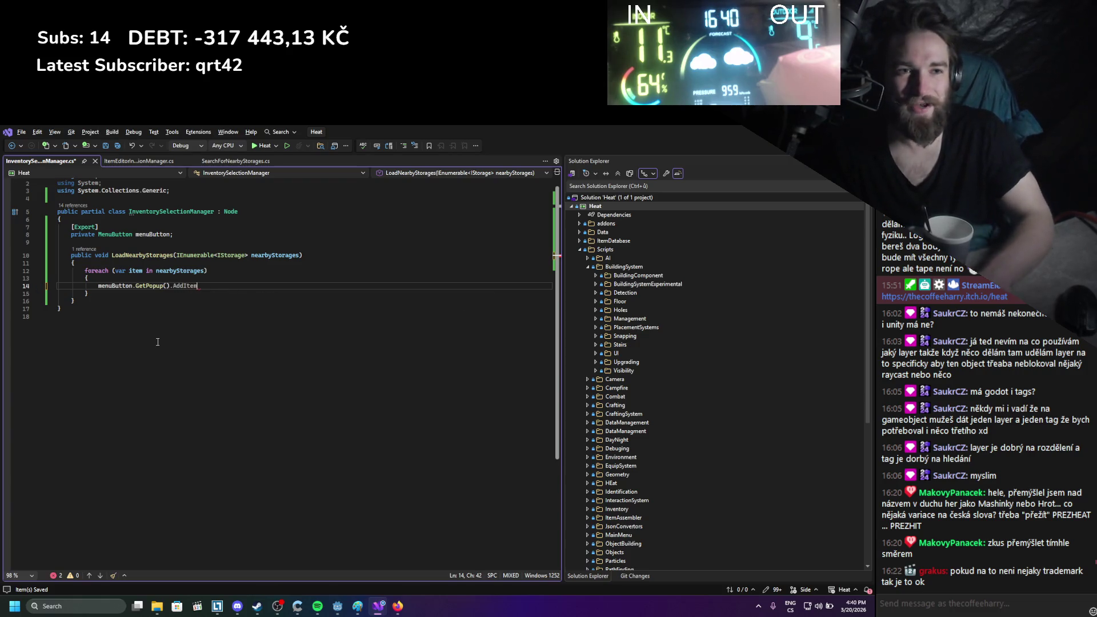
{"action": "type", "text": "()"}
{"action": "type", "text": ";"}
Pass item.GetStorageName() as the AddItem label and save the script
{"action": "key", "text": "Left"}
{"action": "key", "text": "Left"}
{"action": "type", "text": "\""}
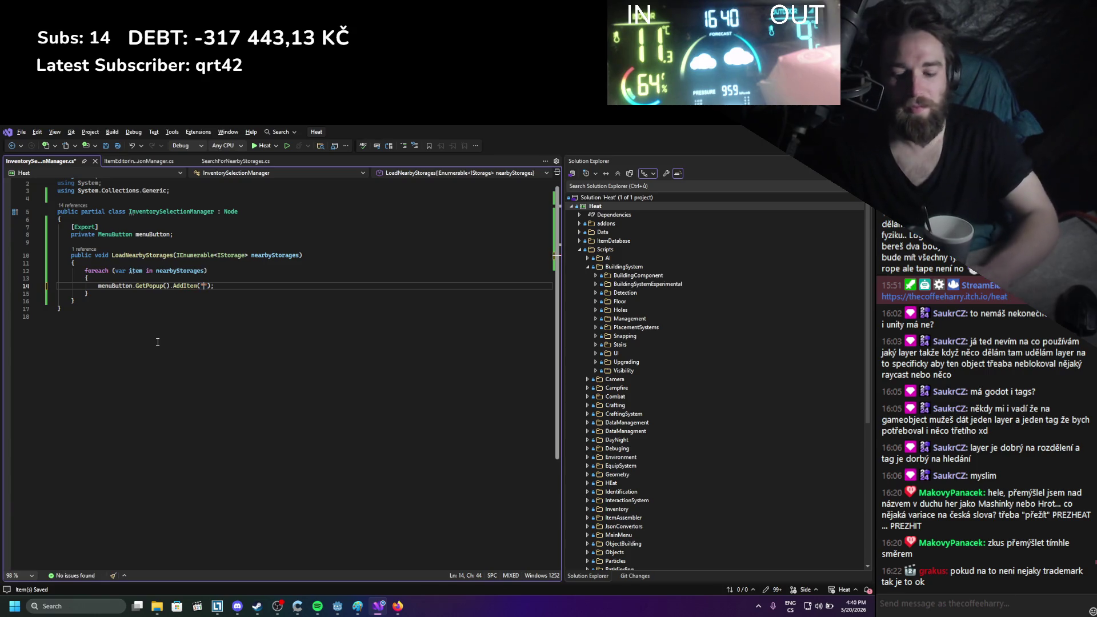
{"action": "type", "text": "item"}
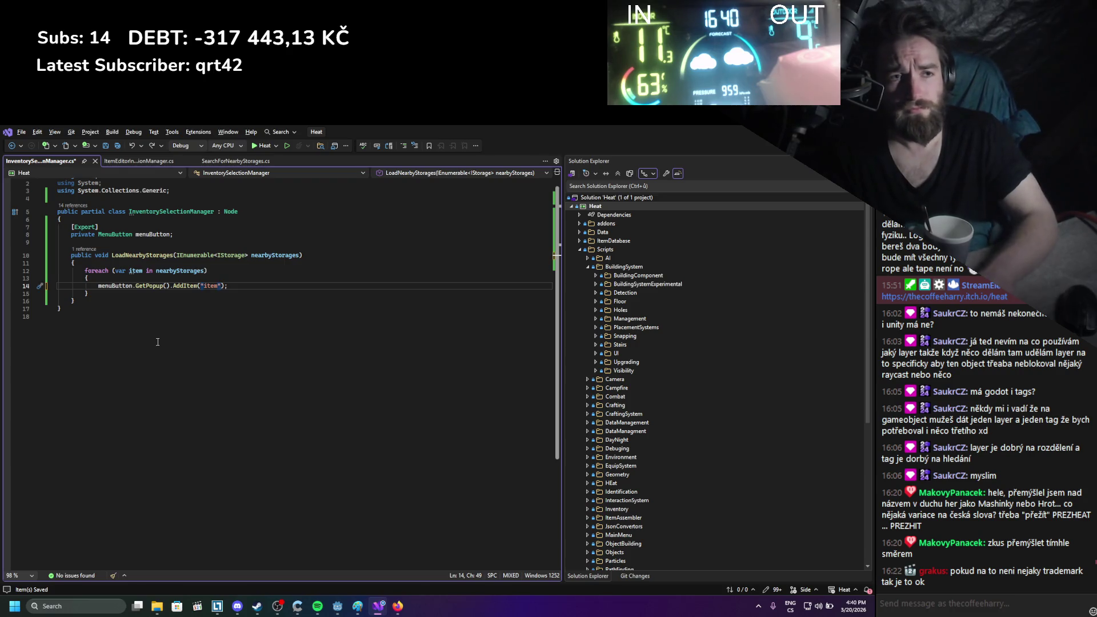
{"action": "key", "text": "BackSpace"}
{"action": "key", "text": "BackSpace"}
{"action": "key", "text": "BackSpace"}
{"action": "type", "text": "item.get"}
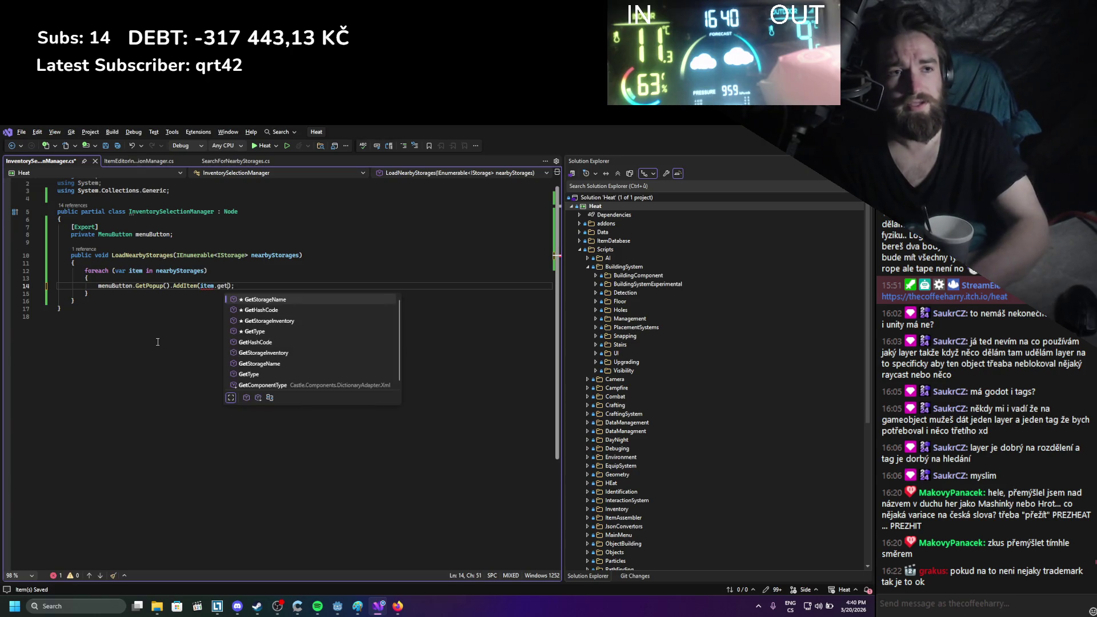
{"action": "key", "text": "Tab"}
{"action": "type", "text": "()"}
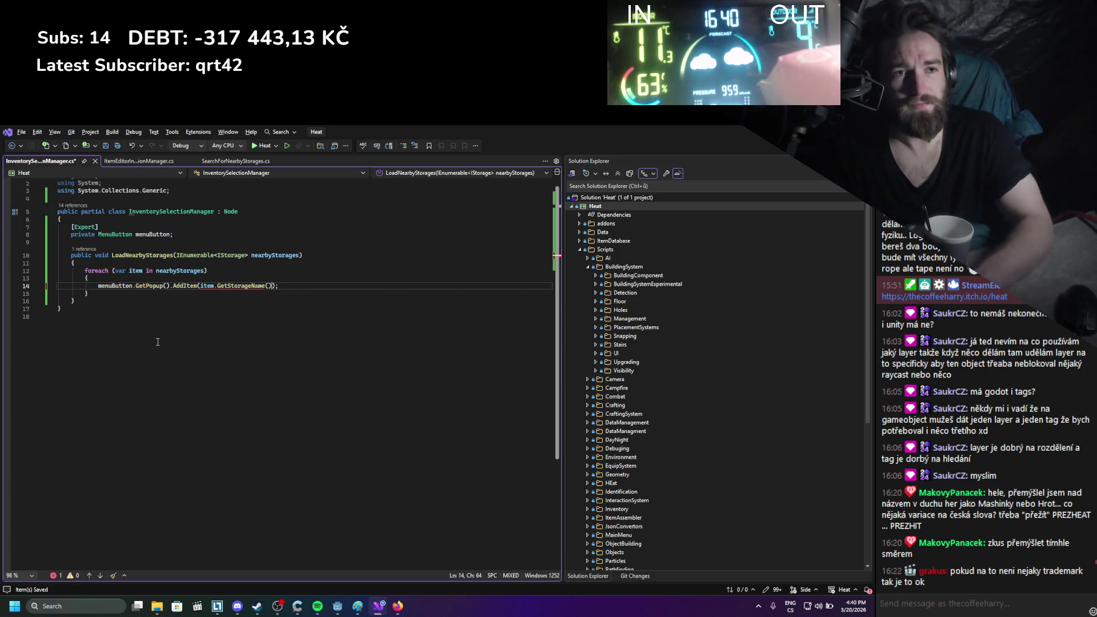
{"action": "key", "text": "ctrl+s"}
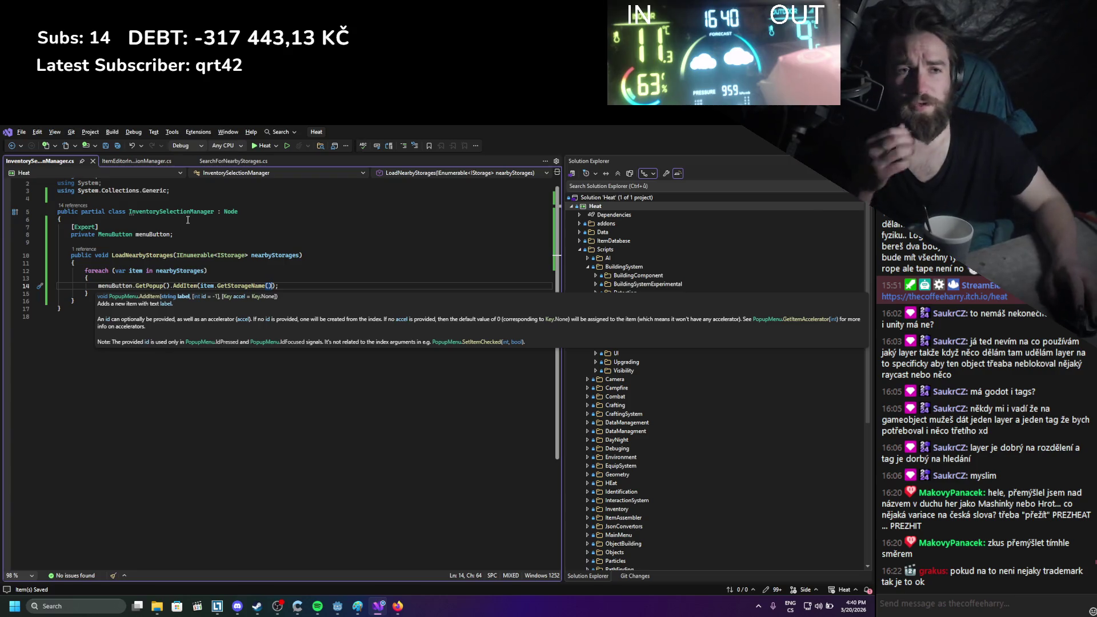
{"action": "left_click", "coordinate": [142, 163]}
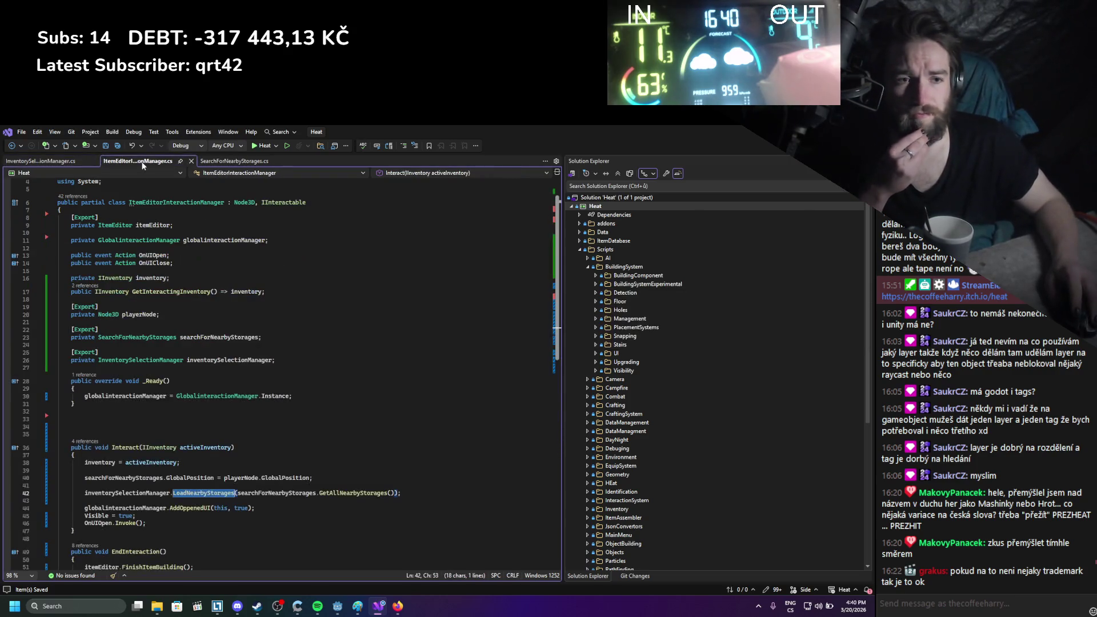
Check how playerNode is used in ItemEditorInteractionManager, then go back to LoadNearbyStorages' signature
{"action": "left_click", "coordinate": [150, 315]}
{"action": "double_click", "coordinate": [151, 315]}
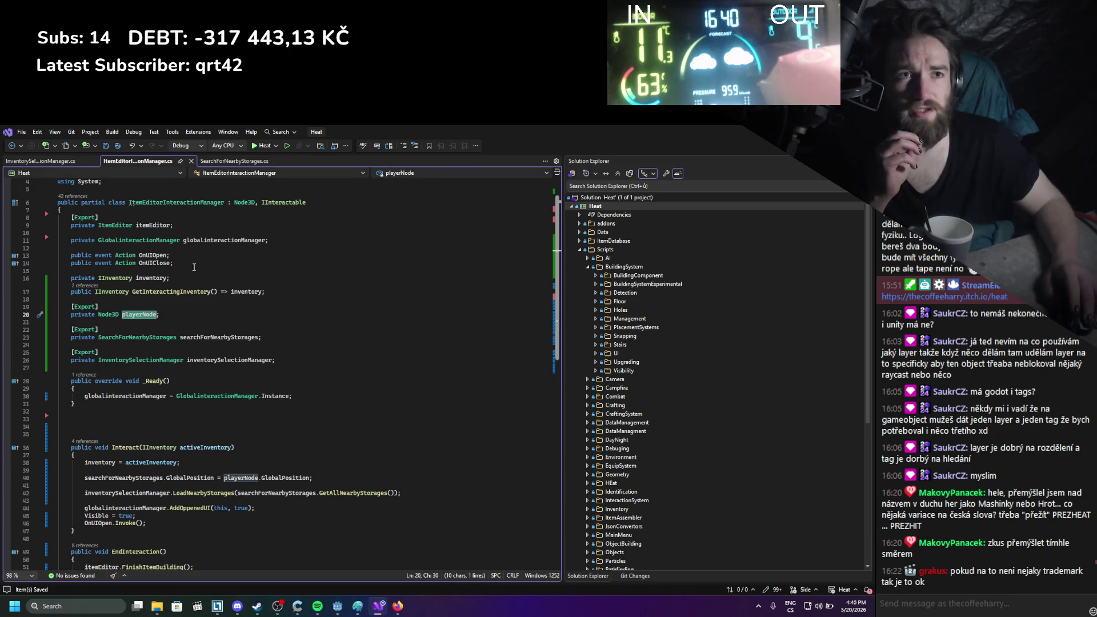
{"action": "left_click", "coordinate": [54, 163]}
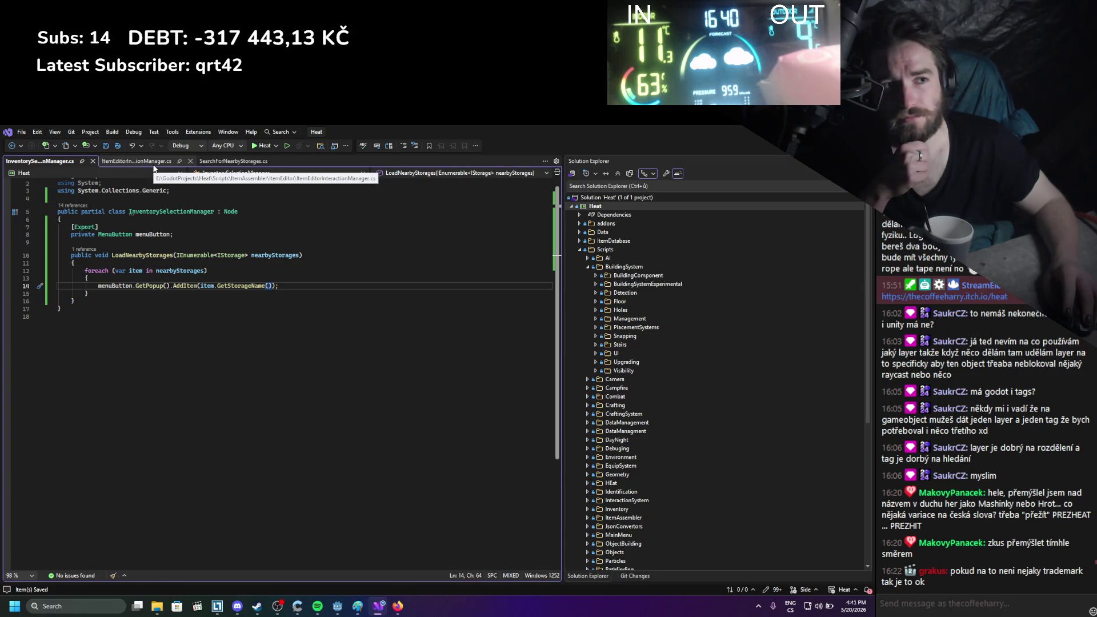
{"action": "left_click", "coordinate": [177, 255]}
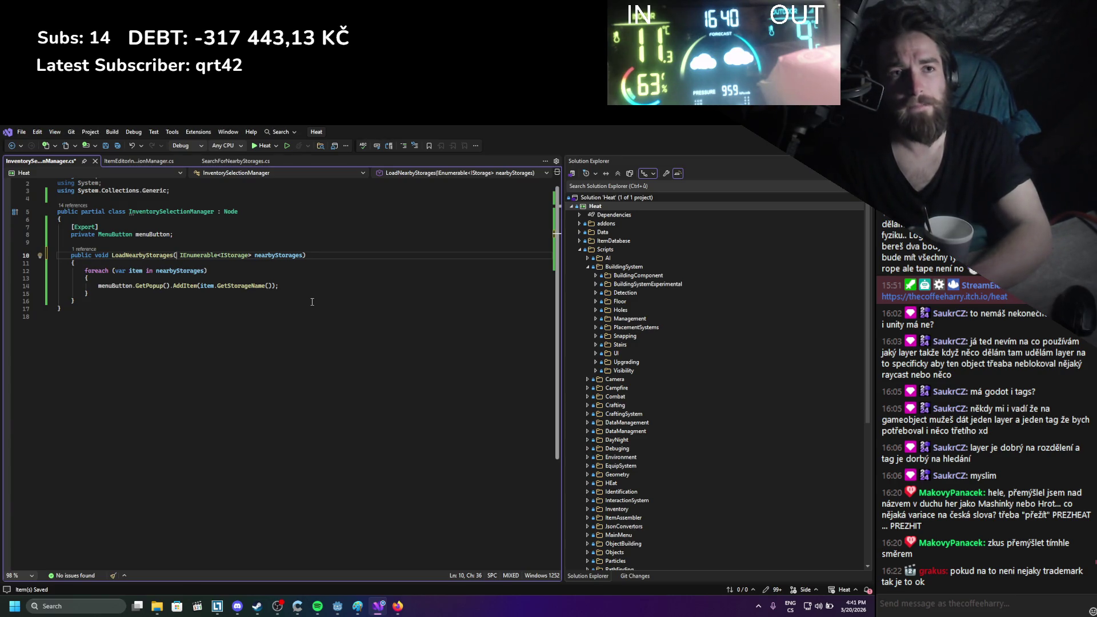
Add an IInventory playerInventory parameter as LoadNearbyStorages' first argument
{"action": "key", "text": "ctrl+s"}
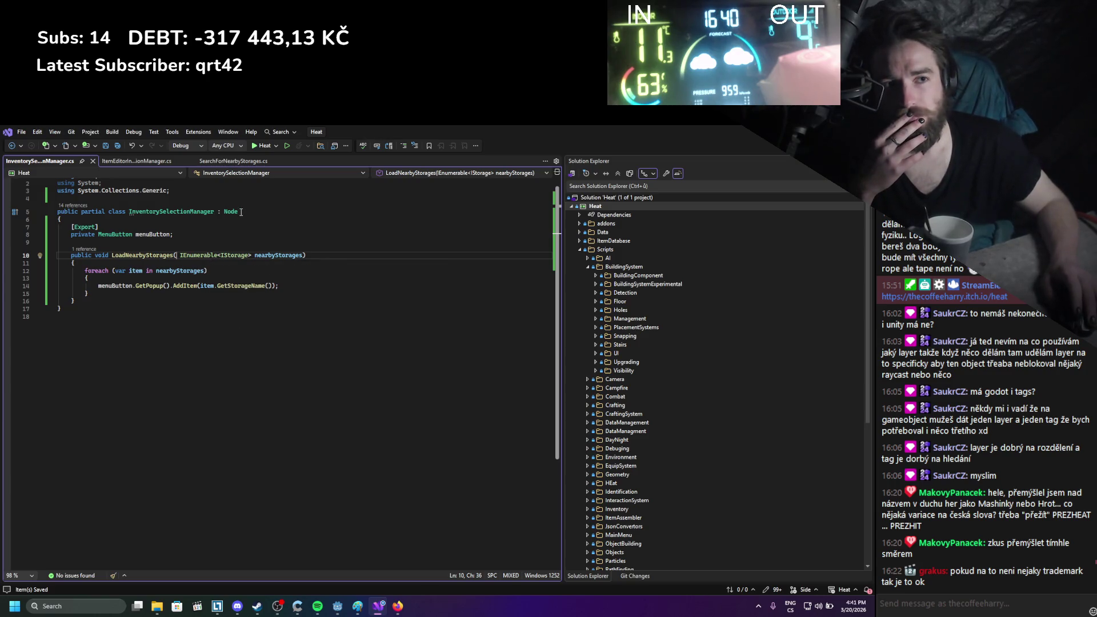
{"action": "mouse_move", "coordinate": [240, 212]}
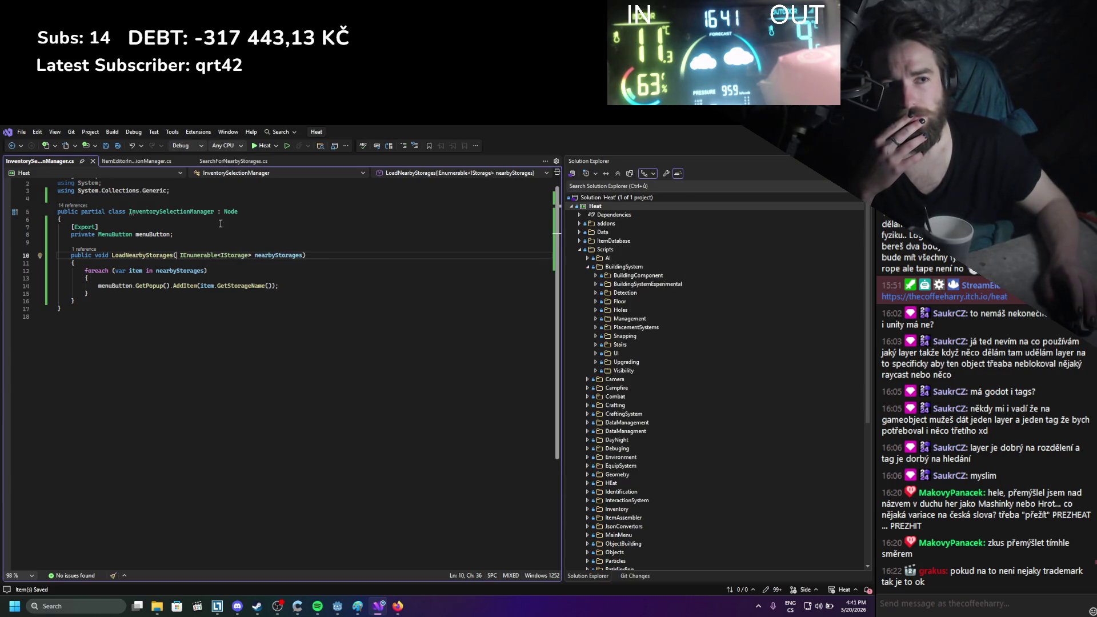
{"action": "type", "text": "IInve"}
{"action": "key", "text": "Tab"}
{"action": "type", "text": "playerInv"}
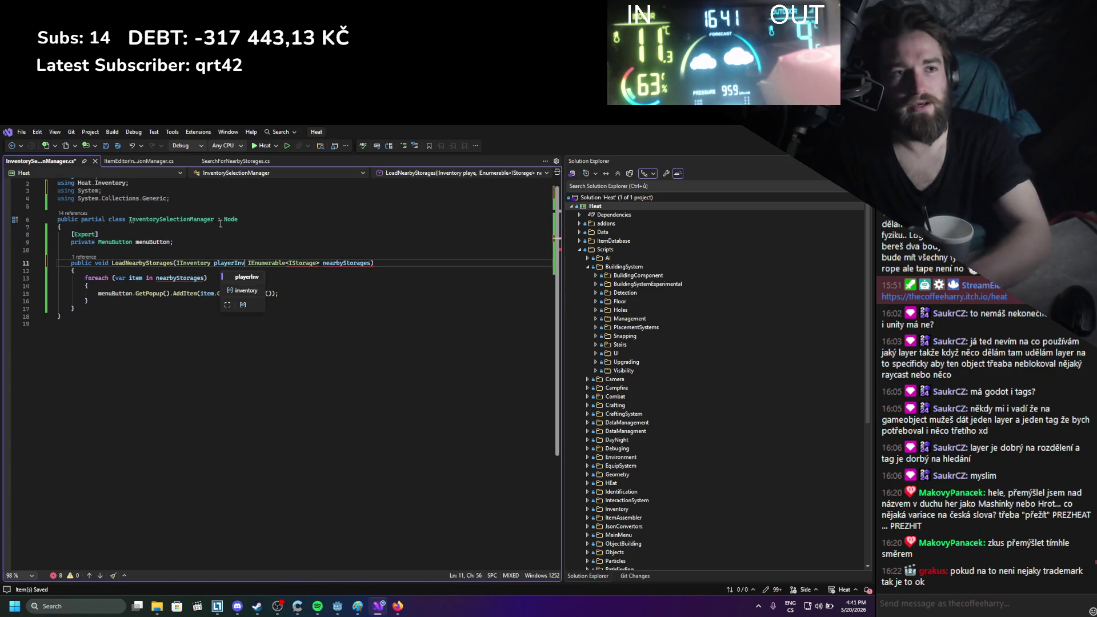
{"action": "type", "text": "entory,"}
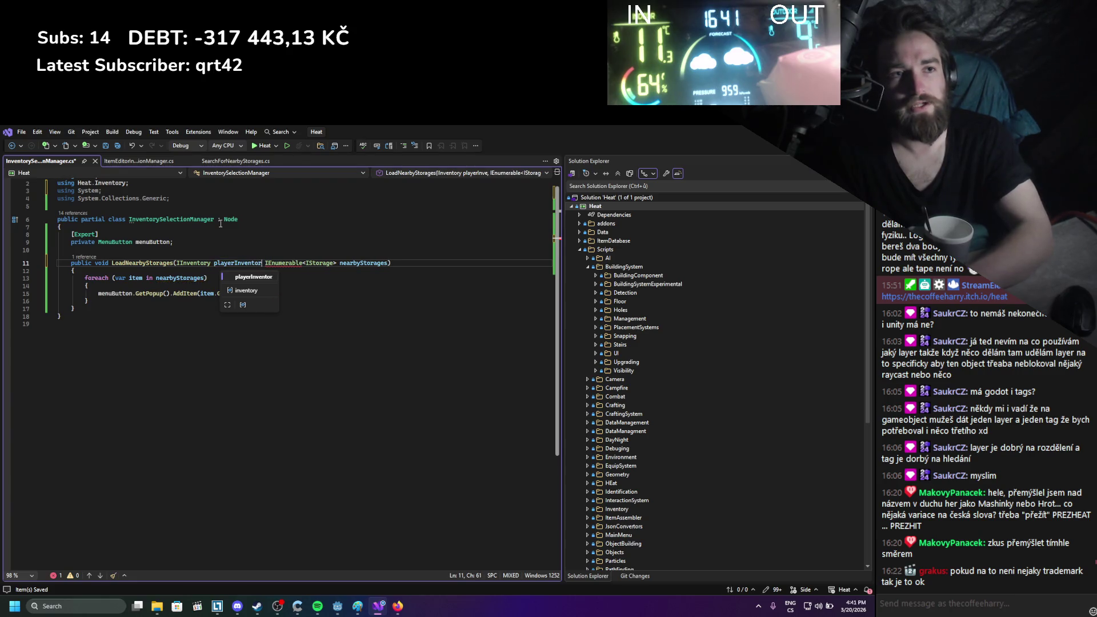
Add a "Player Inventory" popup item above the storage loop and save
{"action": "left_click", "coordinate": [307, 294]}
{"action": "key", "text": "ctrl+d"}
{"action": "key", "text": "alt+Up"}
{"action": "key", "text": "alt+Up"}
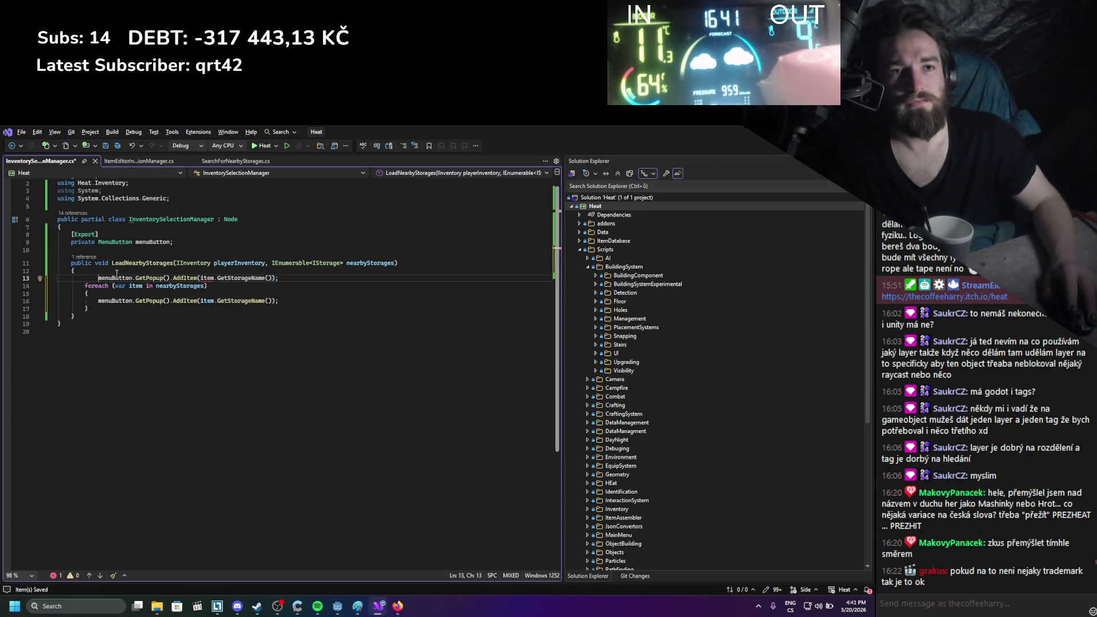
{"action": "key", "text": "shift+Tab"}
{"action": "left_click_drag", "start_coordinate": [187, 278], "coordinate": [258, 278]}
{"action": "key", "text": "ctrl+s"}
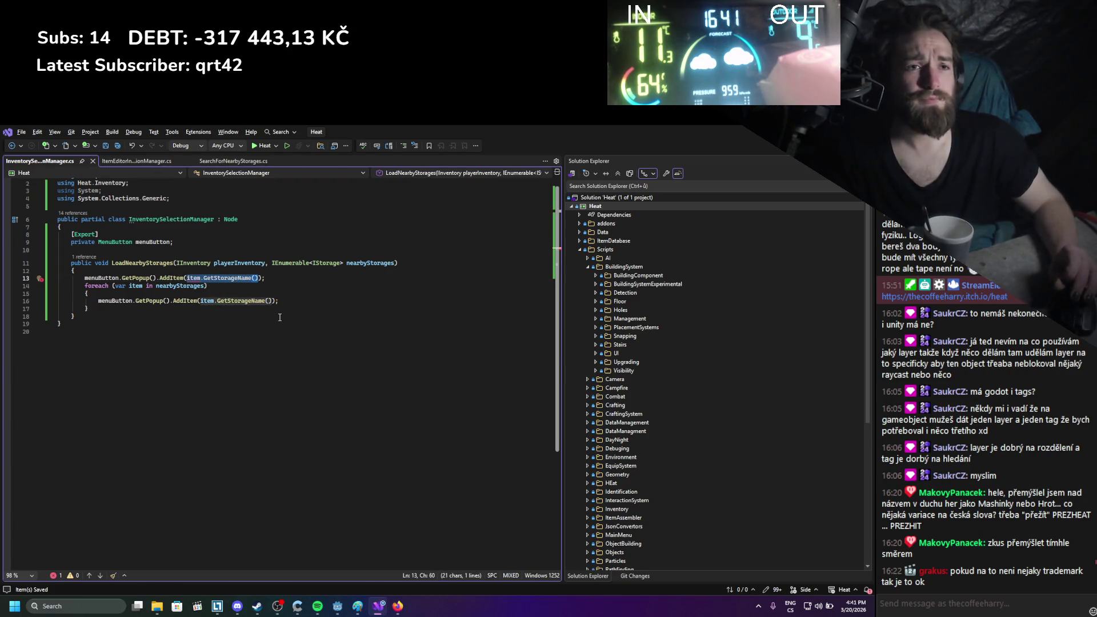
{"action": "key", "text": "BackSpace"}
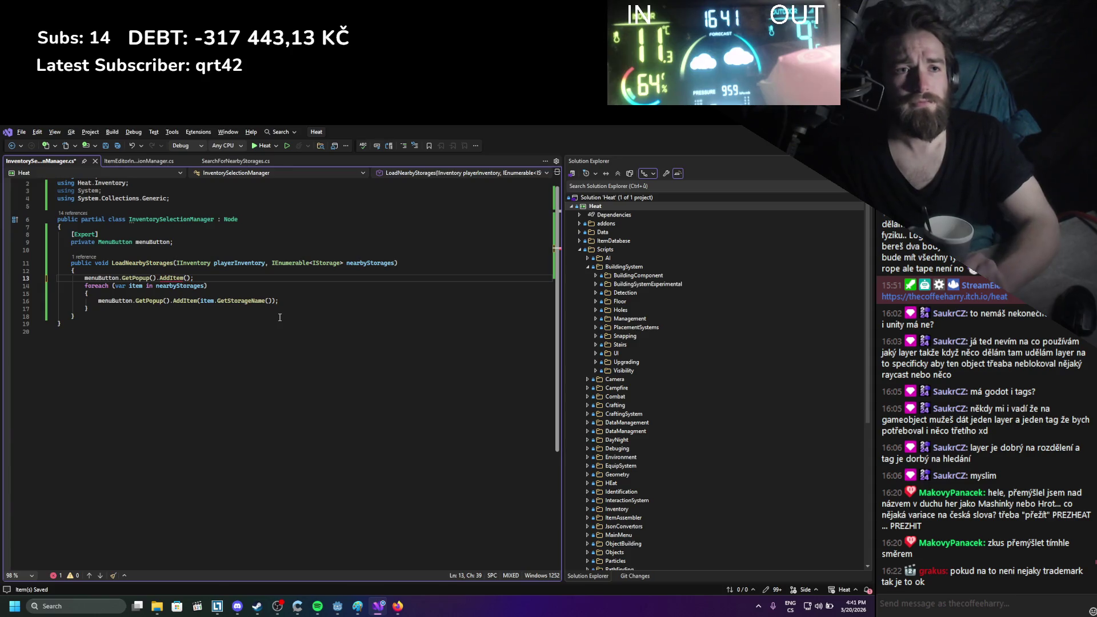
{"action": "type", "text": "\"Player Inven"}
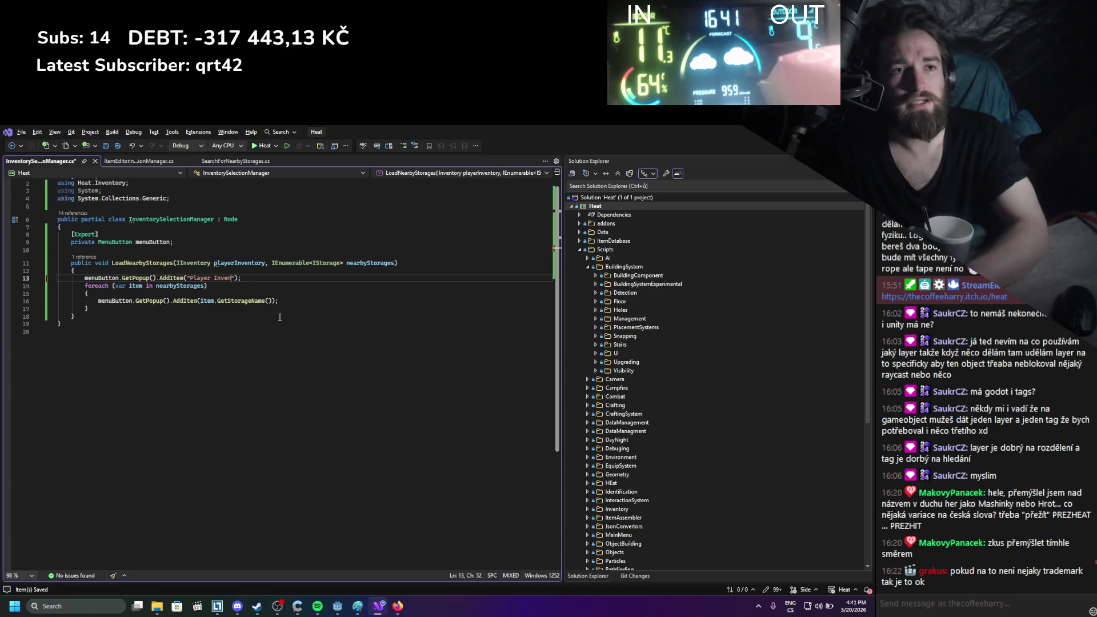
{"action": "type", "text": "otry"}
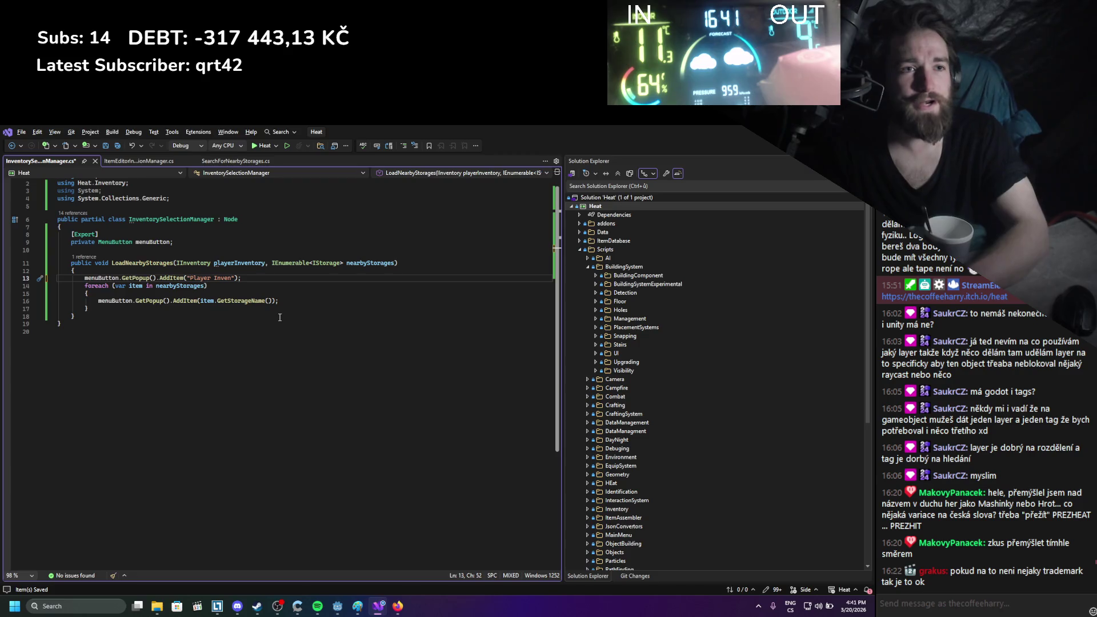
{"action": "key", "text": "ctrl+s"}
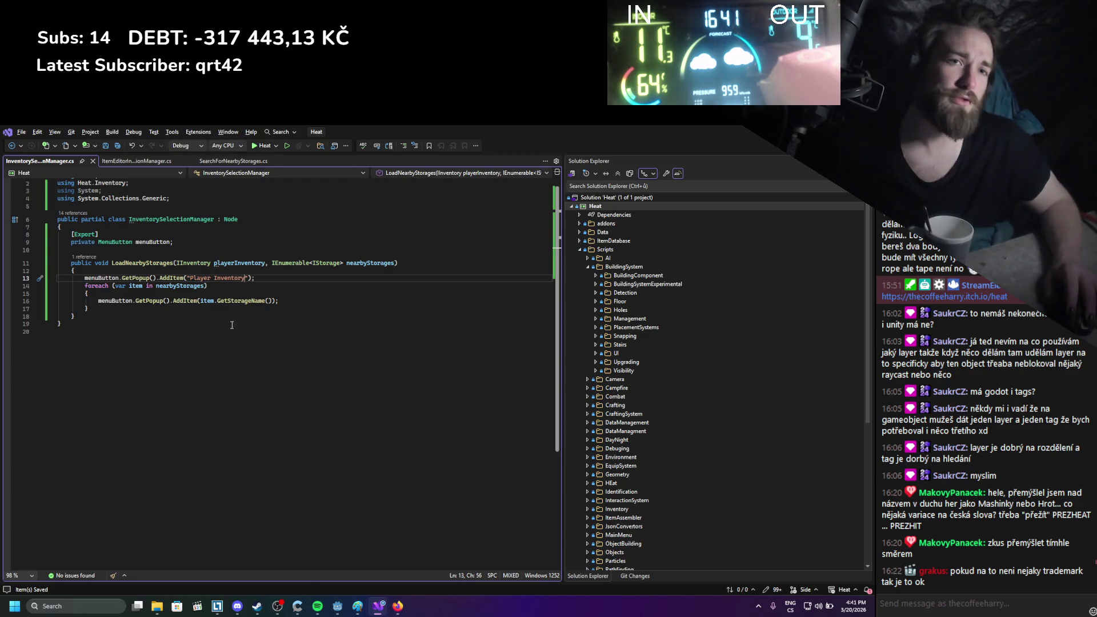
{"action": "left_click", "coordinate": [227, 314]}
{"action": "left_click", "coordinate": [229, 308]}
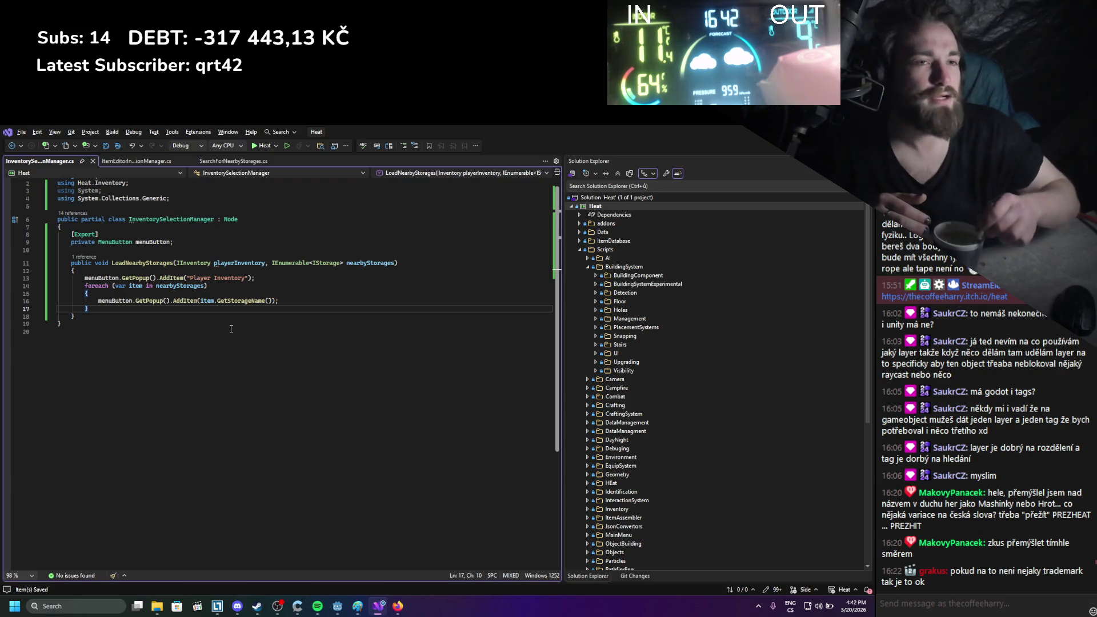
Declare a List<IInventory> loadedInventories field initialized with new()
{"action": "left_click", "coordinate": [189, 365]}
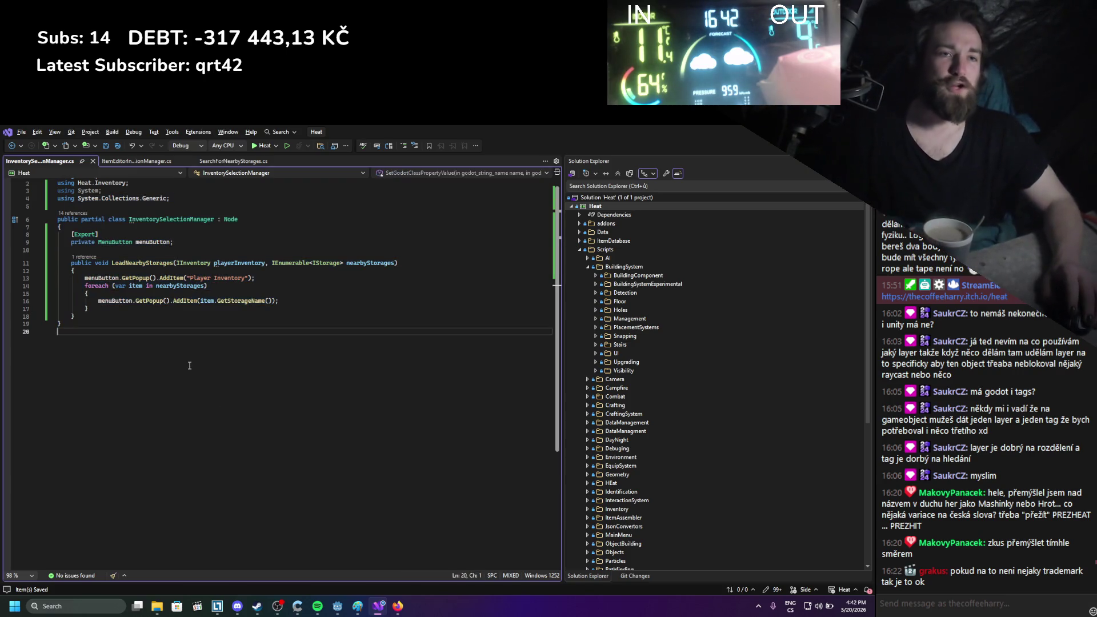
{"action": "left_click", "coordinate": [159, 251]}
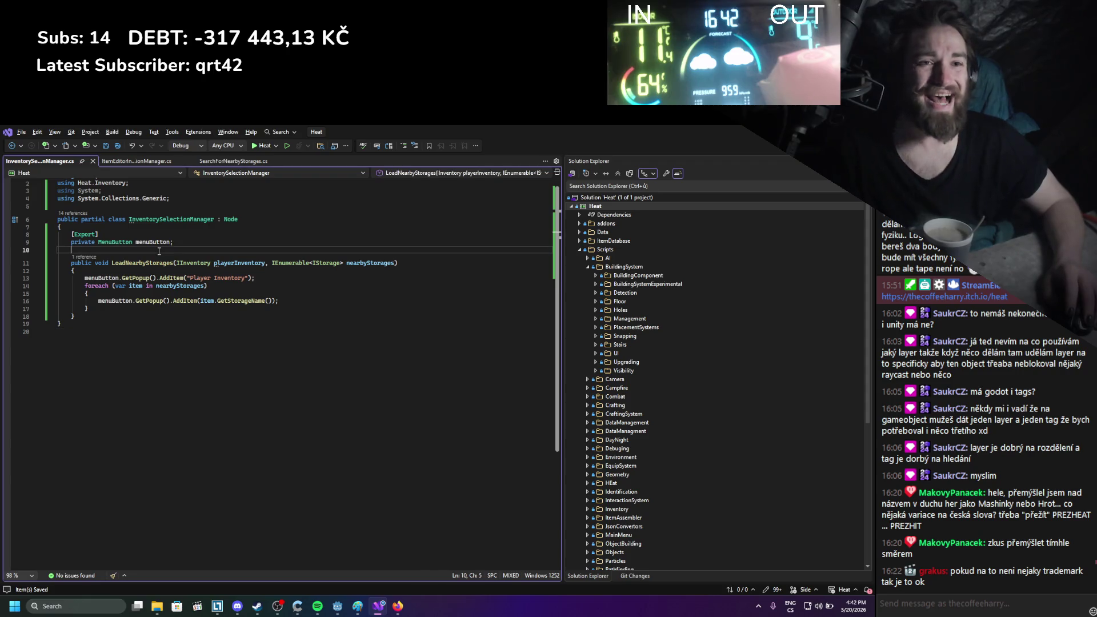
{"action": "key", "text": "Return"}
{"action": "key", "text": "Return"}
{"action": "key", "text": "Up"}
{"action": "type", "text": "List"}
{"action": "key", "text": "Escape"}
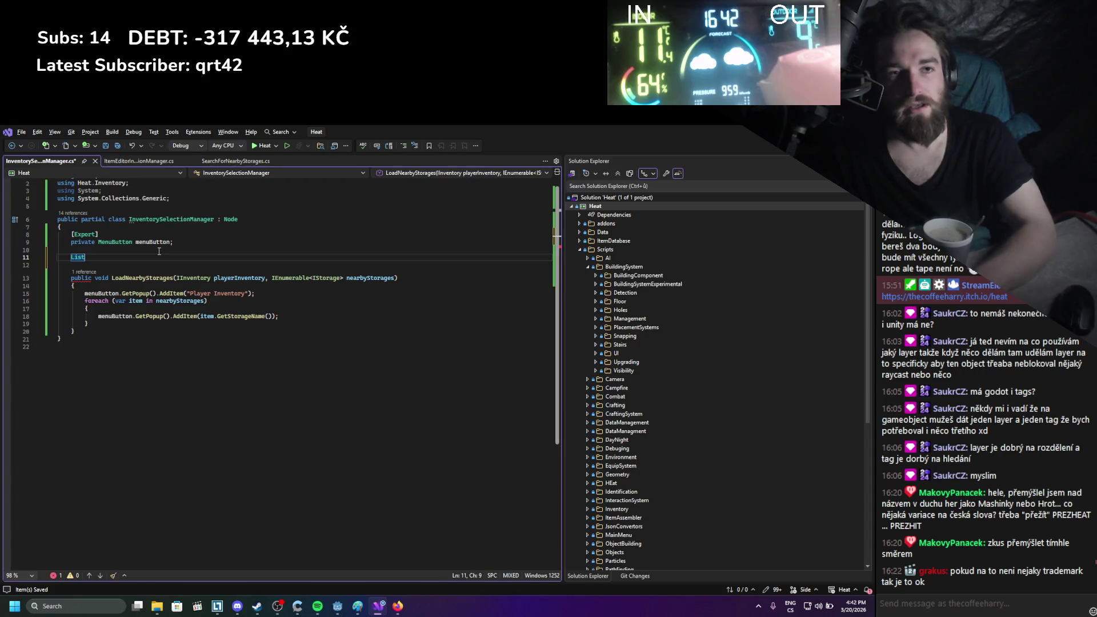
{"action": "type", "text": "<>"}
{"action": "type", "text": "IInventory> "}
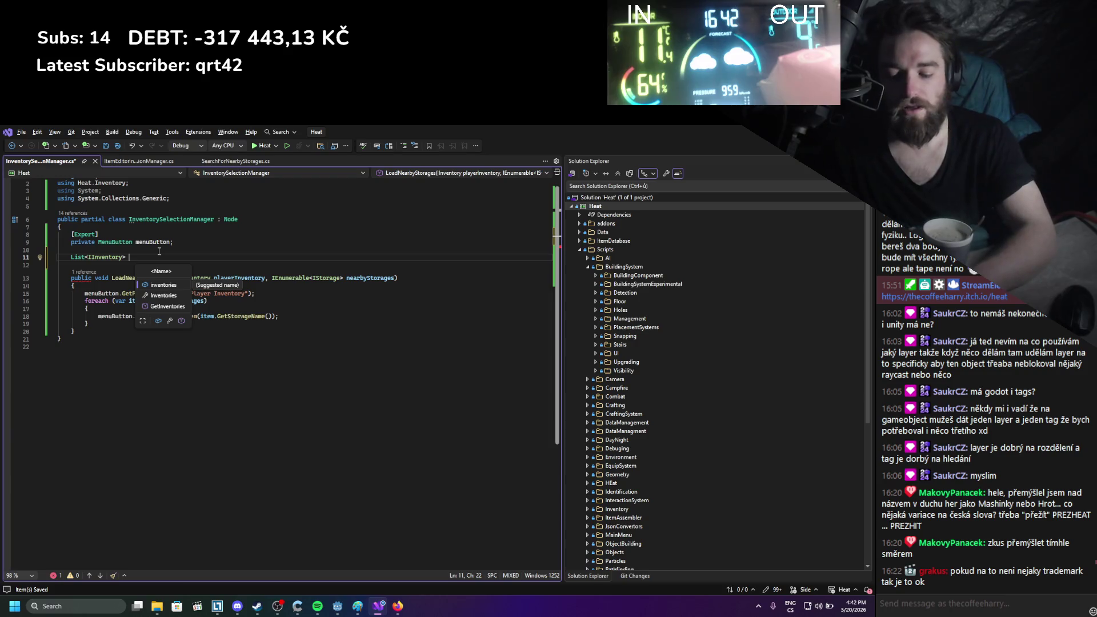
{"action": "type", "text": "i"}
{"action": "type", "text": "dInve"}
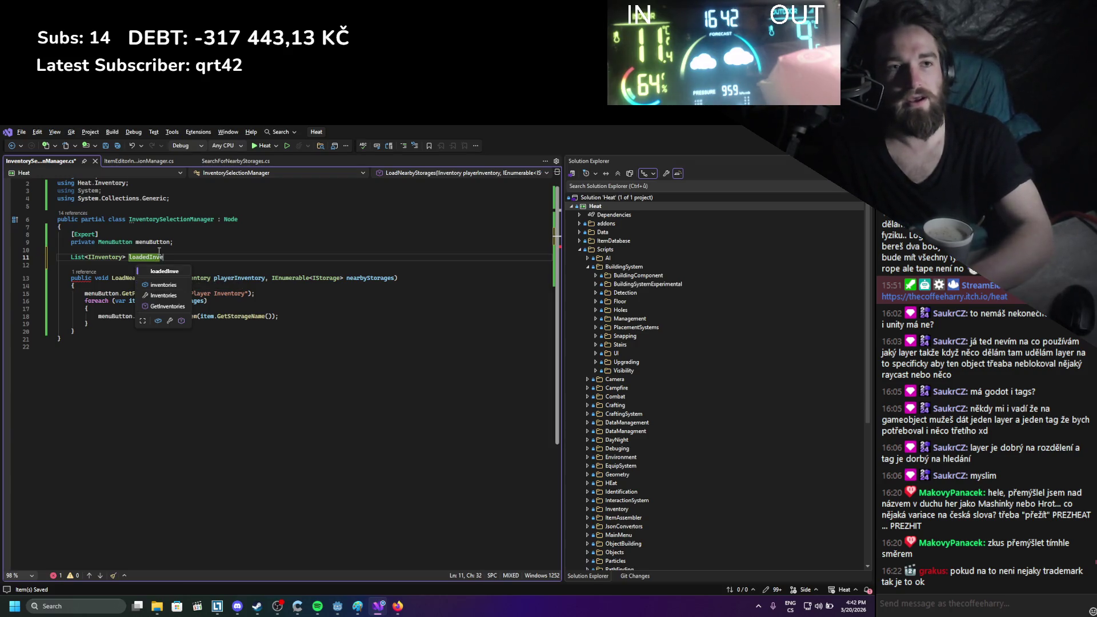
{"action": "type", "text": "ntorie"}
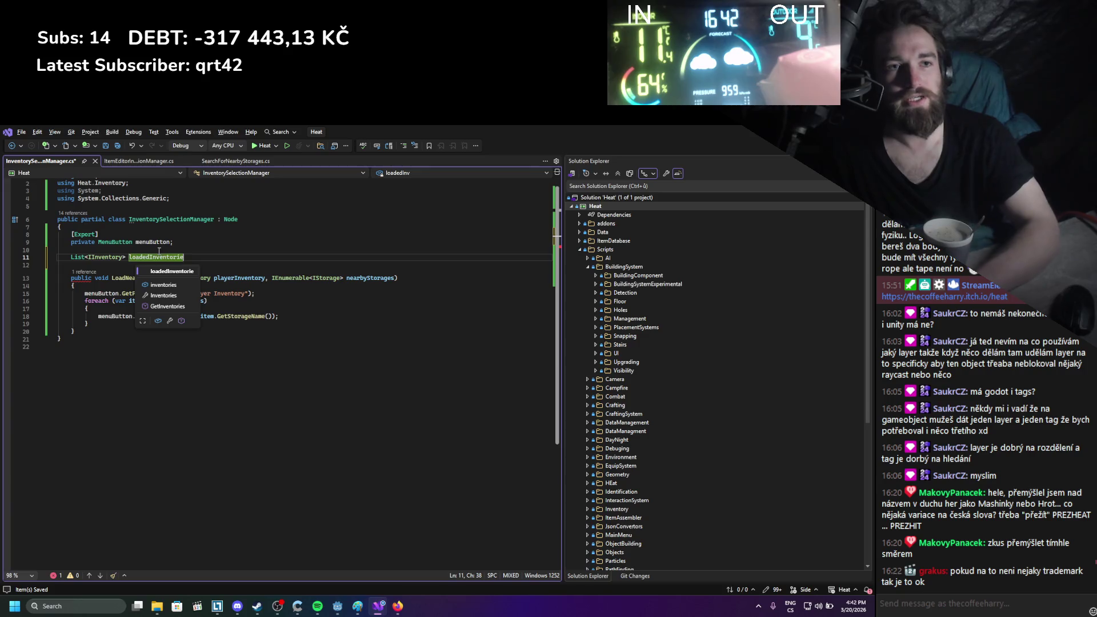
{"action": "type", "text": "s "}
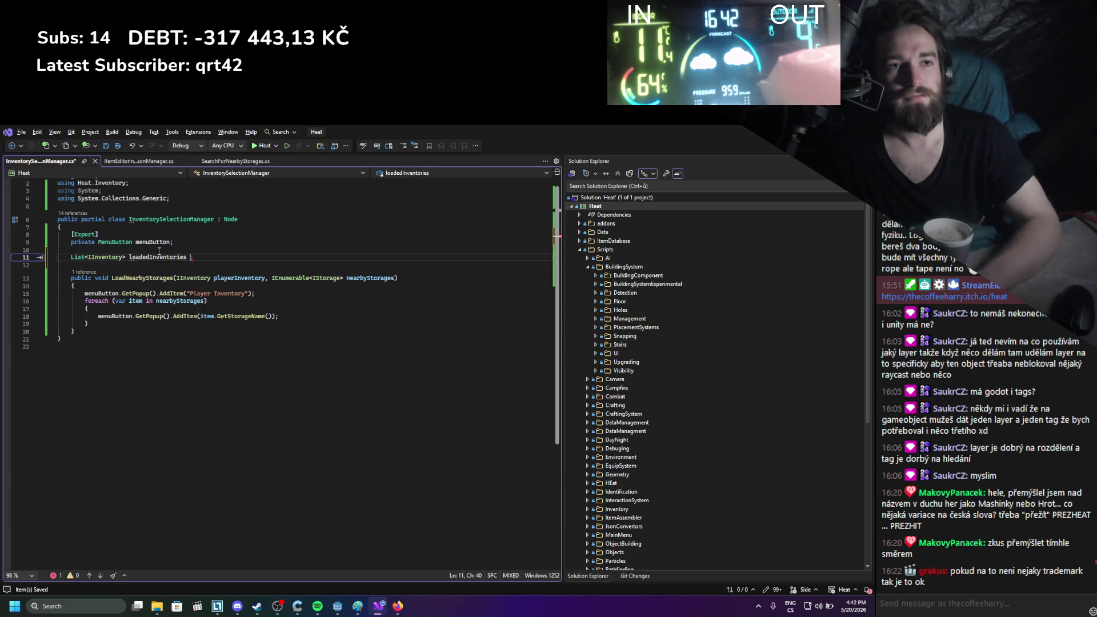
{"action": "type", "text": "= new"}
{"action": "key", "text": "Tab"}
Add playerInventory and each item.GetStorageInventory() to loadedInventories in LoadNearbyStorages
{"action": "left_click", "coordinate": [267, 294]}
{"action": "key", "text": "Return"}
{"action": "type", "text": "loadedInventories"}
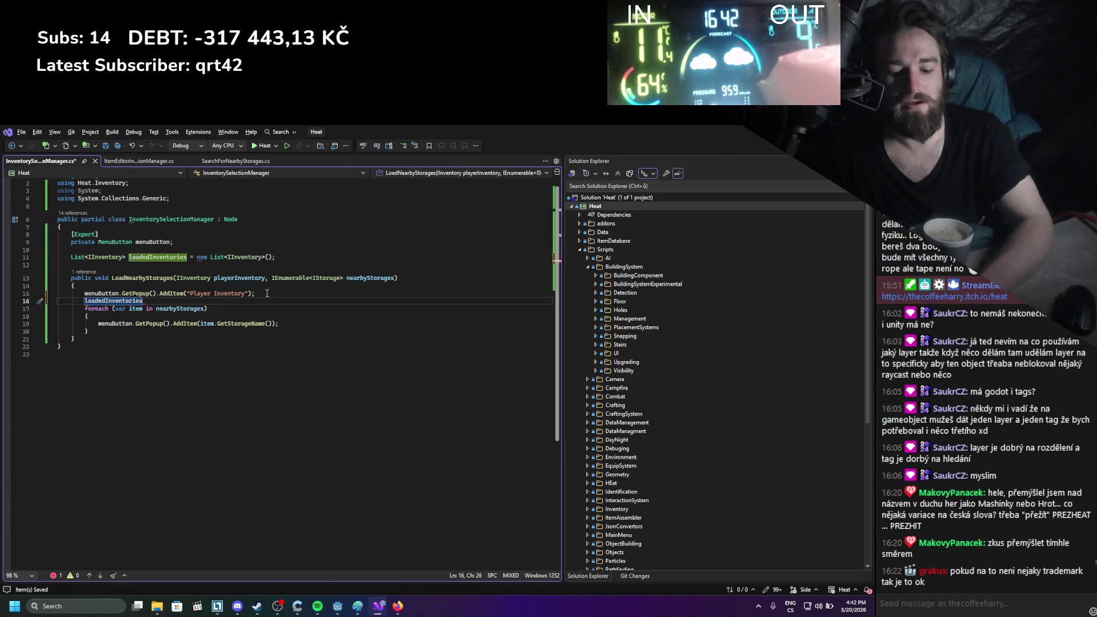
{"action": "type", "text": ".Add()"}
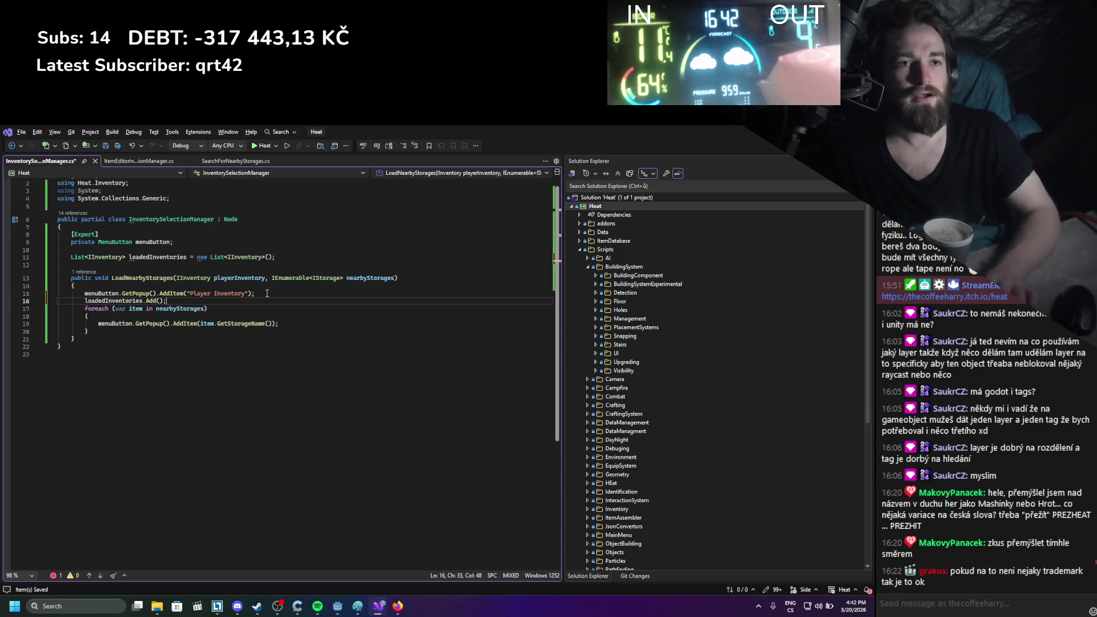
{"action": "type", "text": "lay"}
{"action": "key", "text": "Tab"}
{"action": "type", "text": ";"}
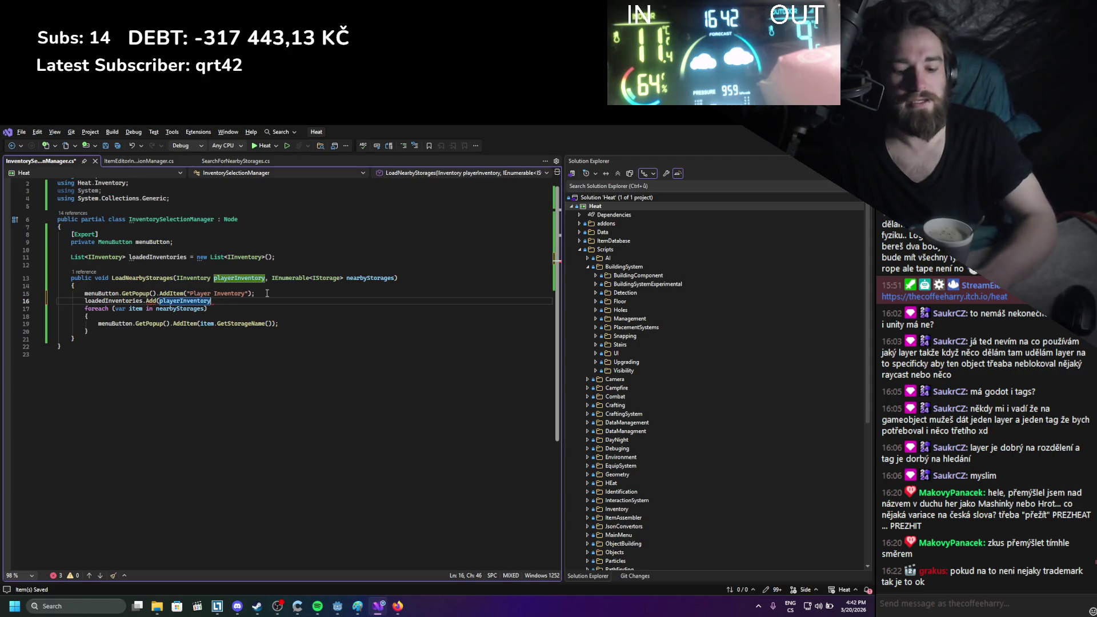
{"action": "key", "text": "ctrl+s"}
{"action": "left_click", "coordinate": [279, 323]}
{"action": "key", "text": "Return"}
{"action": "type", "text": "loa"}
{"action": "key", "text": "Tab"}
{"action": "type", "text": "."}
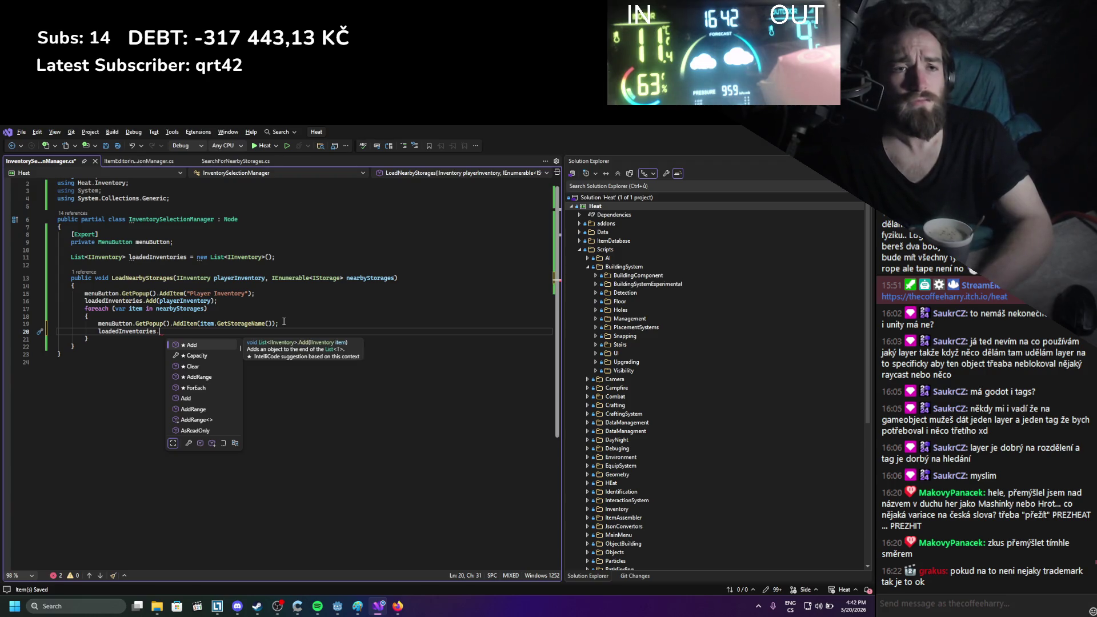
{"action": "key", "text": "Tab"}
{"action": "type", "text": "();"}
{"action": "type", "text": "item.get);"}
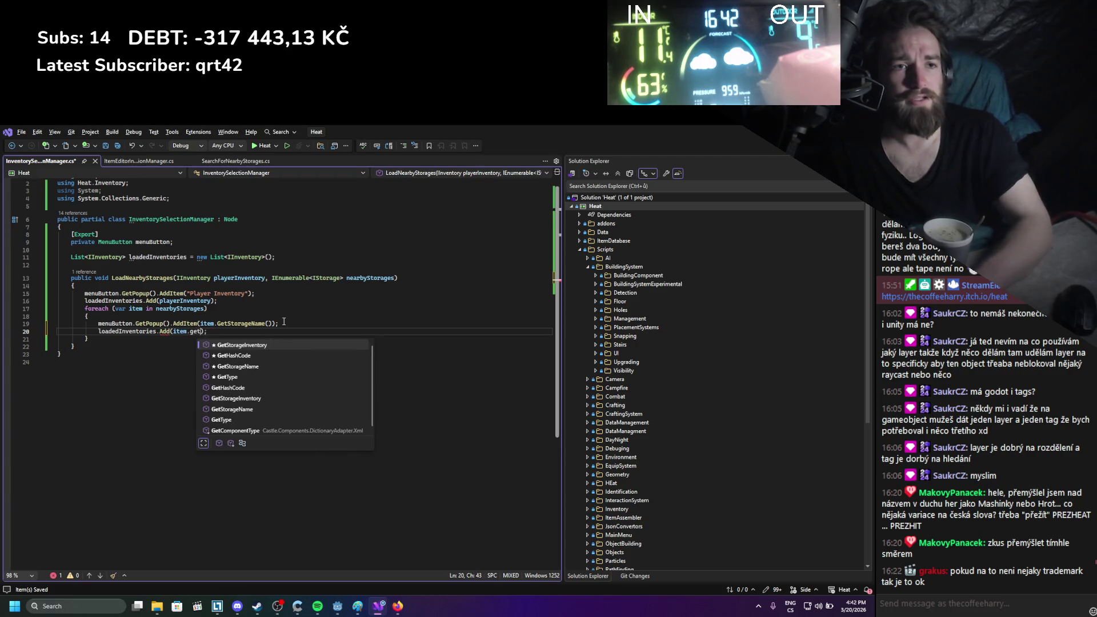
{"action": "key", "text": "Tab"}
{"action": "type", "text": "()"}
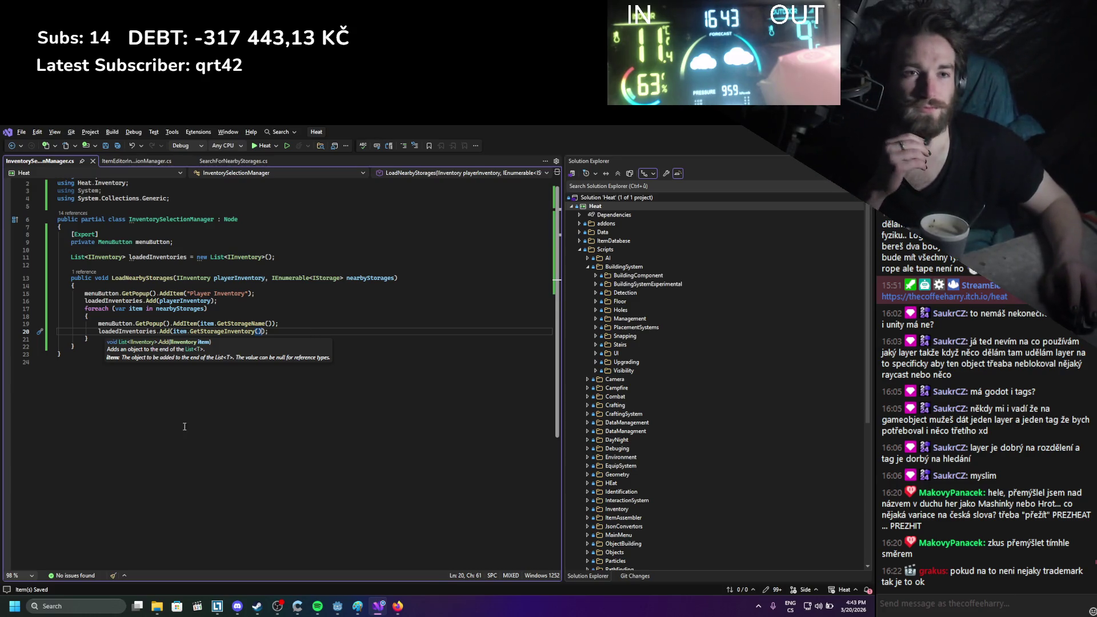
{"action": "key", "text": "ctrl+End"}
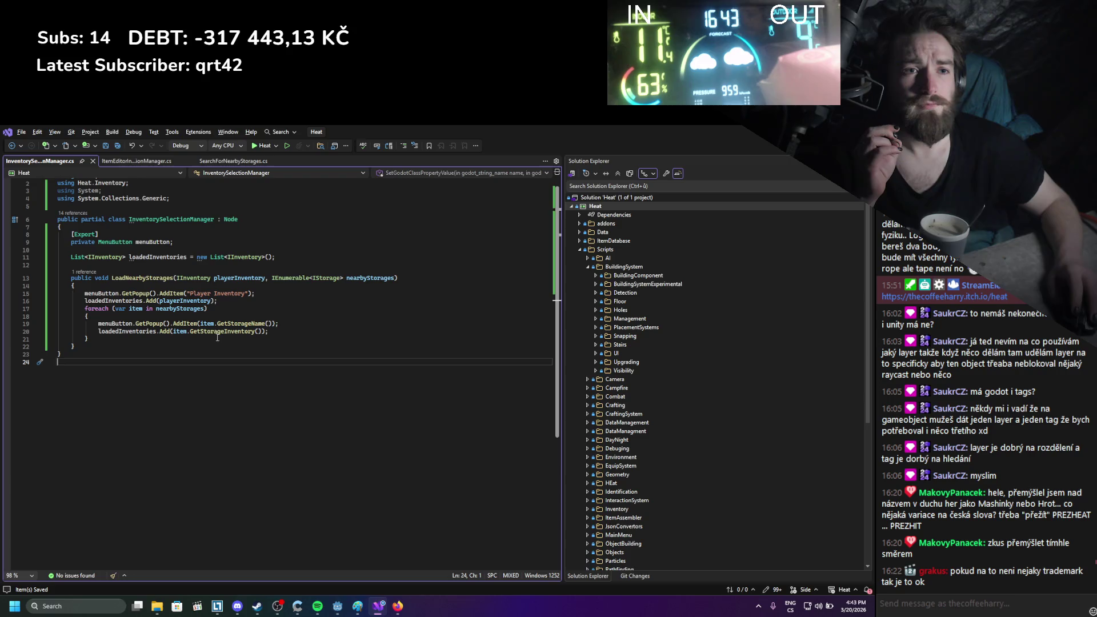
Select the InventorySelectionManager class code from the end of the file up to line 4
{"action": "left_click", "coordinate": [104, 338]}
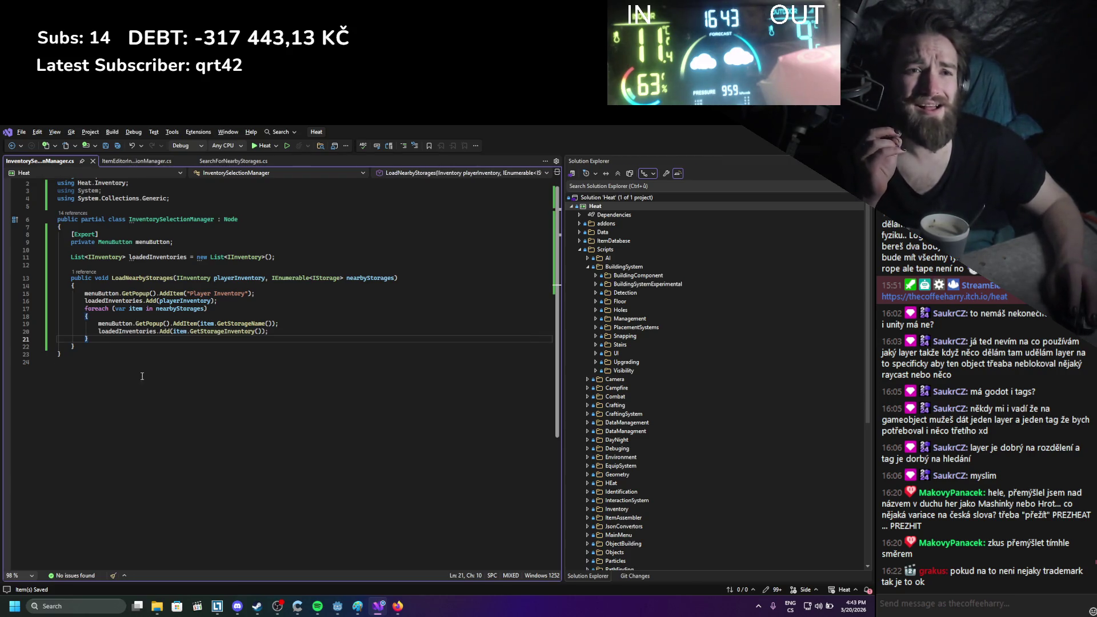
{"action": "left_click", "coordinate": [161, 435]}
{"action": "left_click_drag", "start_coordinate": [161, 436], "coordinate": [86, 198]}
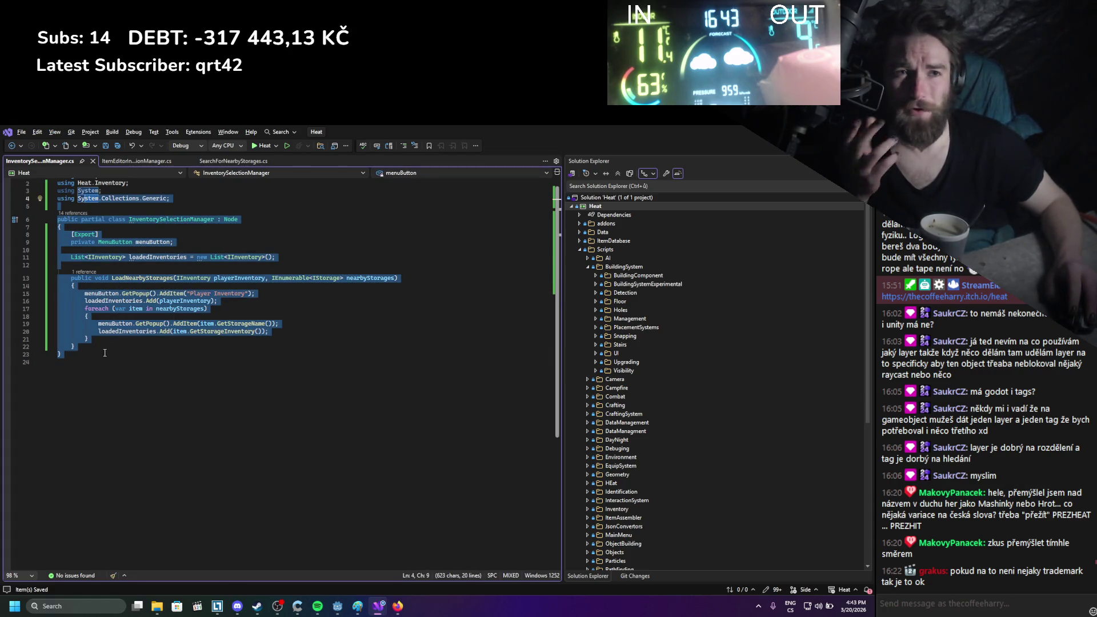
{"action": "left_click", "coordinate": [112, 160]}
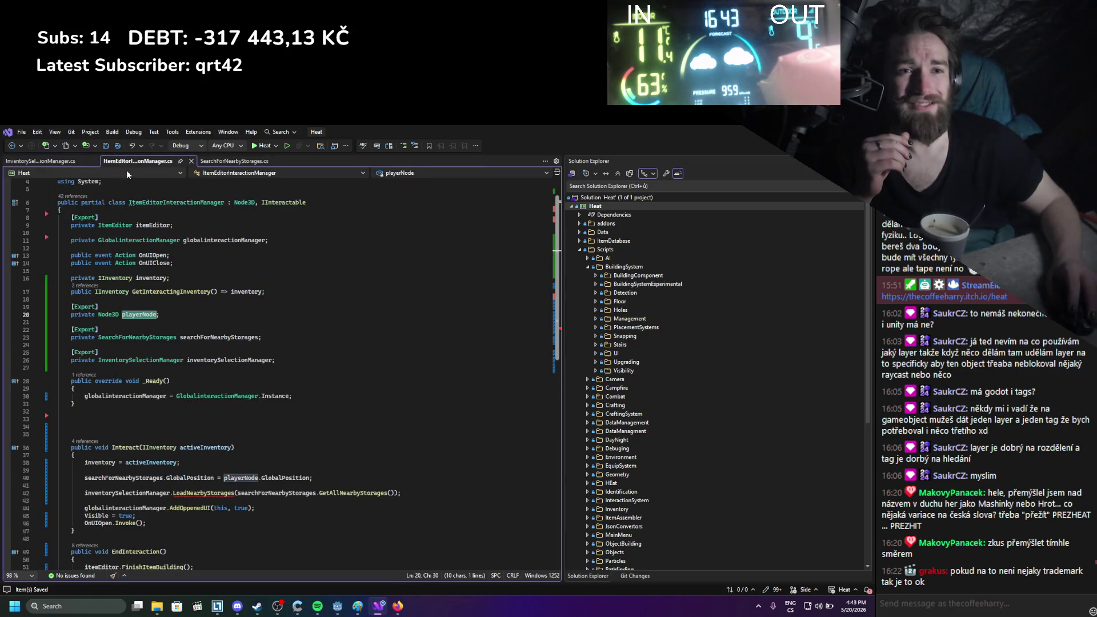
Pass inventory as the first LoadNearbyStorages argument in Interact, then start Godot's .NET build
{"action": "scroll", "coordinate": [176, 292], "scroll_direction": "down", "scroll_amount": 1}
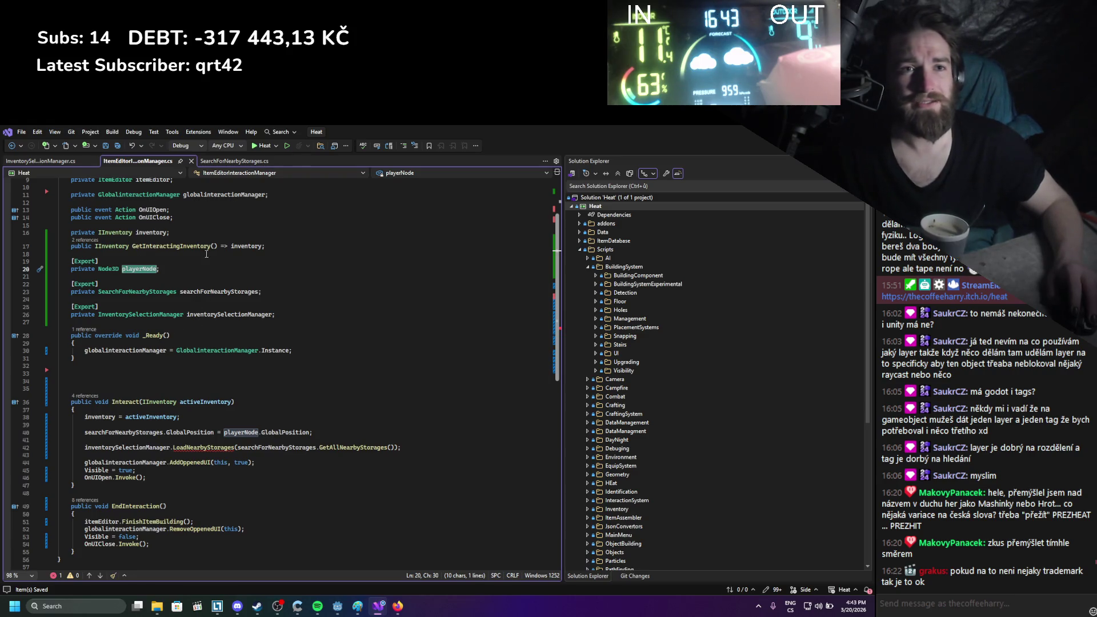
{"action": "scroll", "coordinate": [203, 256], "scroll_direction": "up", "scroll_amount": 1}
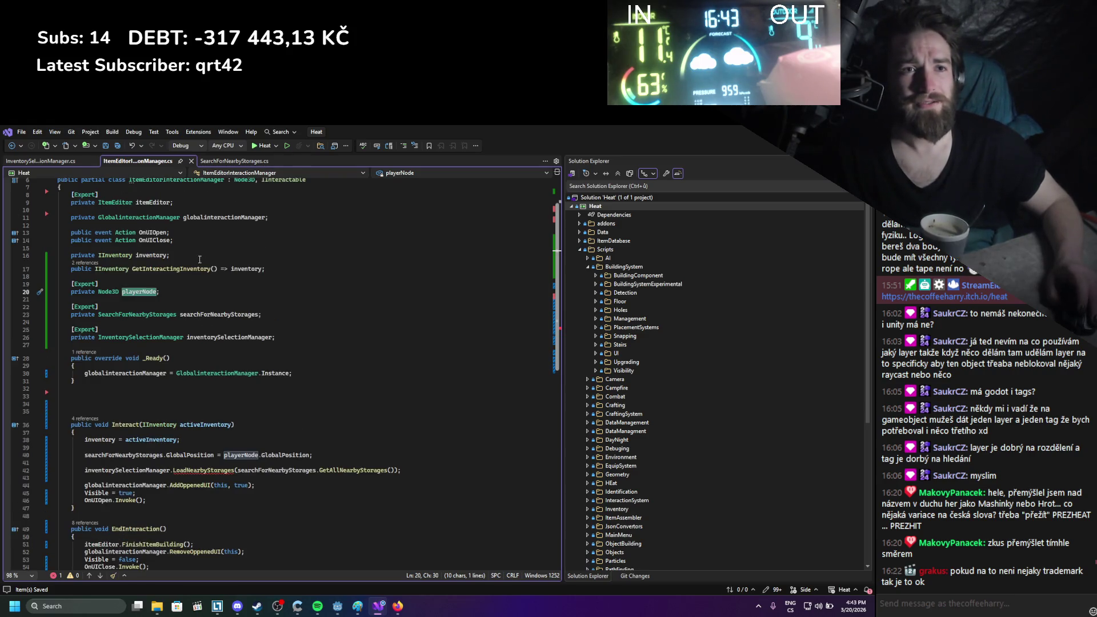
{"action": "left_click", "coordinate": [157, 256]}
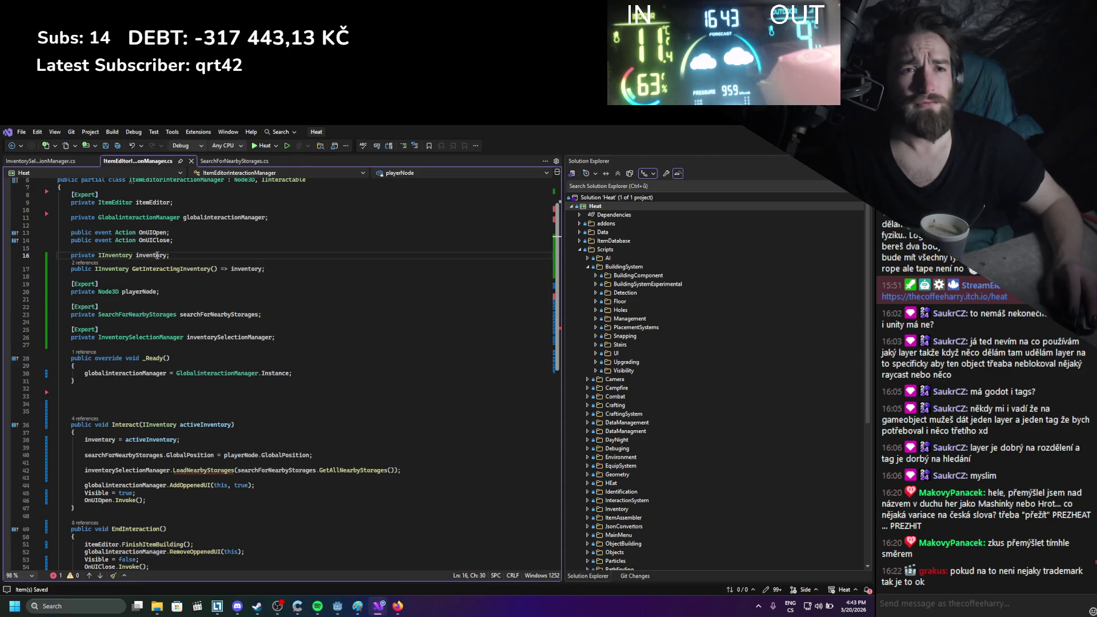
{"action": "double_click", "coordinate": [157, 255]}
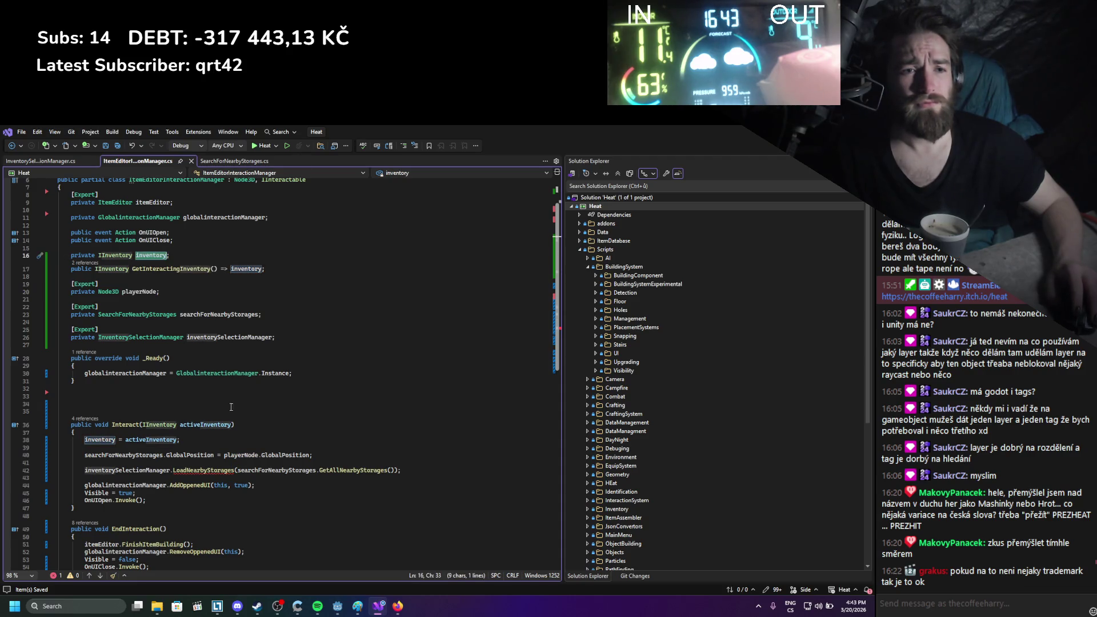
{"action": "left_click", "coordinate": [235, 471]}
{"action": "type", "text": "inventory,"}
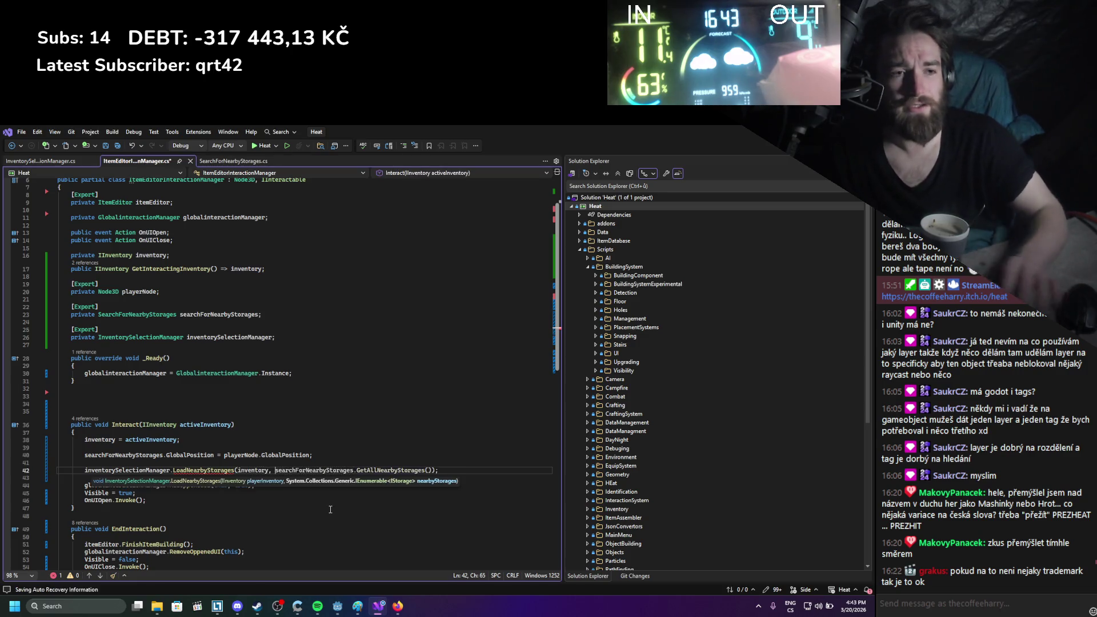
{"action": "left_click", "coordinate": [273, 404]}
{"action": "scroll", "coordinate": [193, 405], "scroll_direction": "up", "scroll_amount": 2}
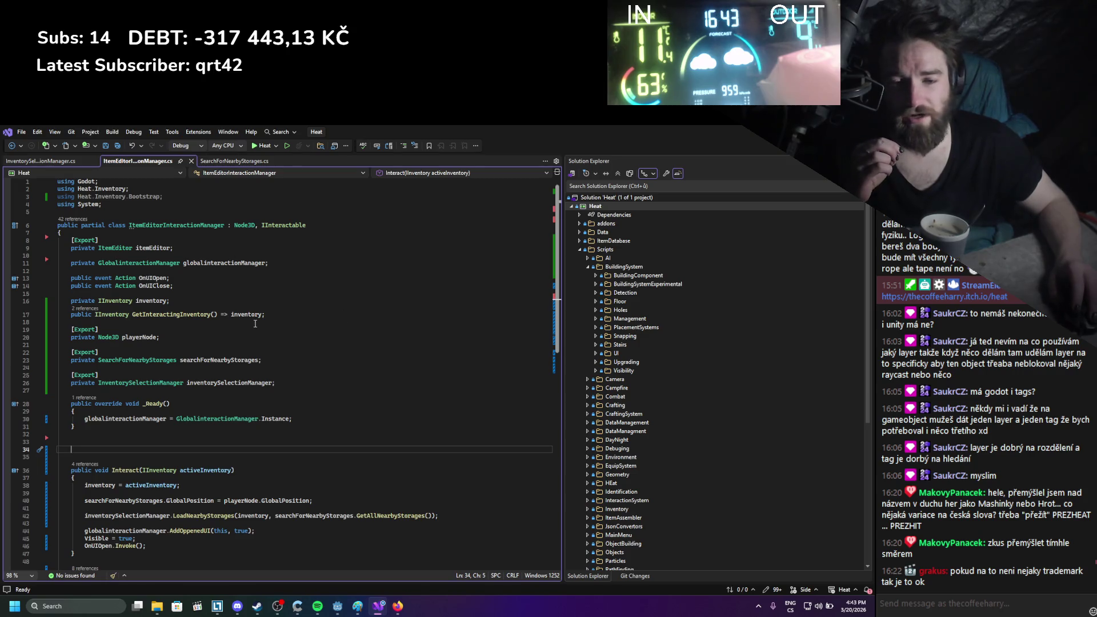
{"action": "scroll", "coordinate": [329, 401], "scroll_direction": "down", "scroll_amount": 5}
{"action": "scroll", "coordinate": [328, 398], "scroll_direction": "up", "scroll_amount": 2}
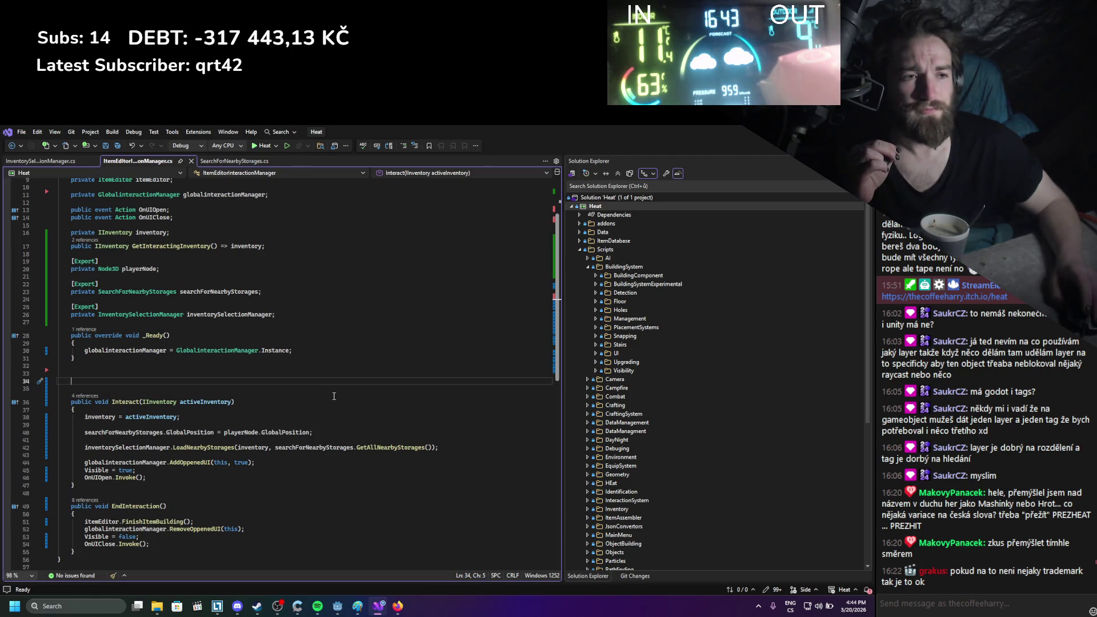
{"action": "scroll", "coordinate": [300, 458], "scroll_direction": "up", "scroll_amount": 2}
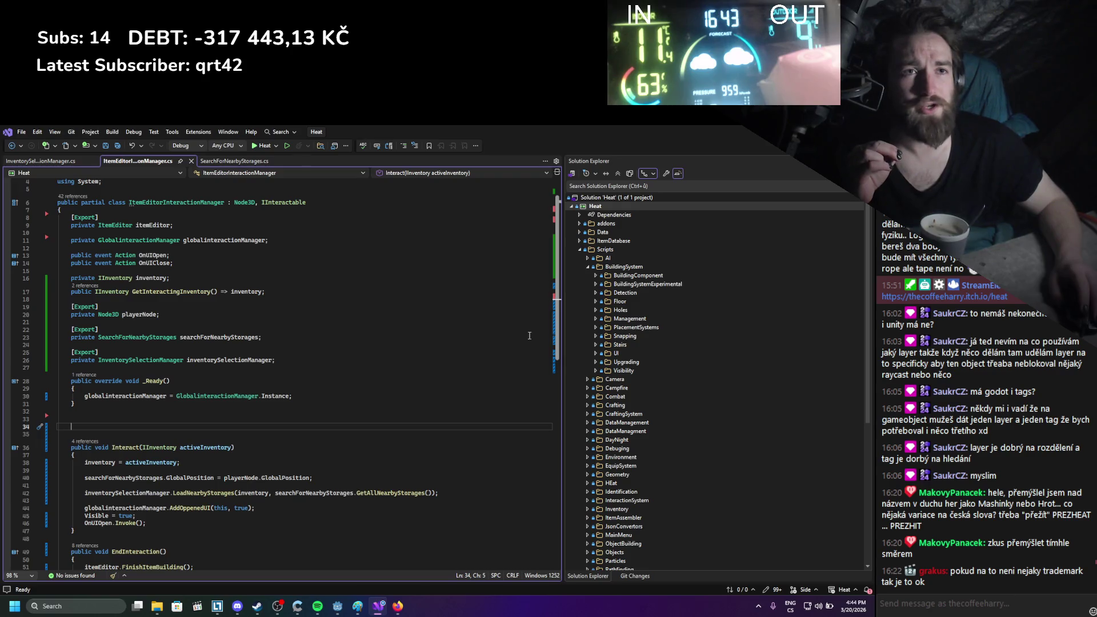
{"action": "key", "text": "alt+Tab"}
{"action": "left_click", "coordinate": [717, 148]}
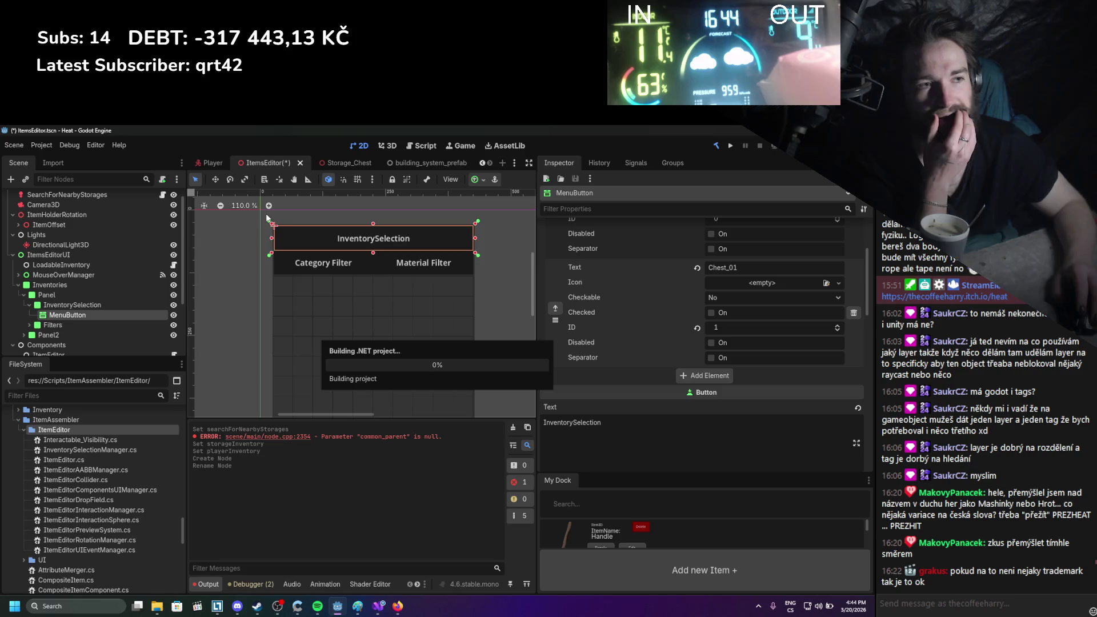
Let the .NET build finish compiling the updated C# scripts in the ItemsEditor scene
{"action": "scroll", "coordinate": [74, 259], "scroll_direction": "down", "scroll_amount": 3}
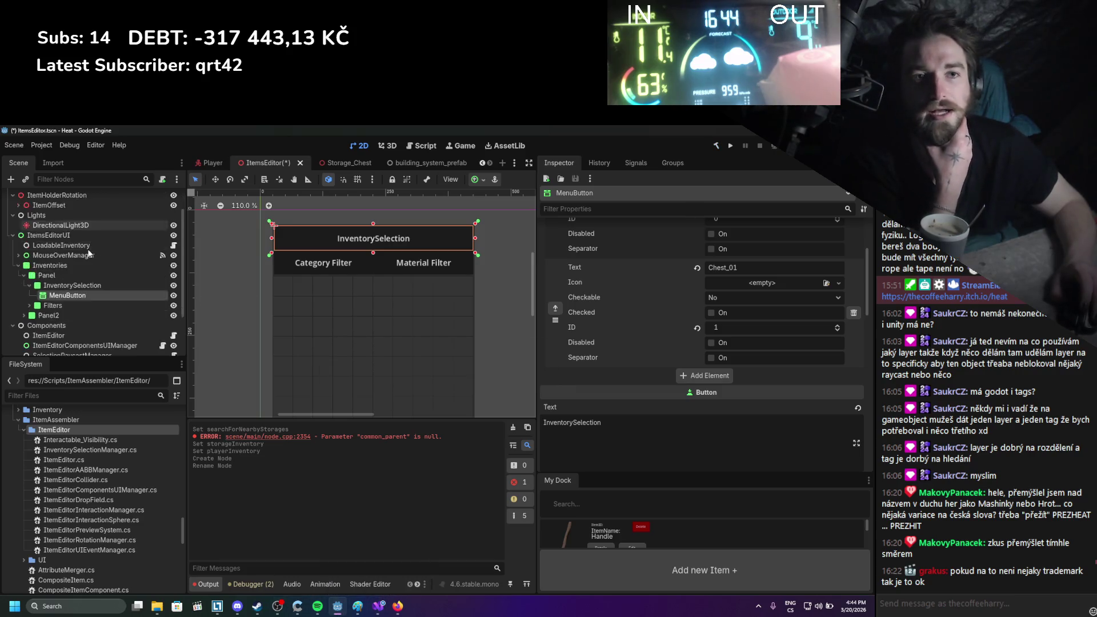
{"action": "scroll", "coordinate": [68, 267], "scroll_direction": "up", "scroll_amount": 3}
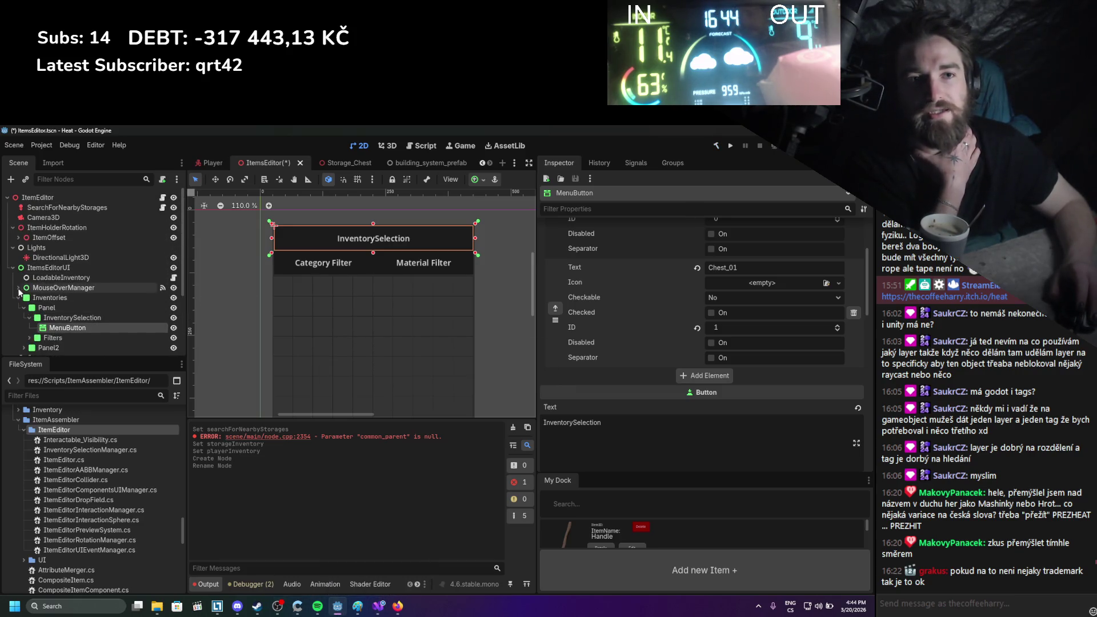
{"action": "scroll", "coordinate": [16, 273], "scroll_direction": "up", "scroll_amount": 1}
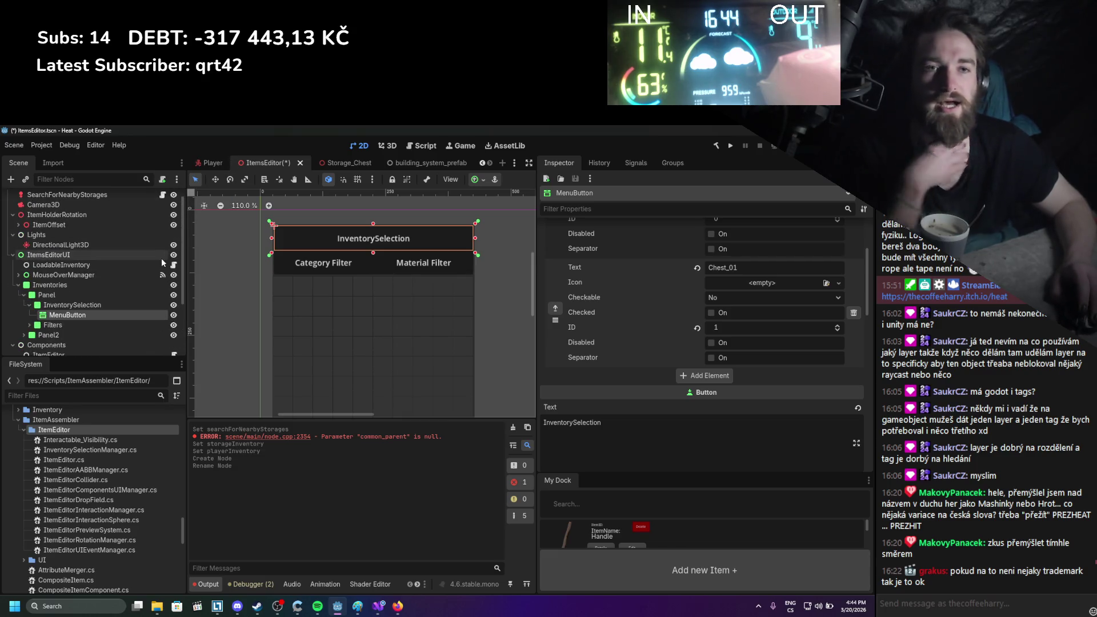
{"action": "key", "text": "ctrl+s"}
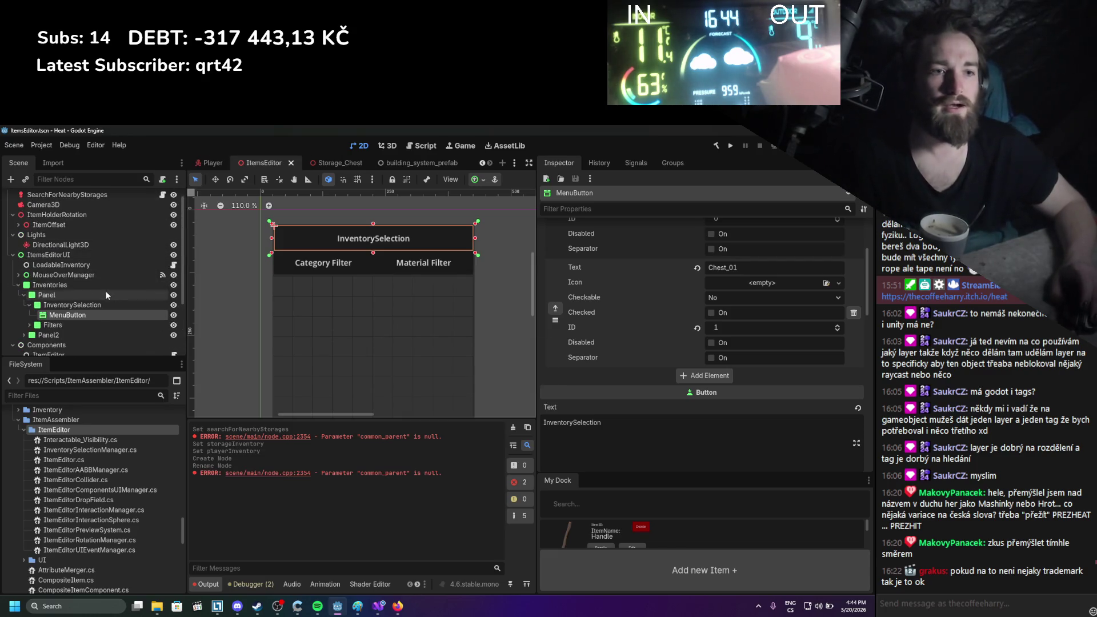
{"action": "scroll", "coordinate": [91, 257], "scroll_direction": "up", "scroll_amount": 1}
{"action": "left_click", "coordinate": [68, 200]}
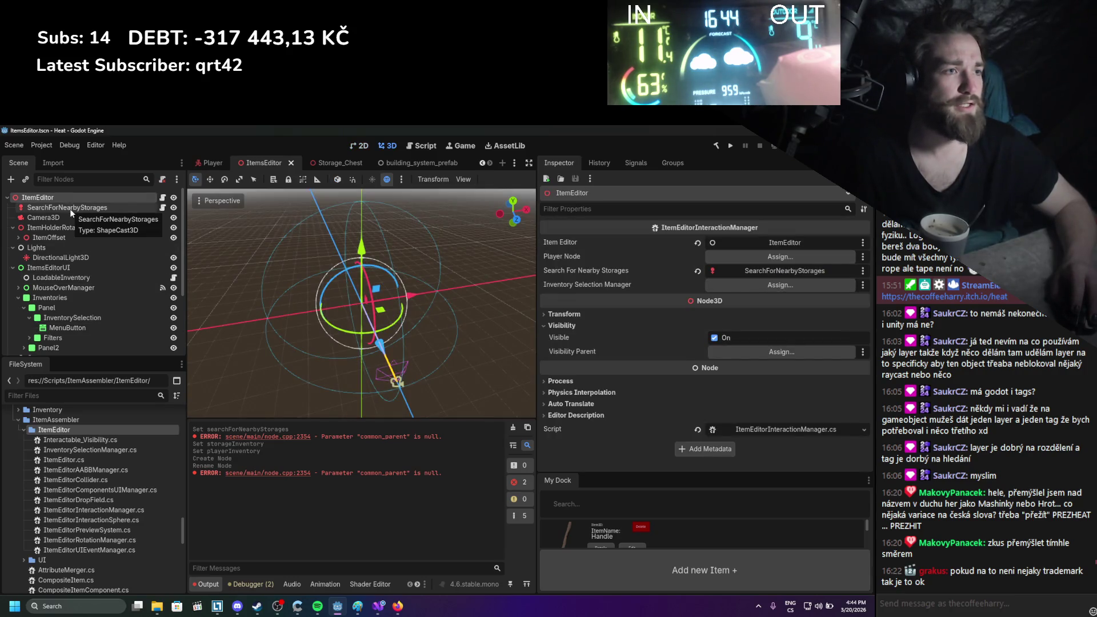
{"action": "scroll", "coordinate": [71, 257], "scroll_direction": "down", "scroll_amount": 4}
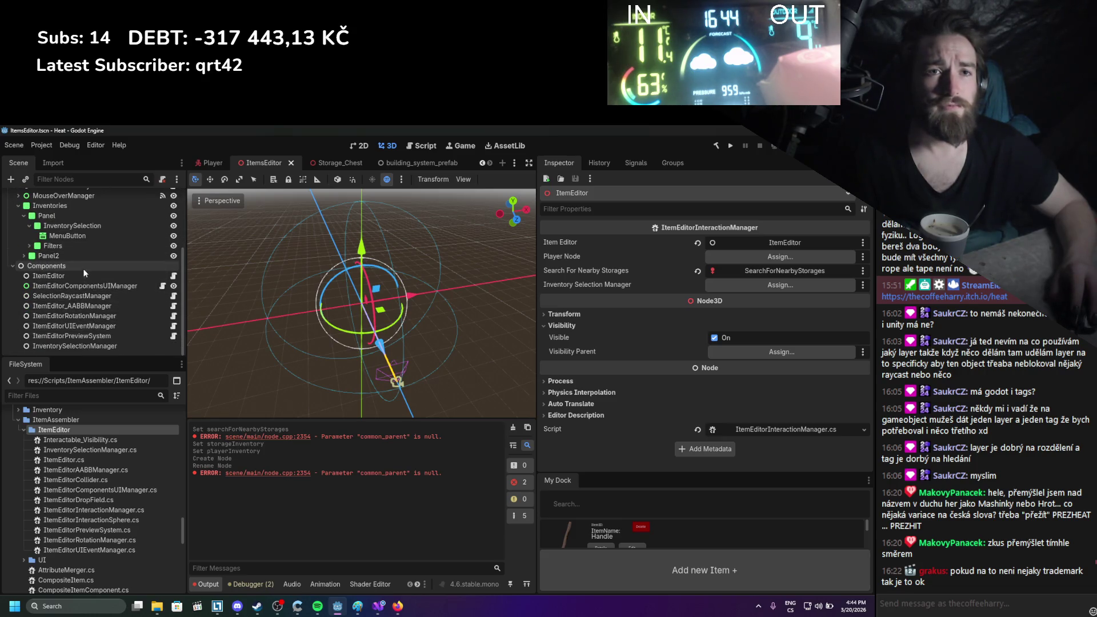
Attach InventorySelectionManager.cs to the InventorySelectionManager node and save the ItemsEditor scene
{"action": "left_click", "coordinate": [80, 266]}
{"action": "right_click", "coordinate": [81, 266]}
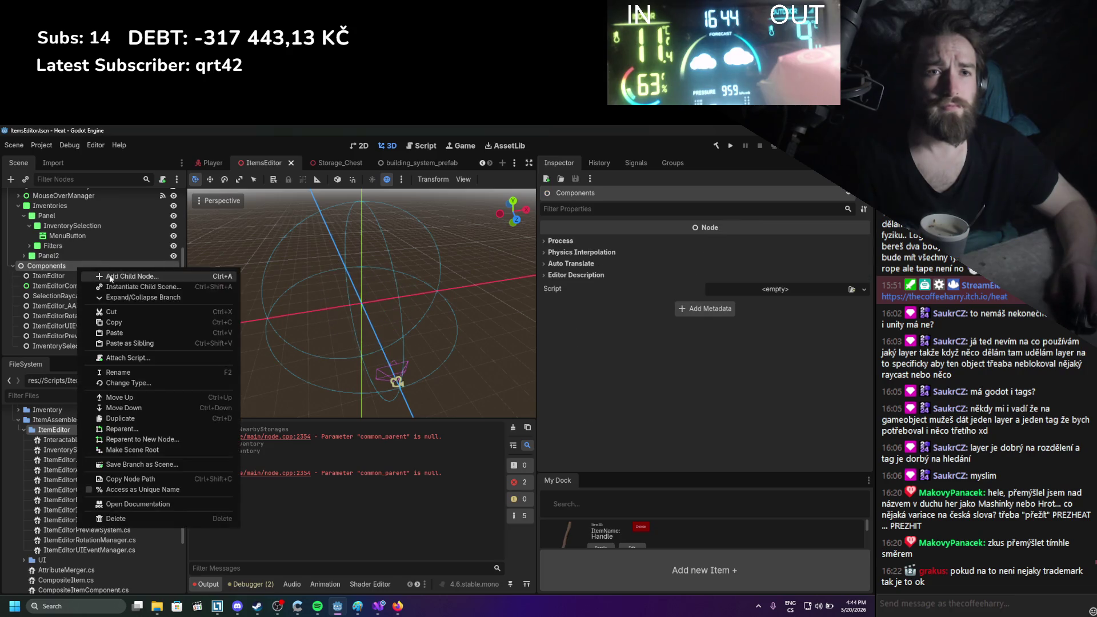
{"action": "left_click", "coordinate": [57, 342]}
{"action": "left_click", "coordinate": [60, 345]}
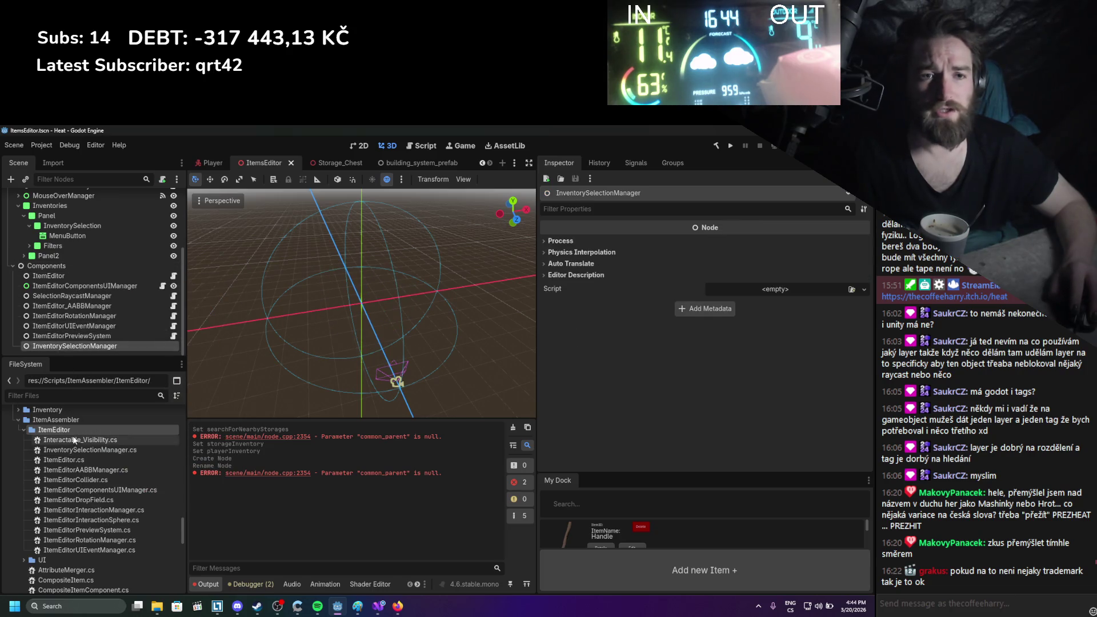
{"action": "mouse_move", "coordinate": [94, 450]}
{"action": "left_mouse_down"}
{"action": "mouse_move", "coordinate": [166, 332]}
{"action": "mouse_move", "coordinate": [169, 342]}
{"action": "left_mouse_up"}
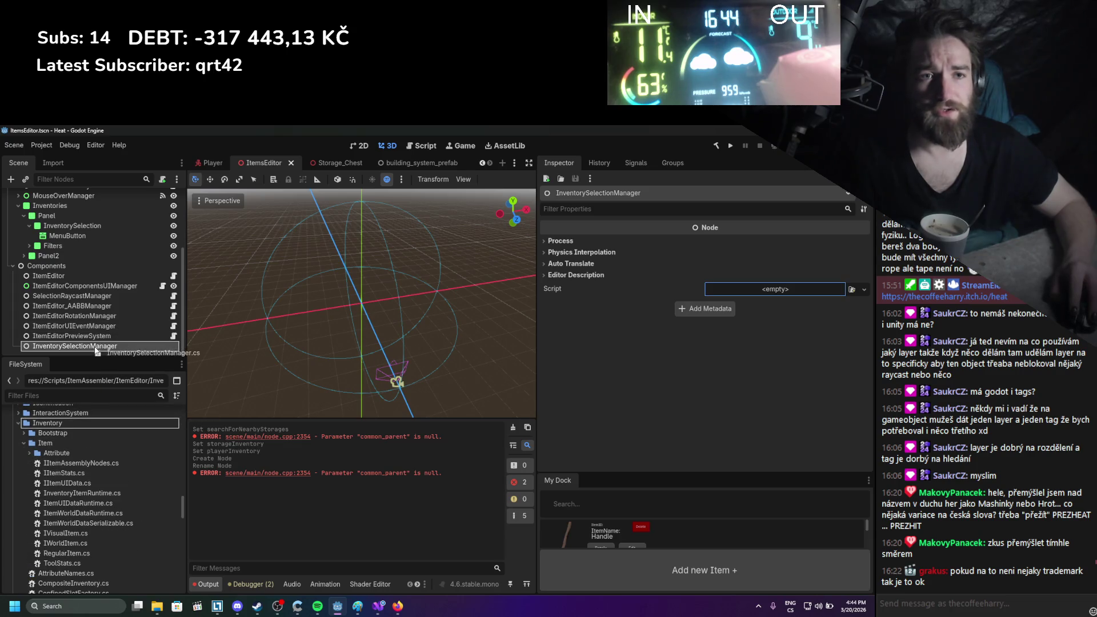
{"action": "key", "text": "ctrl+s"}
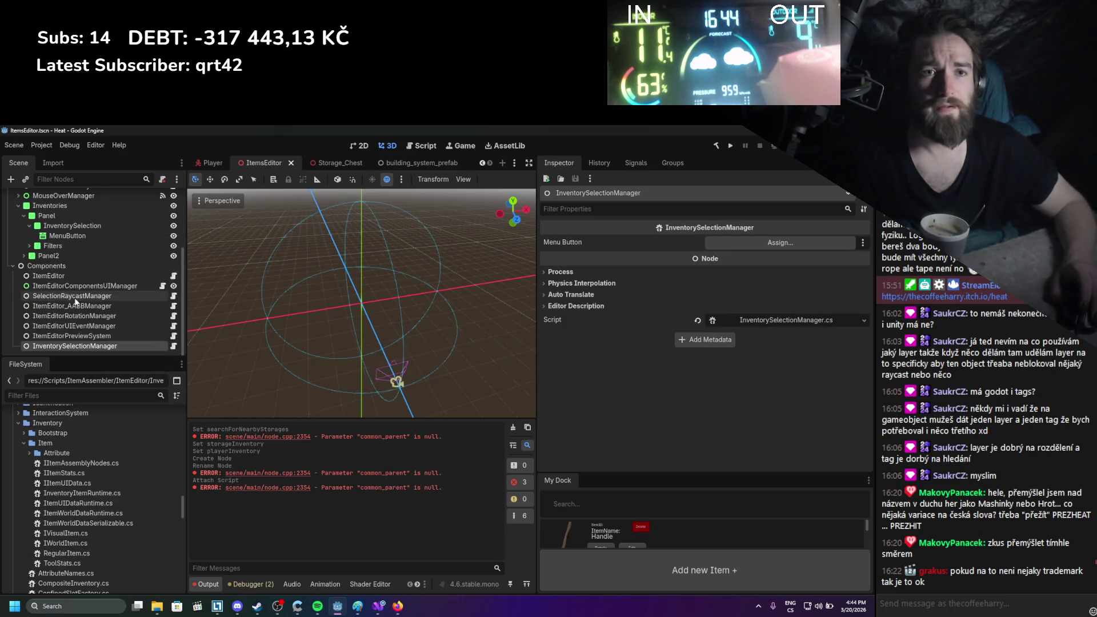
Assign MenuButton to its Menu Button slot, set it as ItemEditor's Inventory Selection Manager, and save
{"action": "scroll", "coordinate": [64, 292], "scroll_direction": "up", "scroll_amount": 3}
{"action": "mouse_move", "coordinate": [72, 296]}
{"action": "left_mouse_down"}
{"action": "mouse_move", "coordinate": [587, 284]}
{"action": "mouse_move", "coordinate": [726, 245]}
{"action": "left_mouse_up"}
{"action": "scroll", "coordinate": [77, 217], "scroll_direction": "up", "scroll_amount": 2}
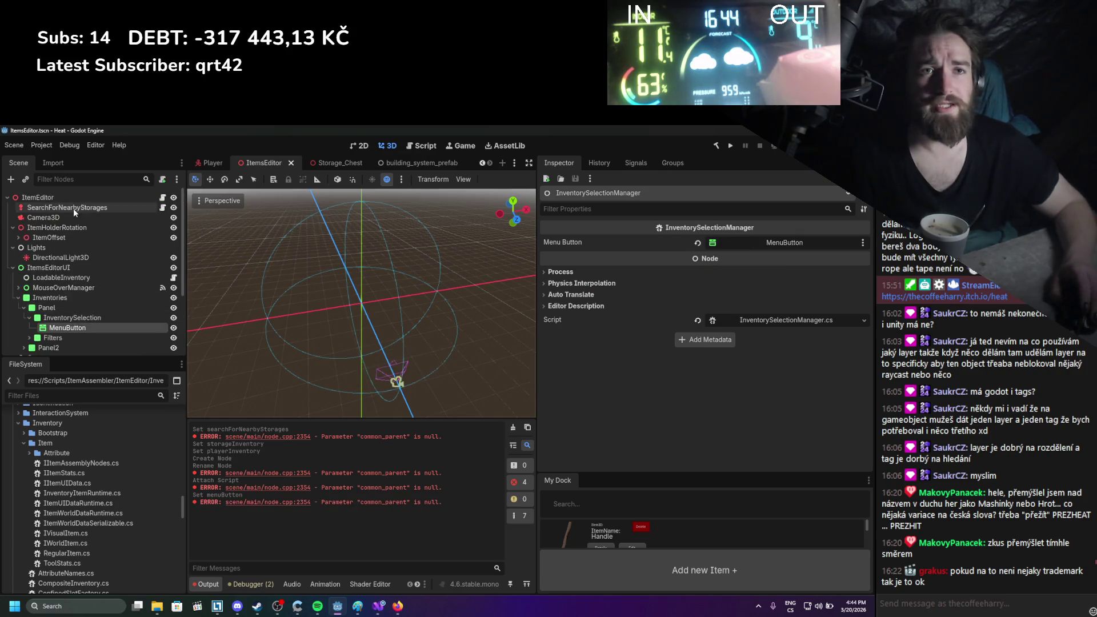
{"action": "left_click", "coordinate": [65, 194]}
{"action": "scroll", "coordinate": [70, 265], "scroll_direction": "down", "scroll_amount": 3}
{"action": "mouse_move", "coordinate": [59, 346]}
{"action": "left_mouse_down"}
{"action": "mouse_move", "coordinate": [872, 291]}
{"action": "mouse_move", "coordinate": [819, 287]}
{"action": "left_mouse_up"}
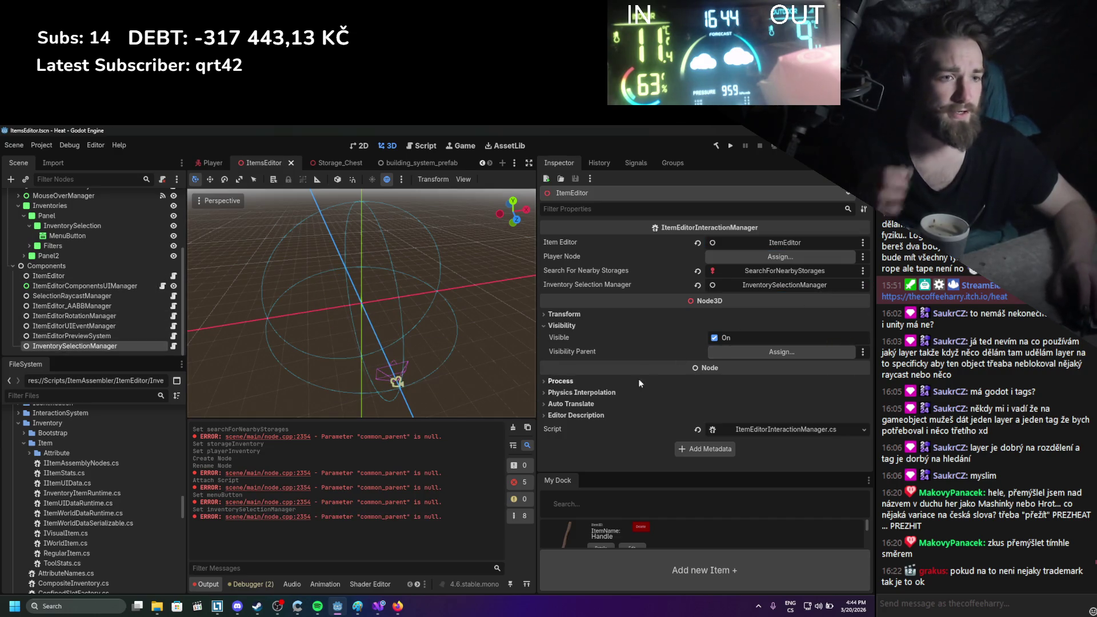
{"action": "left_click", "coordinate": [512, 446]}
{"action": "key", "text": "ctrl+s"}
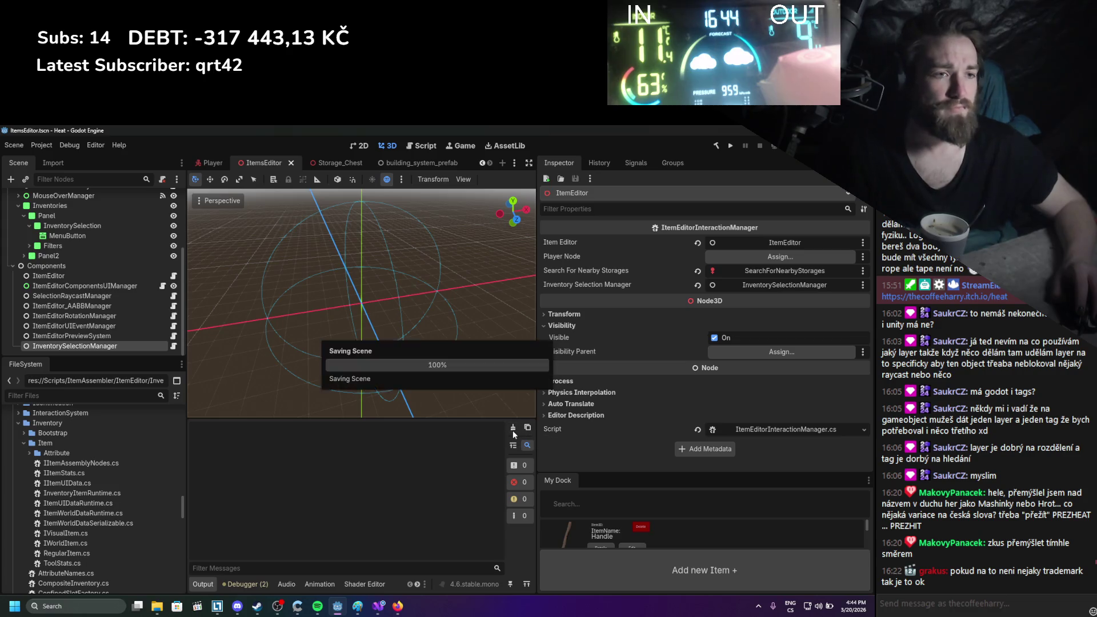
{"action": "scroll", "coordinate": [142, 281], "scroll_direction": "up", "scroll_amount": 5}
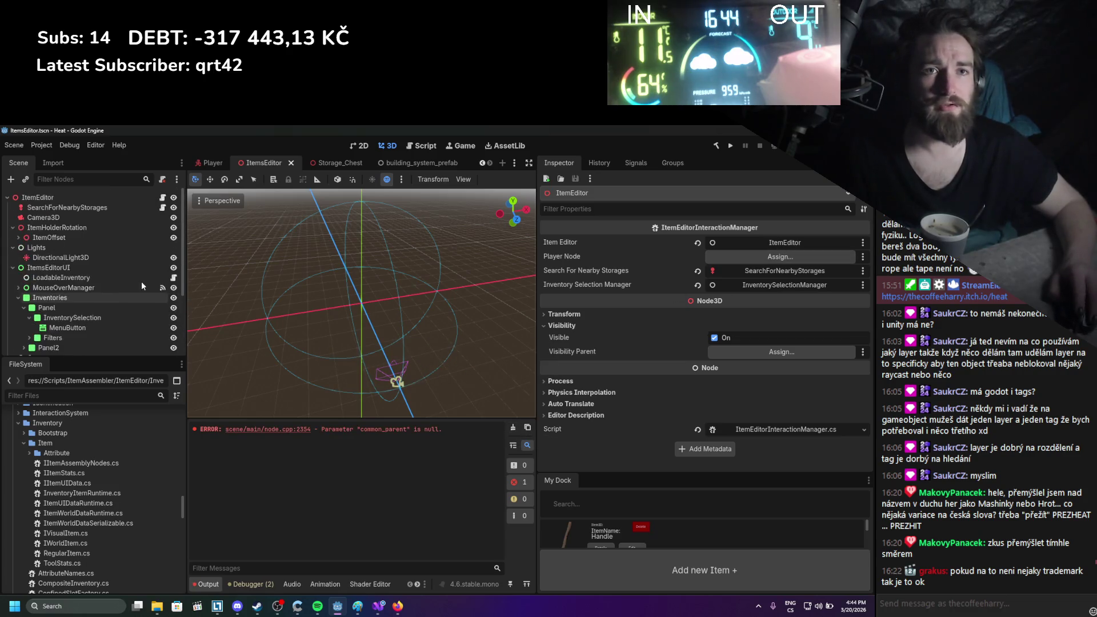
{"action": "mouse_move", "coordinate": [67, 207]}
{"action": "left_mouse_down"}
{"action": "mouse_move", "coordinate": [723, 265]}
{"action": "mouse_move", "coordinate": [777, 257]}
{"action": "left_mouse_up"}
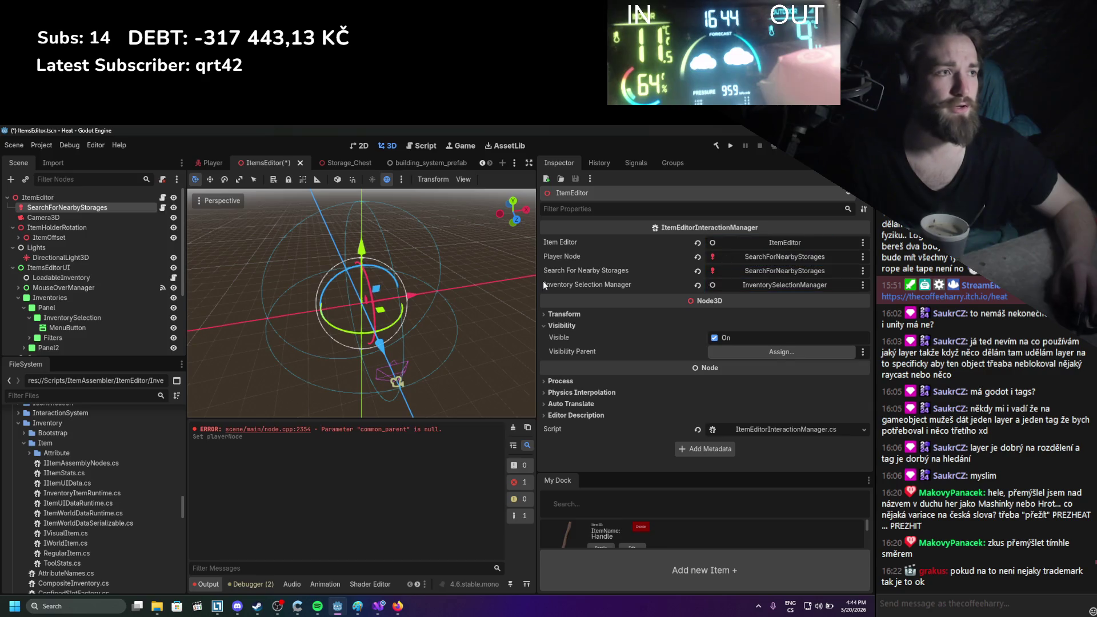
{"action": "left_click", "coordinate": [697, 257]}
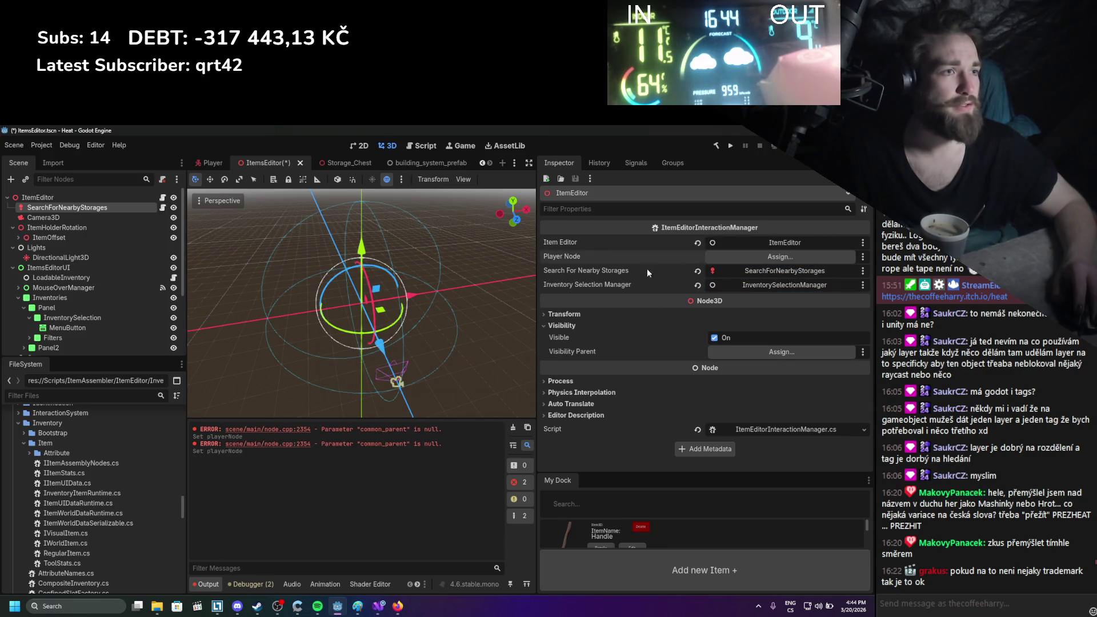
{"action": "left_click", "coordinate": [66, 216]}
{"action": "left_click", "coordinate": [67, 211]}
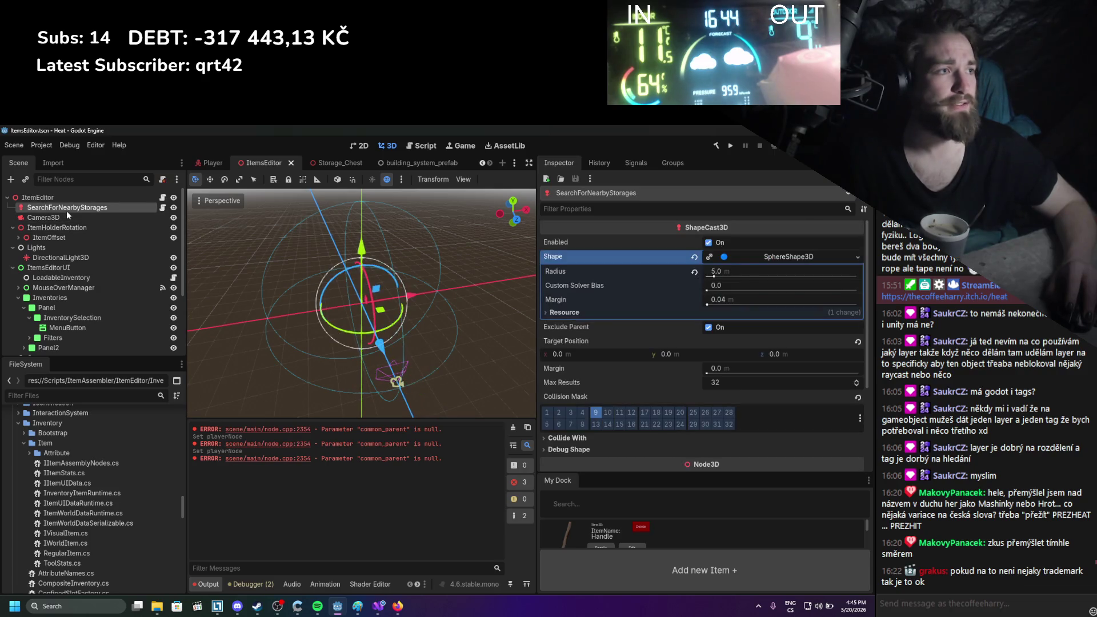
{"action": "scroll", "coordinate": [660, 296], "scroll_direction": "down", "scroll_amount": 5}
{"action": "scroll", "coordinate": [659, 299], "scroll_direction": "up", "scroll_amount": 3}
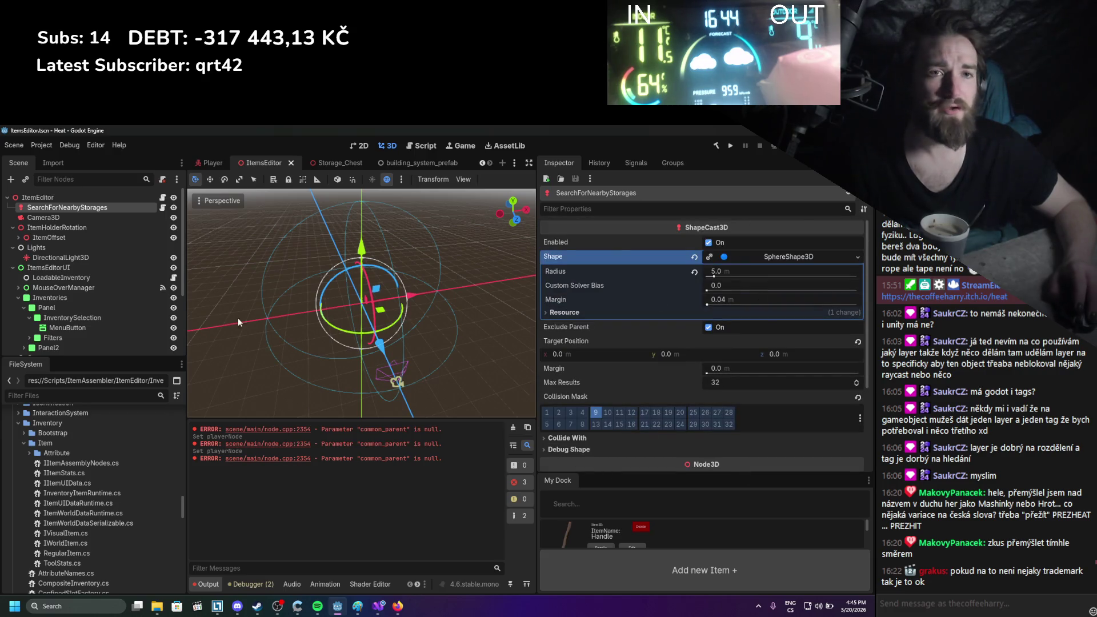
{"action": "left_click", "coordinate": [97, 278]}
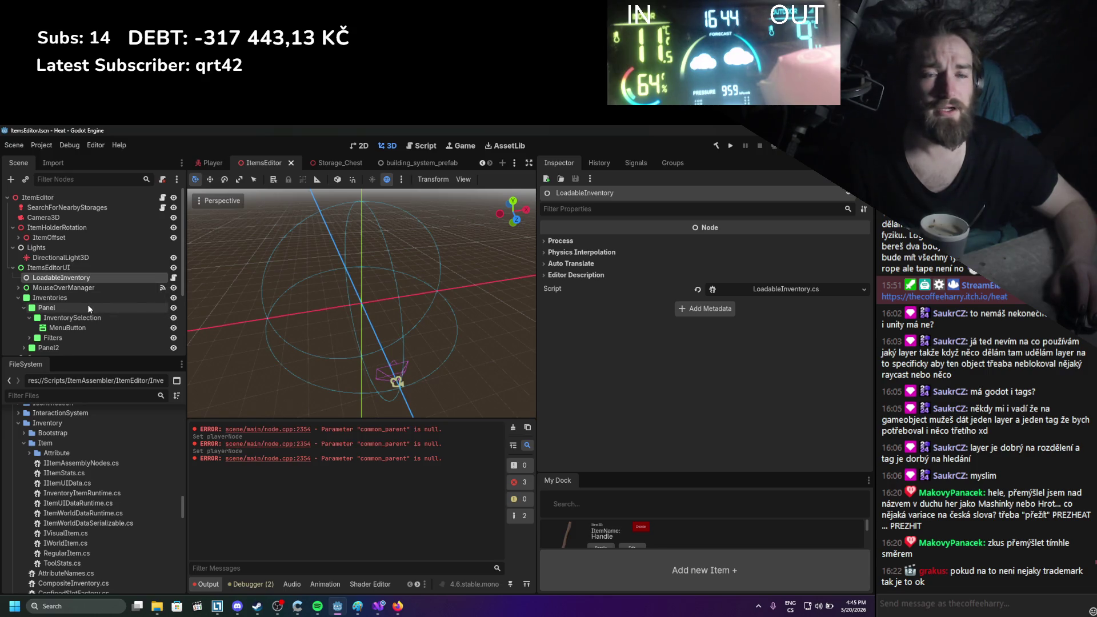
{"action": "scroll", "coordinate": [87, 309], "scroll_direction": "down", "scroll_amount": 5}
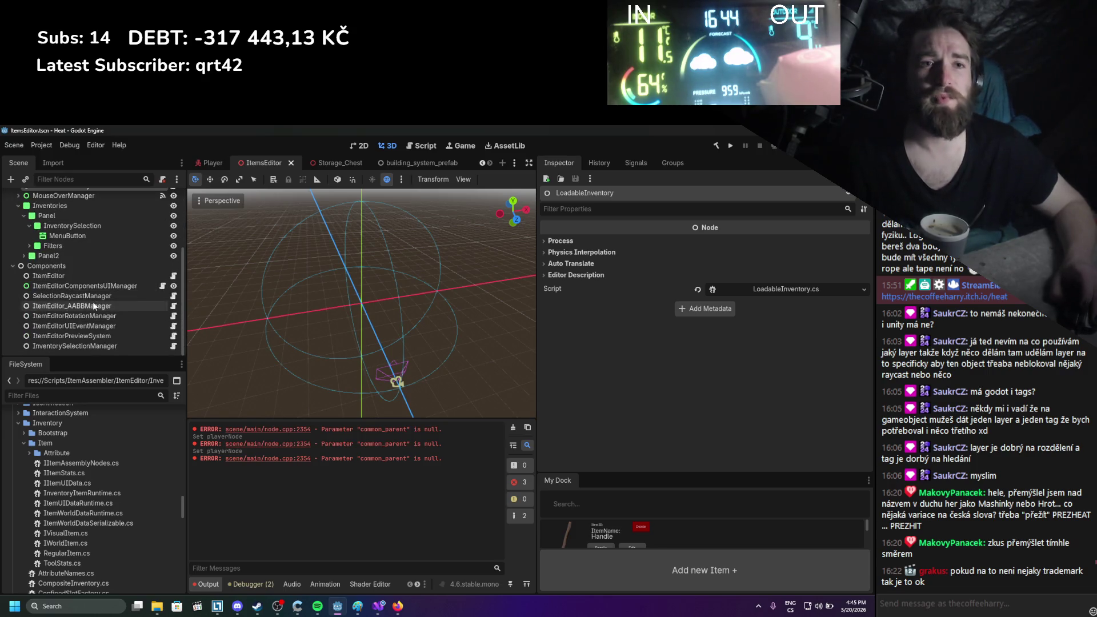
{"action": "left_click", "coordinate": [76, 276]}
{"action": "left_click", "coordinate": [77, 288]}
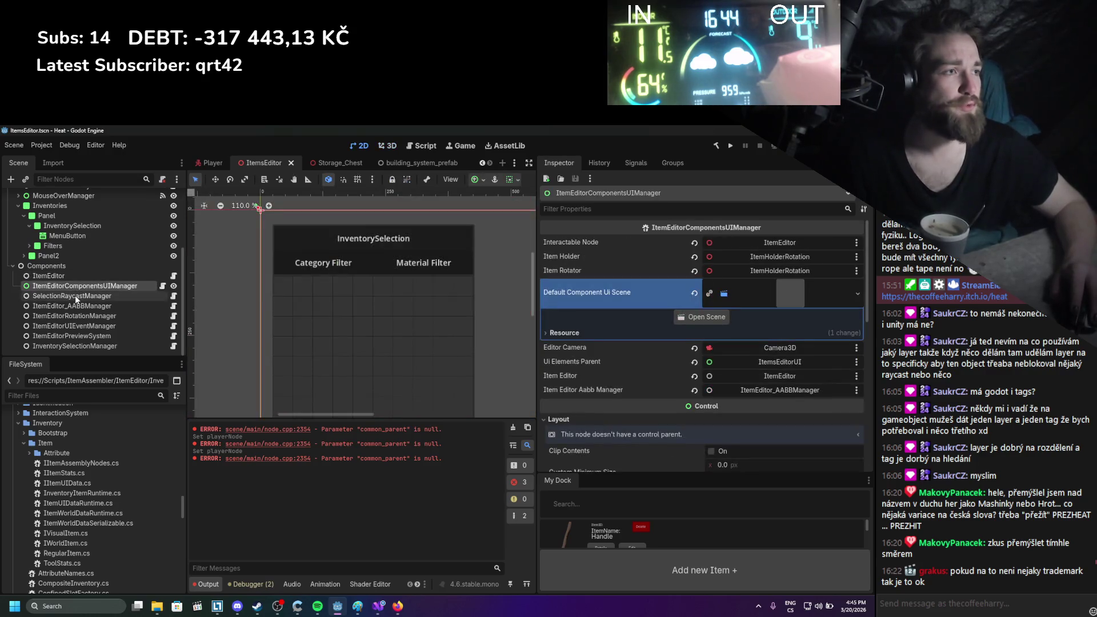
{"action": "left_click", "coordinate": [74, 295]}
{"action": "left_click", "coordinate": [69, 309]}
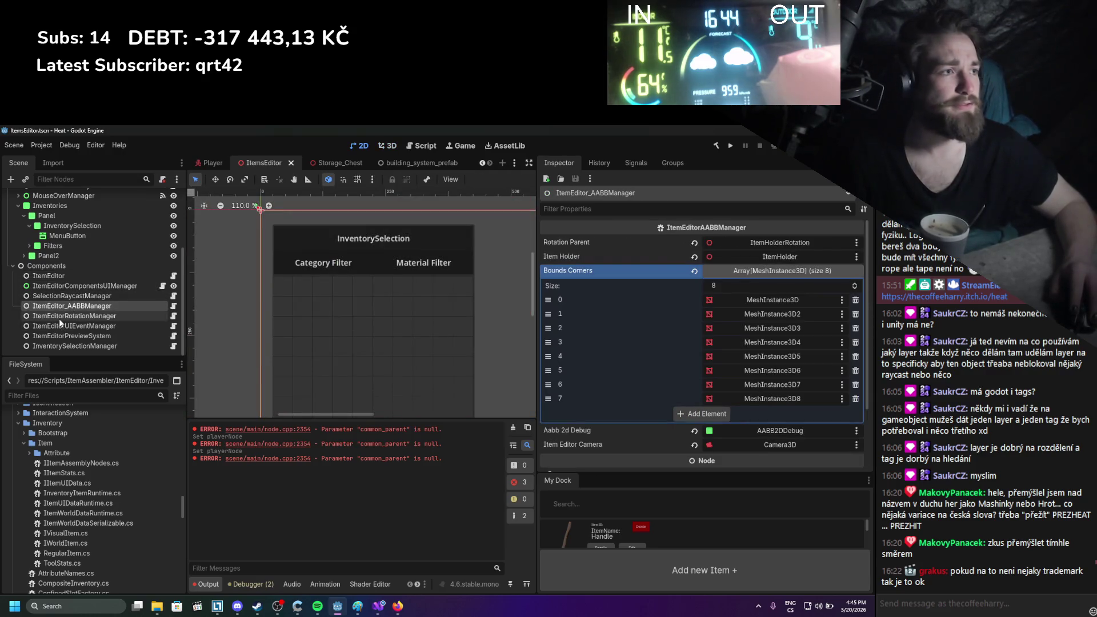
{"action": "left_click", "coordinate": [59, 317]}
{"action": "left_click", "coordinate": [59, 325]}
{"action": "left_click", "coordinate": [60, 336]}
{"action": "left_click", "coordinate": [60, 347]}
{"action": "scroll", "coordinate": [61, 337], "scroll_direction": "up", "scroll_amount": 3}
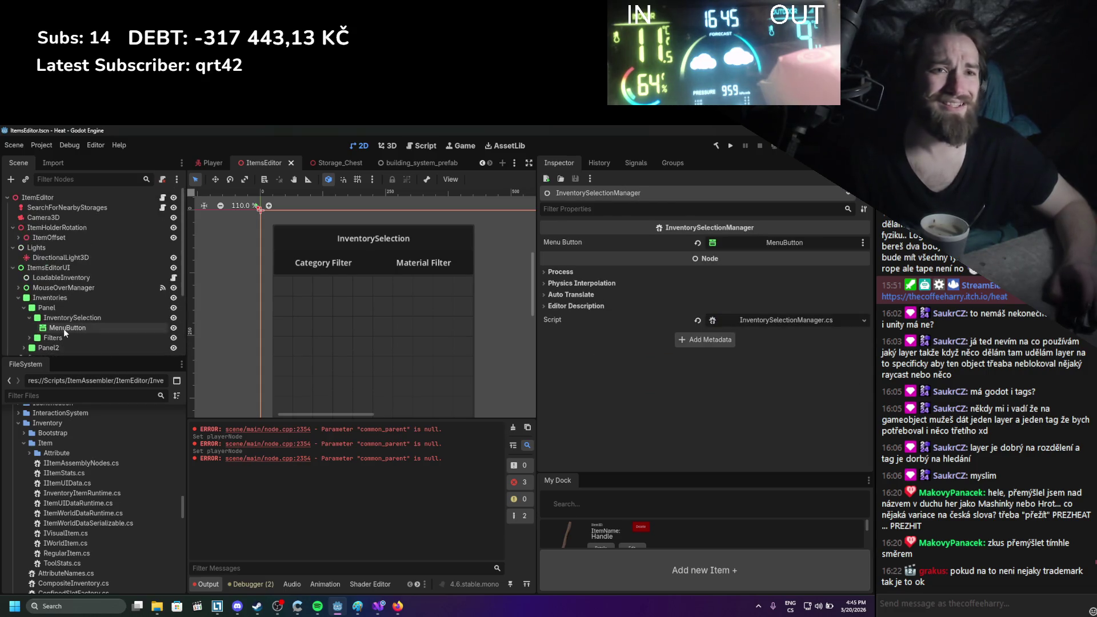
{"action": "left_click", "coordinate": [67, 273]}
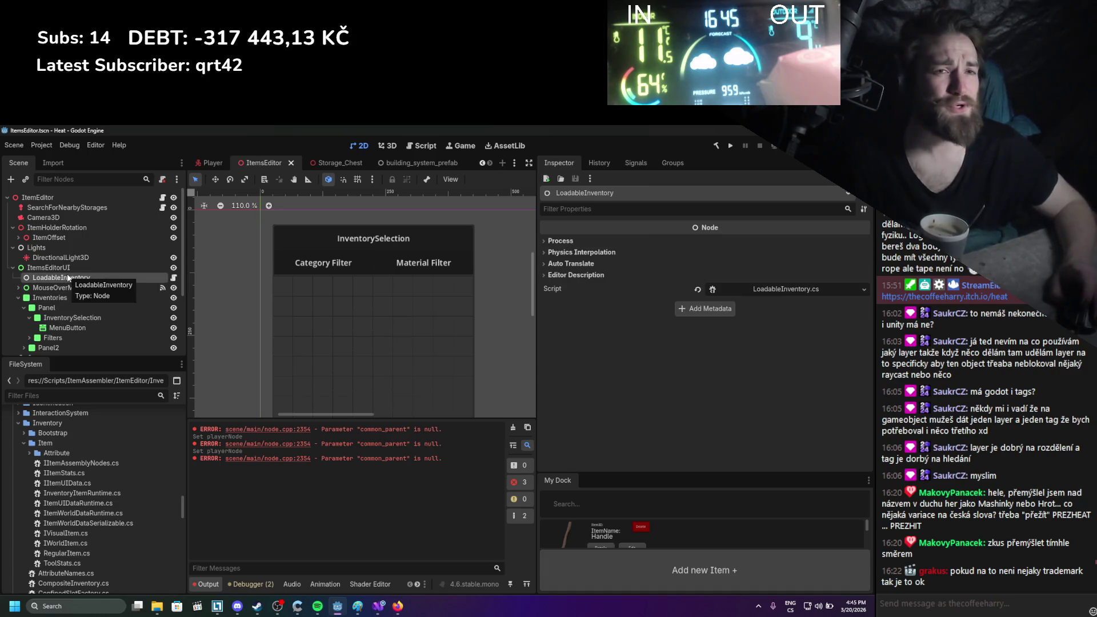
{"action": "left_click", "coordinate": [57, 207]}
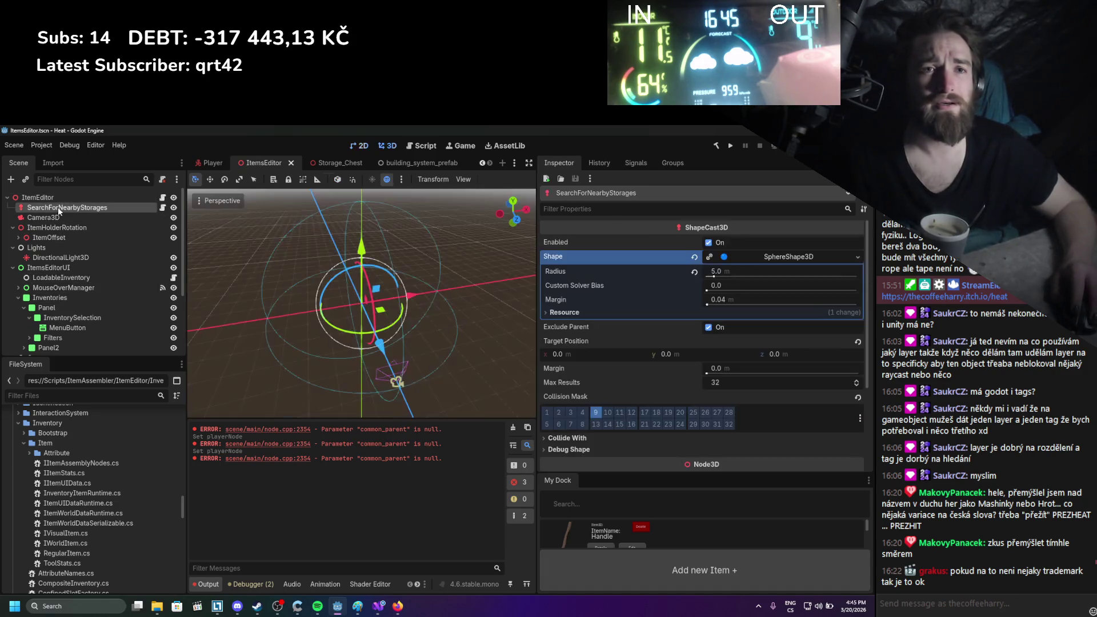
{"action": "left_click", "coordinate": [57, 201]}
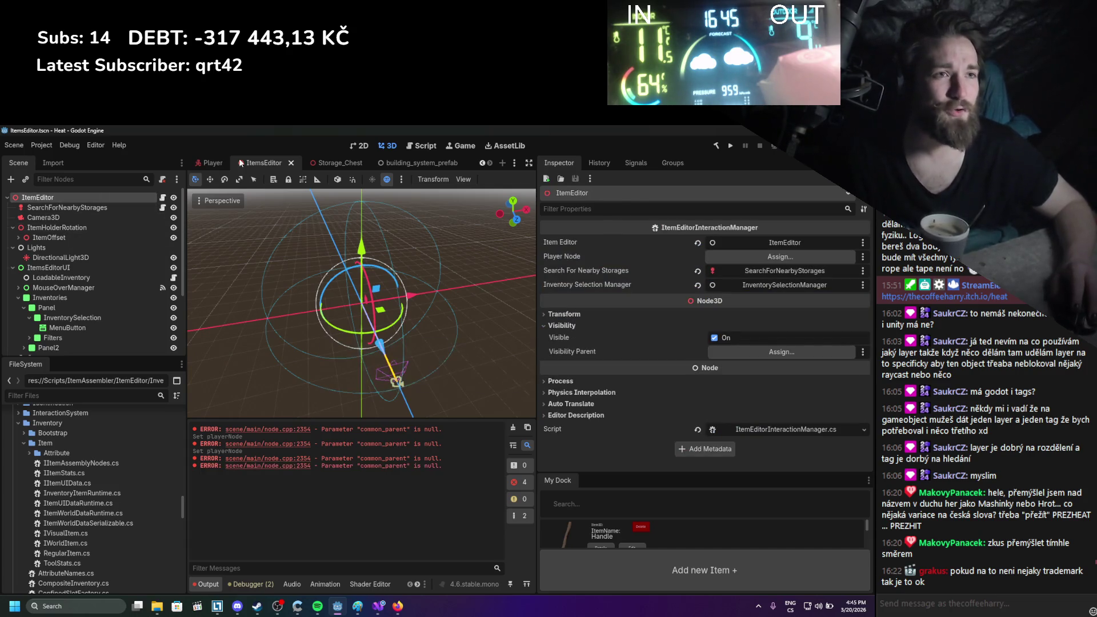
{"action": "left_click", "coordinate": [216, 163]}
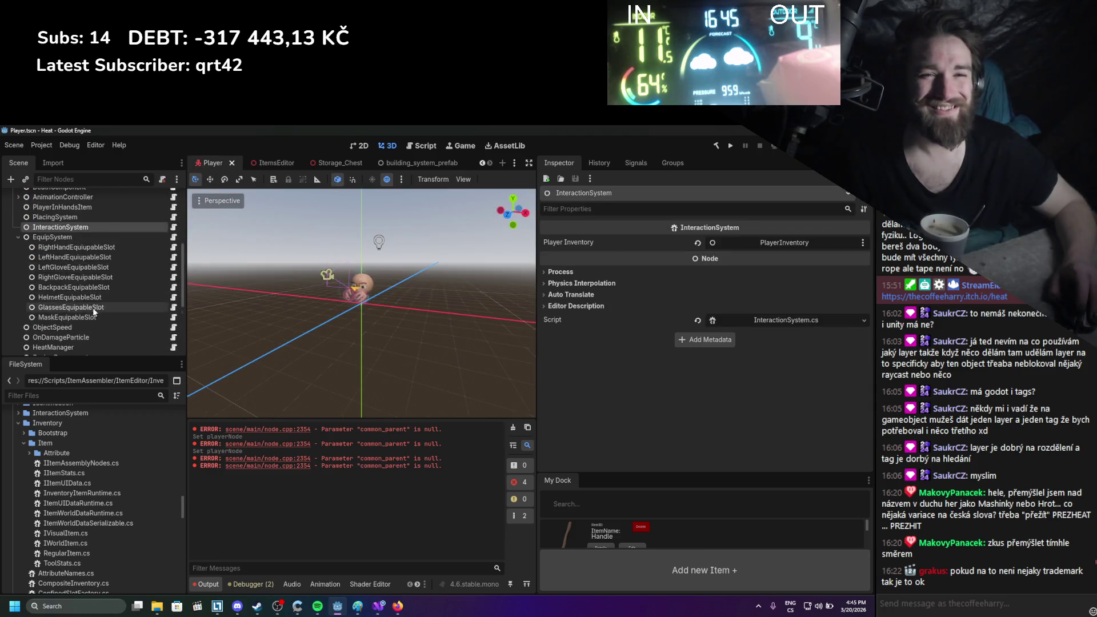
Set the Player scene ItemEditor's Player Node to the Player root, then go back to ItemsEditor
{"action": "scroll", "coordinate": [90, 310], "scroll_direction": "down", "scroll_amount": 3}
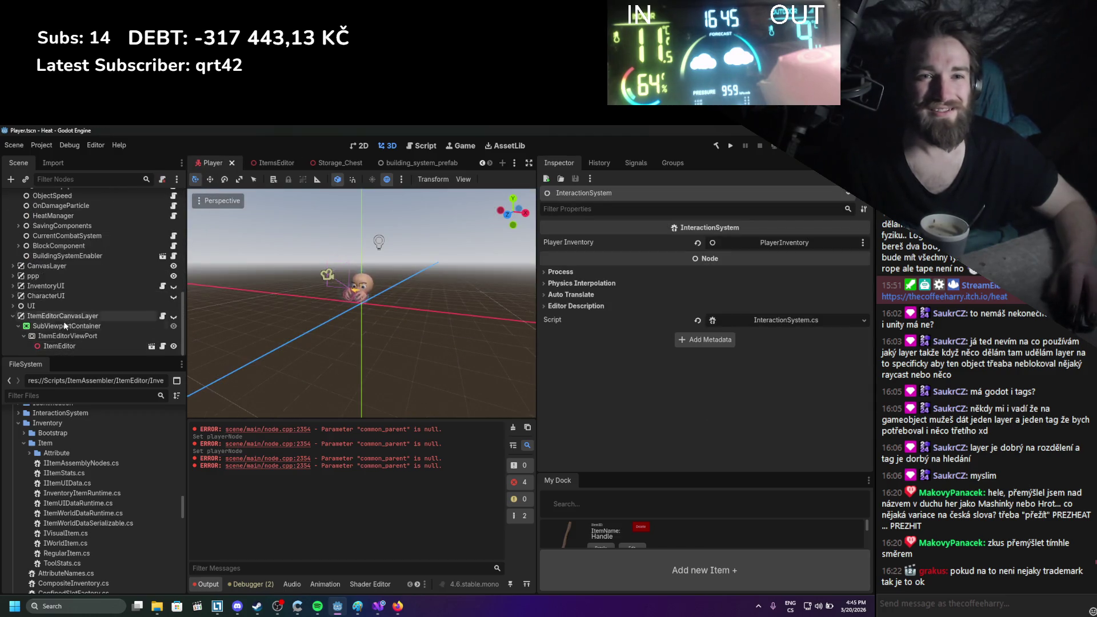
{"action": "left_click", "coordinate": [64, 345]}
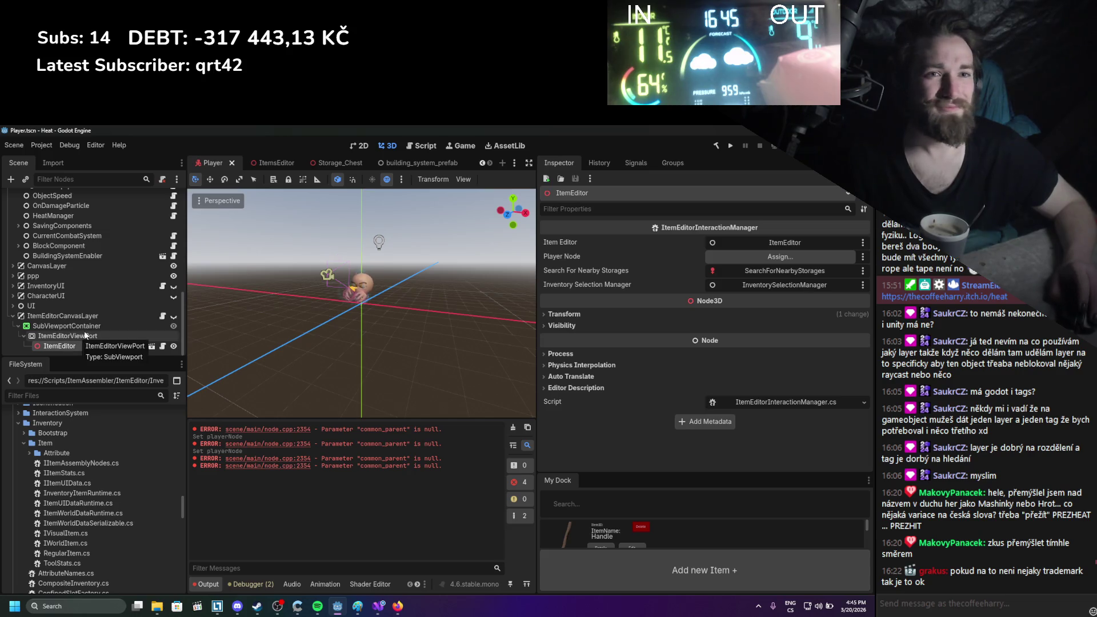
{"action": "scroll", "coordinate": [77, 259], "scroll_direction": "up", "scroll_amount": 10}
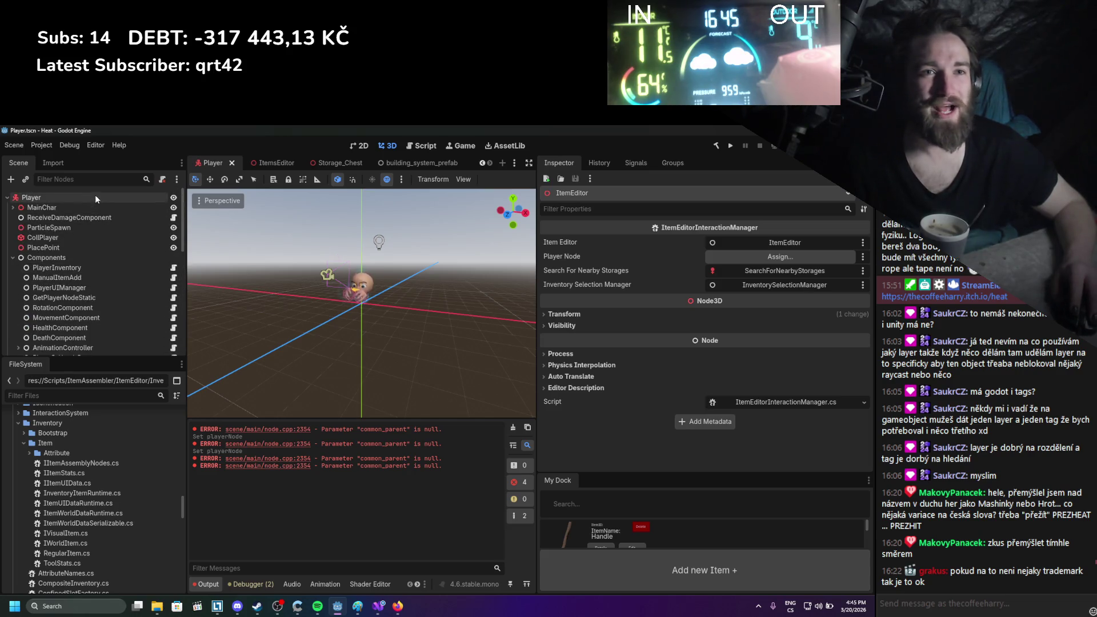
{"action": "left_click_drag", "start_coordinate": [95, 197], "coordinate": [780, 256]}
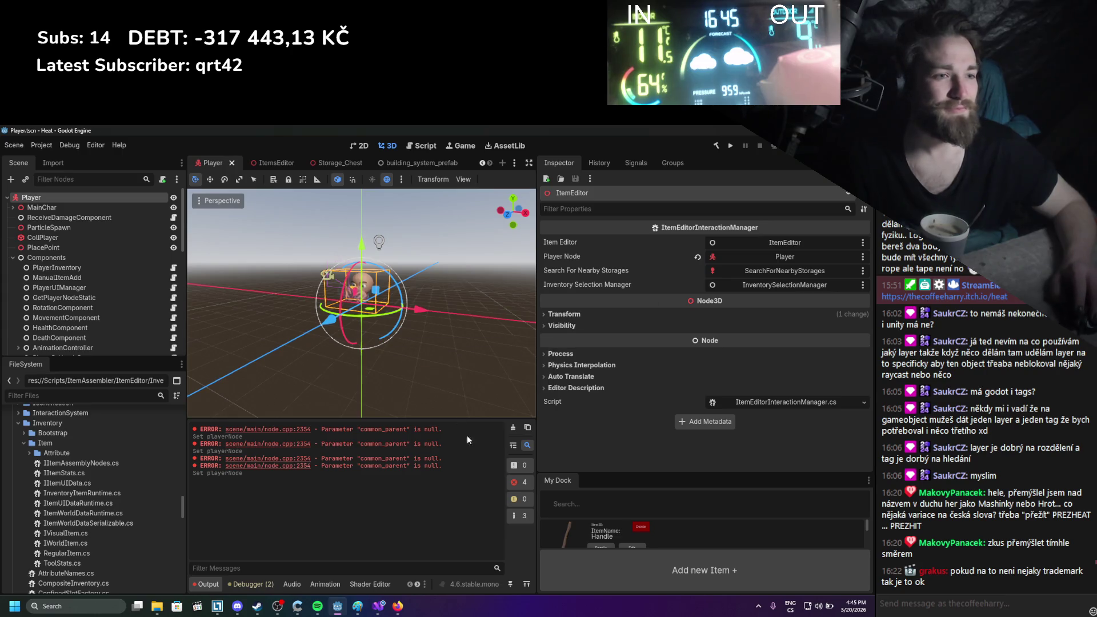
{"action": "left_click", "coordinate": [516, 430]}
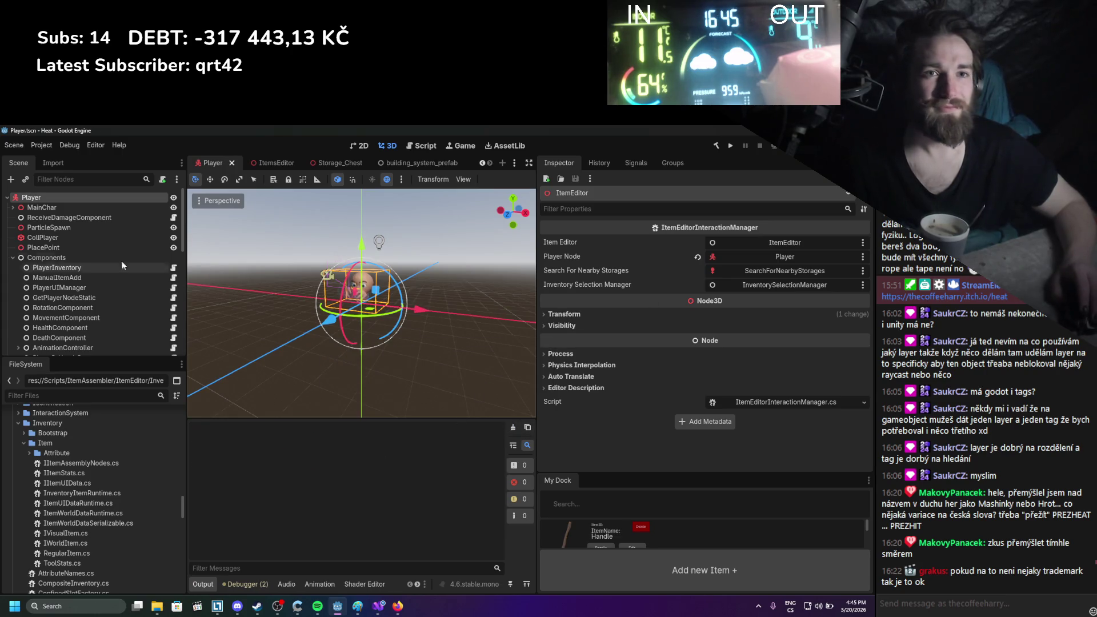
{"action": "left_click", "coordinate": [280, 166]}
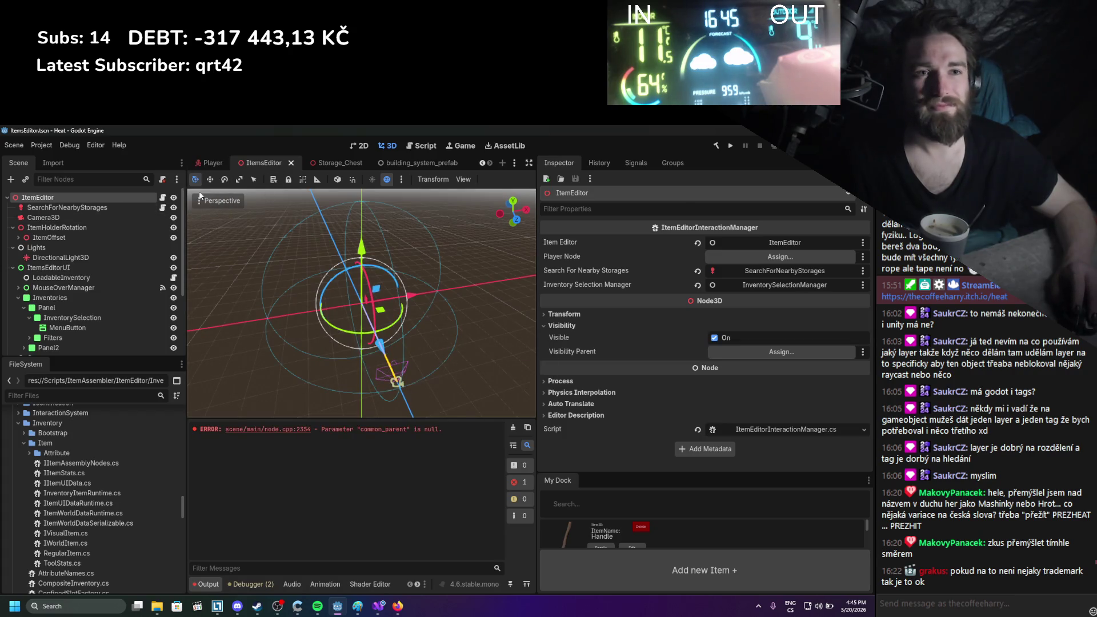
Review the SearchForNearbyStorages, LoadableInventory, StatsPanel and ItemEditor nodes in the Inspector
{"action": "left_click", "coordinate": [118, 204]}
{"action": "scroll", "coordinate": [118, 203], "scroll_direction": "down", "scroll_amount": 1}
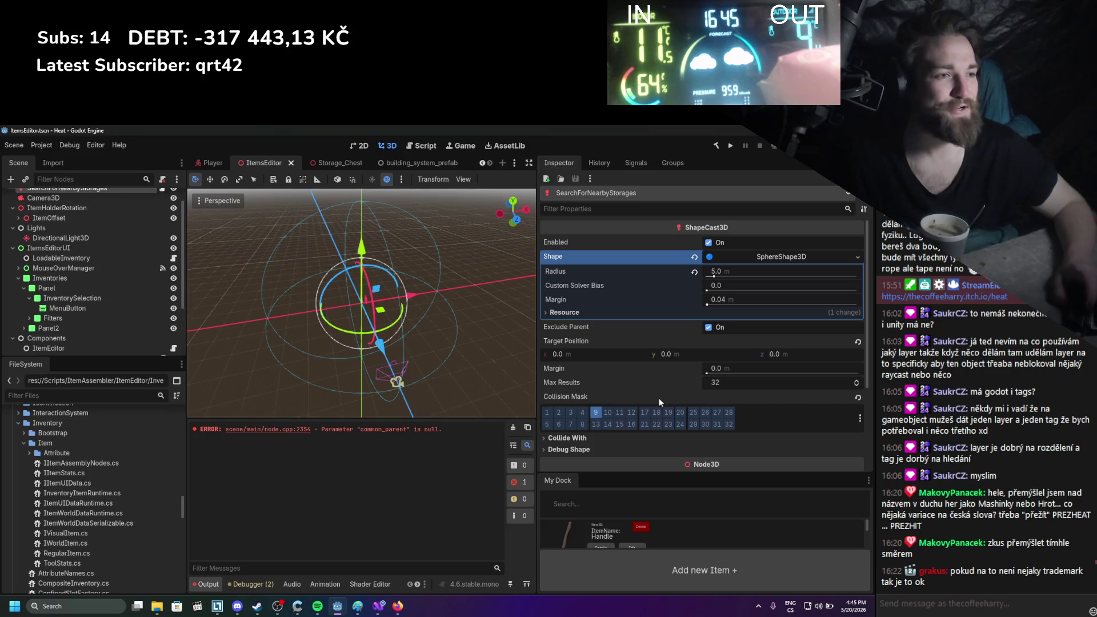
{"action": "scroll", "coordinate": [46, 286], "scroll_direction": "down", "scroll_amount": 1}
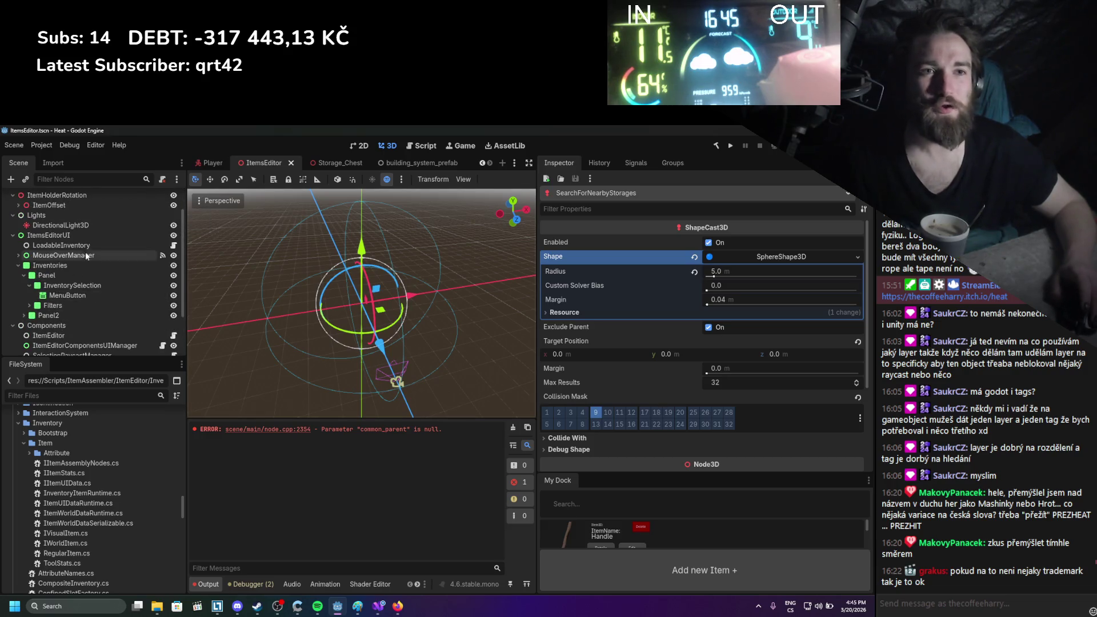
{"action": "left_click", "coordinate": [87, 244]}
{"action": "left_click", "coordinate": [18, 255]}
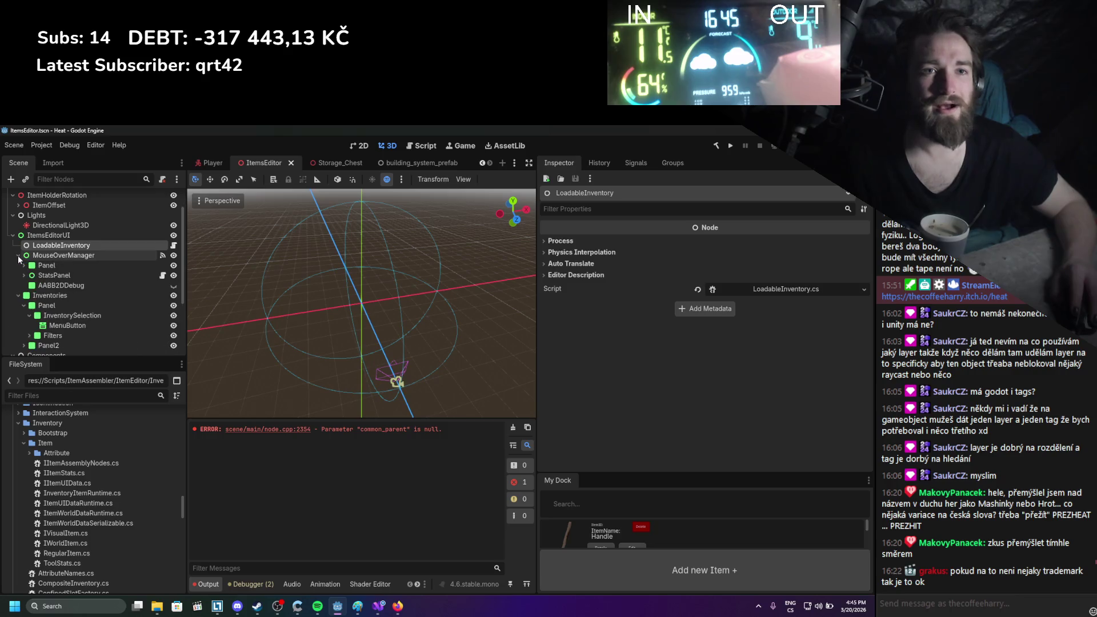
{"action": "left_click", "coordinate": [43, 275]}
{"action": "scroll", "coordinate": [57, 280], "scroll_direction": "down", "scroll_amount": 3}
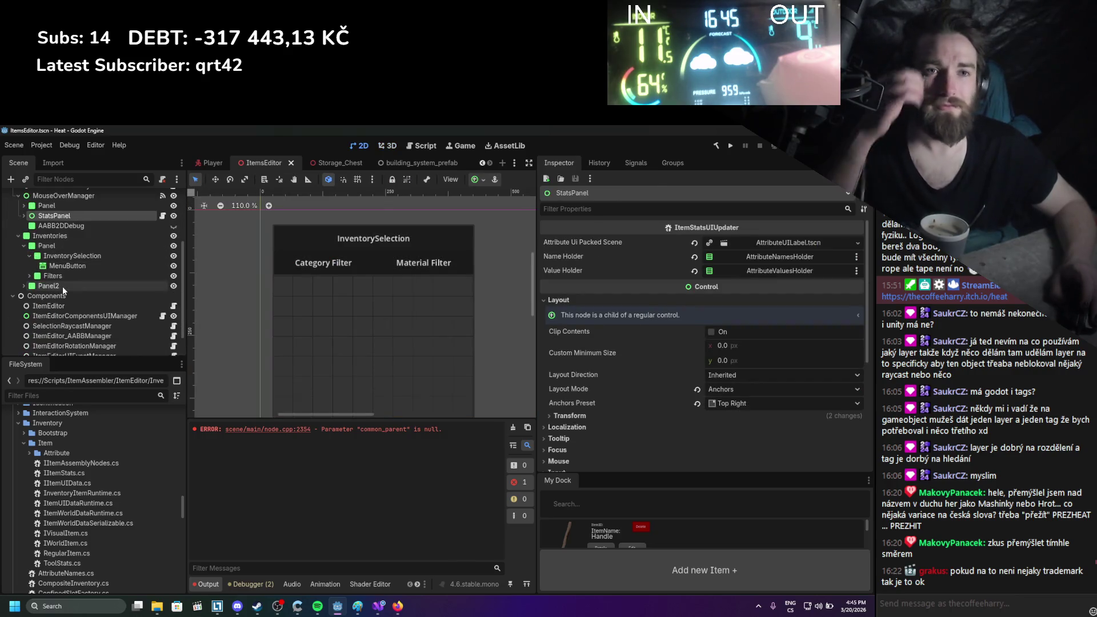
{"action": "left_click", "coordinate": [65, 304]}
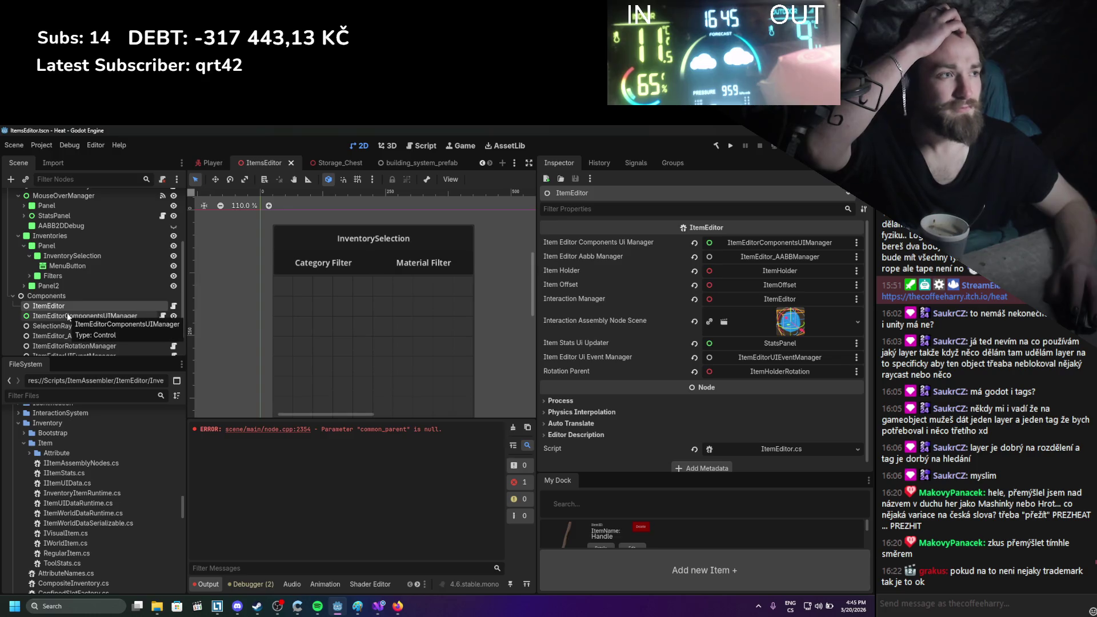
{"action": "left_click", "coordinate": [67, 314]}
{"action": "left_click", "coordinate": [70, 309]}
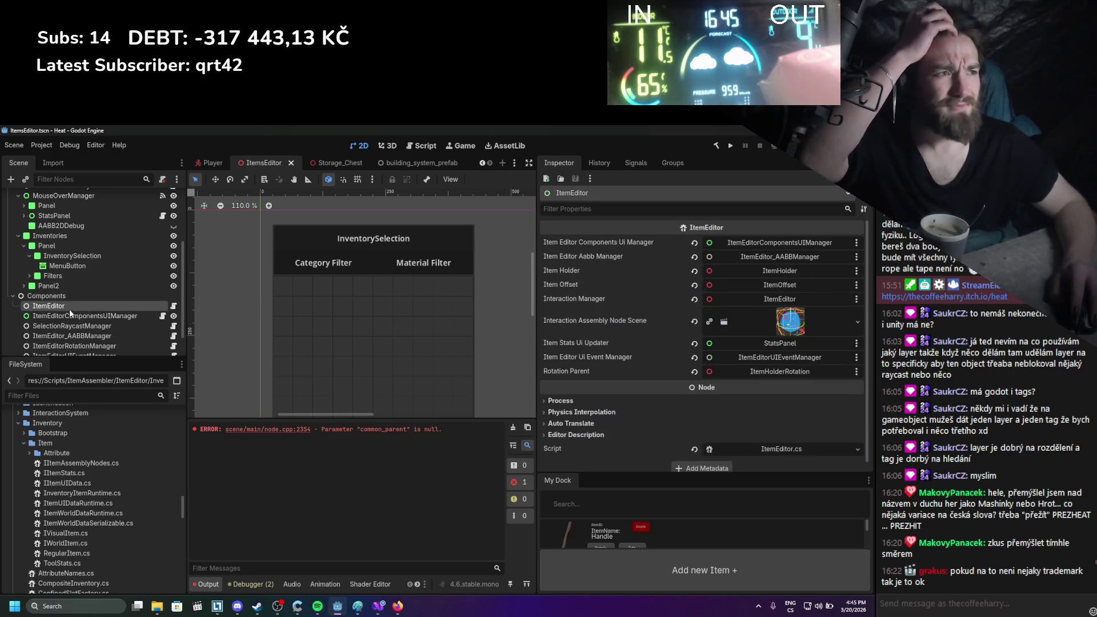
Inspect SelectionRaycastManager, AABB, rotation, UI event, preview and InventorySelectionManager nodes
{"action": "left_click", "coordinate": [70, 316]}
{"action": "scroll", "coordinate": [70, 316], "scroll_direction": "down", "scroll_amount": 1}
{"action": "left_click", "coordinate": [71, 316]}
{"action": "scroll", "coordinate": [71, 314], "scroll_direction": "down", "scroll_amount": 2}
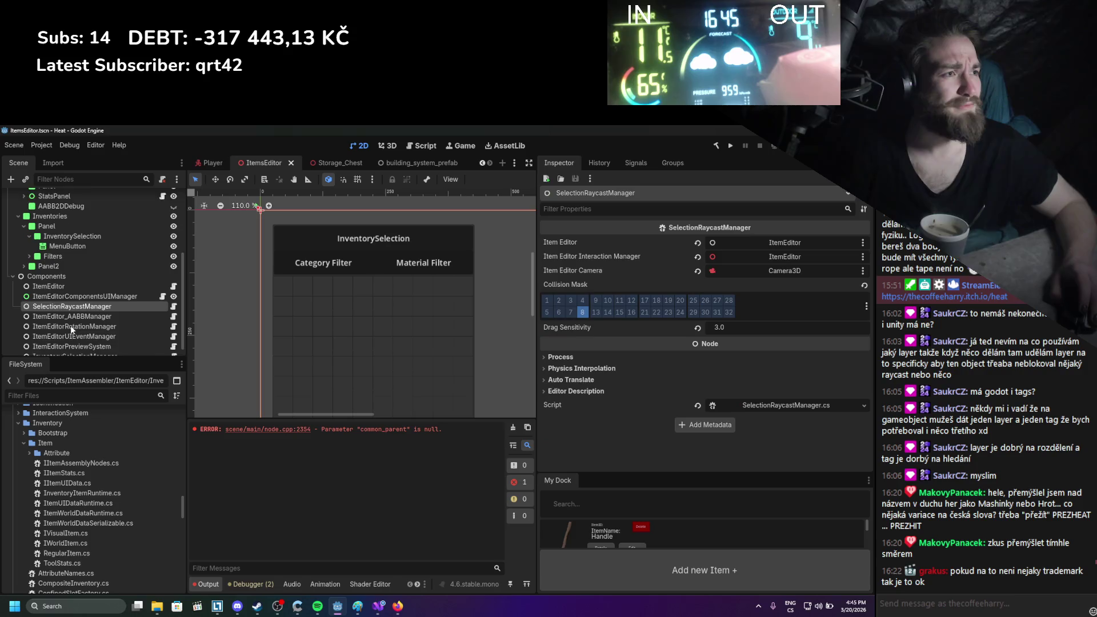
{"action": "left_click", "coordinate": [70, 306]}
{"action": "left_click", "coordinate": [72, 316]}
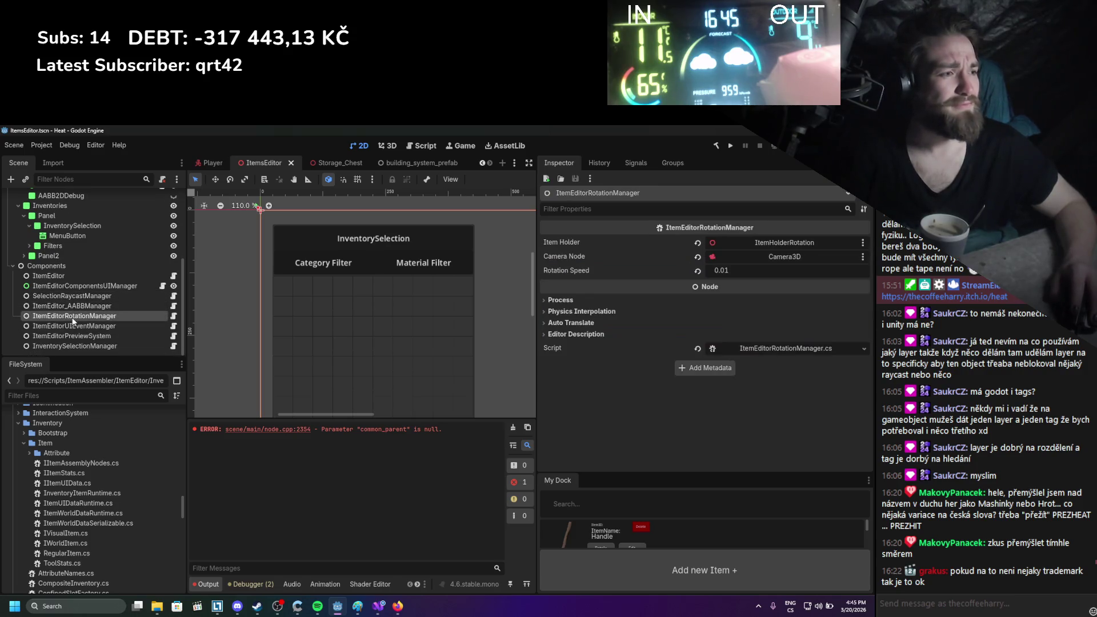
{"action": "left_click", "coordinate": [73, 328]}
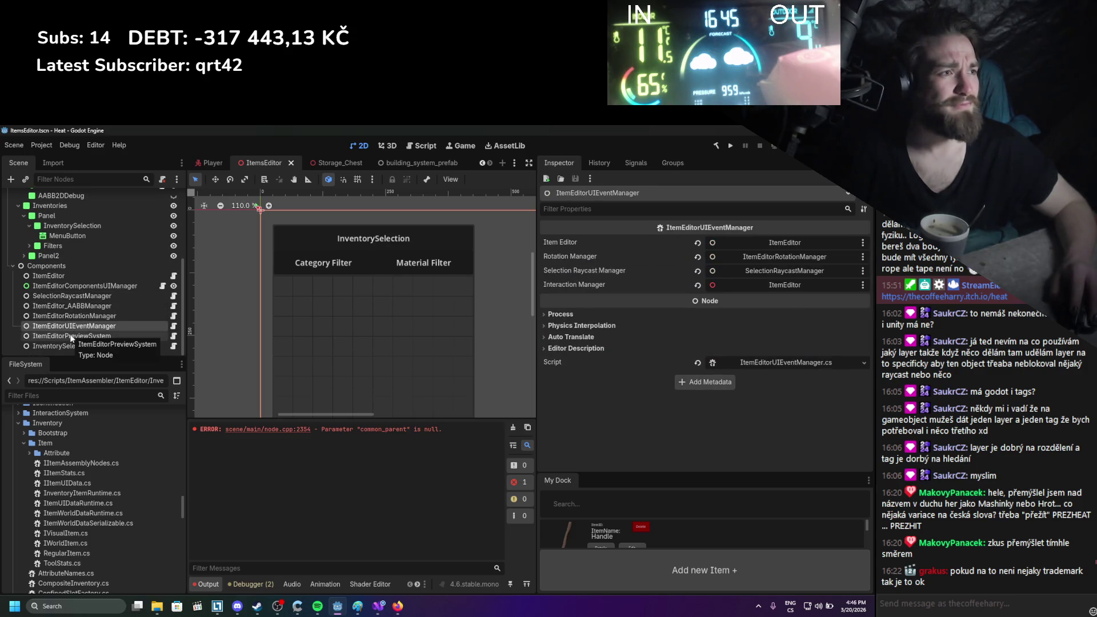
{"action": "left_click", "coordinate": [72, 337]}
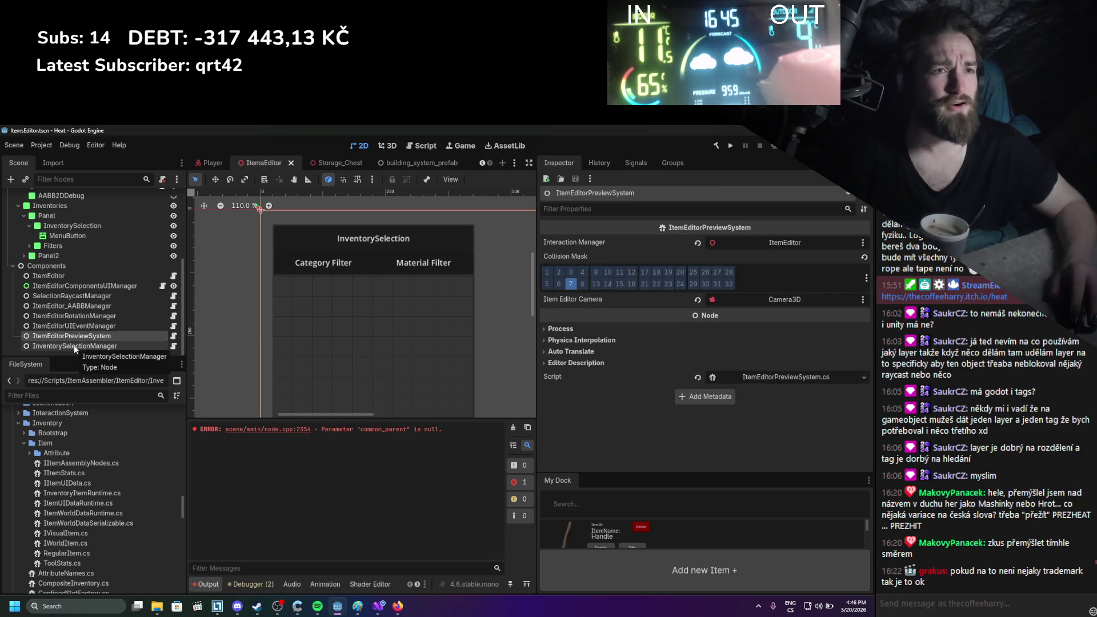
{"action": "left_click", "coordinate": [74, 345]}
Select the ItemEditor root and save the ItemsEditor scene
{"action": "scroll", "coordinate": [88, 331], "scroll_direction": "up", "scroll_amount": 5}
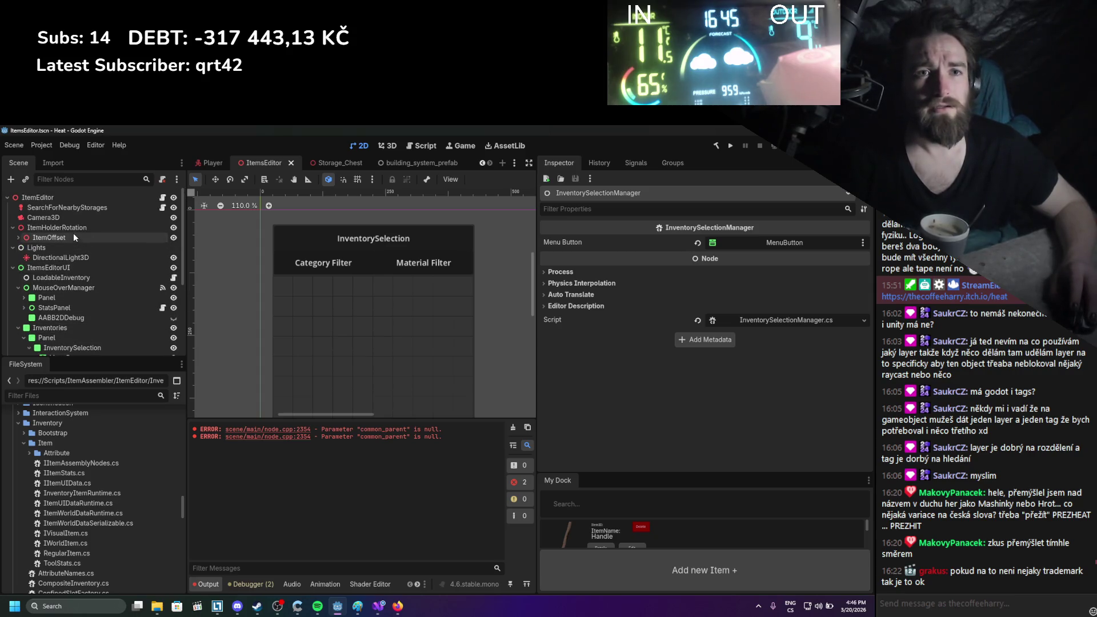
{"action": "left_click", "coordinate": [68, 197]}
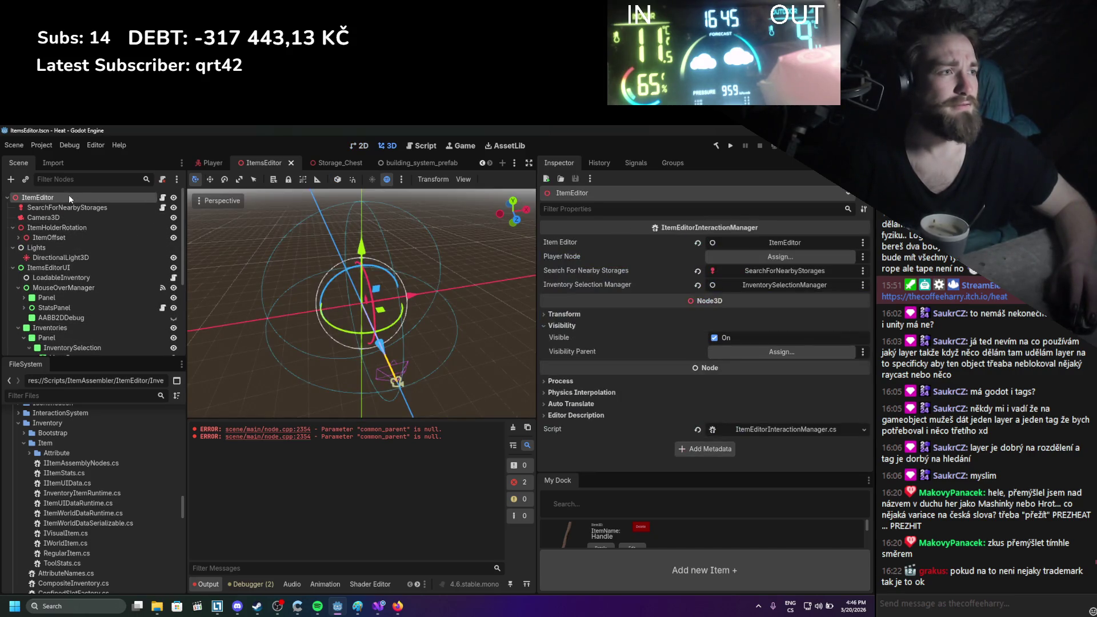
{"action": "key", "text": "ctrl+s"}
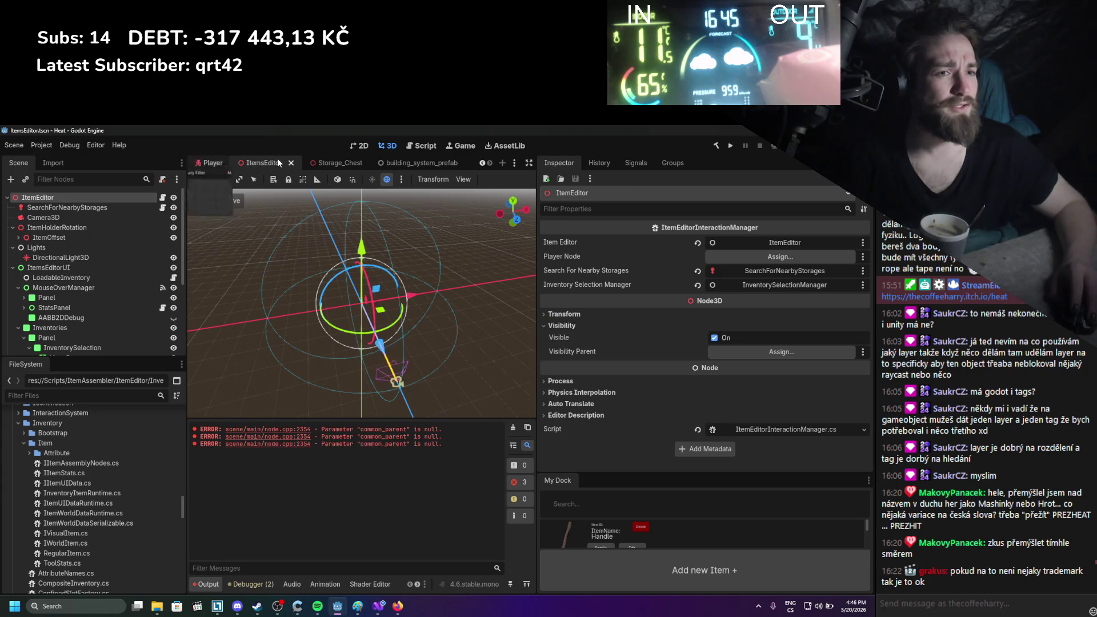
Make ItemEditor the Player scene ItemMenu's Item Editor Interaction Manager and save
{"action": "left_click", "coordinate": [207, 163]}
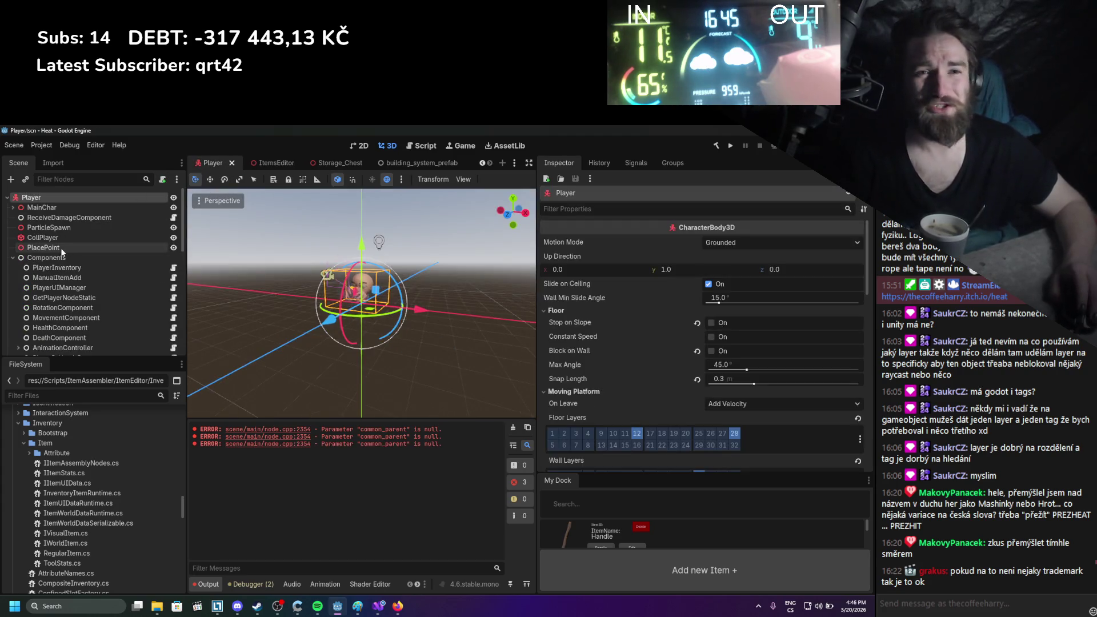
{"action": "scroll", "coordinate": [52, 268], "scroll_direction": "down", "scroll_amount": 3}
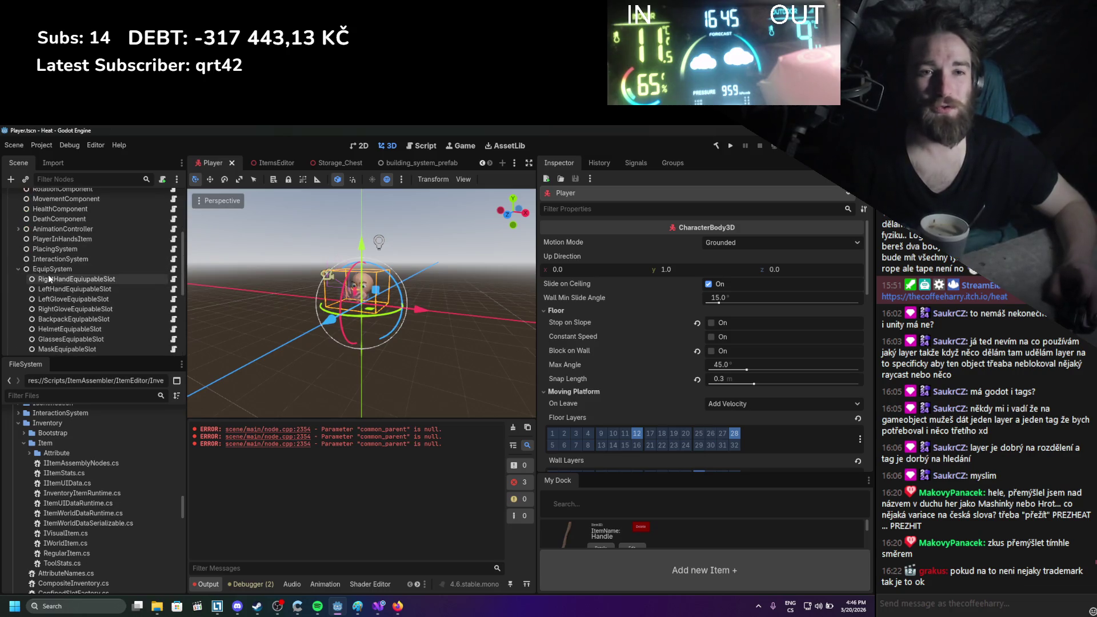
{"action": "scroll", "coordinate": [21, 286], "scroll_direction": "down", "scroll_amount": 5}
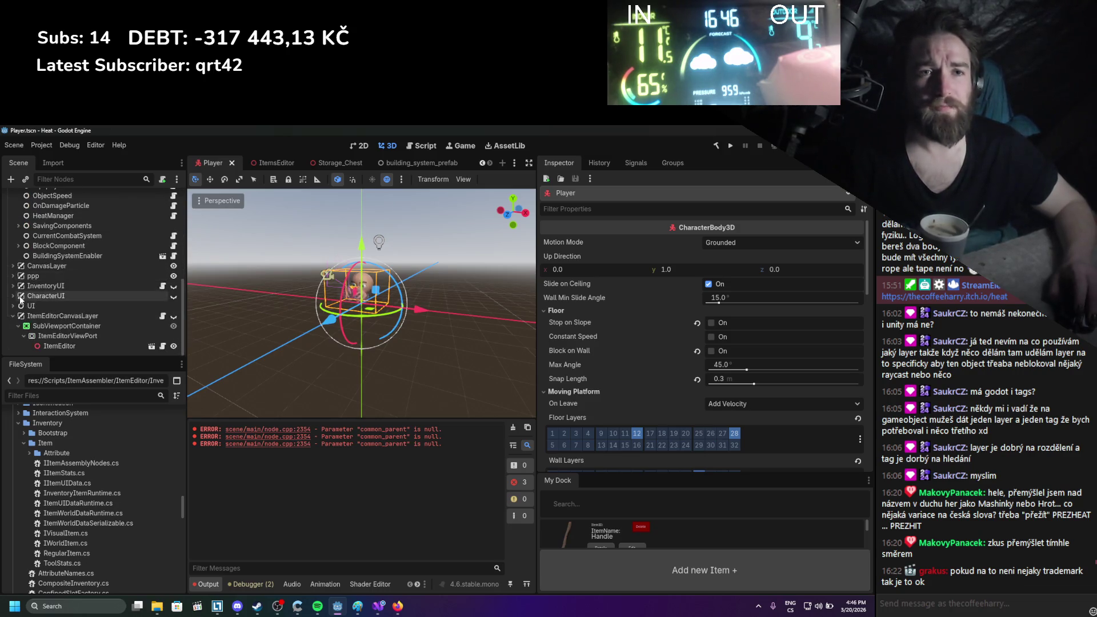
{"action": "left_click", "coordinate": [13, 286]}
{"action": "scroll", "coordinate": [40, 263], "scroll_direction": "down", "scroll_amount": 3}
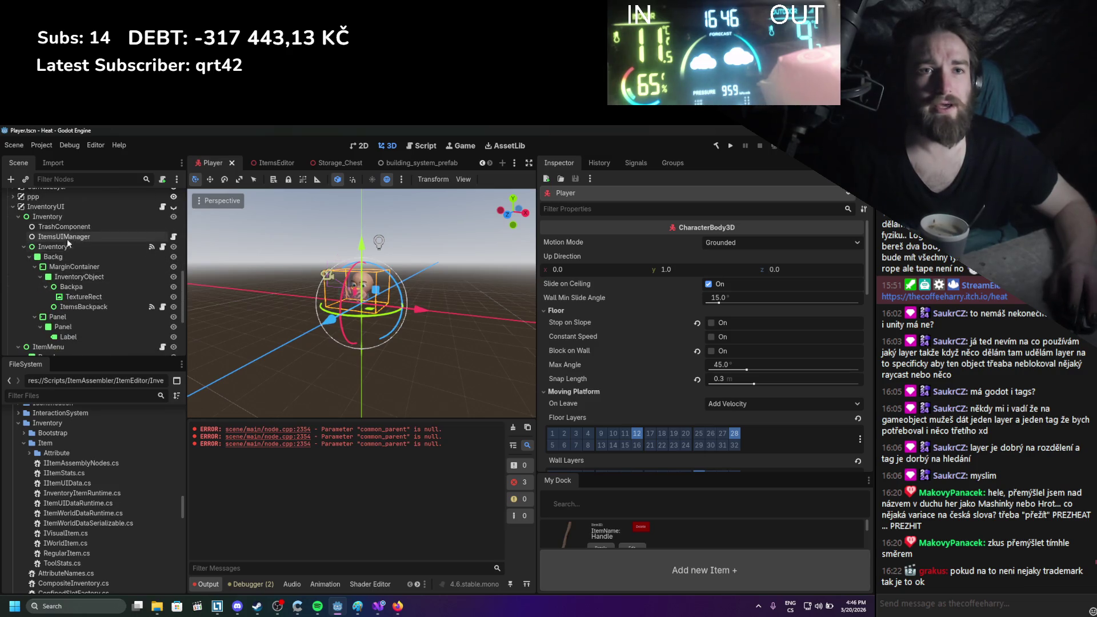
{"action": "left_click", "coordinate": [23, 246]}
{"action": "left_click", "coordinate": [26, 257]}
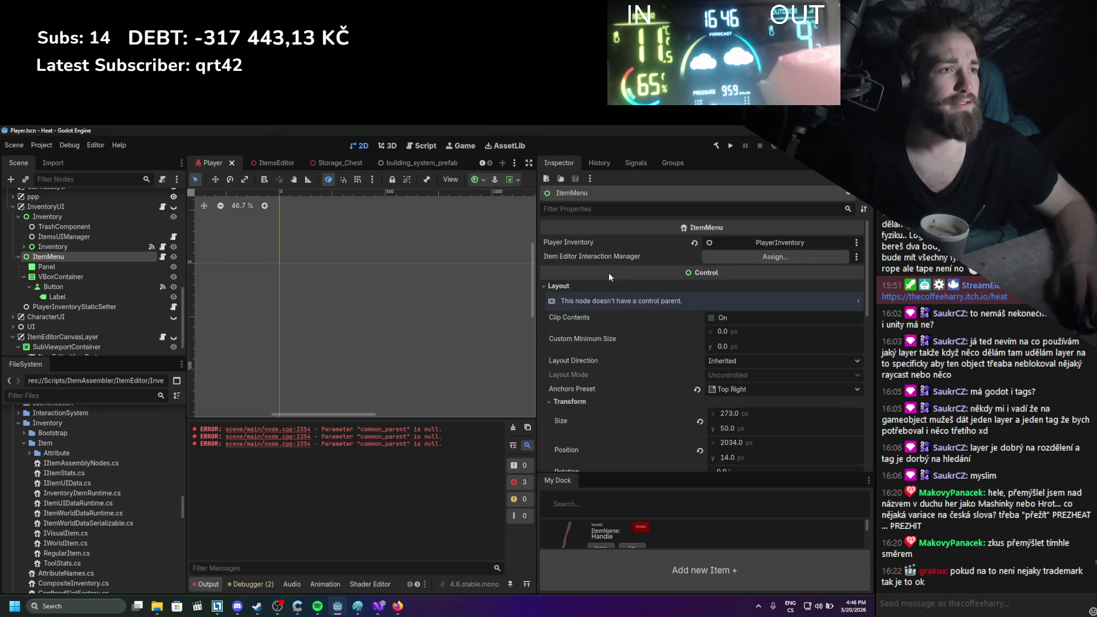
{"action": "scroll", "coordinate": [176, 307], "scroll_direction": "down", "scroll_amount": 1}
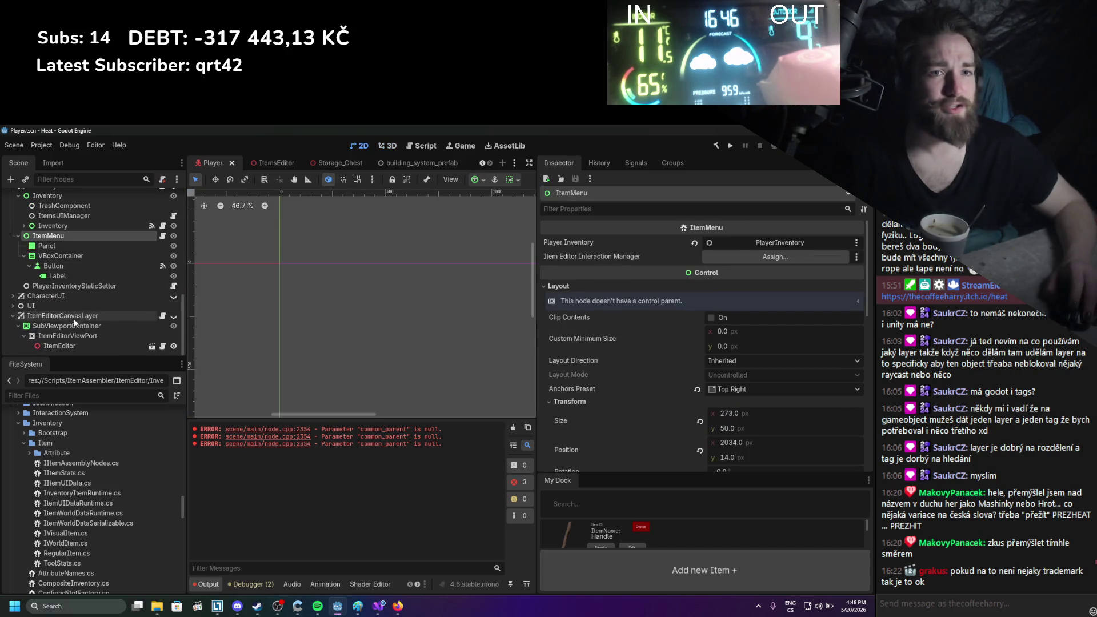
{"action": "mouse_move", "coordinate": [86, 316]}
{"action": "left_mouse_down"}
{"action": "mouse_move", "coordinate": [594, 329]}
{"action": "mouse_move", "coordinate": [775, 256]}
{"action": "left_mouse_up"}
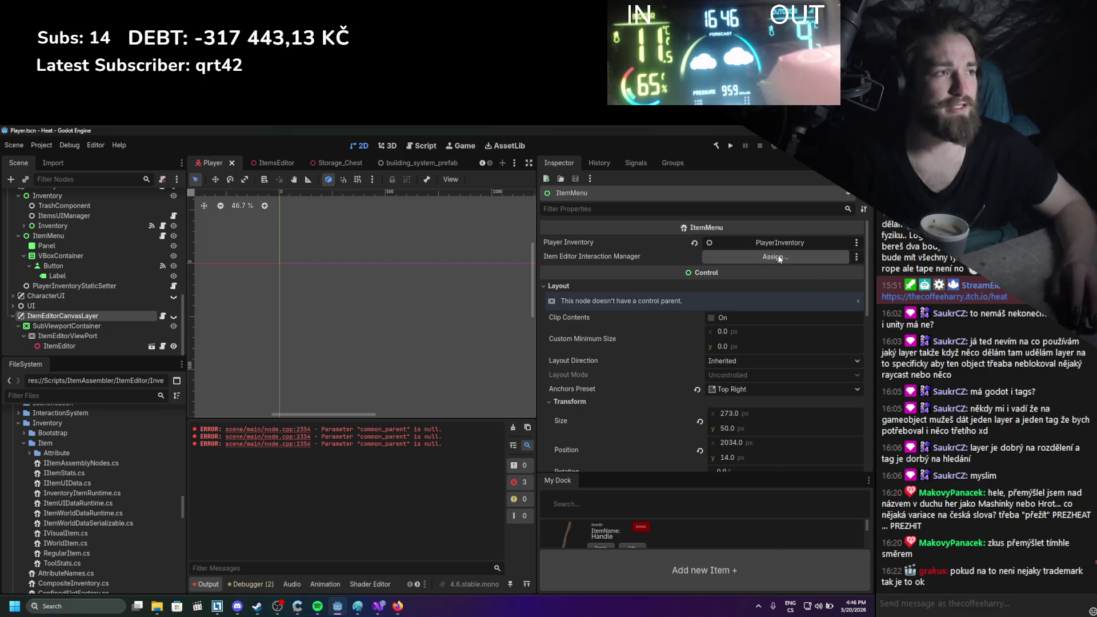
{"action": "left_click_drag", "start_coordinate": [81, 347], "coordinate": [729, 252]}
{"action": "key", "text": "ctrl+s"}
Check the ItemEditorCanvasLayer and ItemEditor nodes, then run the project
{"action": "left_click", "coordinate": [126, 318]}
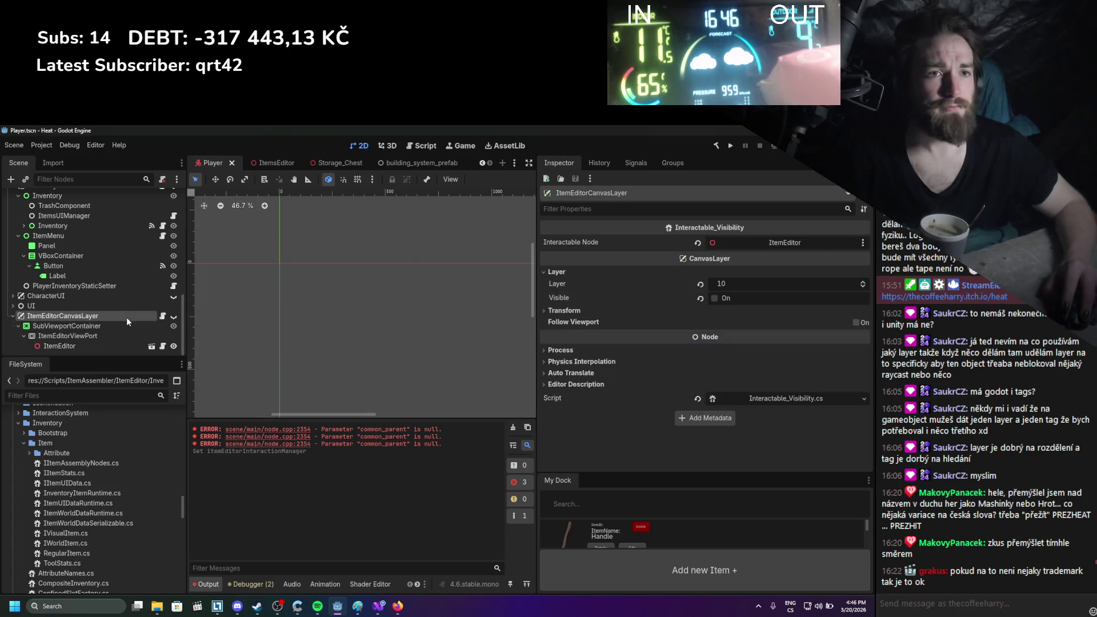
{"action": "left_click", "coordinate": [98, 344]}
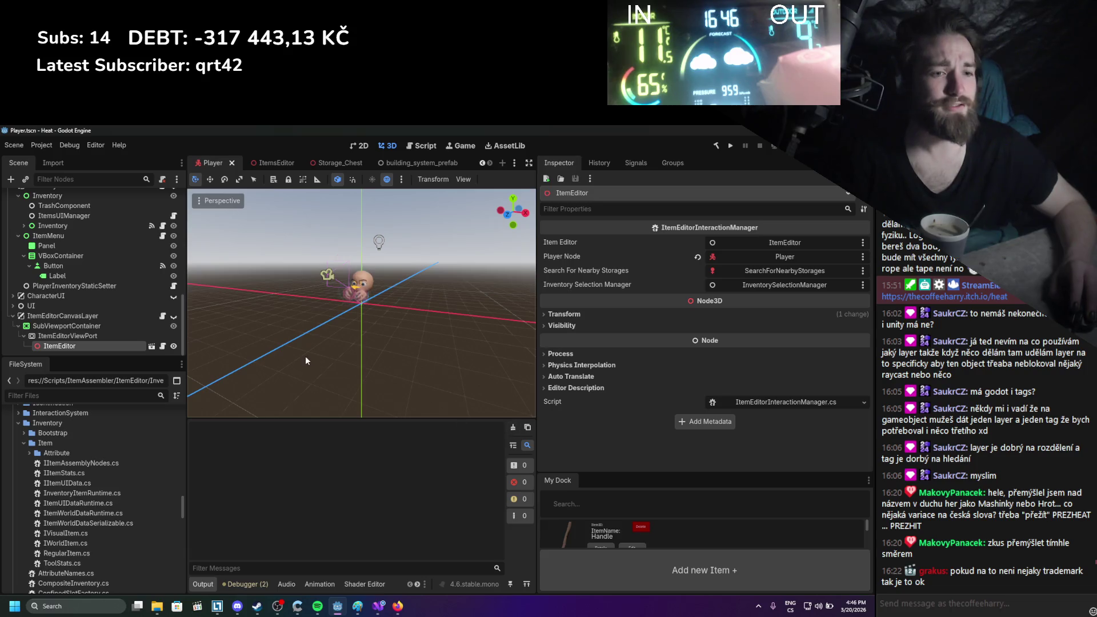
{"action": "scroll", "coordinate": [110, 315], "scroll_direction": "up", "scroll_amount": 5}
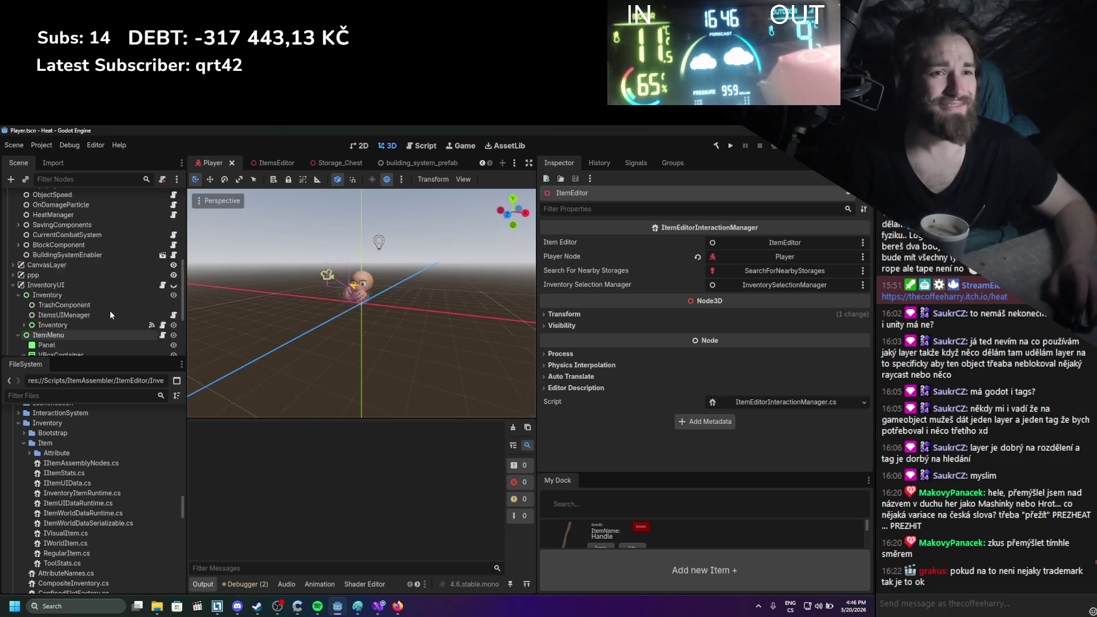
{"action": "scroll", "coordinate": [110, 313], "scroll_direction": "down", "scroll_amount": 5}
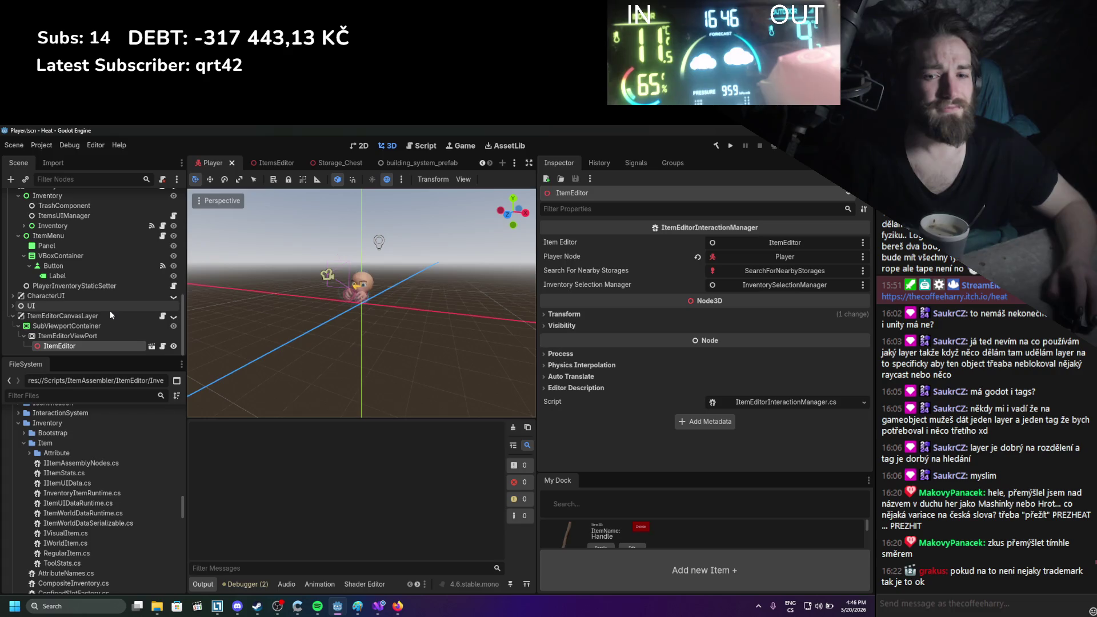
{"action": "left_click", "coordinate": [730, 146]}
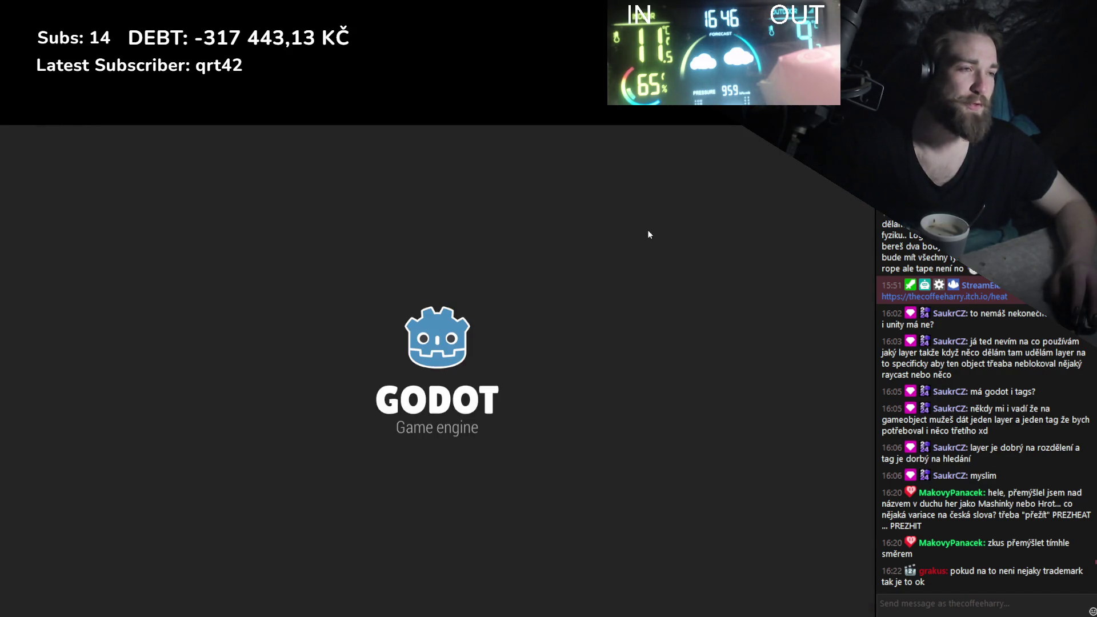
Stop the running game and switch to the StaticWorld scene
{"action": "key", "text": "F8"}
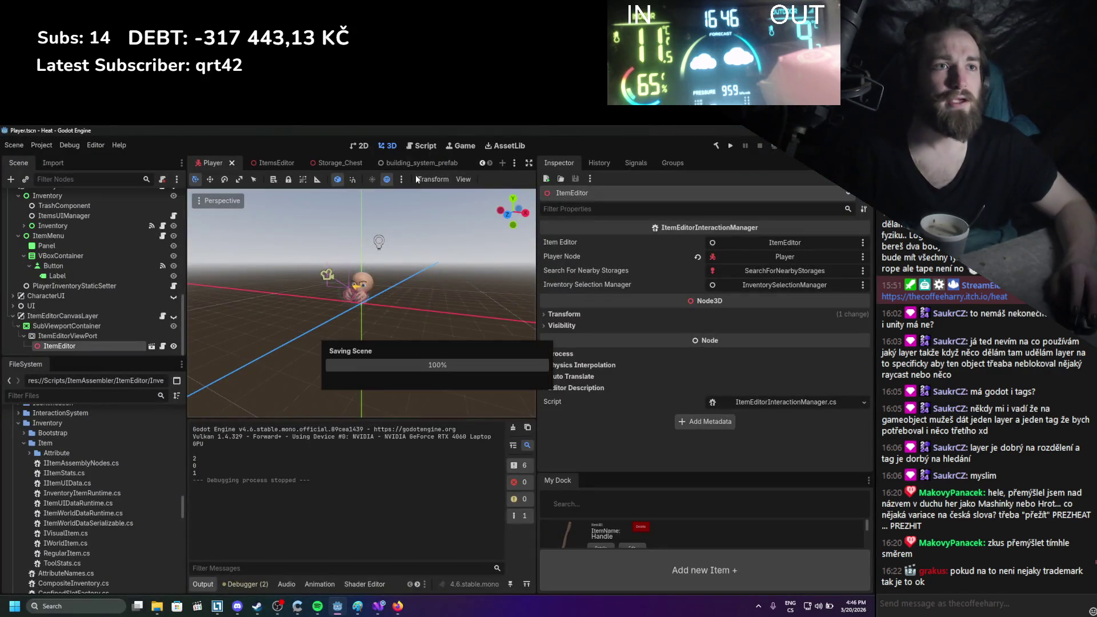
{"action": "scroll", "coordinate": [137, 218], "scroll_direction": "up", "scroll_amount": 3}
{"action": "scroll", "coordinate": [136, 214], "scroll_direction": "up", "scroll_amount": 5}
{"action": "scroll", "coordinate": [282, 160], "scroll_direction": "up", "scroll_amount": 1}
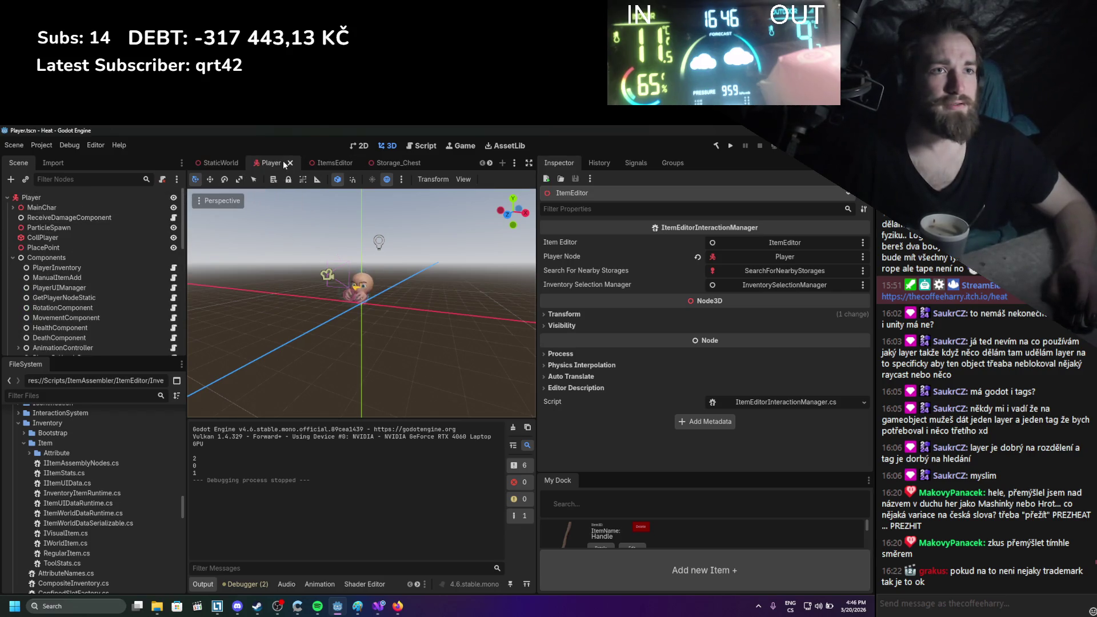
{"action": "left_click", "coordinate": [220, 163]}
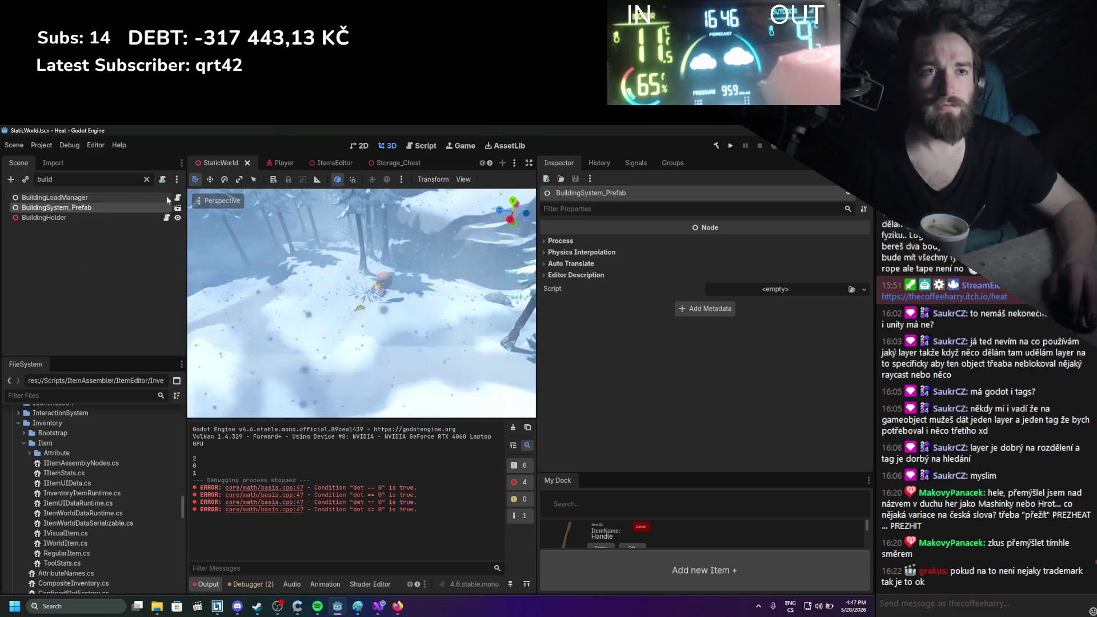
Hide BuildingUICanvas in BuildingSystem_Prefab, save it, and return to the Player scene
{"action": "left_click", "coordinate": [146, 178]}
{"action": "scroll", "coordinate": [88, 322], "scroll_direction": "down", "scroll_amount": 3}
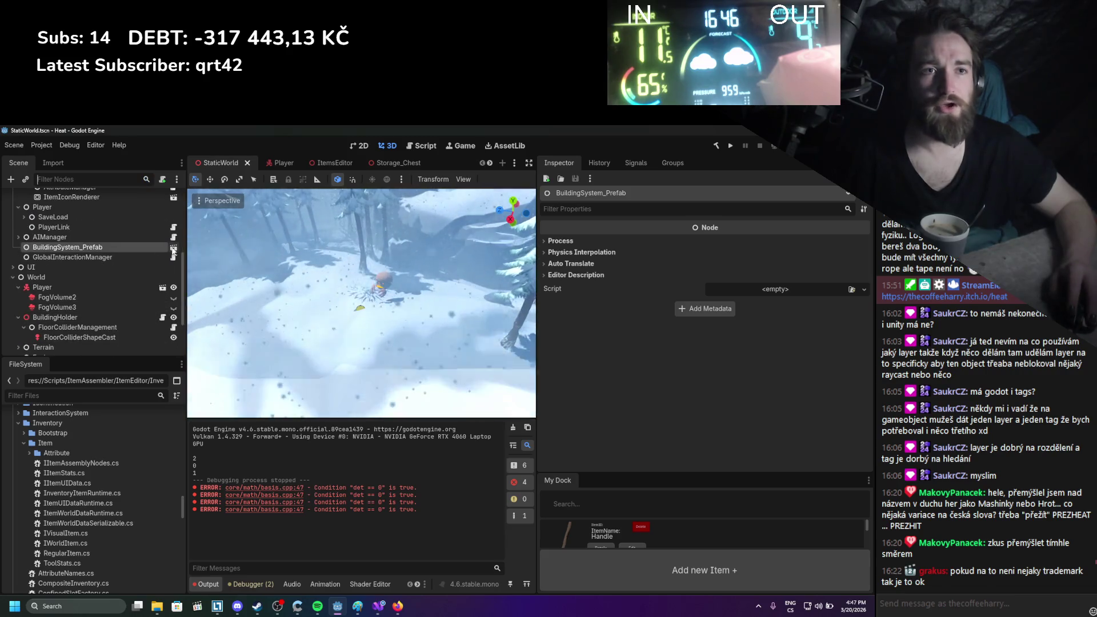
{"action": "left_click", "coordinate": [173, 249]}
{"action": "left_click", "coordinate": [178, 208]}
{"action": "key", "text": "ctrl+s"}
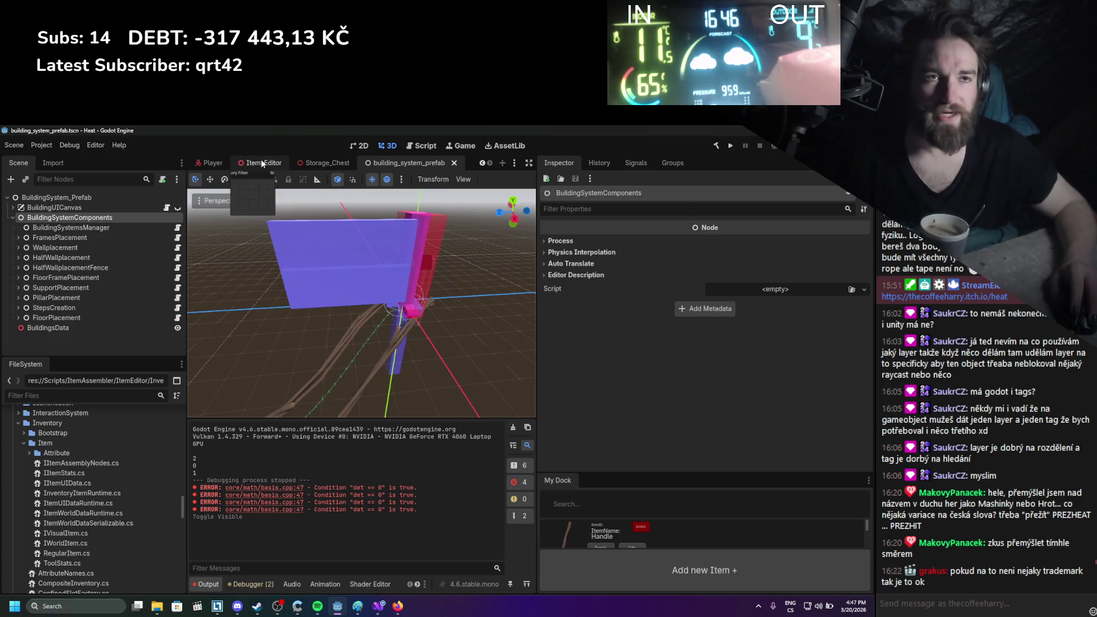
{"action": "left_click", "coordinate": [260, 159]}
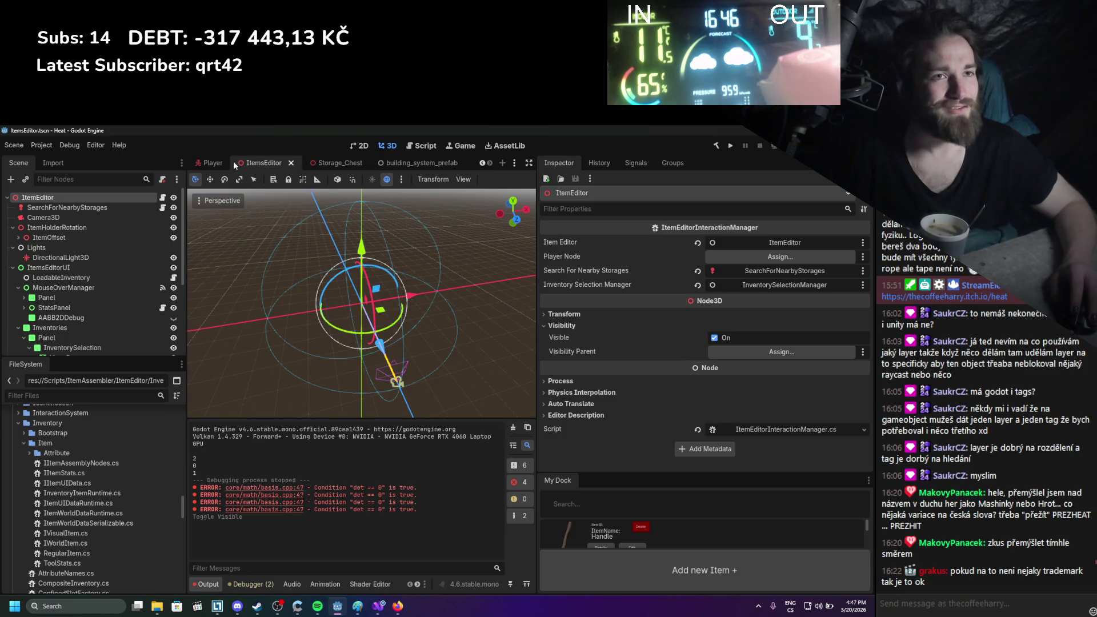
{"action": "left_click", "coordinate": [212, 163]}
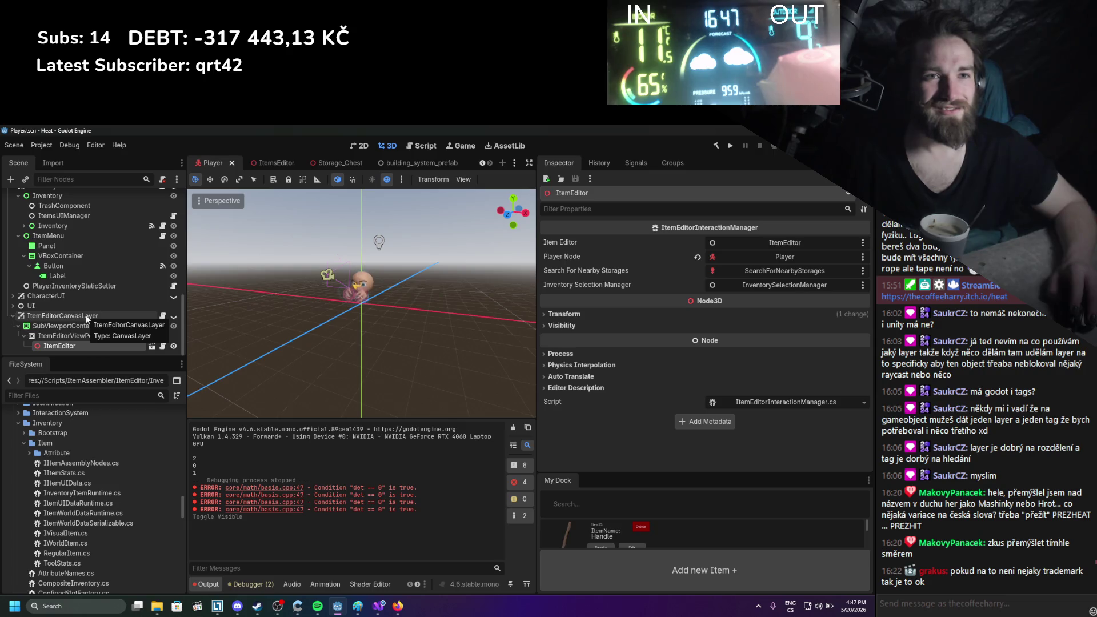
Remove both items from the ItemsEditor MenuButton, save, and clear the Output log
{"action": "left_click", "coordinate": [275, 164]}
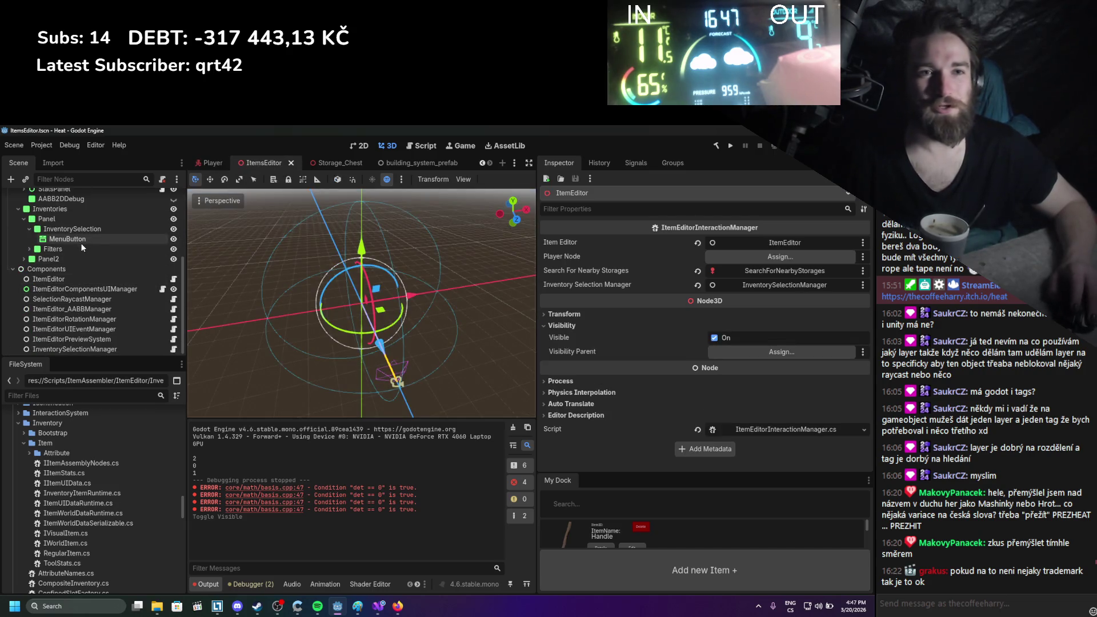
{"action": "left_click", "coordinate": [81, 240]}
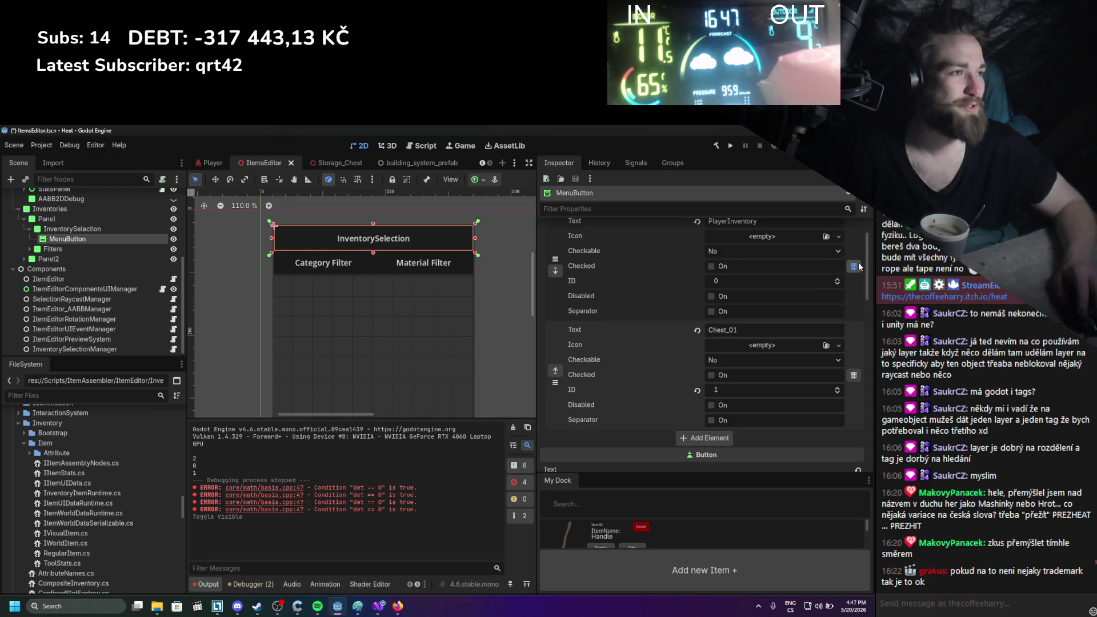
{"action": "left_click", "coordinate": [853, 260]}
{"action": "left_click", "coordinate": [853, 280]}
{"action": "key", "text": "ctrl+s"}
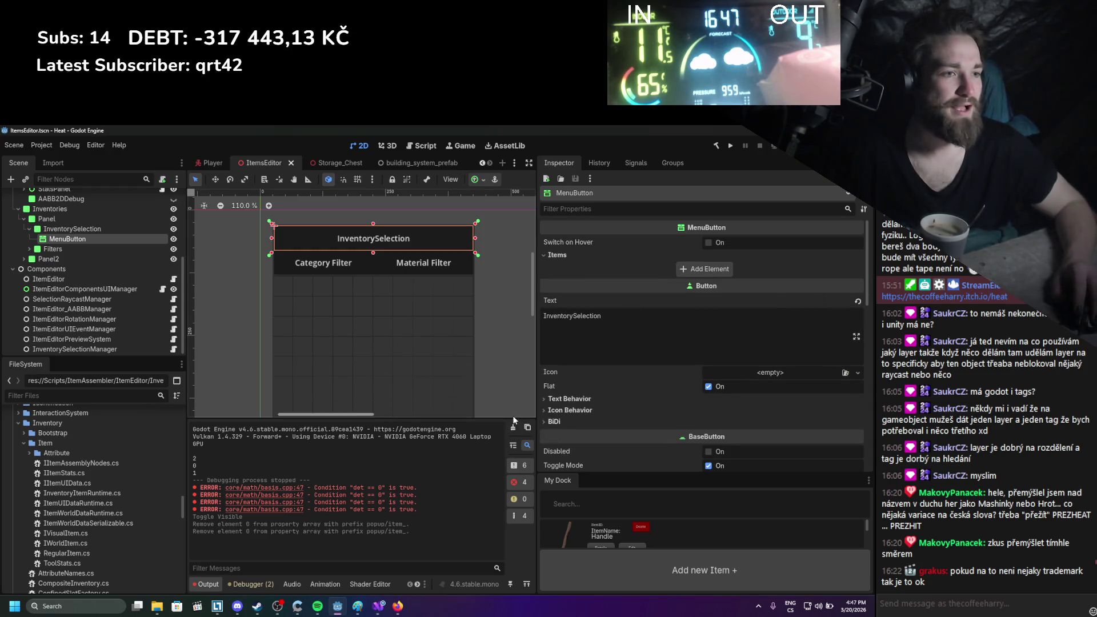
{"action": "left_click", "coordinate": [513, 414]}
{"action": "left_click", "coordinate": [513, 427]}
Find 'chest' in FileSystem, open Storage_Chest.tscn, and open ChestInteractable's script
{"action": "left_click", "coordinate": [46, 395]}
{"action": "type", "text": "che"}
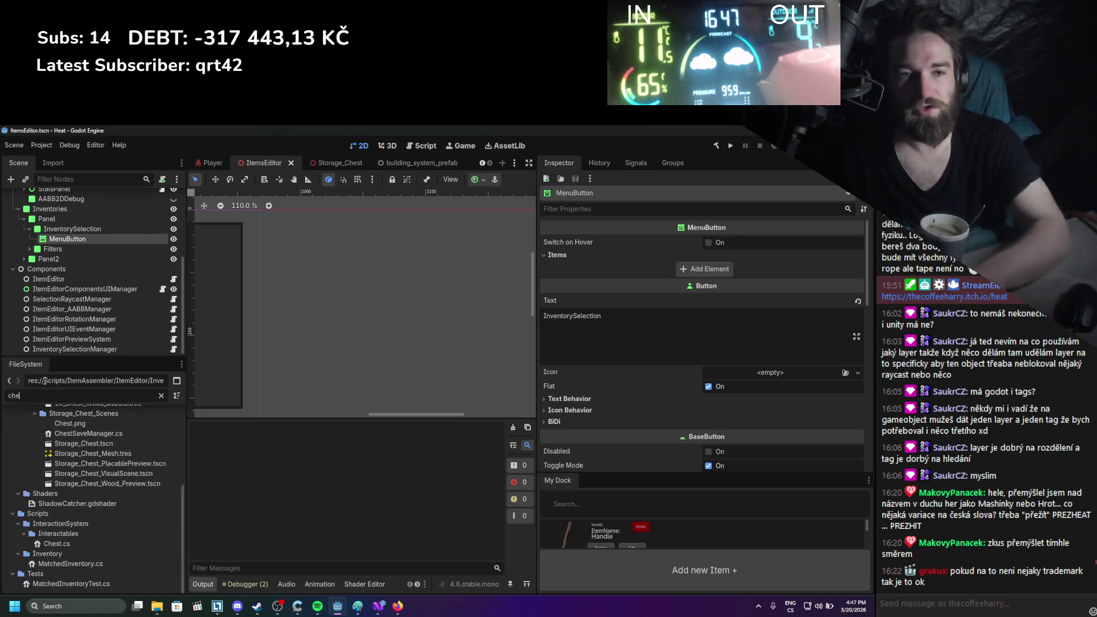
{"action": "type", "text": "st"}
{"action": "scroll", "coordinate": [94, 497], "scroll_direction": "up", "scroll_amount": 3}
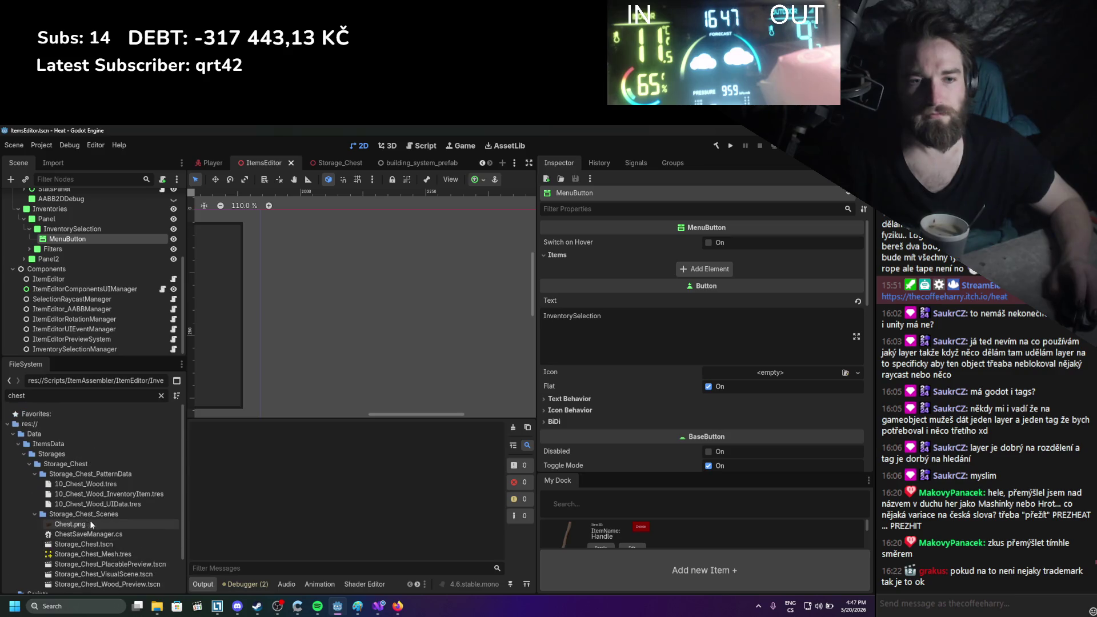
{"action": "double_click", "coordinate": [95, 545]}
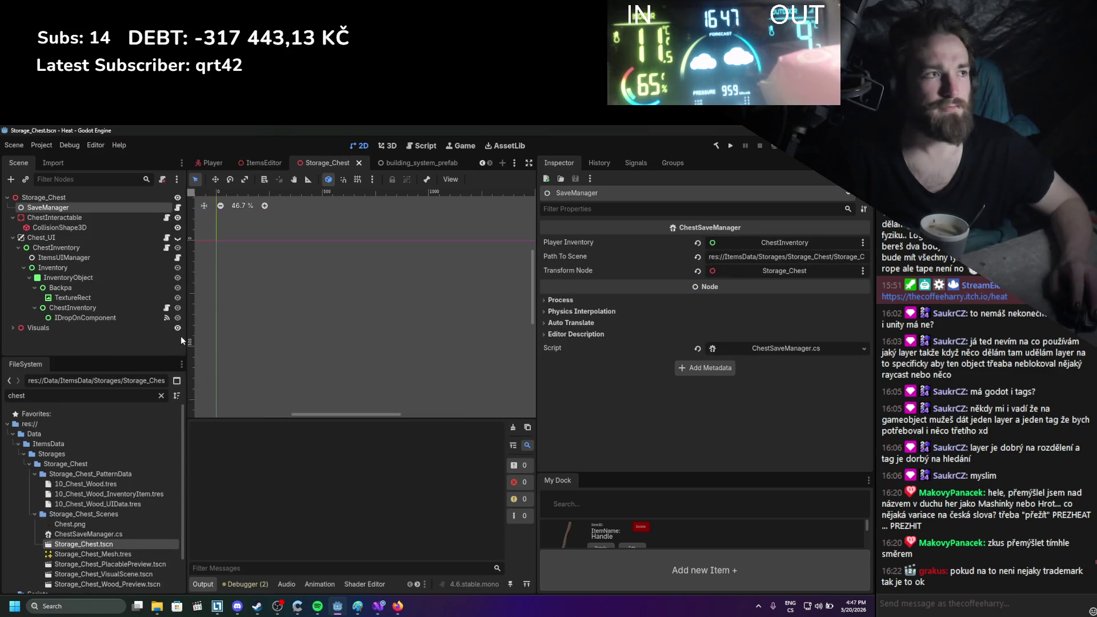
{"action": "left_click", "coordinate": [92, 217]}
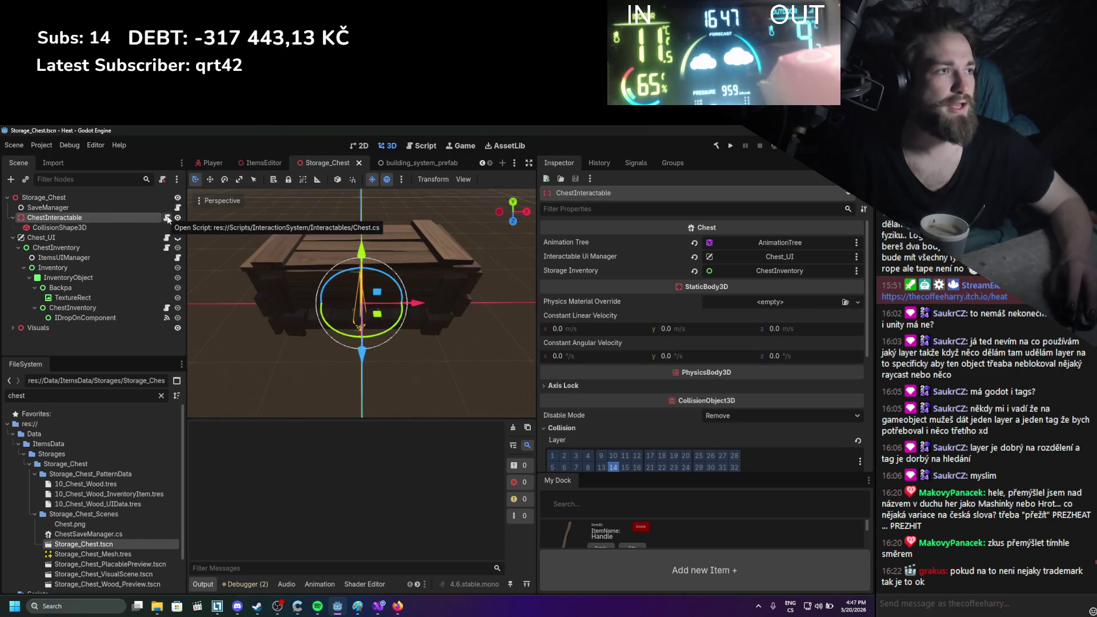
{"action": "left_click", "coordinate": [167, 217]}
{"action": "left_click", "coordinate": [190, 241]}
Add an [Export] private string storageName; field to Chest.cs and save
{"action": "key", "text": "Return"}
{"action": "type", "text": "[Export]"}
{"action": "key", "text": "Return"}
{"action": "type", "text": "private "}
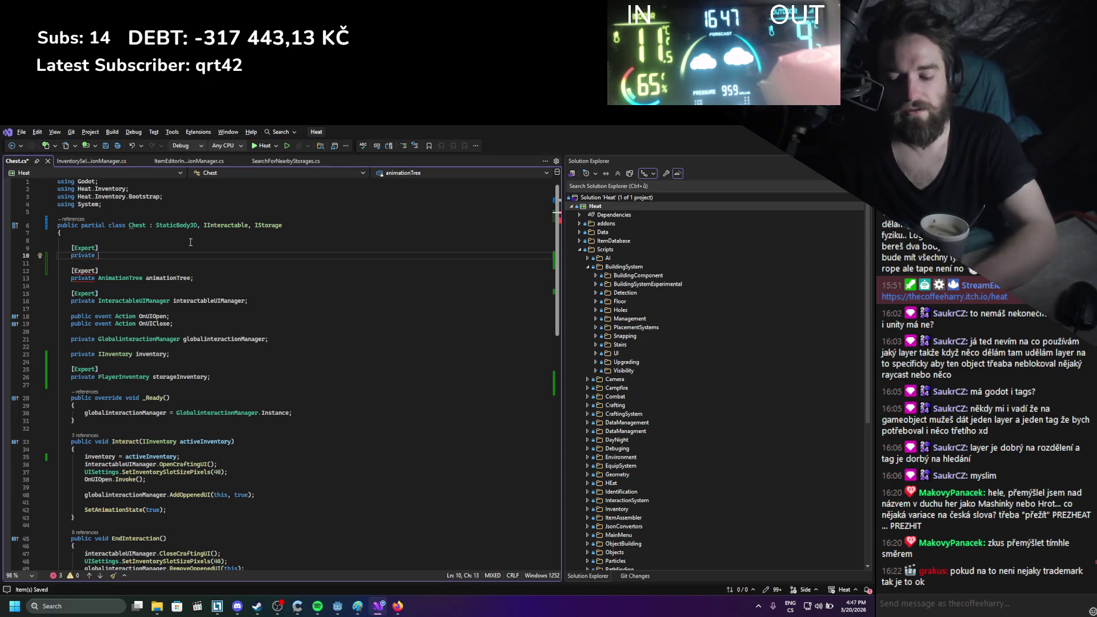
{"action": "type", "text": "string st"}
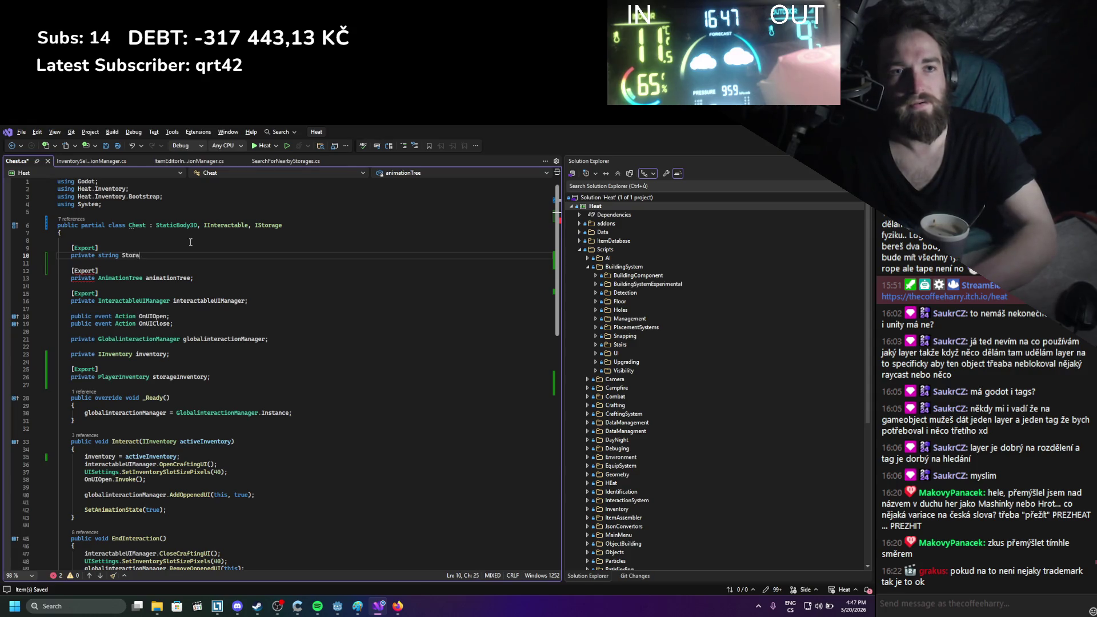
{"action": "type", "text": "orageName;"}
{"action": "key", "text": "ctrl+s"}
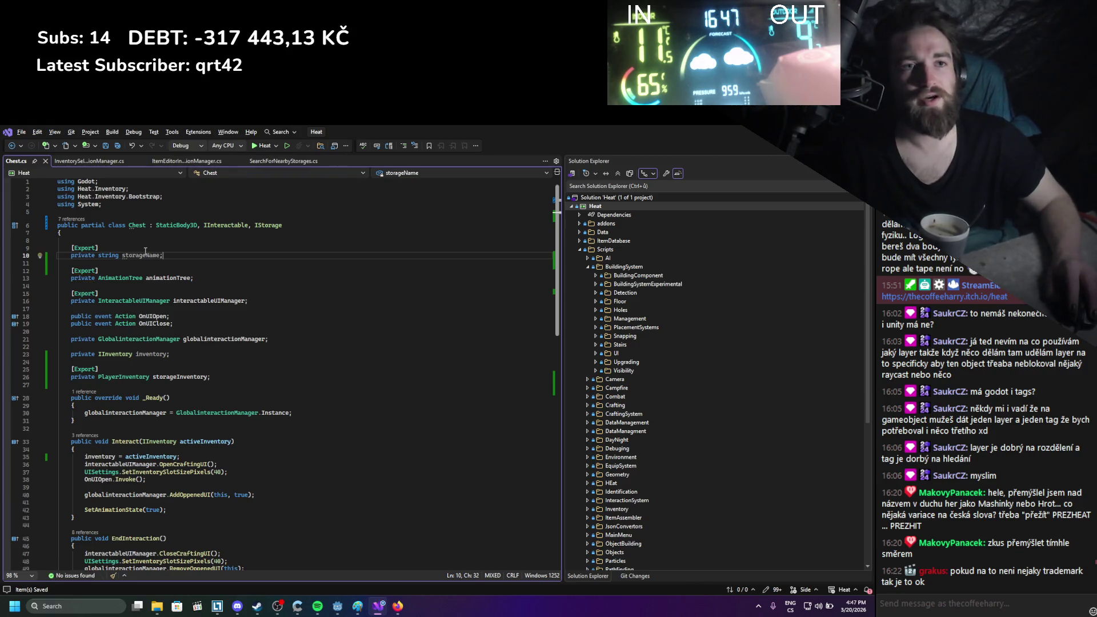
Make GetStorageName return storageName as '=> storageName;' and save
{"action": "double_click", "coordinate": [146, 252]}
{"action": "key", "text": "ctrl+c"}
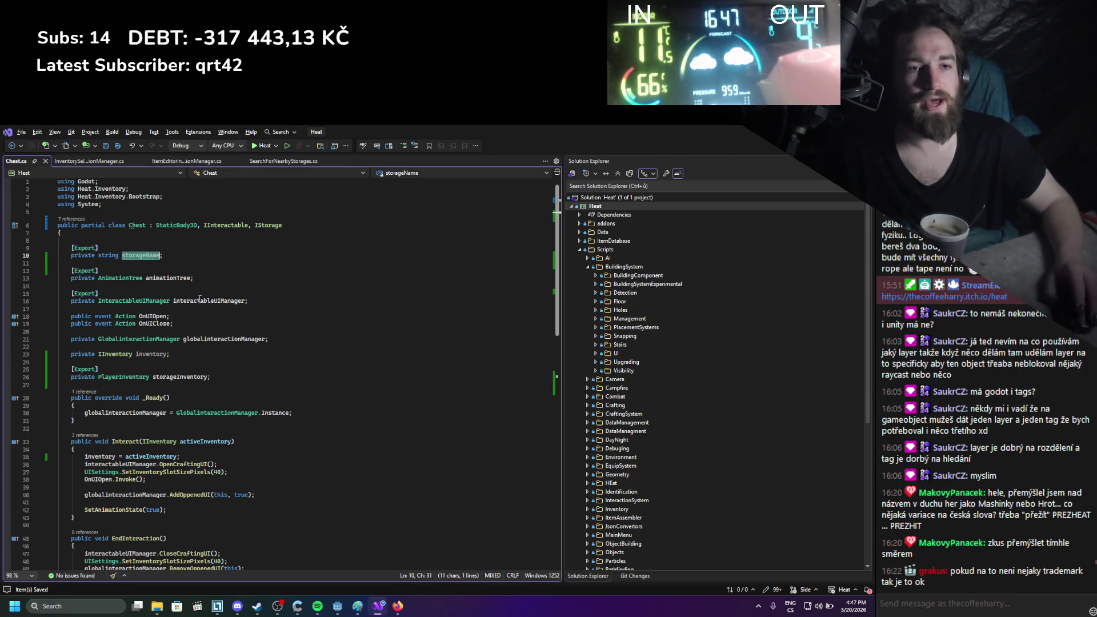
{"action": "scroll", "coordinate": [182, 355], "scroll_direction": "down", "scroll_amount": 11}
{"action": "scroll", "coordinate": [182, 355], "scroll_direction": "down", "scroll_amount": 3}
{"action": "double_click", "coordinate": [113, 352]}
{"action": "key", "text": "ctrl+v"}
{"action": "key", "text": "ctrl+s"}
{"action": "mouse_move", "coordinate": [151, 352]}
{"action": "left_mouse_down"}
{"action": "mouse_move", "coordinate": [103, 358]}
{"action": "mouse_move", "coordinate": [191, 344]}
{"action": "left_mouse_up"}
{"action": "key", "text": "Delete"}
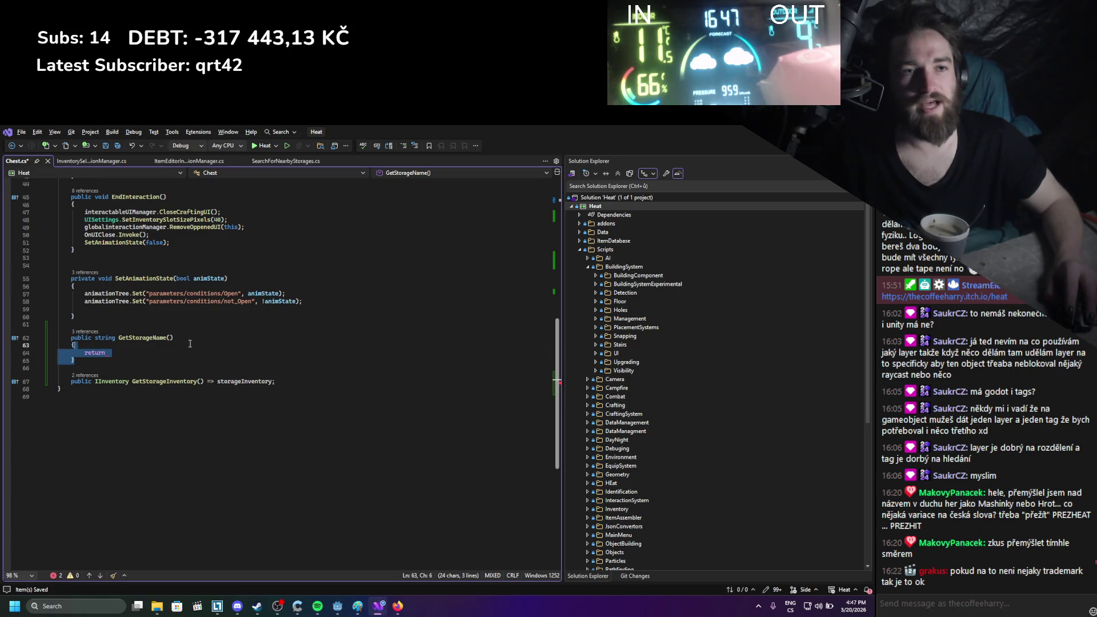
{"action": "type", "text": "=> storageName;"}
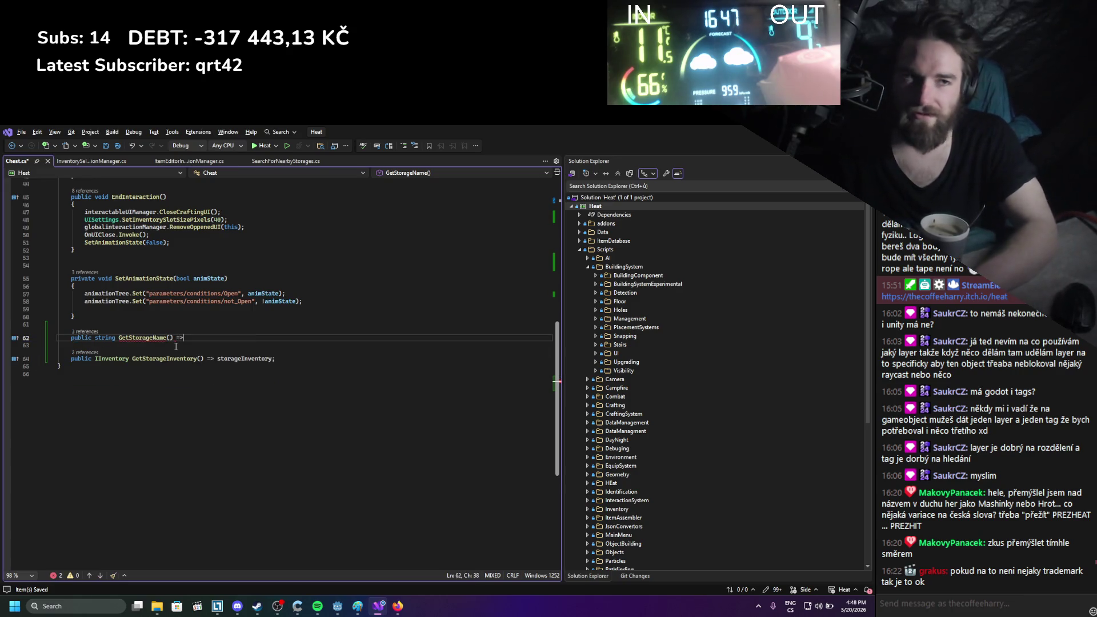
{"action": "key", "text": "ctrl+s"}
Review uses of the inventory field in Chest.cs, then switch back to Godot
{"action": "left_click", "coordinate": [326, 381]}
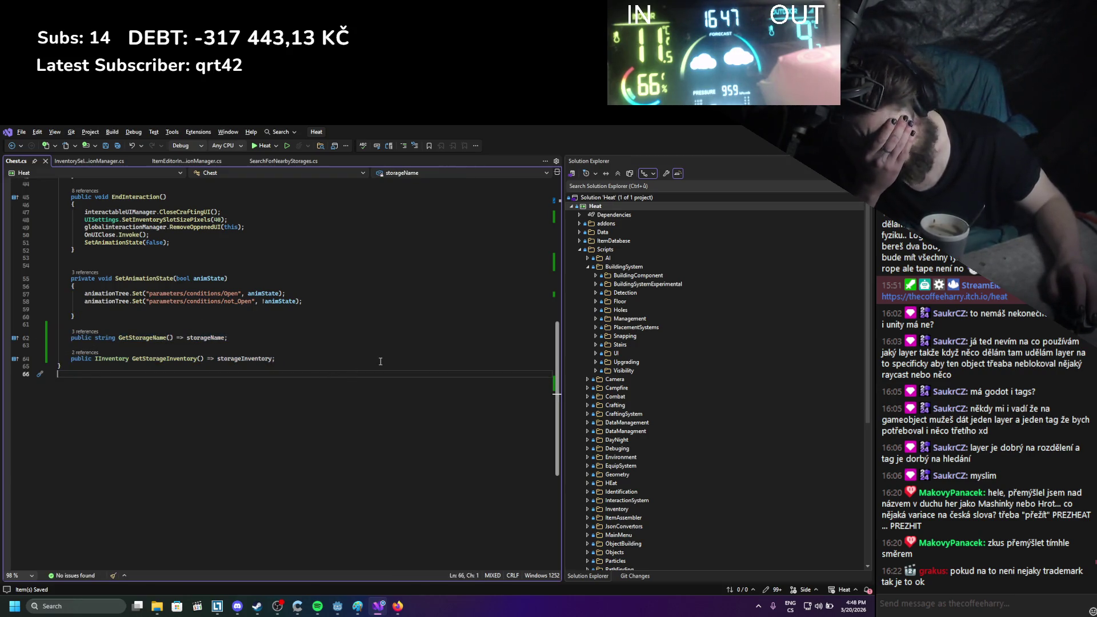
{"action": "left_click", "coordinate": [348, 359]}
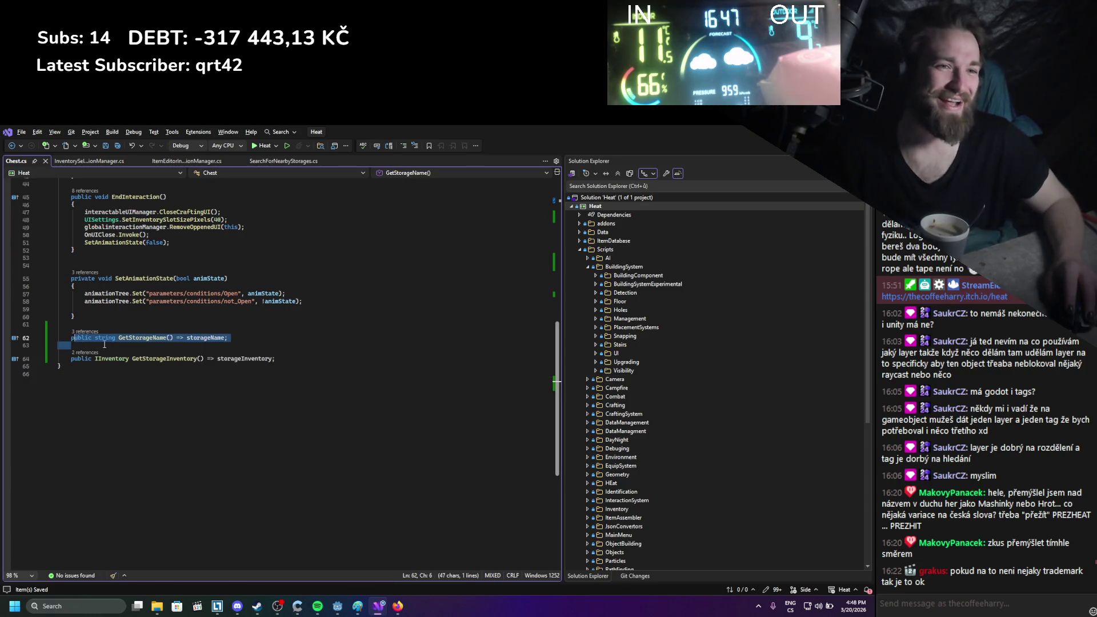
{"action": "scroll", "coordinate": [348, 359], "scroll_direction": "up", "scroll_amount": 13}
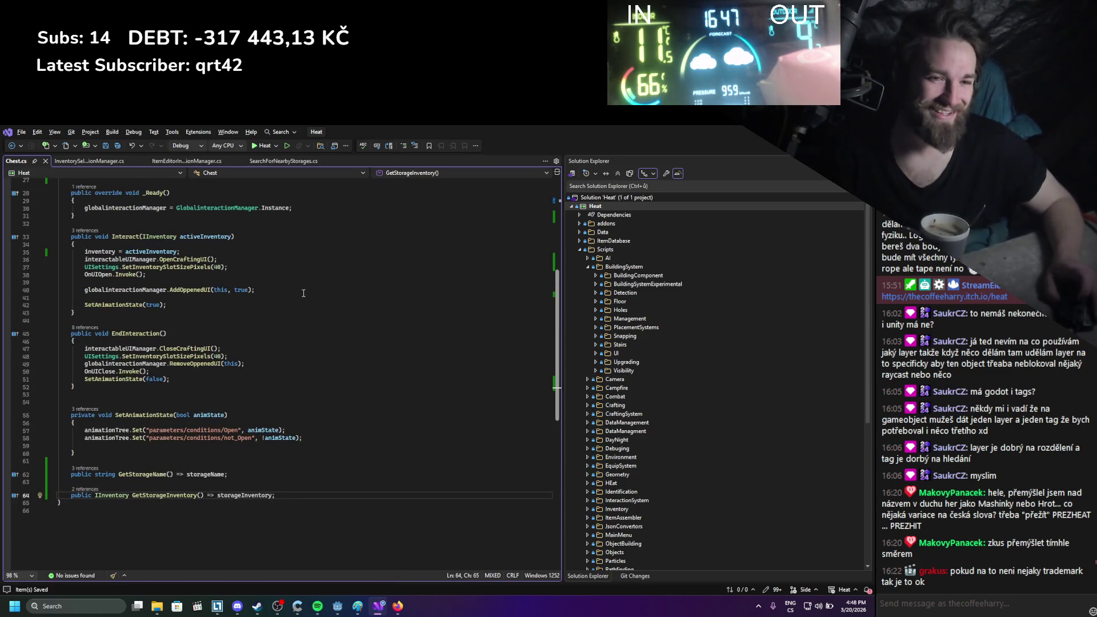
{"action": "left_click", "coordinate": [150, 308]}
{"action": "scroll", "coordinate": [251, 343], "scroll_direction": "down", "scroll_amount": 6}
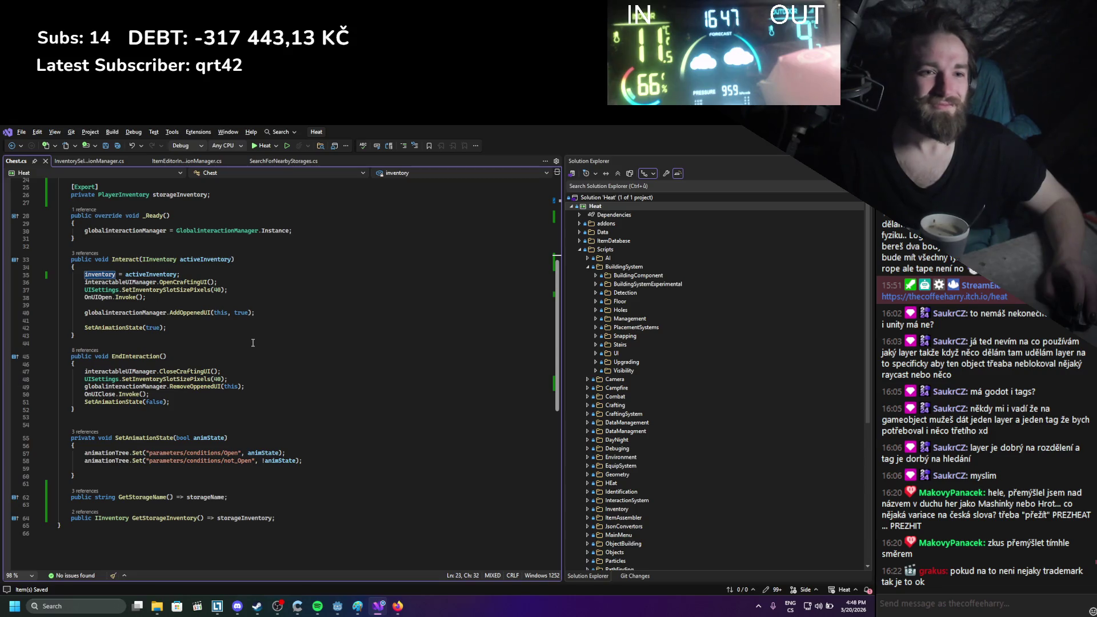
{"action": "scroll", "coordinate": [253, 343], "scroll_direction": "up", "scroll_amount": 8}
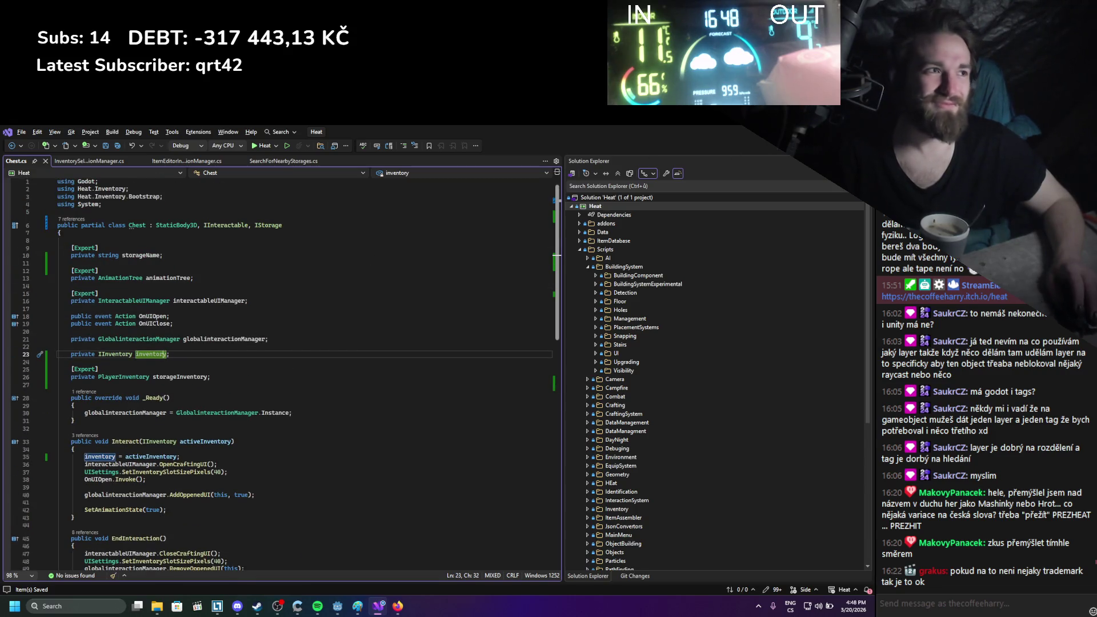
{"action": "key", "text": "alt+Tab"}
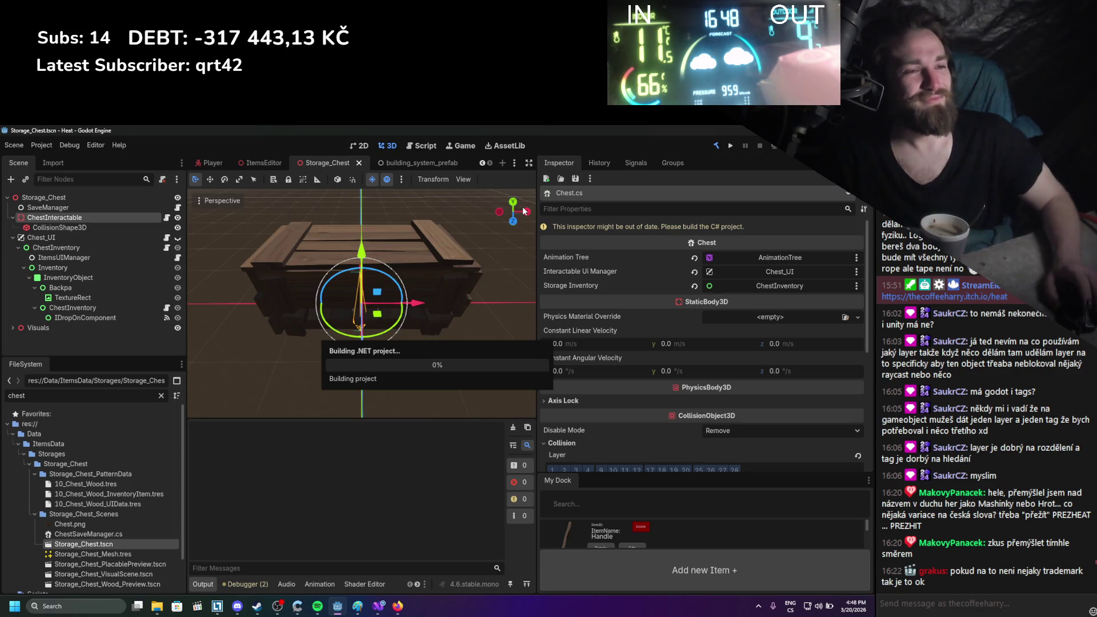
Enter Chest_01 as the chest's Storage Name in the Inspector and save the scene
{"action": "left_click", "coordinate": [809, 243]}
{"action": "type", "text": "Ches"}
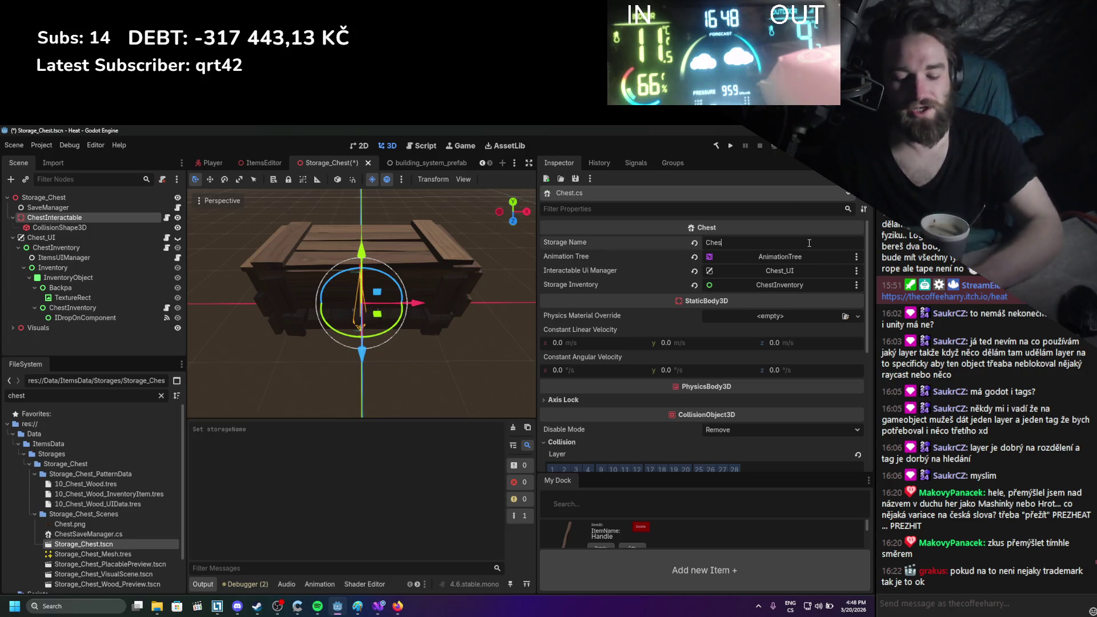
{"action": "type", "text": "t_1"}
{"action": "key", "text": "ctrl+s"}
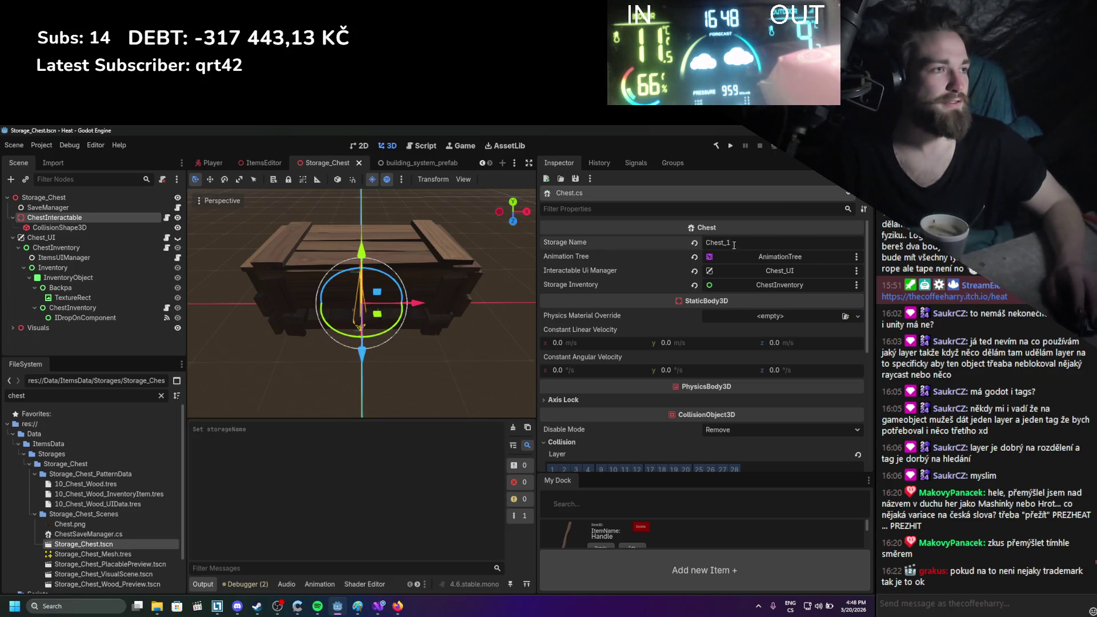
{"action": "key", "text": "Left"}
{"action": "type", "text": "0"}
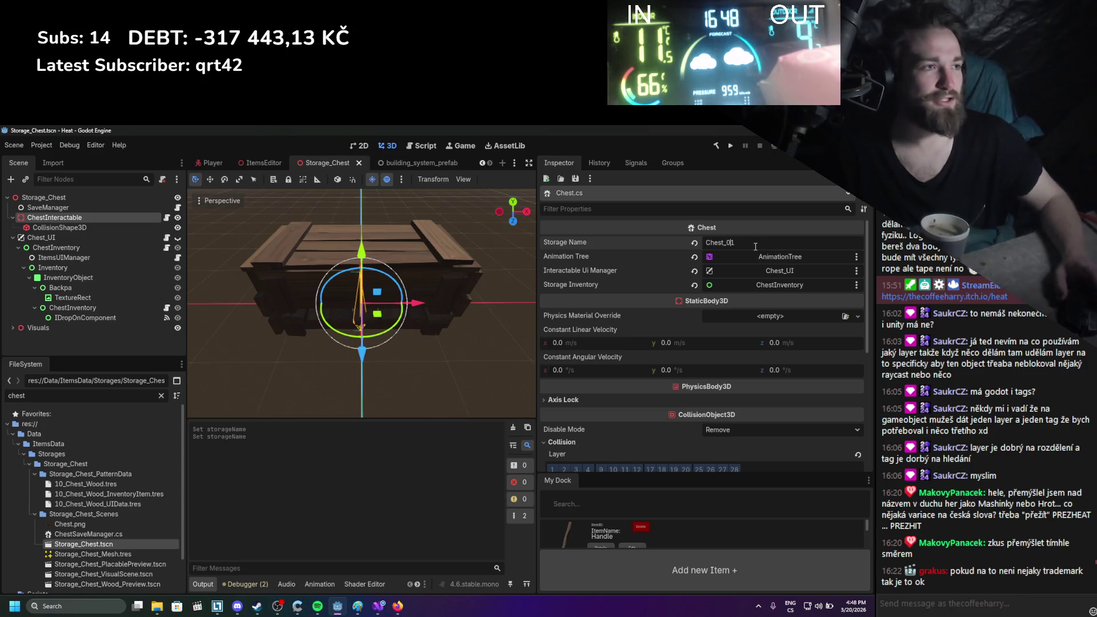
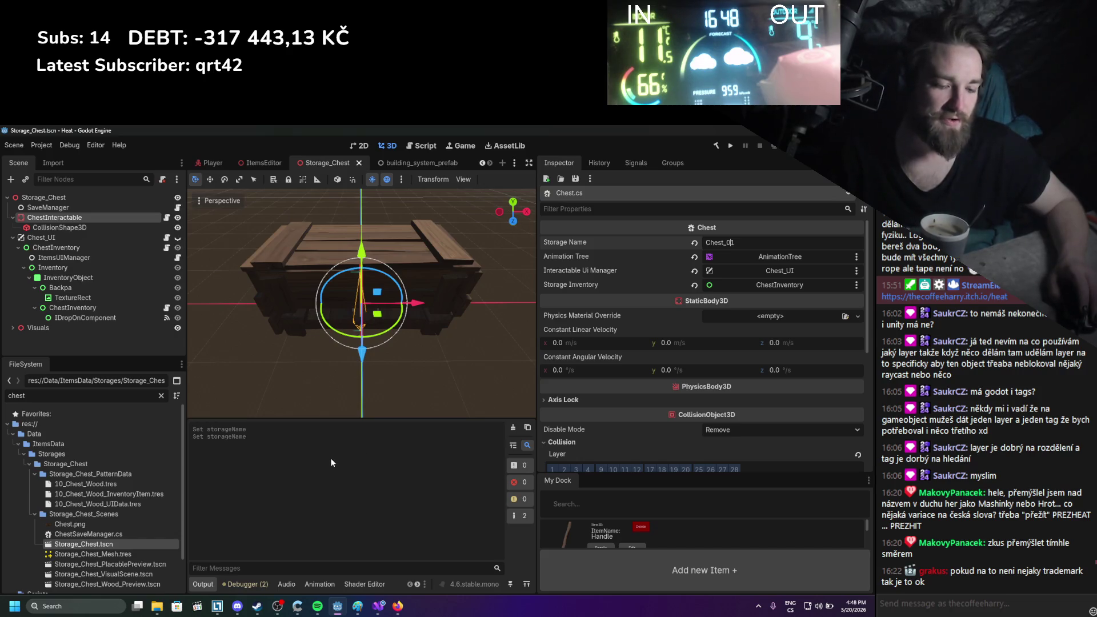
Start the game from the editor toolbar to test the chest and inventory in play
{"action": "left_click", "coordinate": [730, 146]}
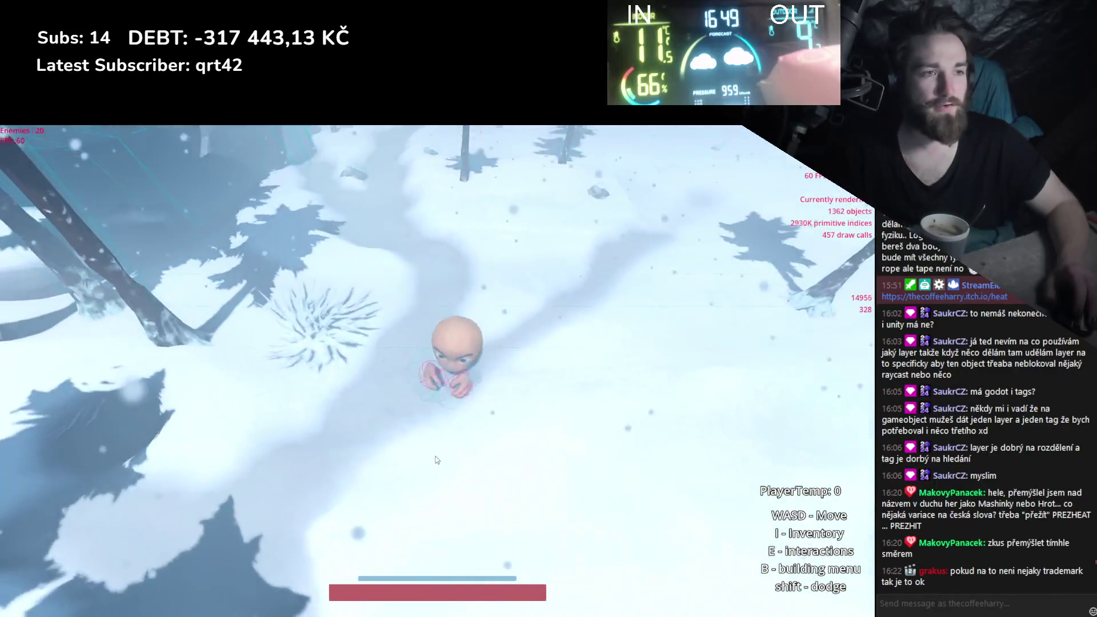
Open the log via Edit Item, toggle the Player Inventory popup, and remove the log's parts
{"action": "key", "text": "i"}
{"action": "right_click", "coordinate": [99, 149]}
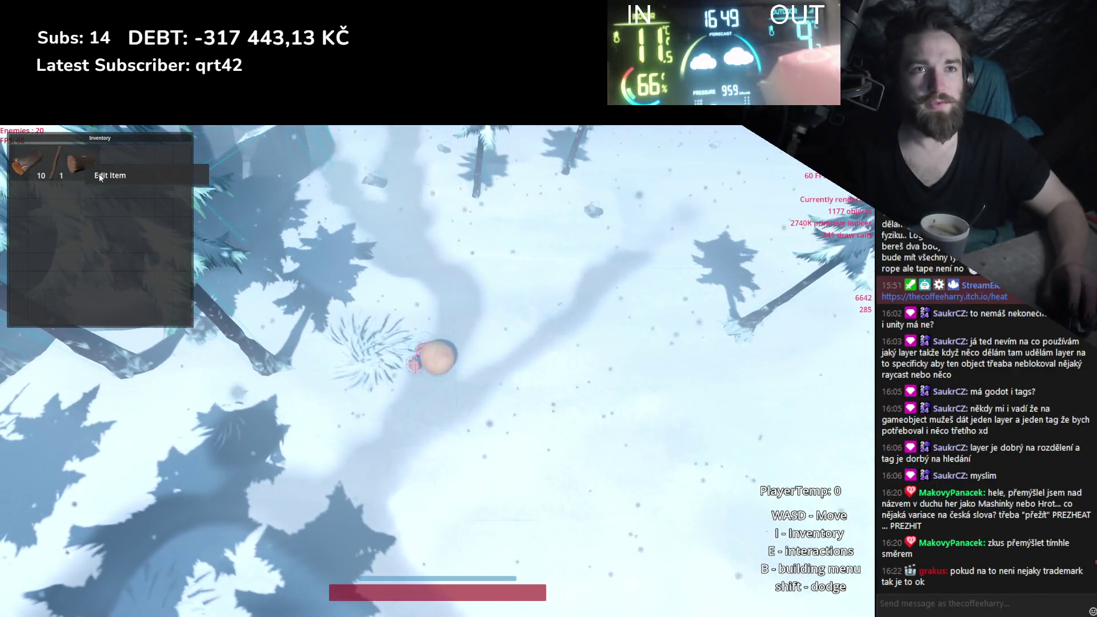
{"action": "left_click", "coordinate": [99, 173]}
{"action": "right_click", "coordinate": [107, 150]}
{"action": "left_click", "coordinate": [62, 174]}
{"action": "right_click", "coordinate": [83, 153]}
{"action": "left_click", "coordinate": [73, 174]}
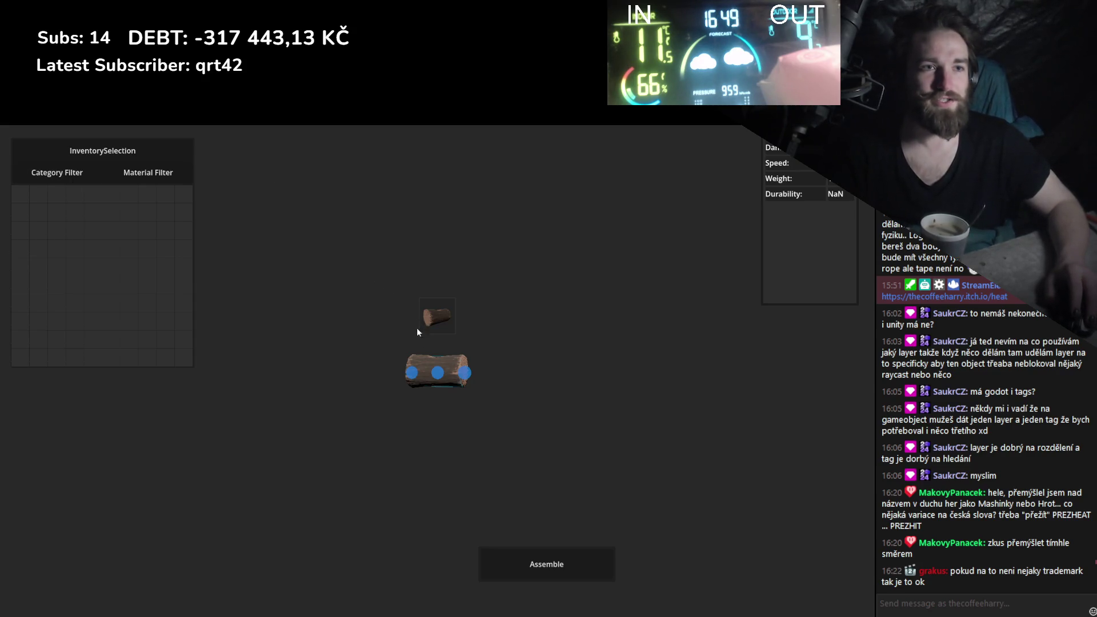
{"action": "right_click", "coordinate": [443, 360]}
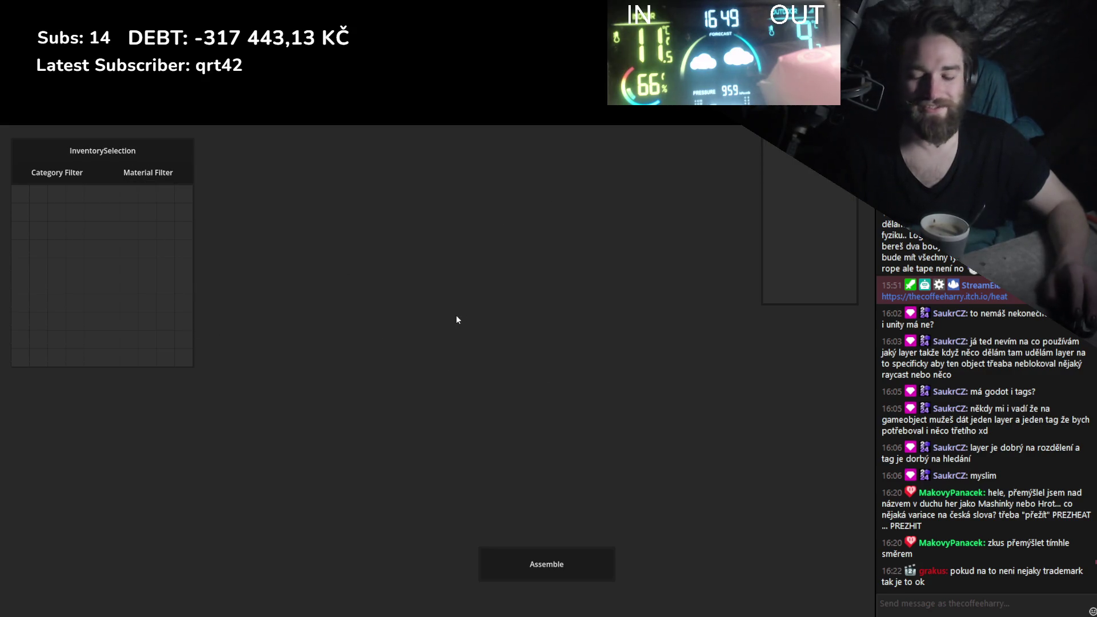
Quit and relaunch the game, toggle the inventory open and closed, then quit again
{"action": "key", "text": "F8"}
{"action": "key", "text": "F5"}
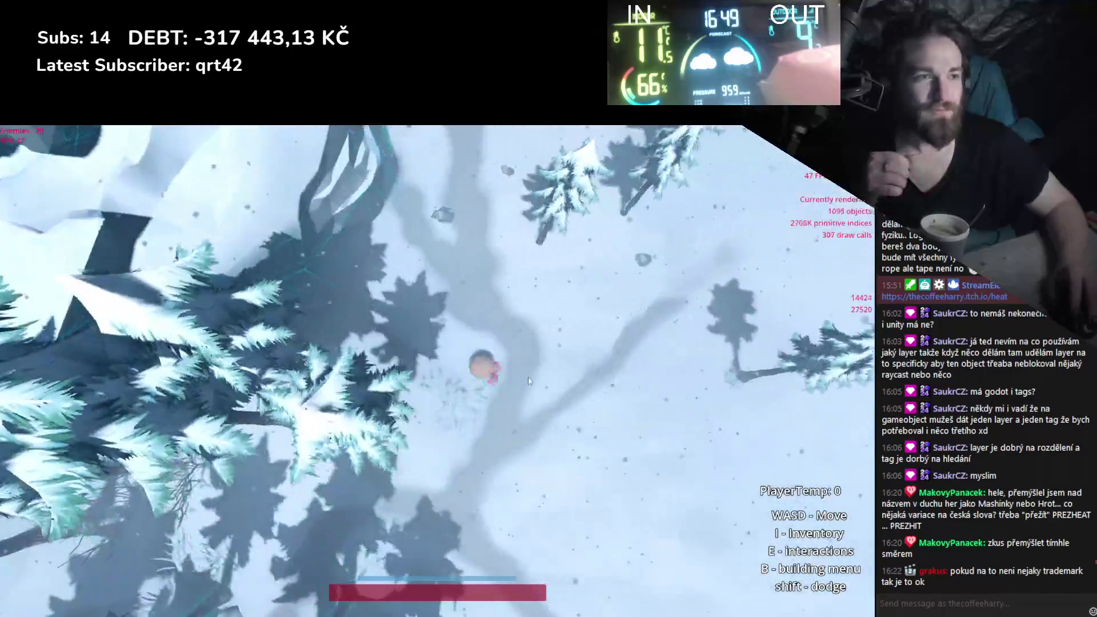
{"action": "key", "text": "i"}
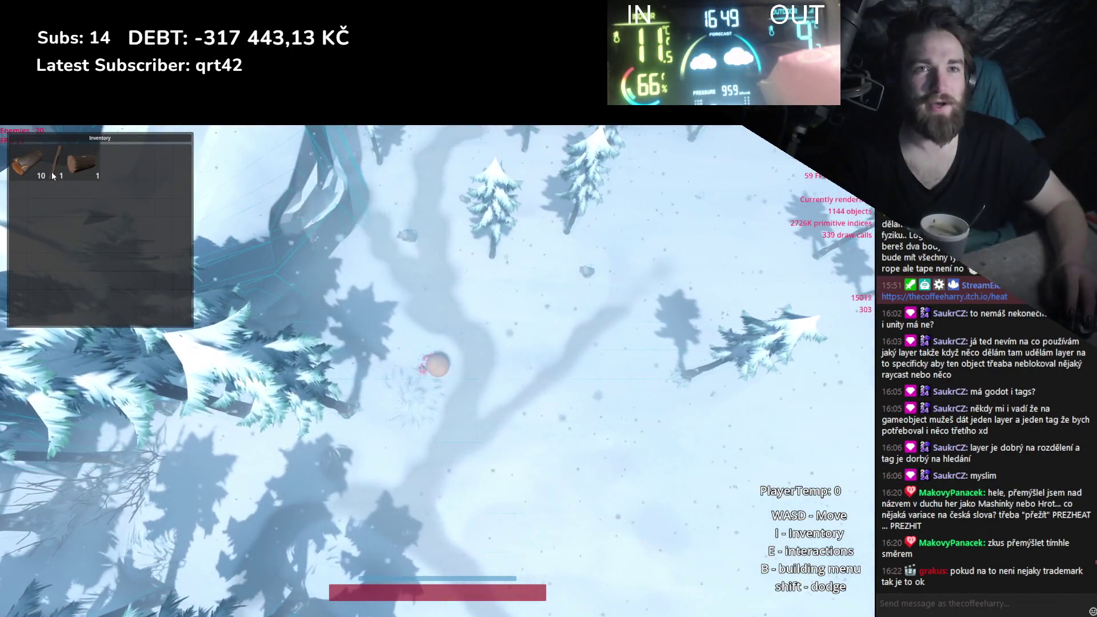
{"action": "key", "text": "i"}
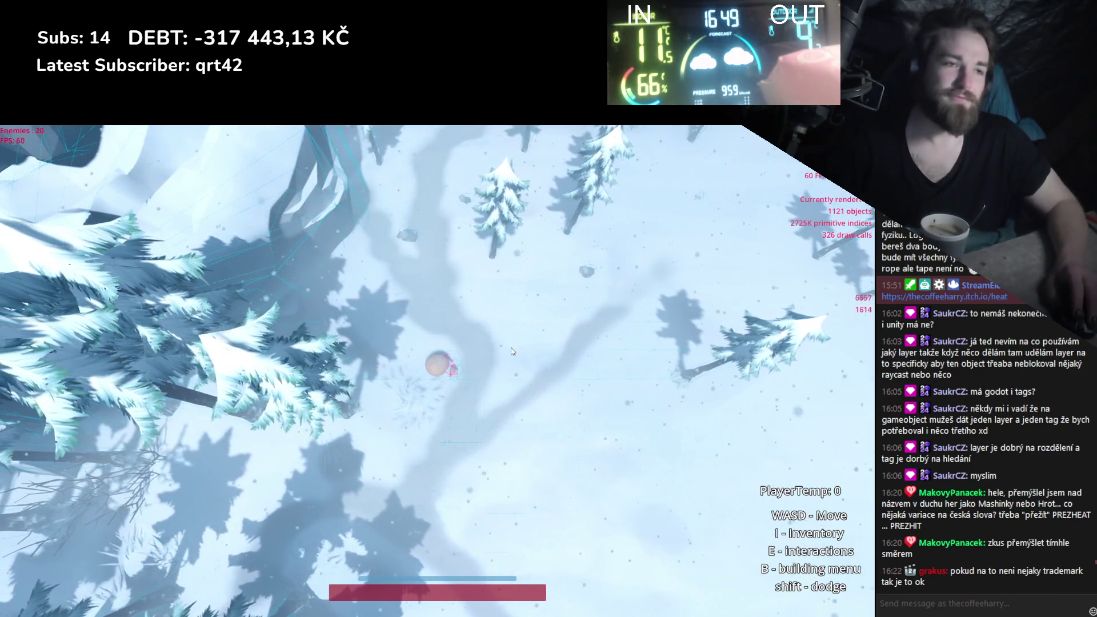
{"action": "key", "text": "F8"}
{"action": "scroll", "coordinate": [657, 434], "scroll_direction": "down", "scroll_amount": 3}
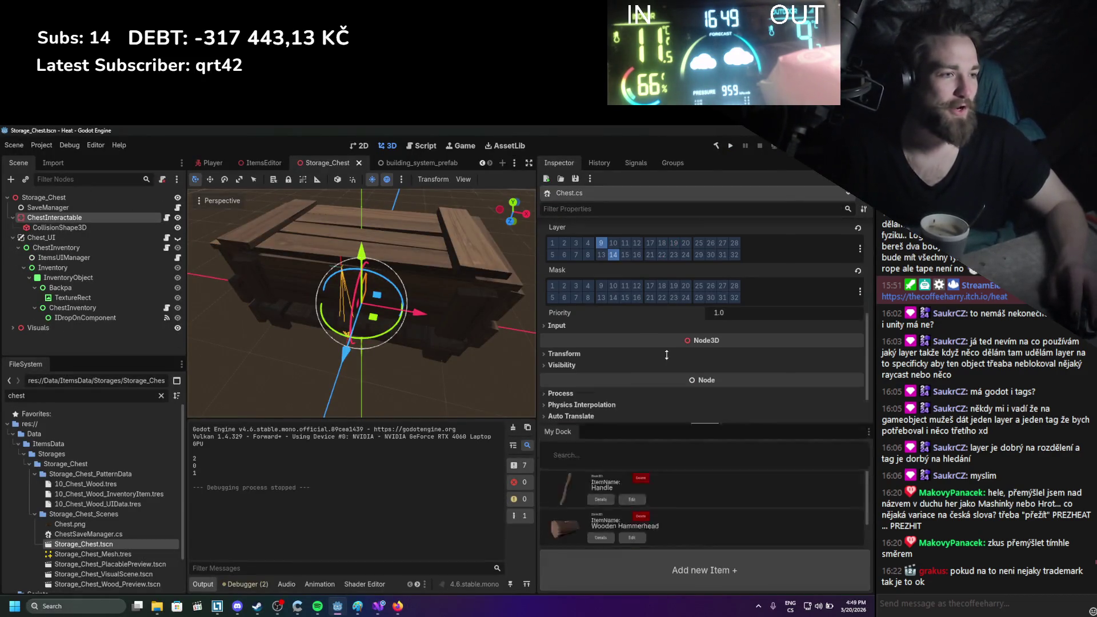
Rename the placeholder item to 'Wooden Chest' and give it a storage description
{"action": "left_click_drag", "start_coordinate": [663, 403], "coordinate": [662, 247]}
{"action": "left_click", "coordinate": [613, 435]}
{"action": "left_click", "coordinate": [357, 264]}
{"action": "type", "text": "Stora"}
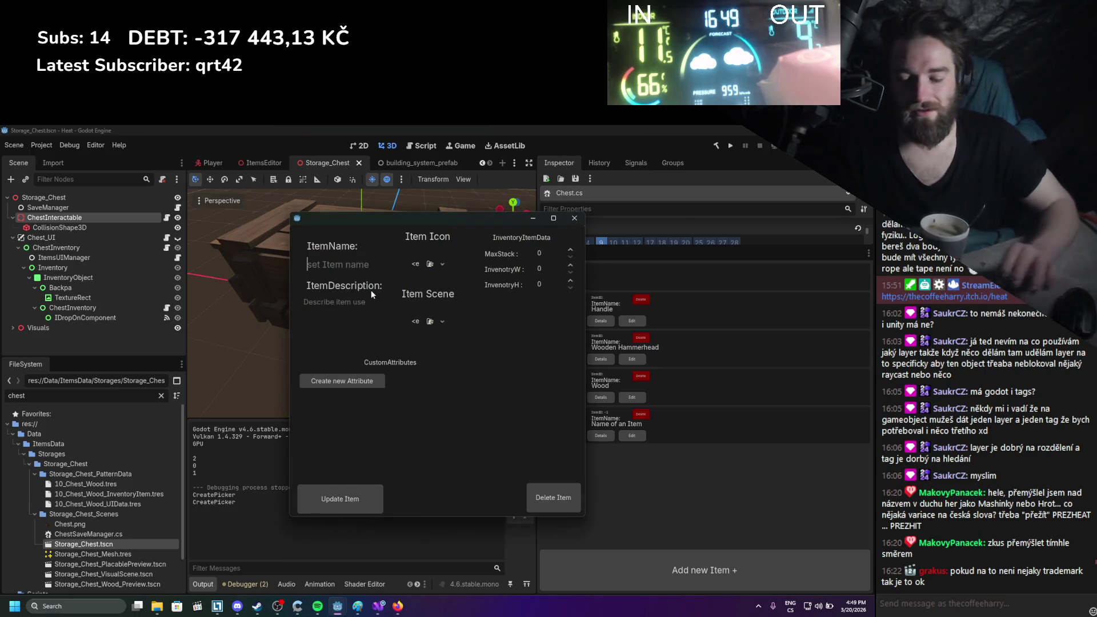
{"action": "key", "text": "BackSpace"}
{"action": "key", "text": "BackSpace"}
{"action": "key", "text": "BackSpace"}
{"action": "type", "text": "Wooden Sto"}
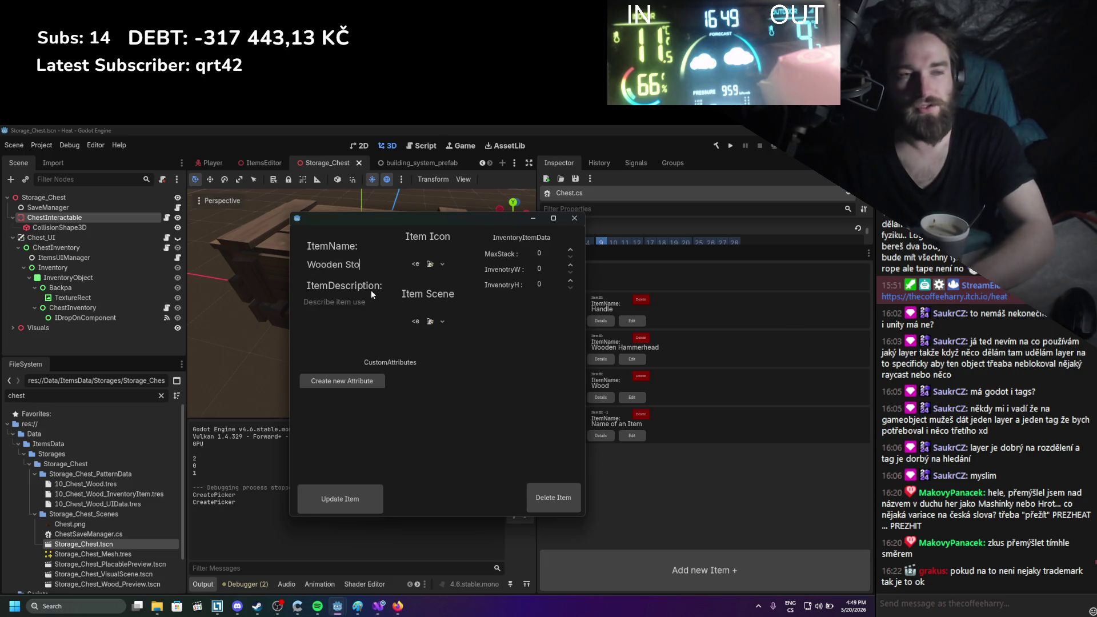
{"action": "type", "text": " Chest"}
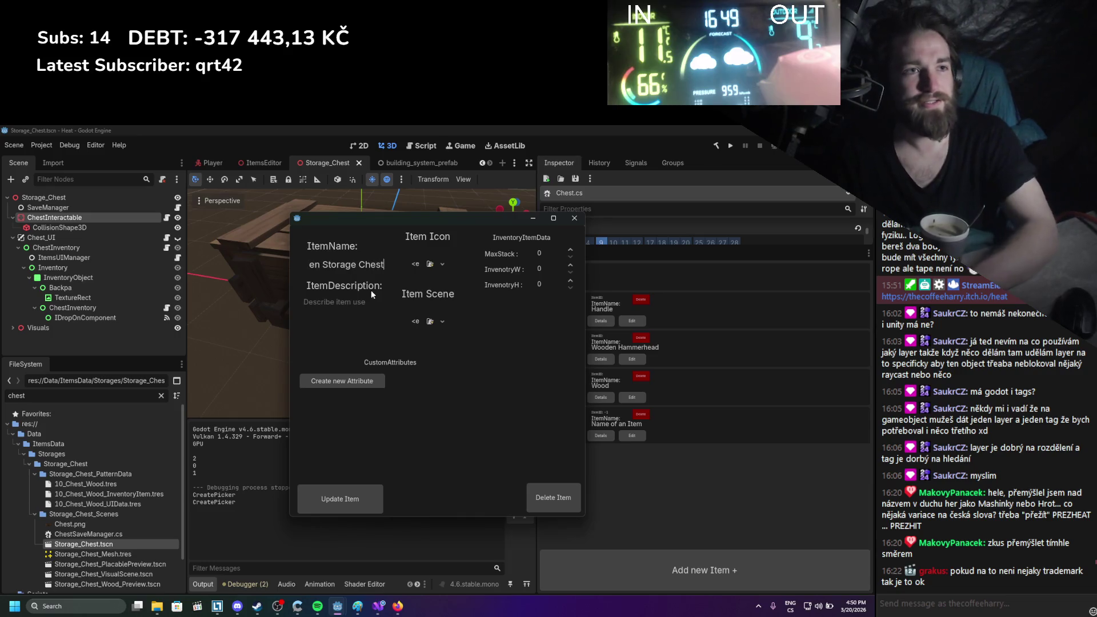
{"action": "left_click", "coordinate": [335, 303]}
{"action": "type", "text": "Used fo"}
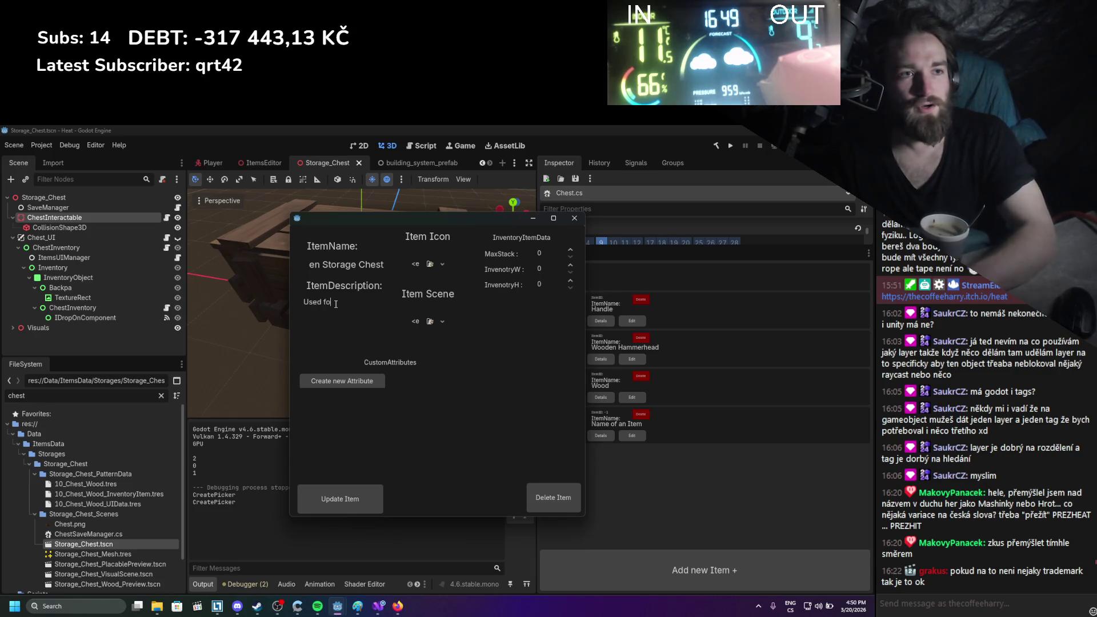
{"action": "type", "text": "r storage of itmes."}
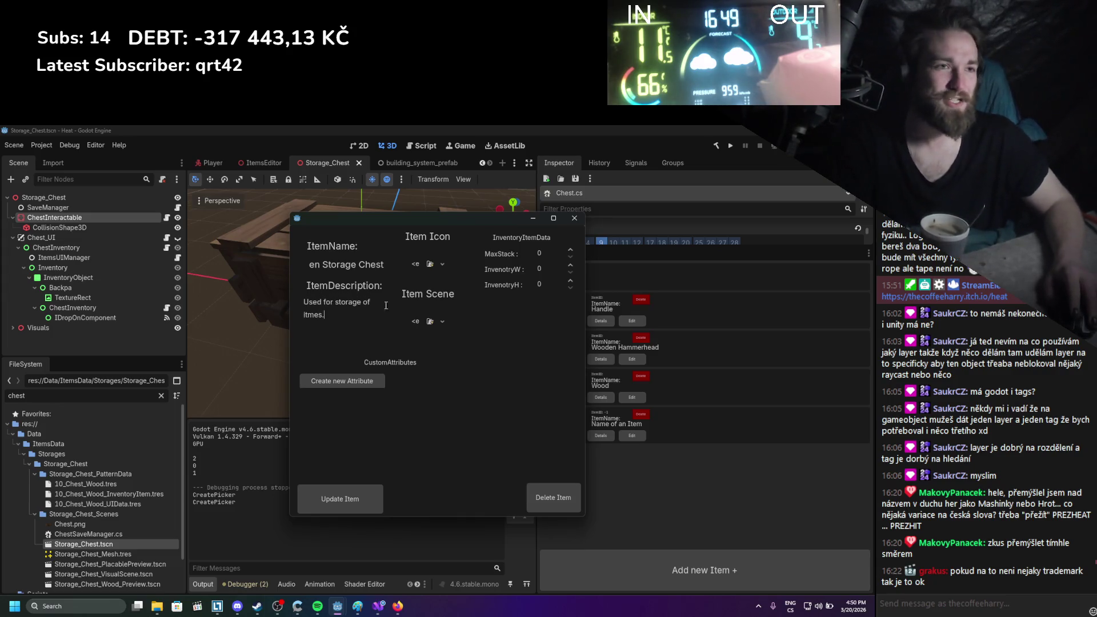
{"action": "left_click", "coordinate": [429, 264]}
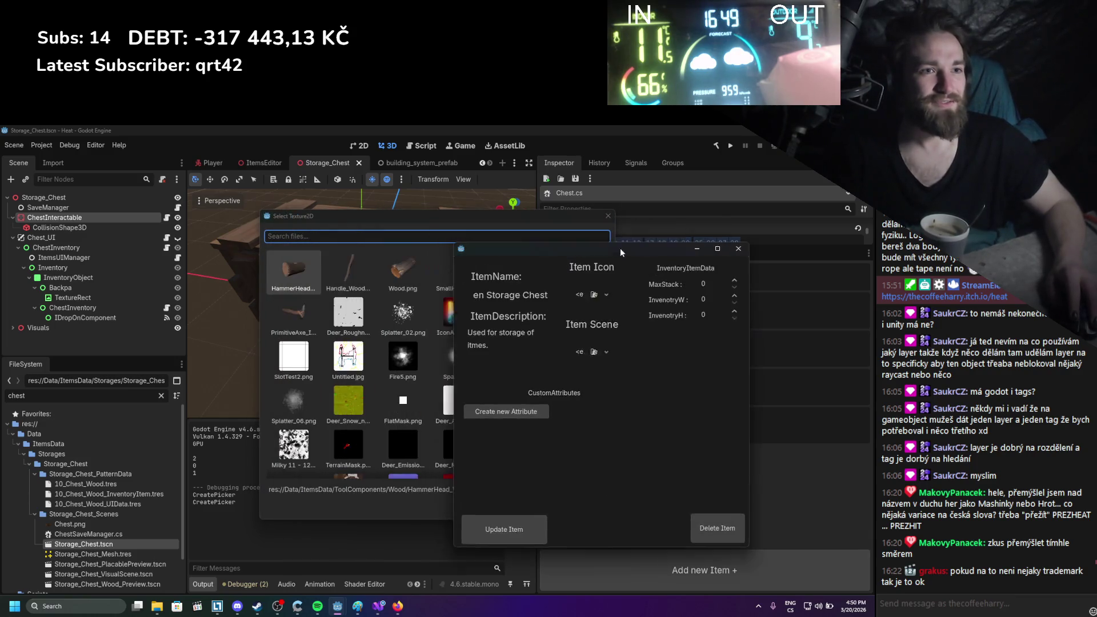
Set Chest.png as the item icon and assign the placable storage preview as Item Scene
{"action": "left_click_drag", "start_coordinate": [432, 213], "coordinate": [330, 214]}
{"action": "type", "text": "st"}
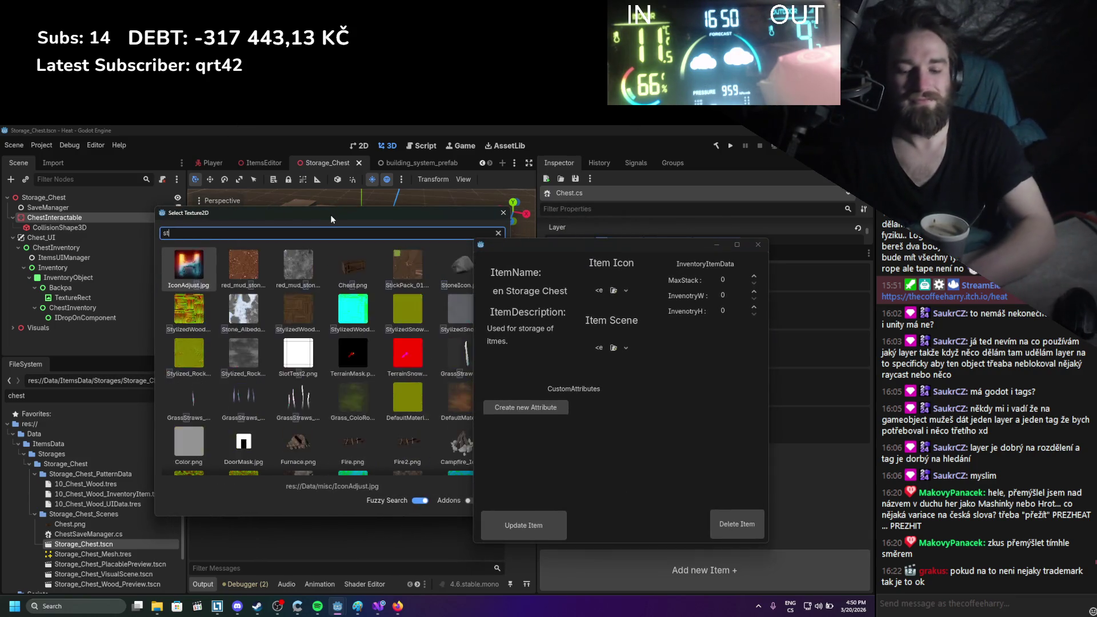
{"action": "type", "text": "orage"}
{"action": "double_click", "coordinate": [185, 278]}
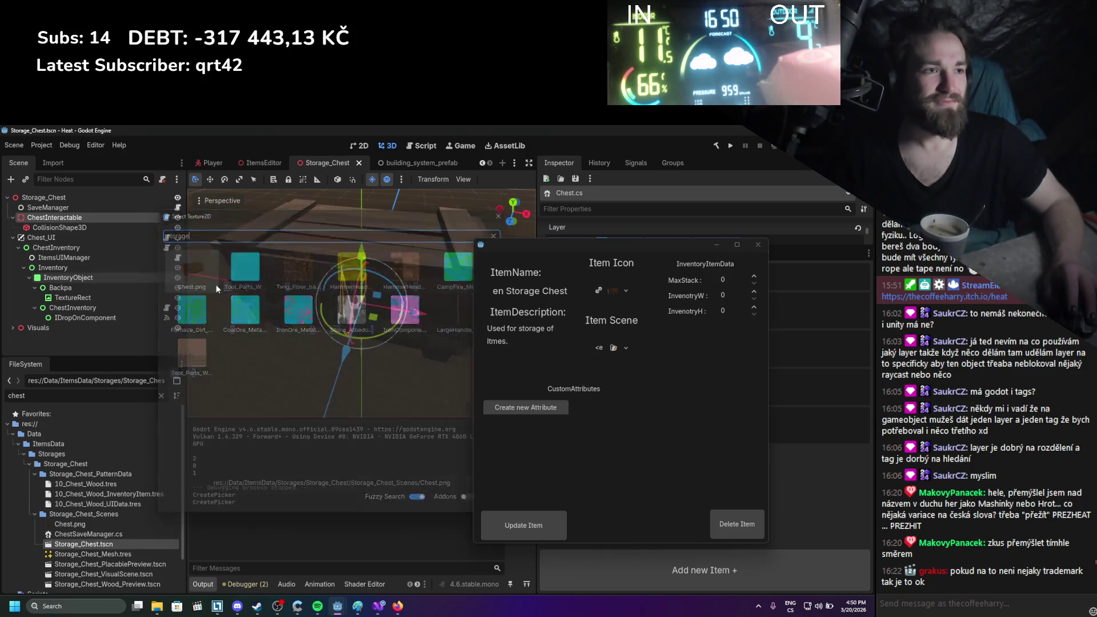
{"action": "left_click", "coordinate": [613, 347]}
{"action": "type", "text": "s"}
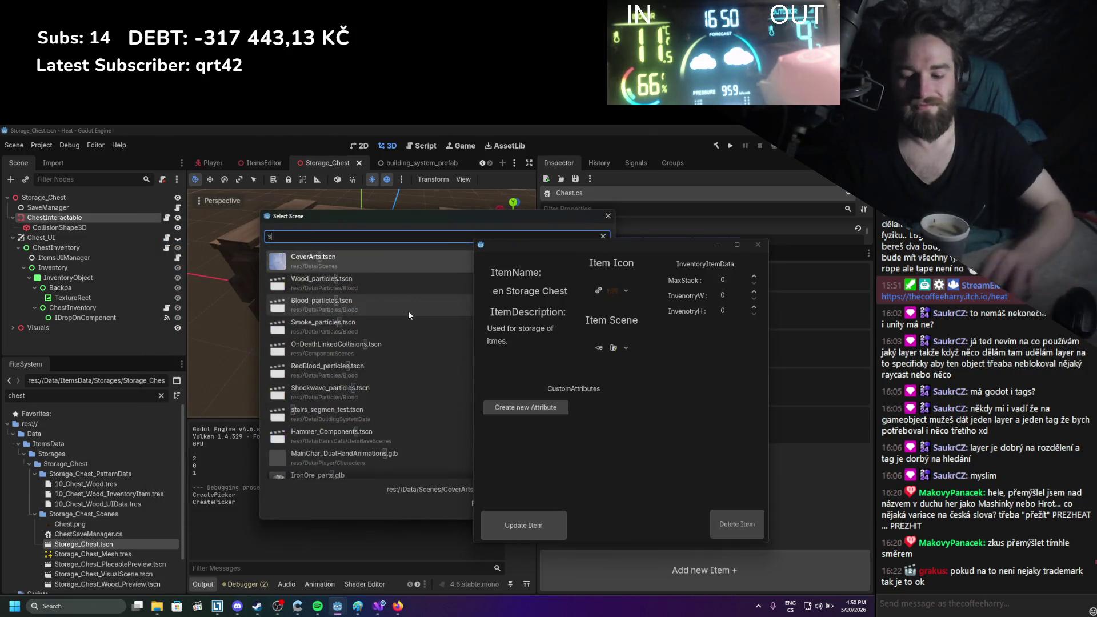
{"action": "type", "text": "torage"}
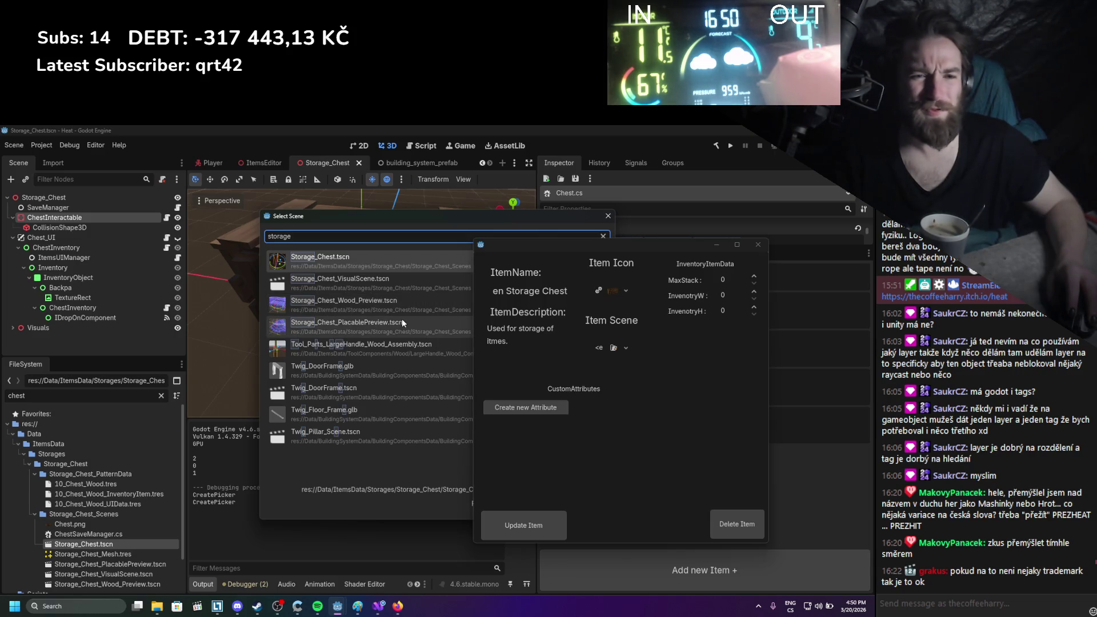
{"action": "double_click", "coordinate": [336, 325]}
Inspect the chest scenes, then replace the Item Scene with the chest wood preview
{"action": "double_click", "coordinate": [130, 564]}
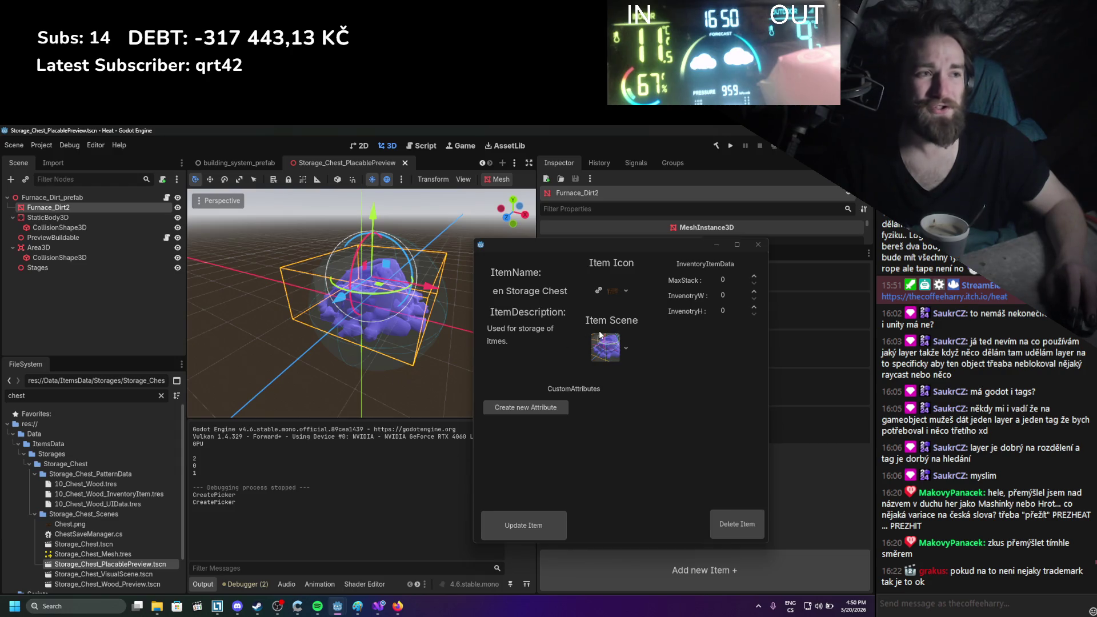
{"action": "left_click", "coordinate": [626, 348]}
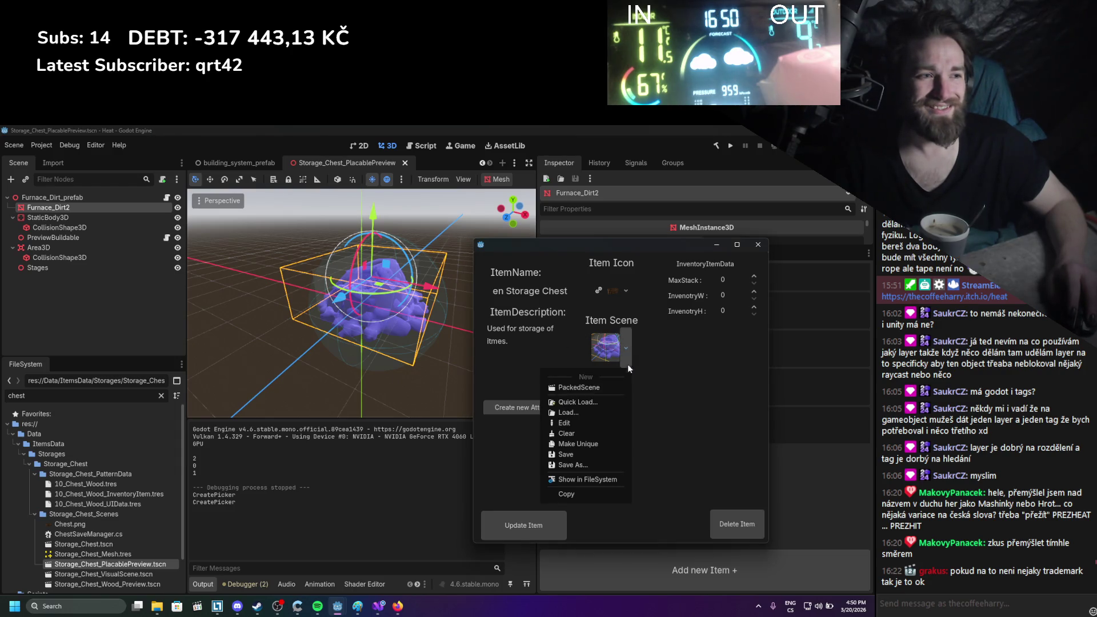
{"action": "double_click", "coordinate": [121, 574]}
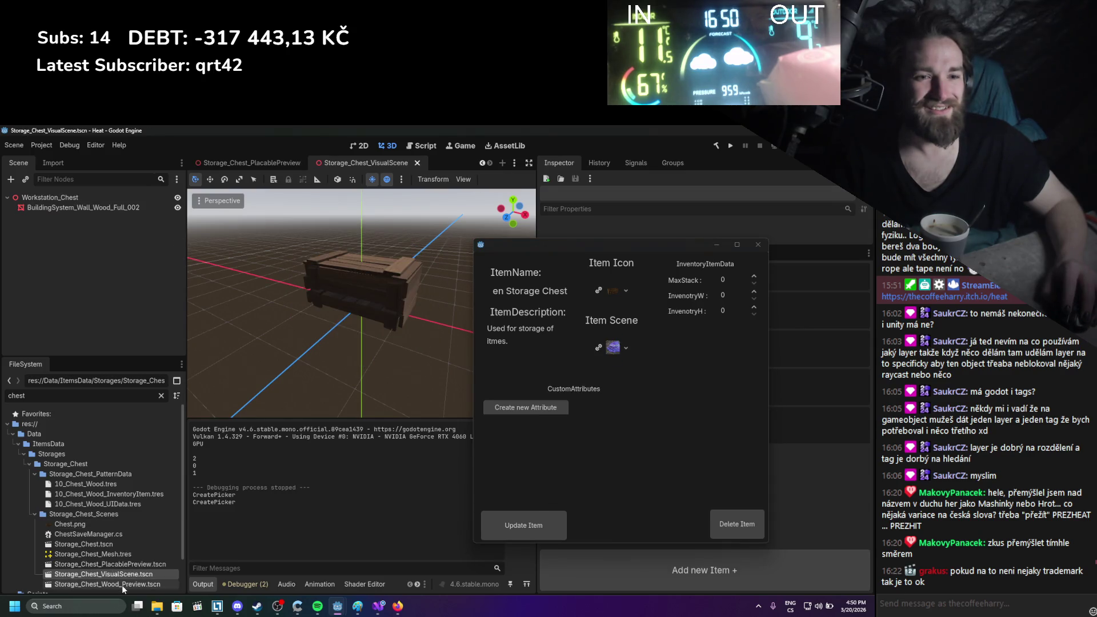
{"action": "double_click", "coordinate": [122, 584]}
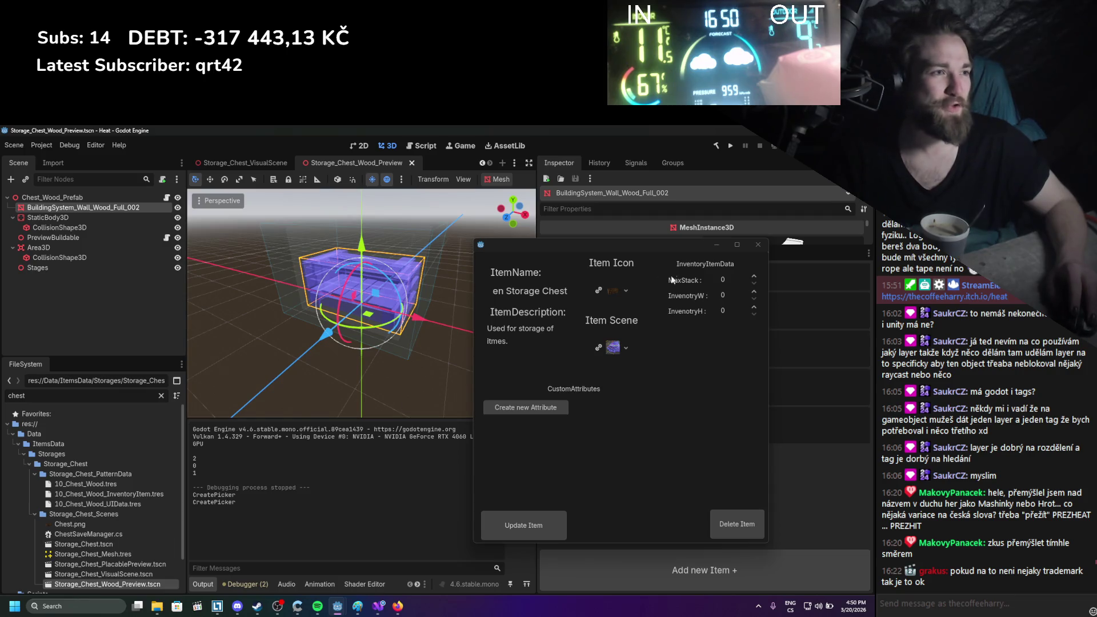
{"action": "left_click_drag", "start_coordinate": [629, 245], "coordinate": [537, 243]}
{"action": "left_click", "coordinate": [536, 361]}
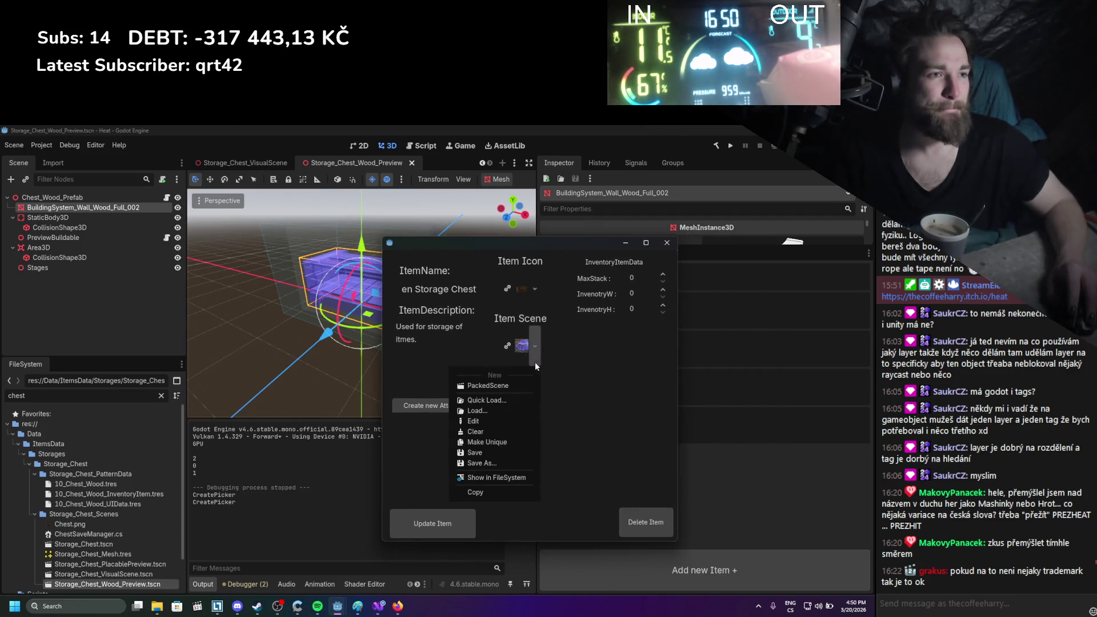
{"action": "left_click", "coordinate": [483, 399]}
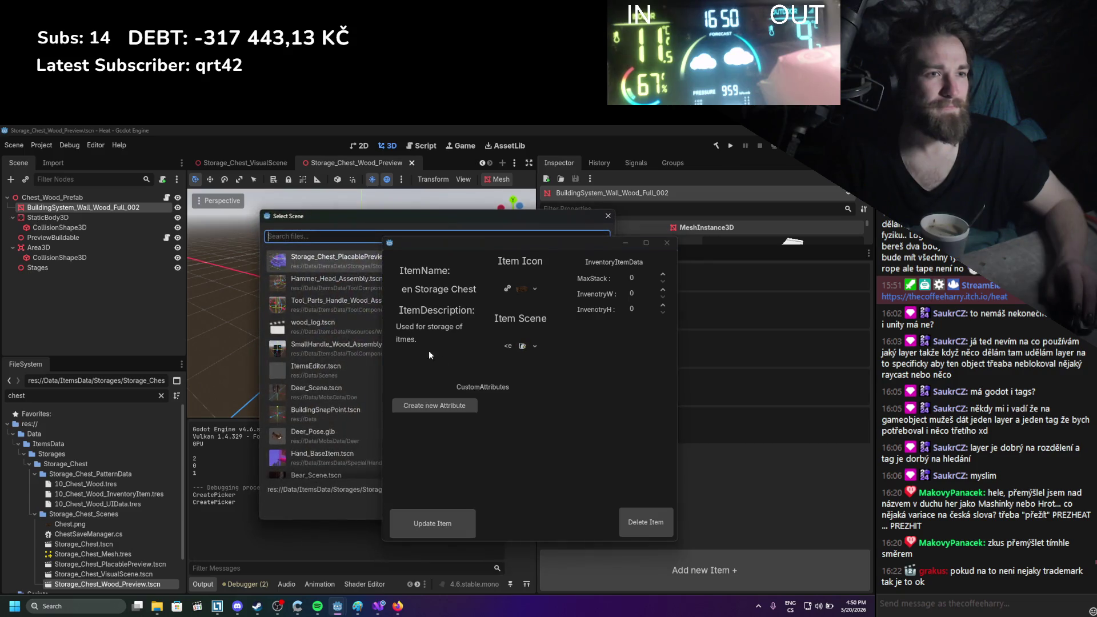
{"action": "type", "text": "s"}
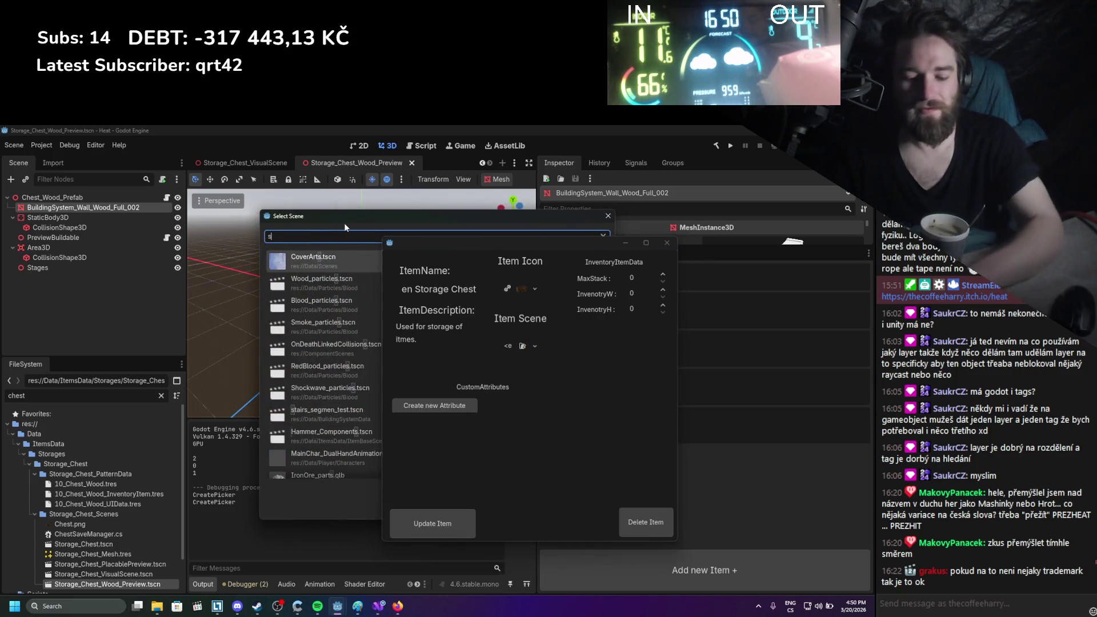
{"action": "type", "text": "torage"}
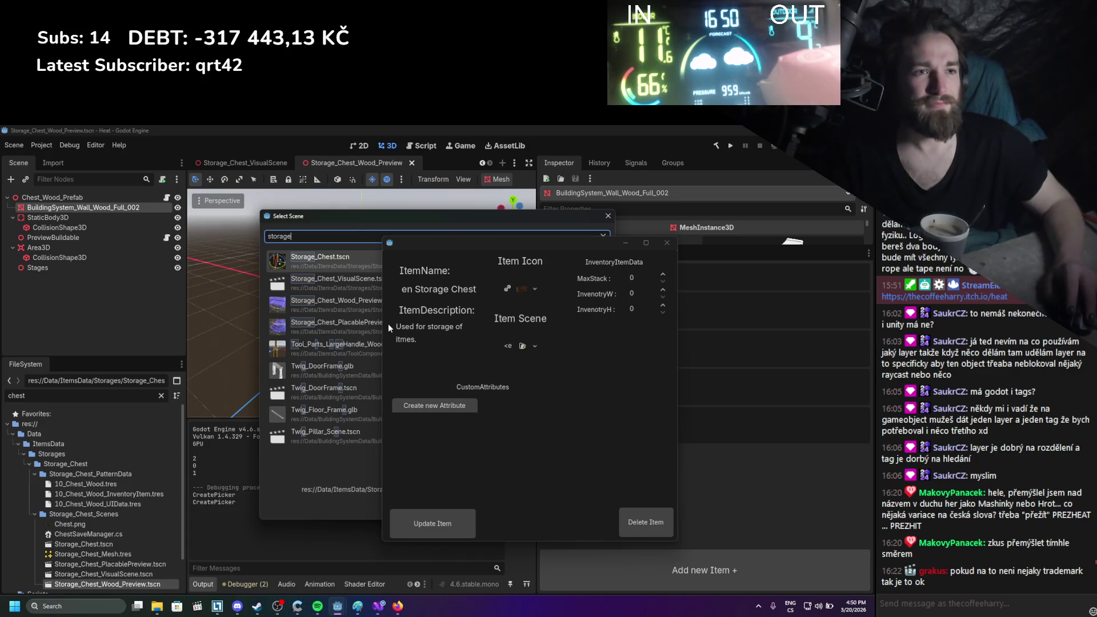
{"action": "double_click", "coordinate": [367, 308]}
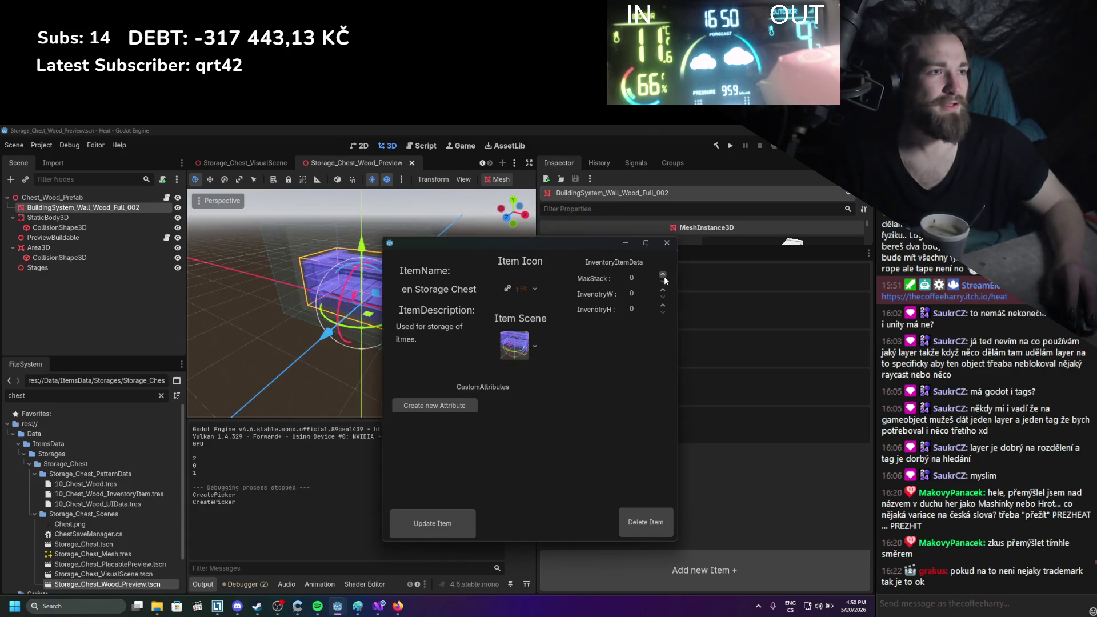
Set the chest's max stack to 5 and its inventory width to 2
{"action": "left_click", "coordinate": [663, 291]}
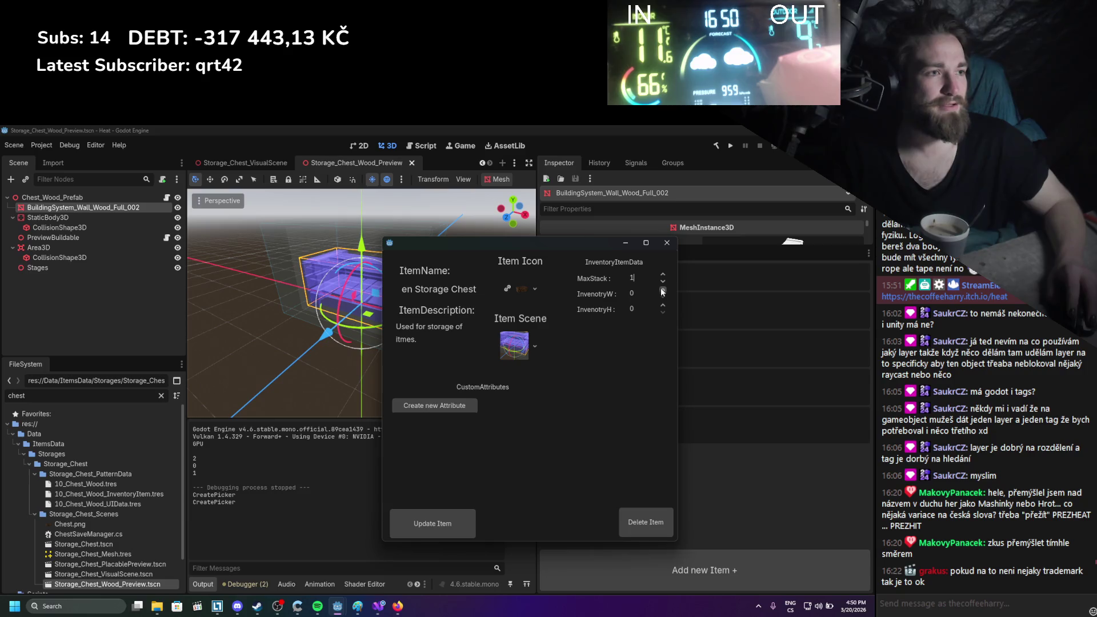
{"action": "left_click", "coordinate": [662, 275]}
{"action": "left_click", "coordinate": [662, 275]}
{"action": "left_click", "coordinate": [662, 275]}
{"action": "left_click", "coordinate": [662, 274]}
{"action": "left_click", "coordinate": [662, 291]}
{"action": "left_click", "coordinate": [662, 291]}
{"action": "left_click", "coordinate": [663, 291]}
{"action": "left_click", "coordinate": [662, 298]}
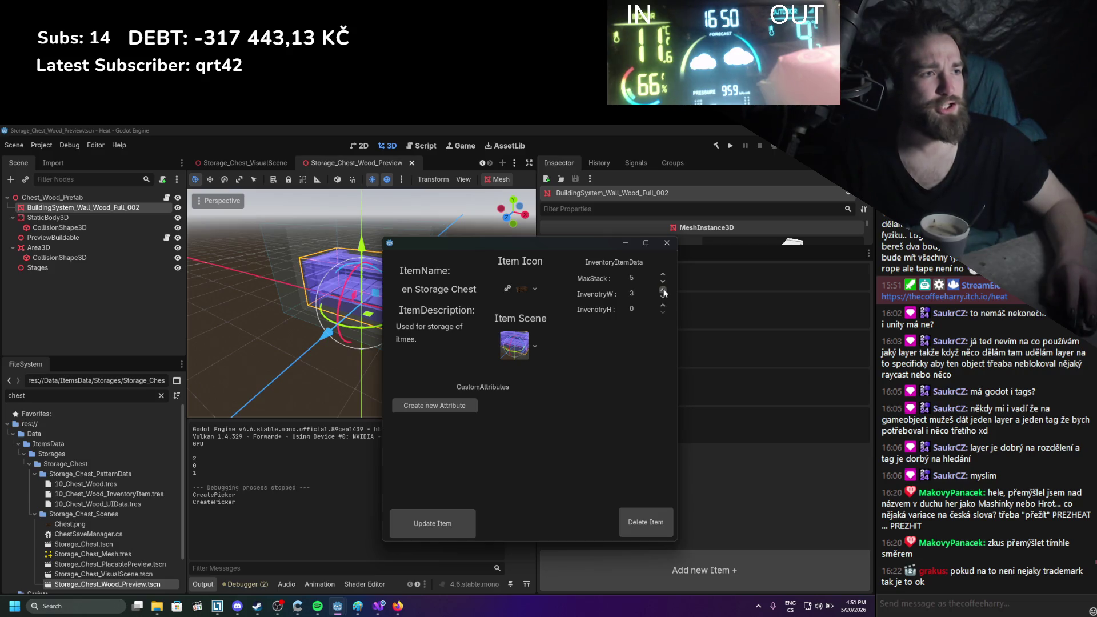
Add an AttrItemBurnValue attribute of type FLOAT with value 15, plus a second attribute
{"action": "left_click", "coordinate": [471, 402]}
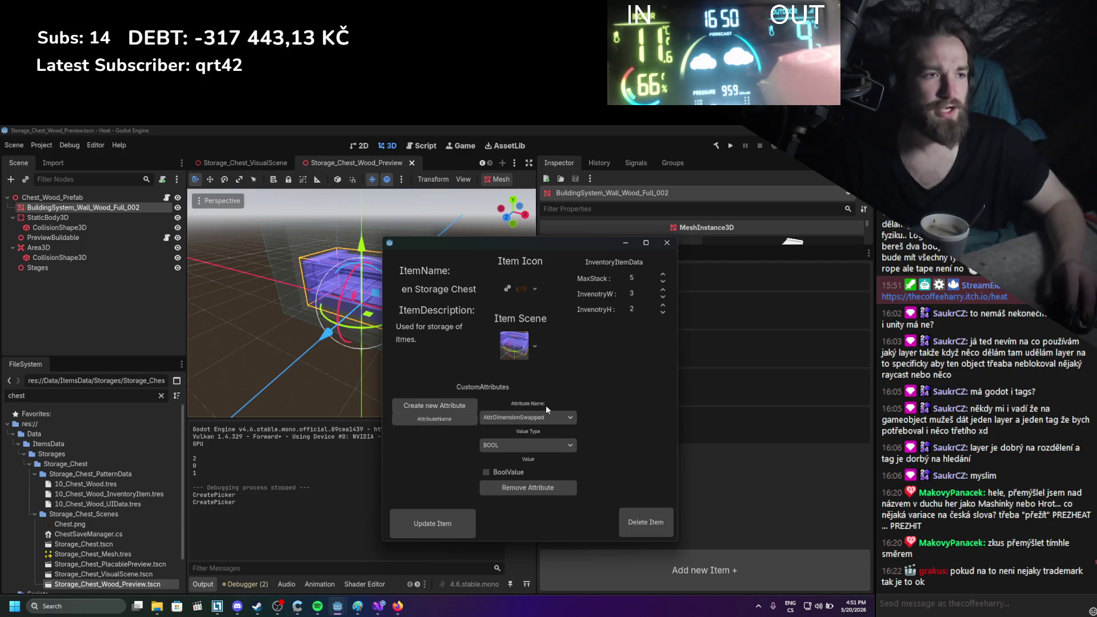
{"action": "left_click", "coordinate": [544, 415]}
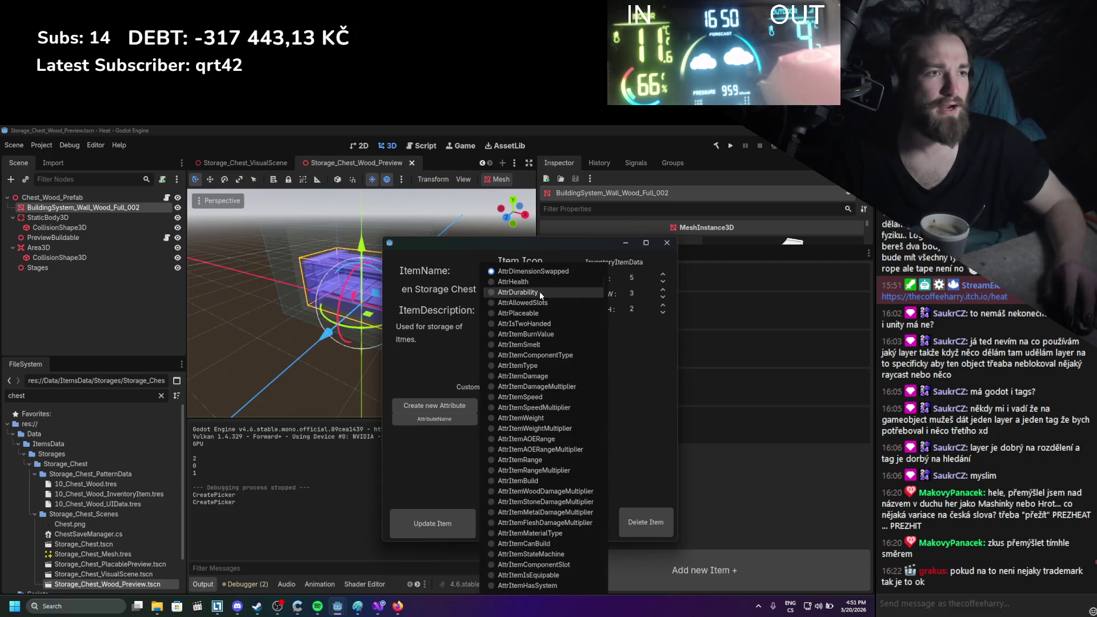
{"action": "left_click", "coordinate": [542, 336]}
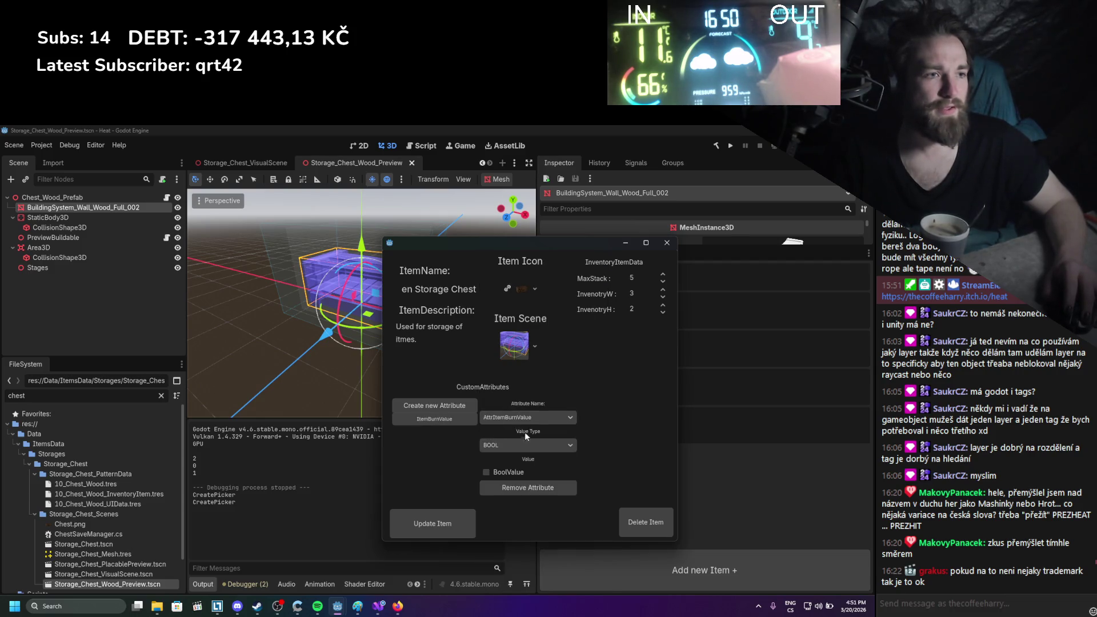
{"action": "left_click", "coordinate": [510, 443]}
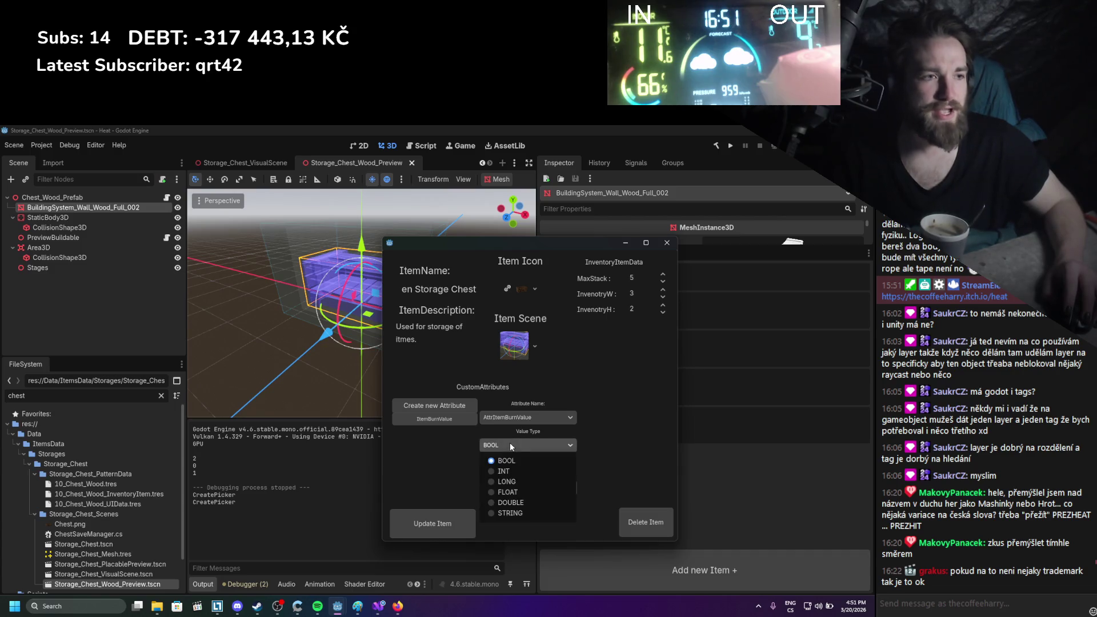
{"action": "left_click", "coordinate": [506, 492]}
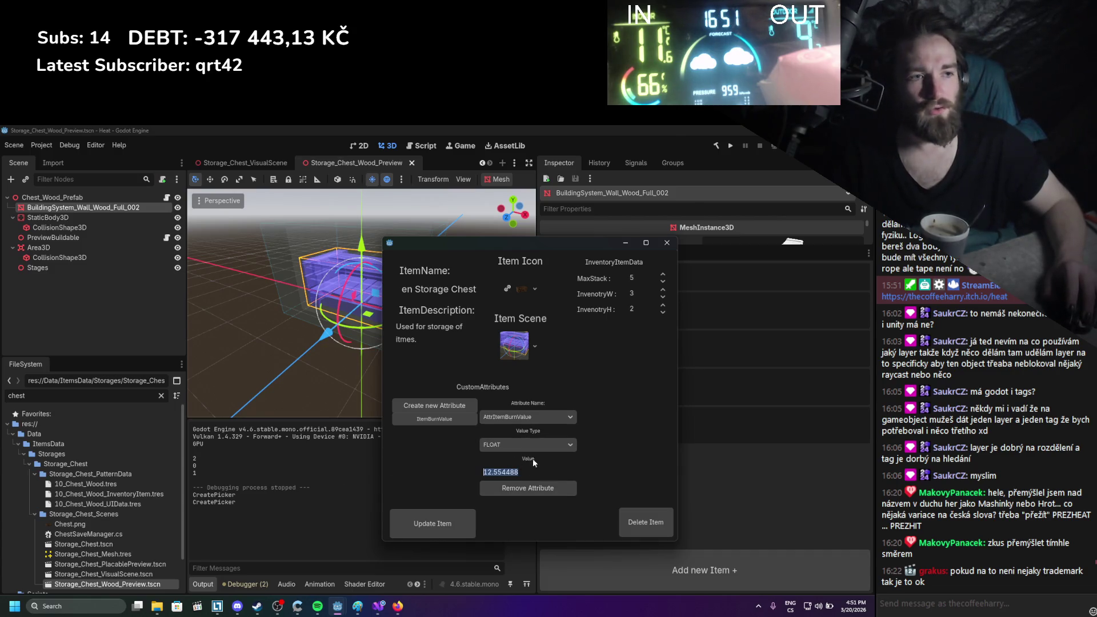
{"action": "type", "text": "15"}
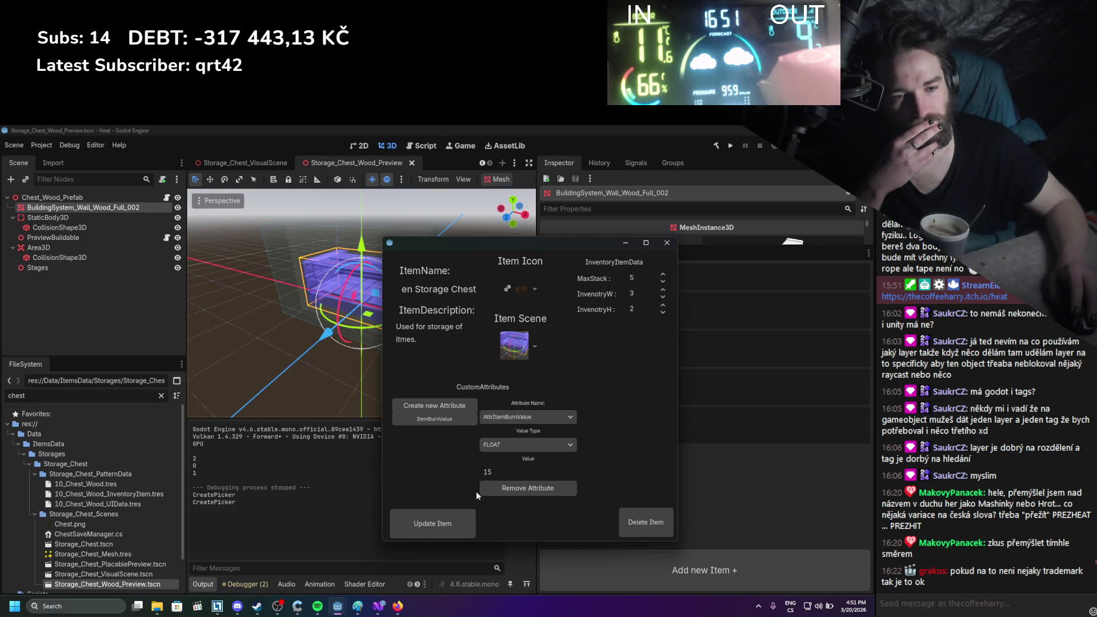
{"action": "left_click", "coordinate": [469, 405]}
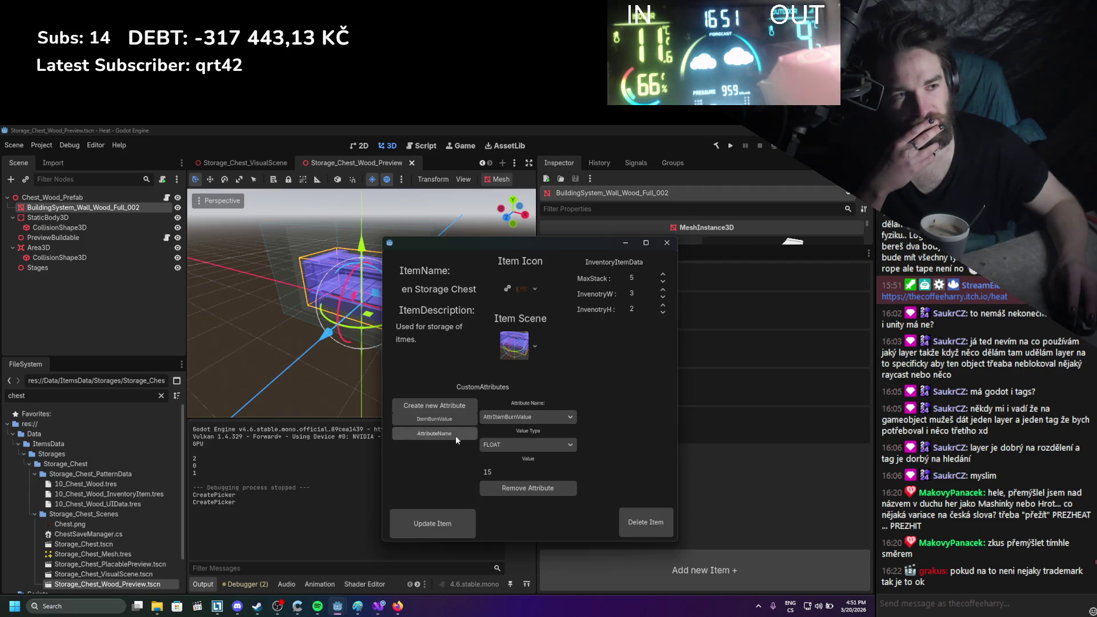
Make the new attribute AttrPlaceable with BoolValue ticked, then select 10_Chest_Wood.tres
{"action": "left_click", "coordinate": [508, 418]}
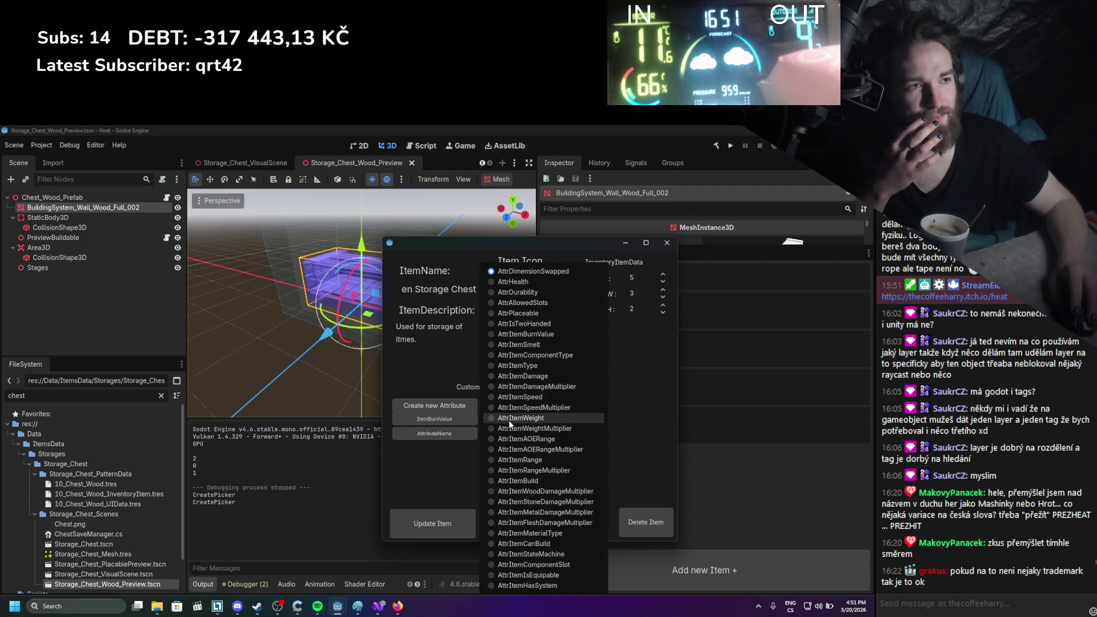
{"action": "left_click", "coordinate": [543, 311]}
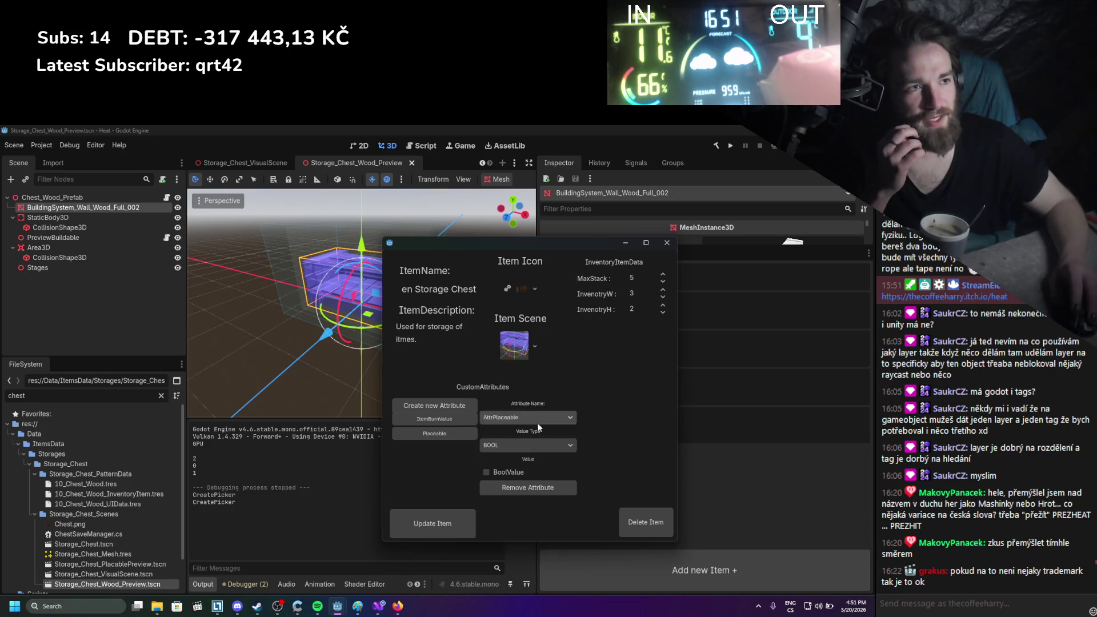
{"action": "left_click", "coordinate": [486, 471]}
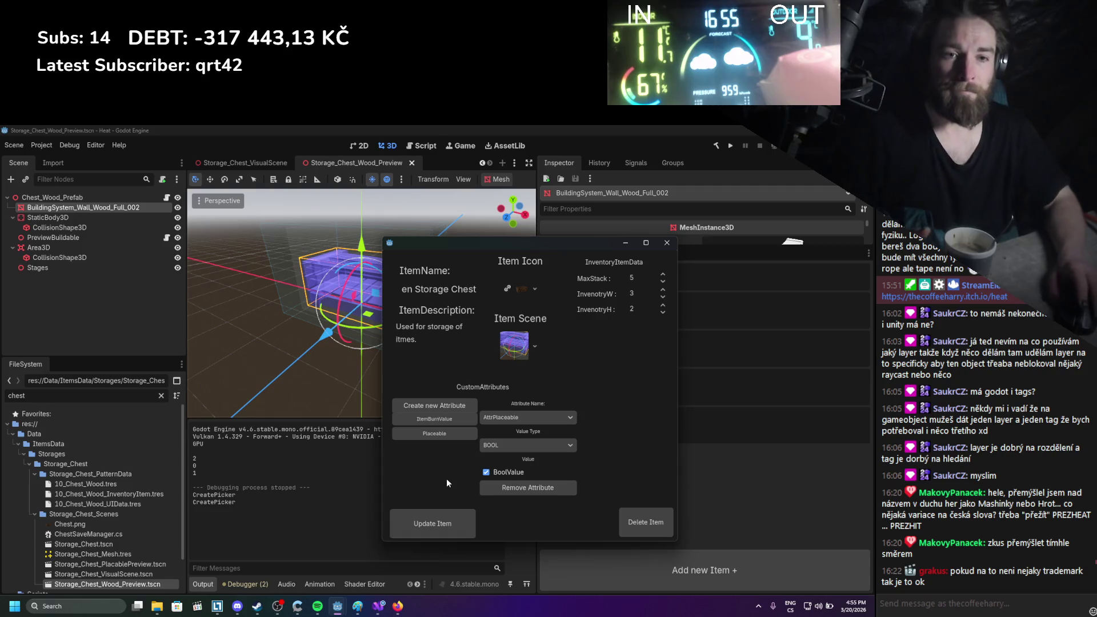
{"action": "left_click", "coordinate": [126, 484]}
Check the 10_Chest_Wood.tres Attributes array in the Inspector, then apply Update Item
{"action": "left_click_drag", "start_coordinate": [629, 252], "coordinate": [462, 248]}
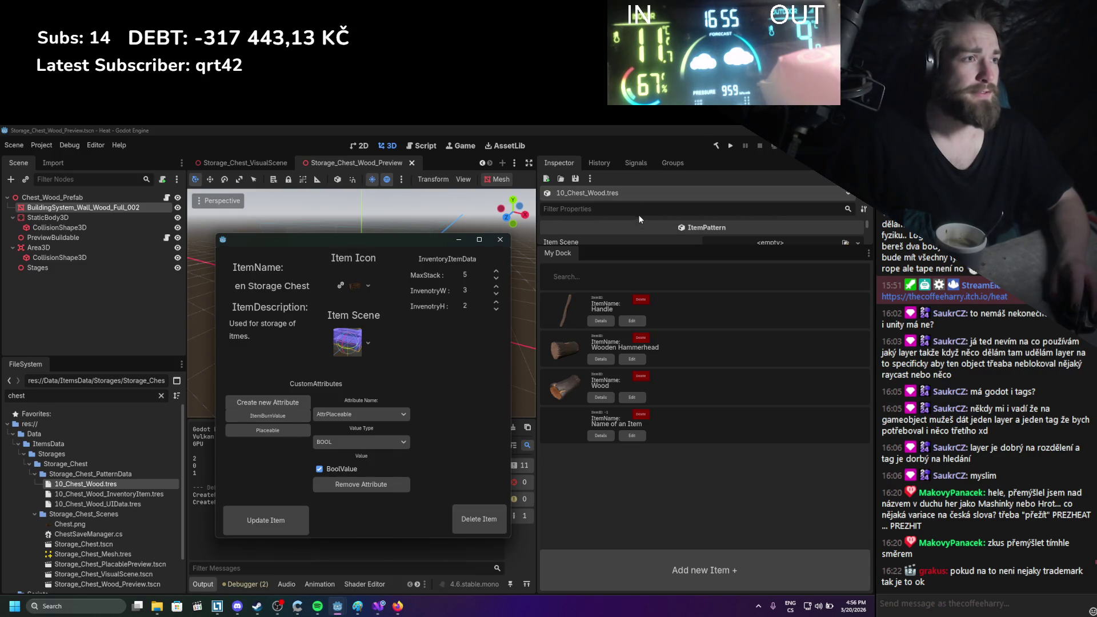
{"action": "left_click", "coordinate": [601, 163]}
{"action": "left_click", "coordinate": [639, 163]}
{"action": "left_click", "coordinate": [572, 166]}
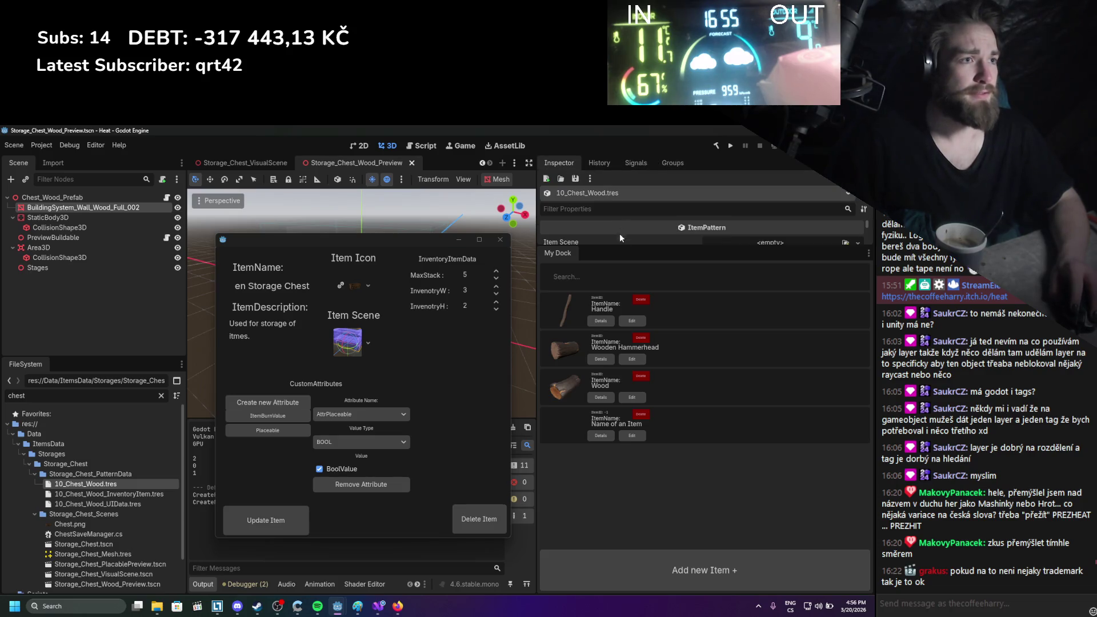
{"action": "left_click_drag", "start_coordinate": [620, 247], "coordinate": [619, 472]}
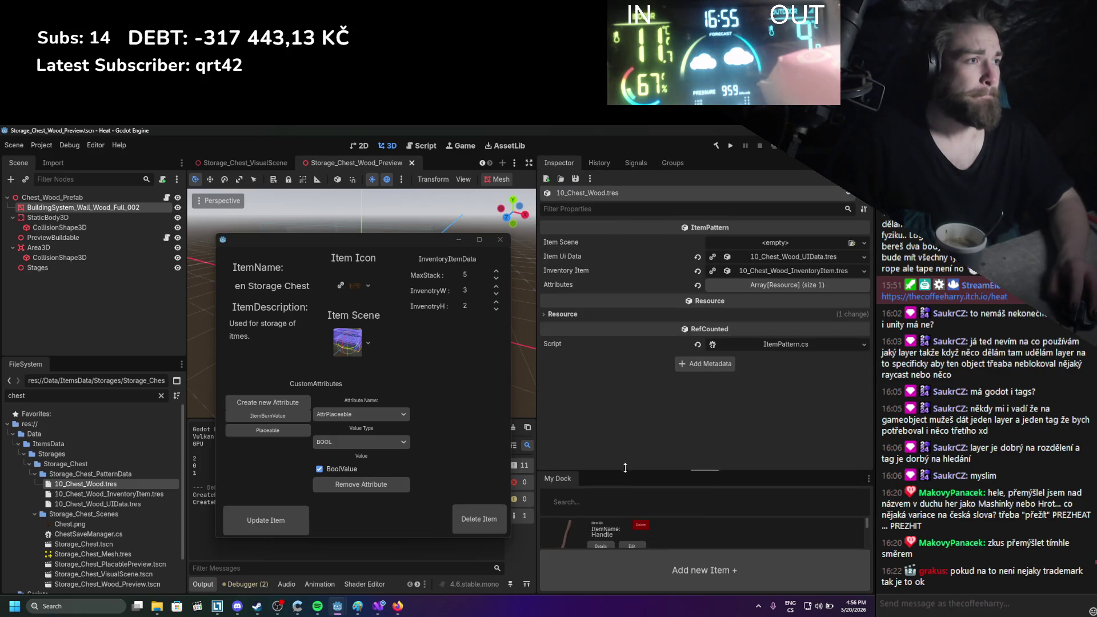
{"action": "left_click", "coordinate": [774, 286]}
{"action": "left_click", "coordinate": [773, 285]}
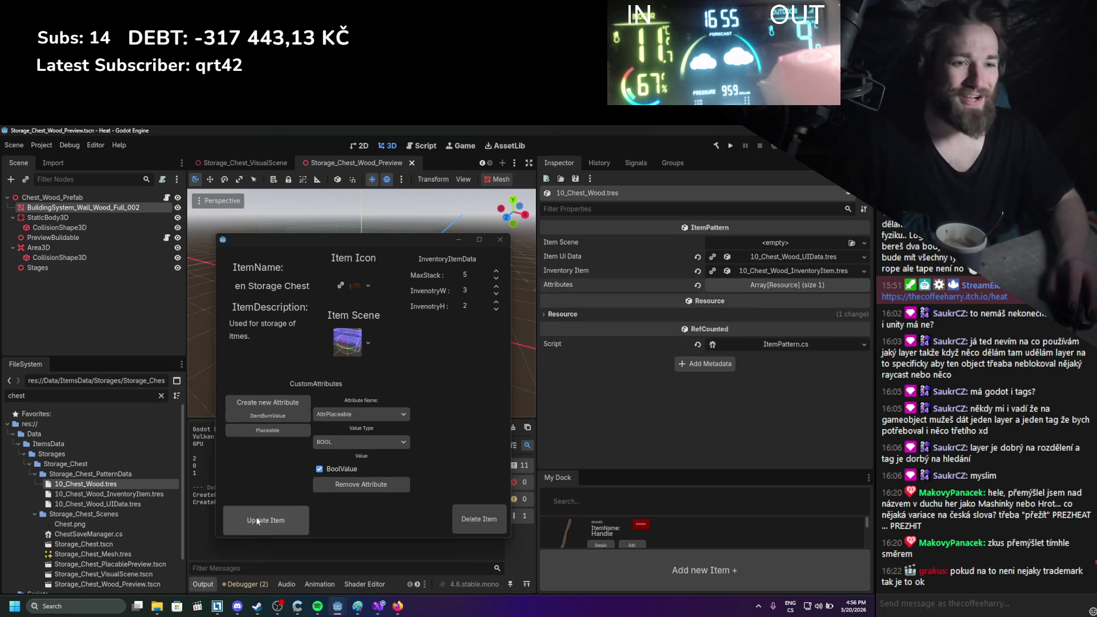
{"action": "left_click", "coordinate": [256, 520]}
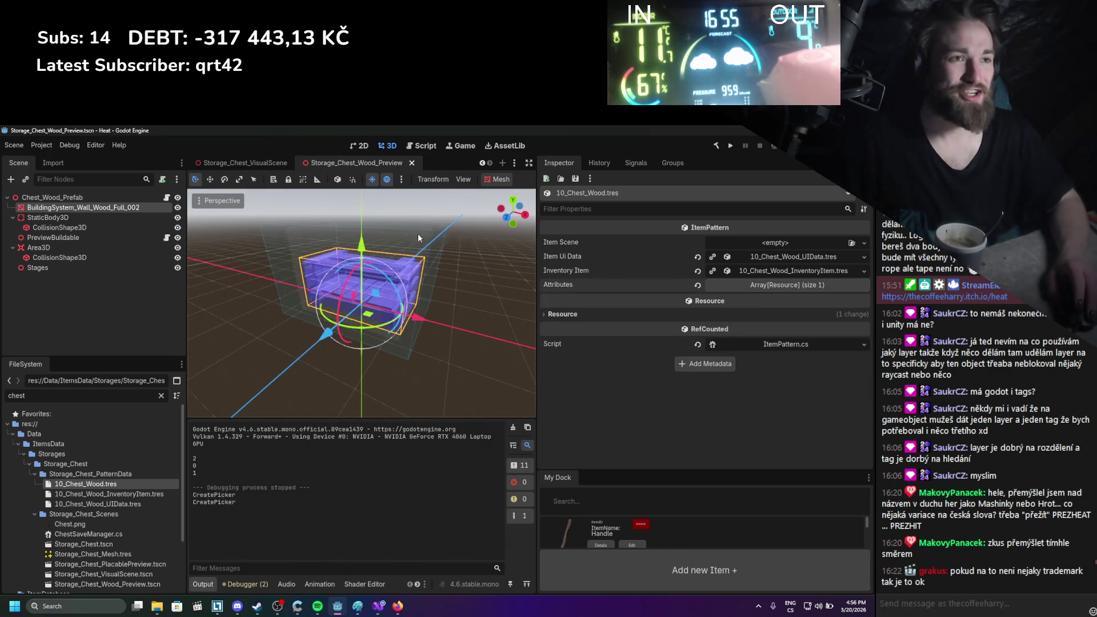
{"action": "scroll", "coordinate": [231, 166], "scroll_direction": "up", "scroll_amount": 4}
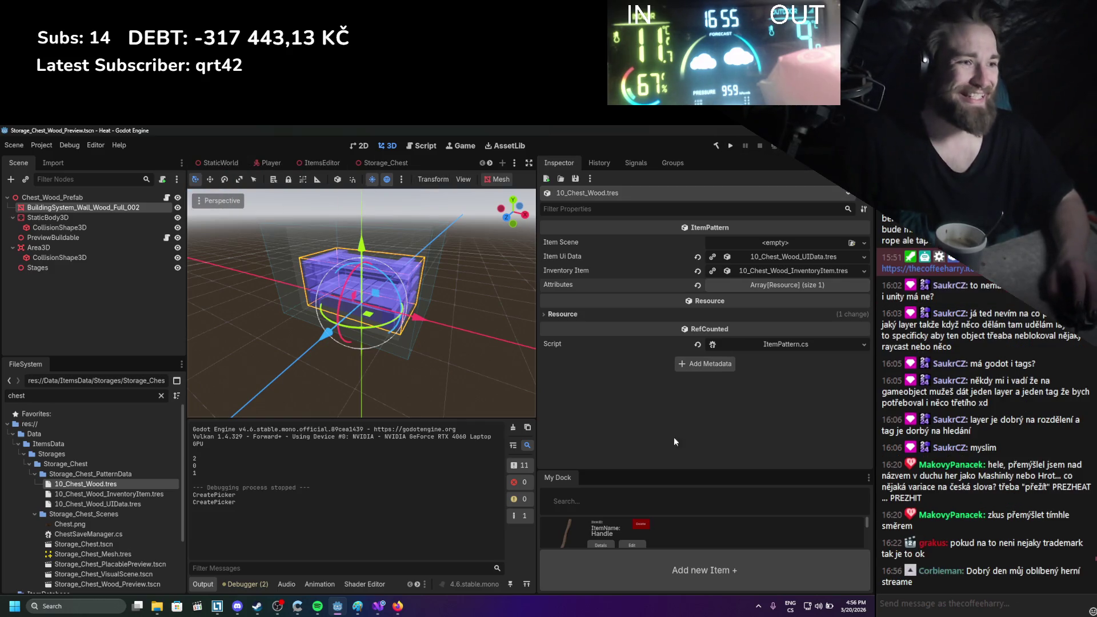
In the Player scene's ManualItemAdd, load Wooden Storage Chest_ItemPattern as the new key
{"action": "left_click", "coordinate": [278, 164]}
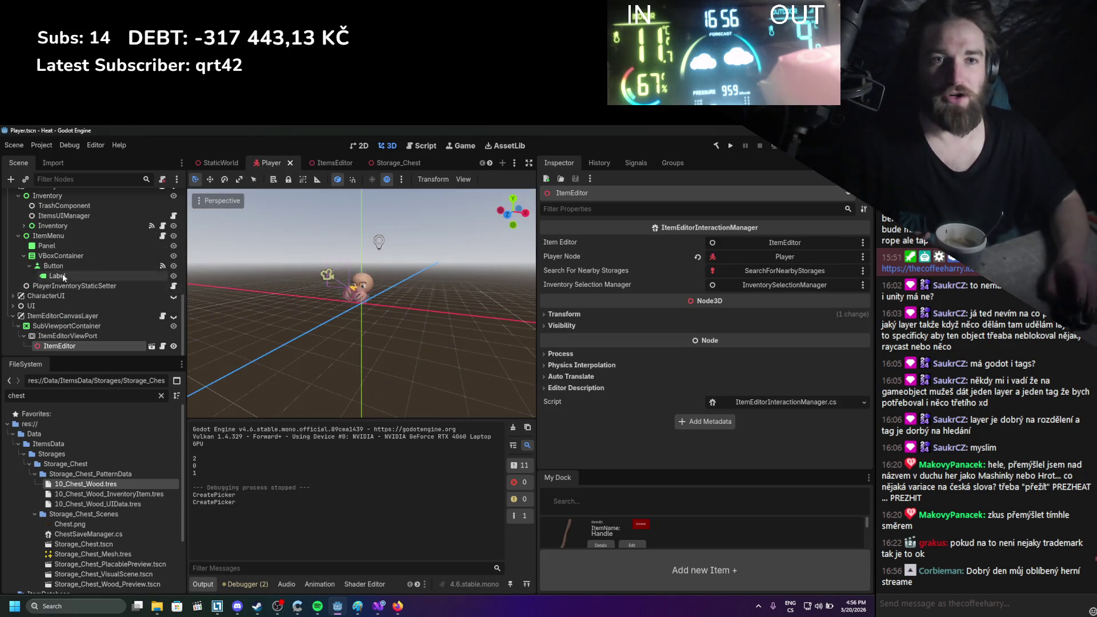
{"action": "scroll", "coordinate": [71, 301], "scroll_direction": "up", "scroll_amount": 5}
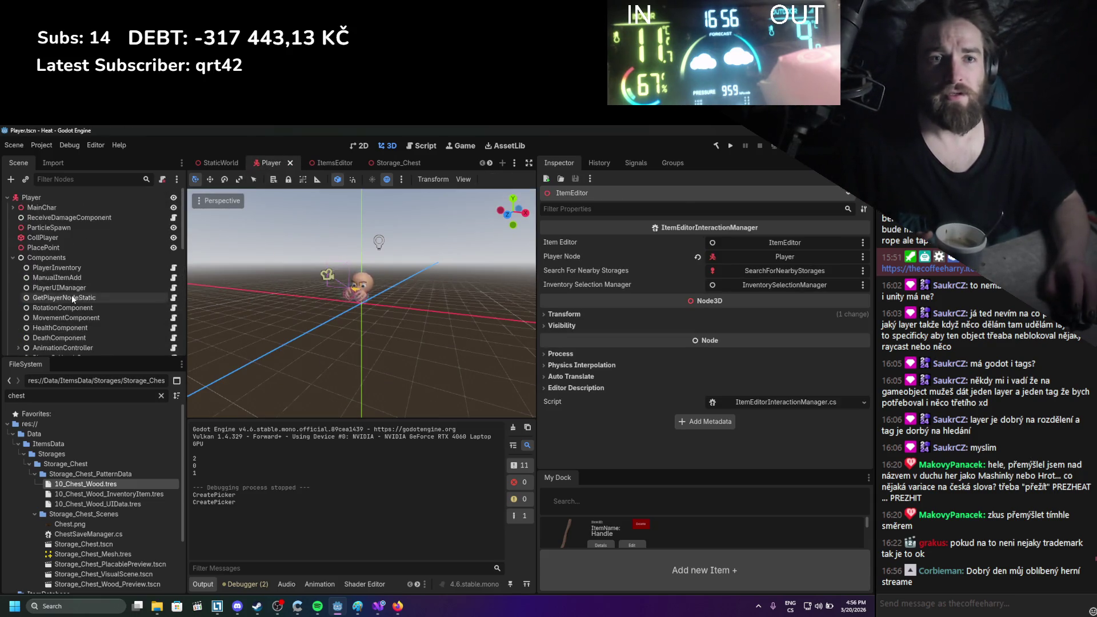
{"action": "left_click", "coordinate": [71, 266]}
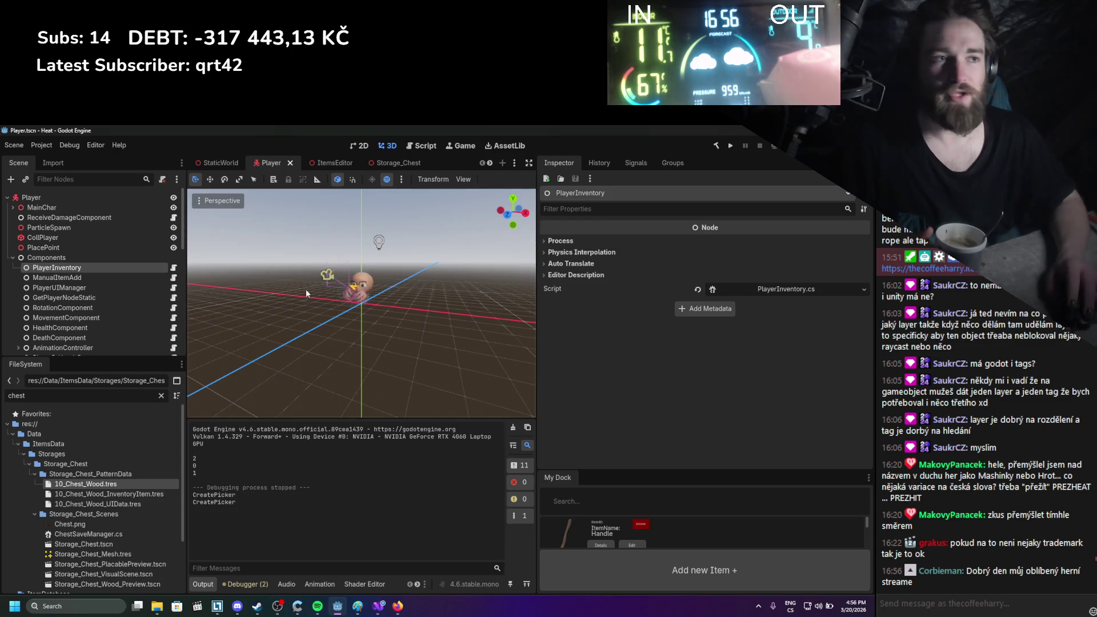
{"action": "left_click", "coordinate": [87, 278]}
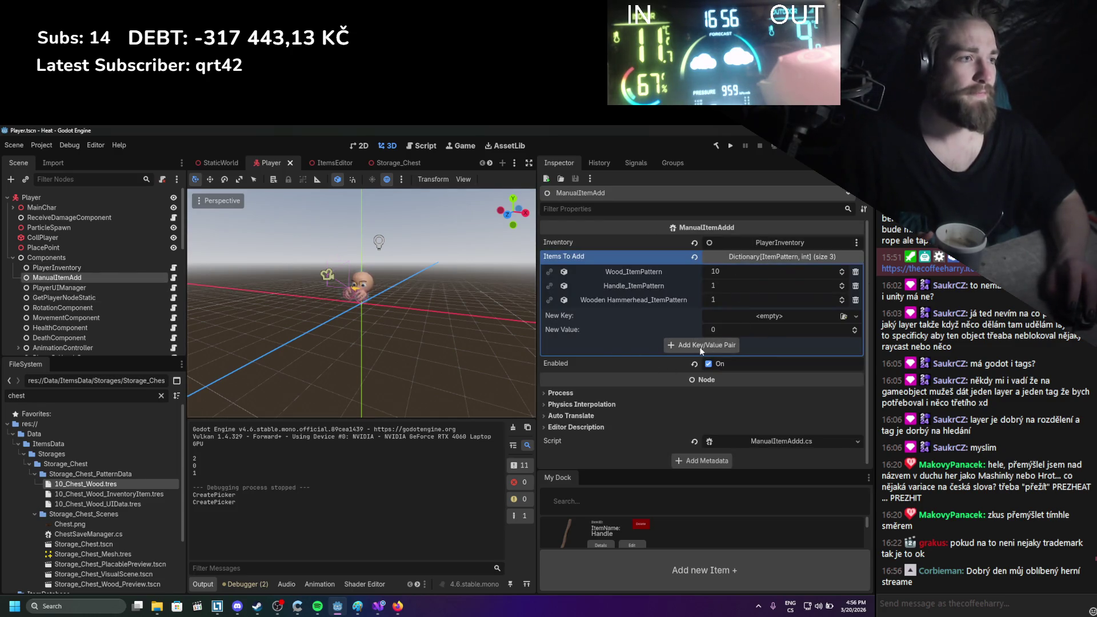
{"action": "left_click", "coordinate": [842, 317]}
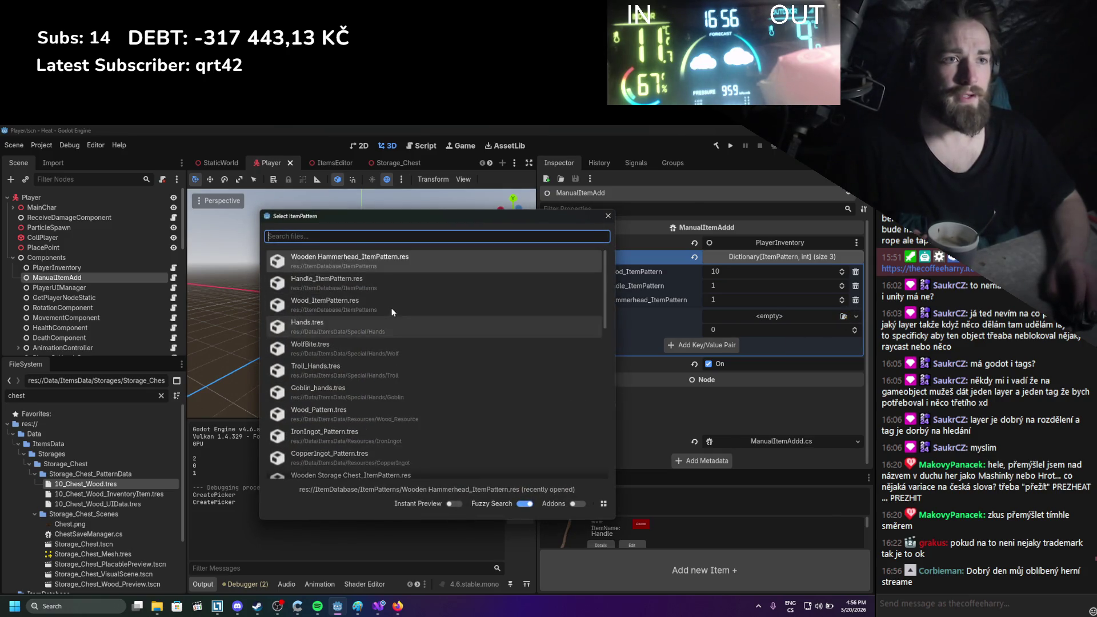
{"action": "type", "text": "chest"}
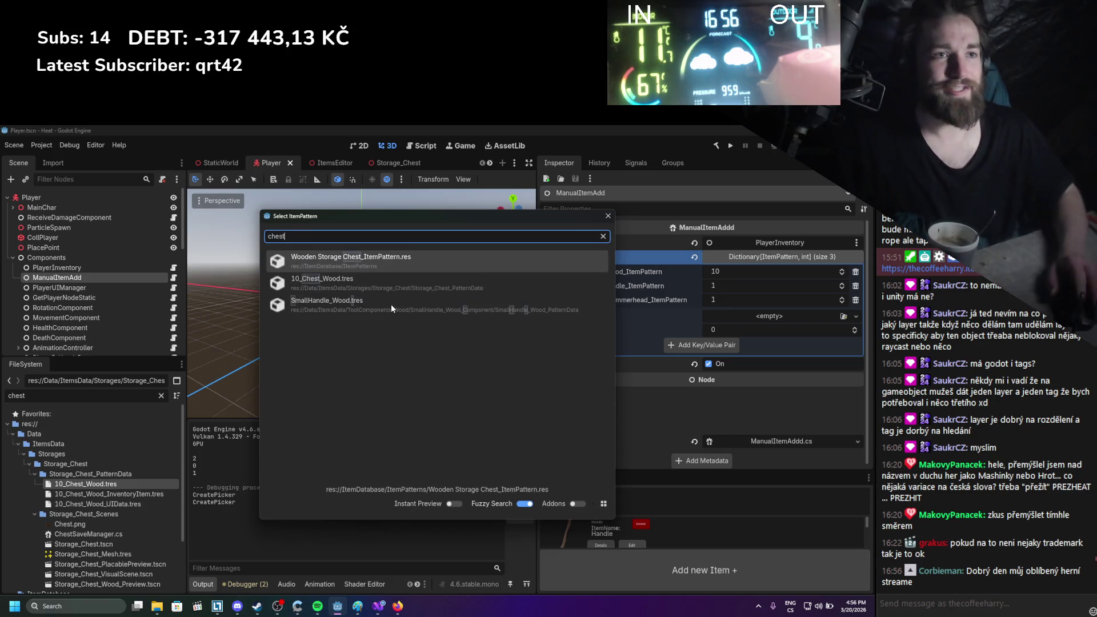
{"action": "left_click", "coordinate": [377, 263]}
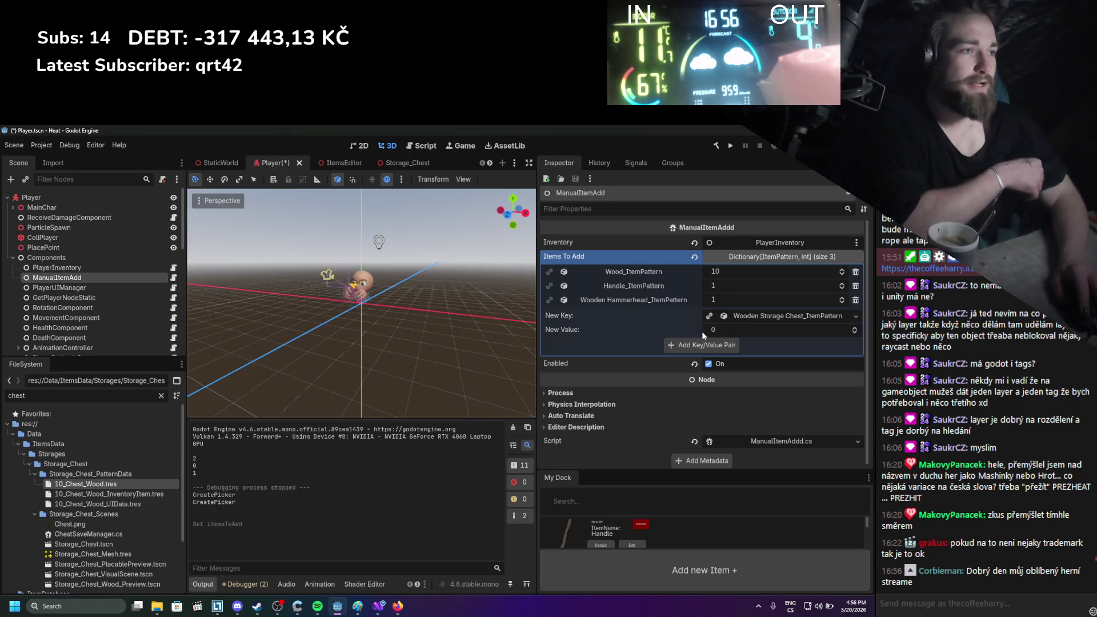
Give the chest entry value 1, add the pair, save the Player scene and run the game
{"action": "left_click", "coordinate": [727, 335]}
{"action": "type", "text": "1"}
{"action": "key", "text": "Return"}
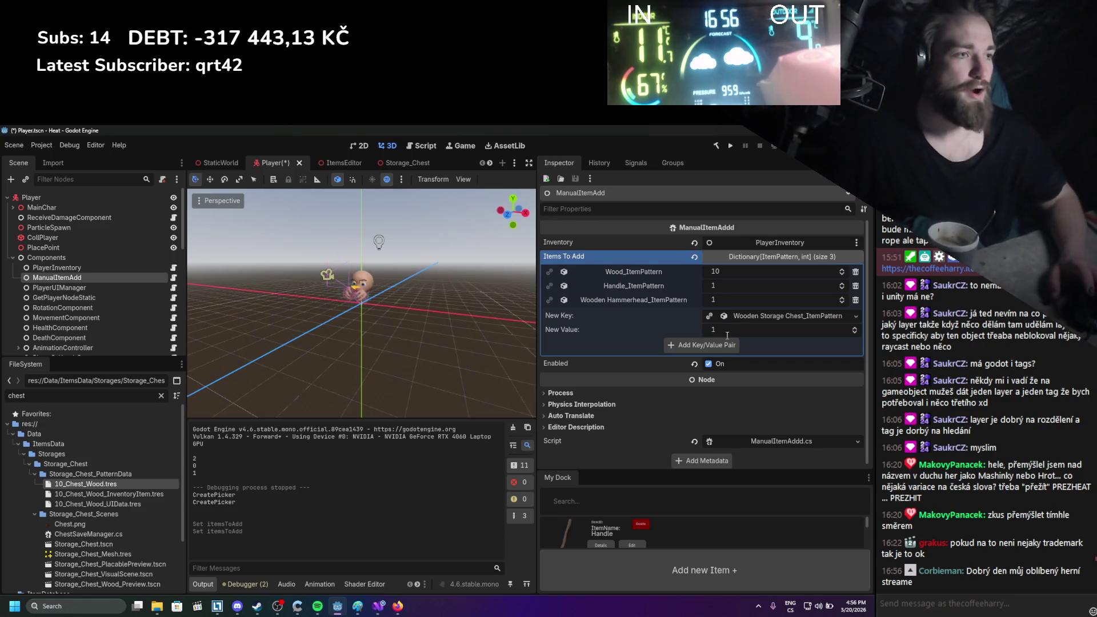
{"action": "key", "text": "ctrl+s"}
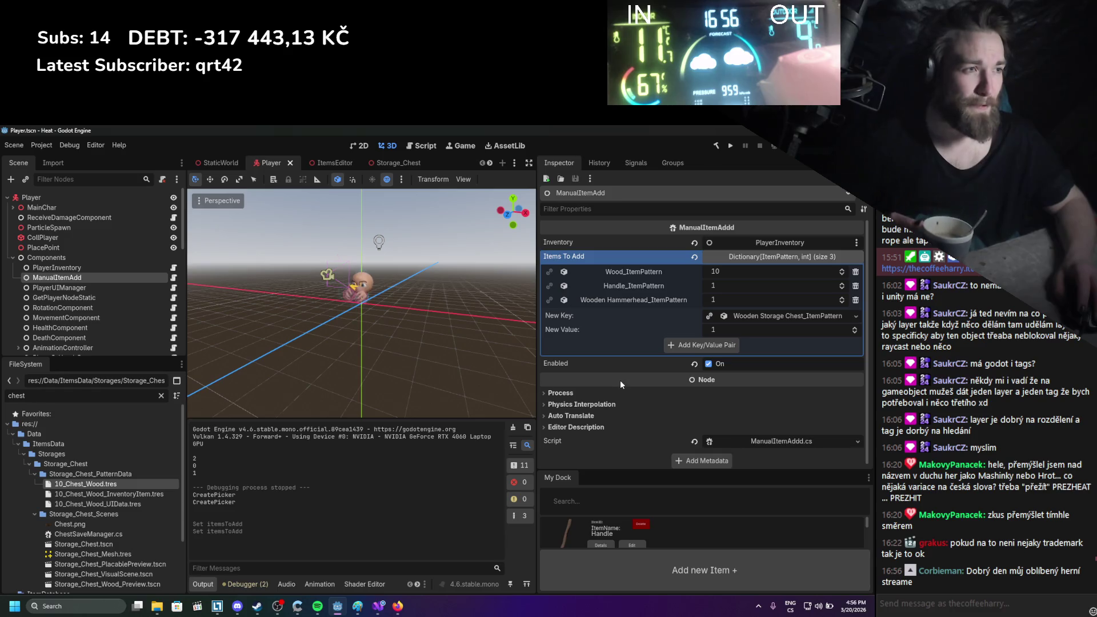
{"action": "mouse_move", "coordinate": [620, 379]}
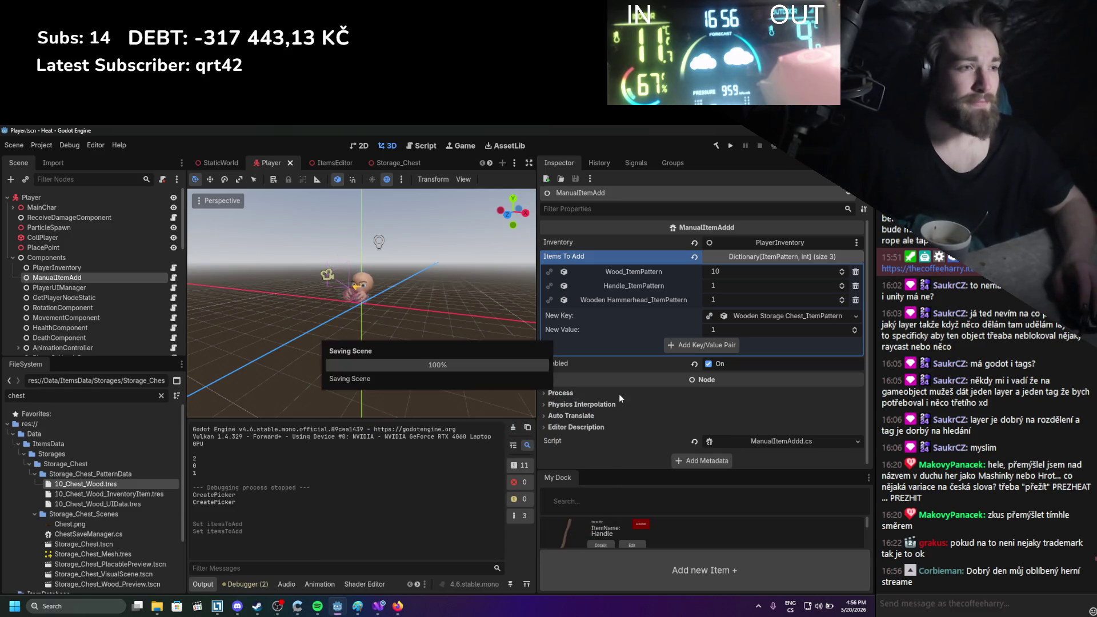
{"action": "left_click", "coordinate": [671, 345]}
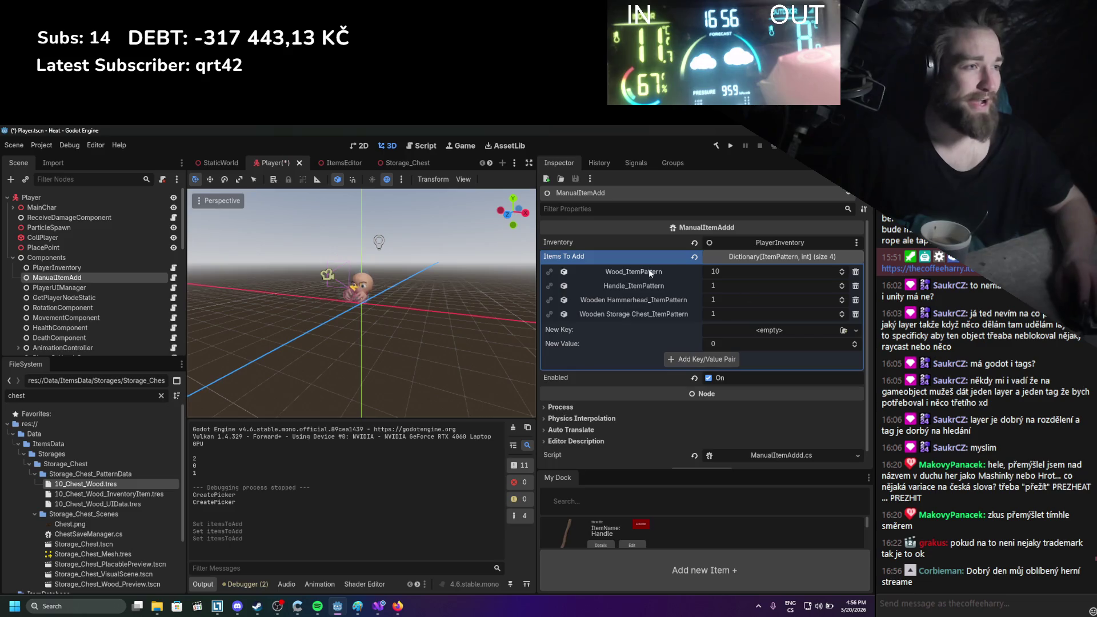
{"action": "key", "text": "ctrl+s"}
{"action": "left_click", "coordinate": [731, 146]}
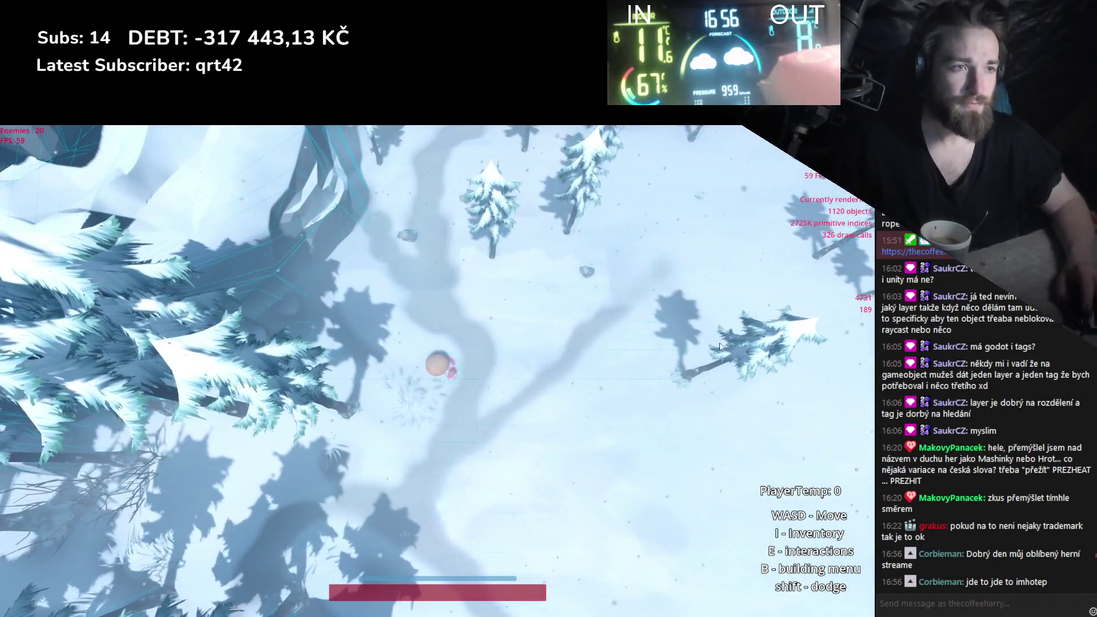
In the game, drag the chest out of the inventory, open the stick's assembly screen, then stop
{"action": "key", "text": "i"}
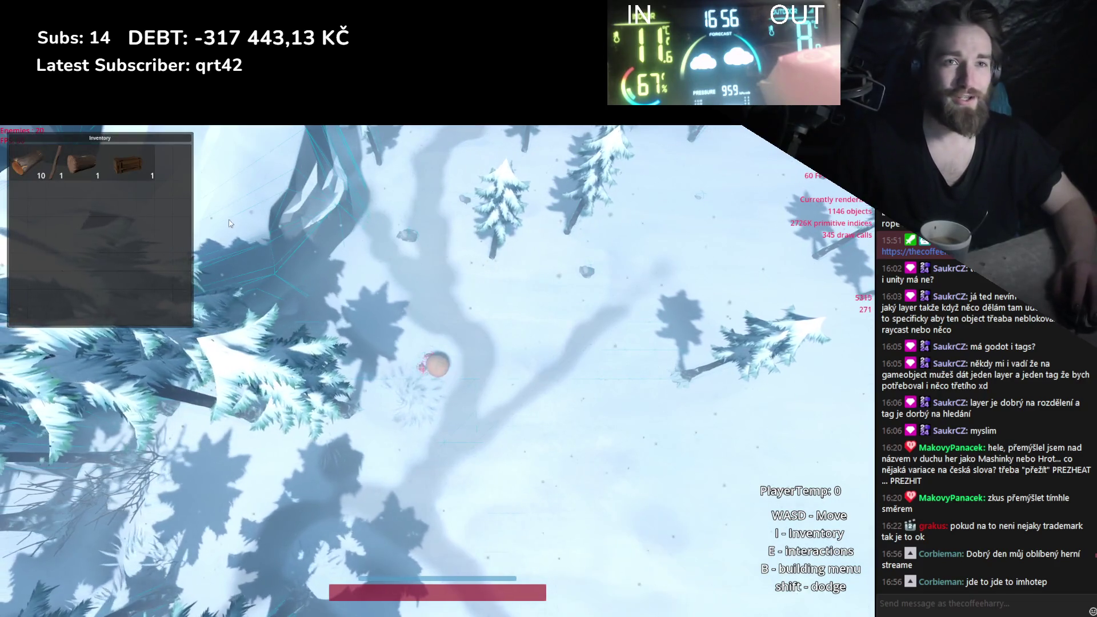
{"action": "mouse_move", "coordinate": [126, 166]}
{"action": "left_mouse_down"}
{"action": "mouse_move", "coordinate": [424, 356]}
{"action": "mouse_move", "coordinate": [485, 426]}
{"action": "mouse_move", "coordinate": [457, 472]}
{"action": "mouse_move", "coordinate": [489, 454]}
{"action": "left_mouse_up"}
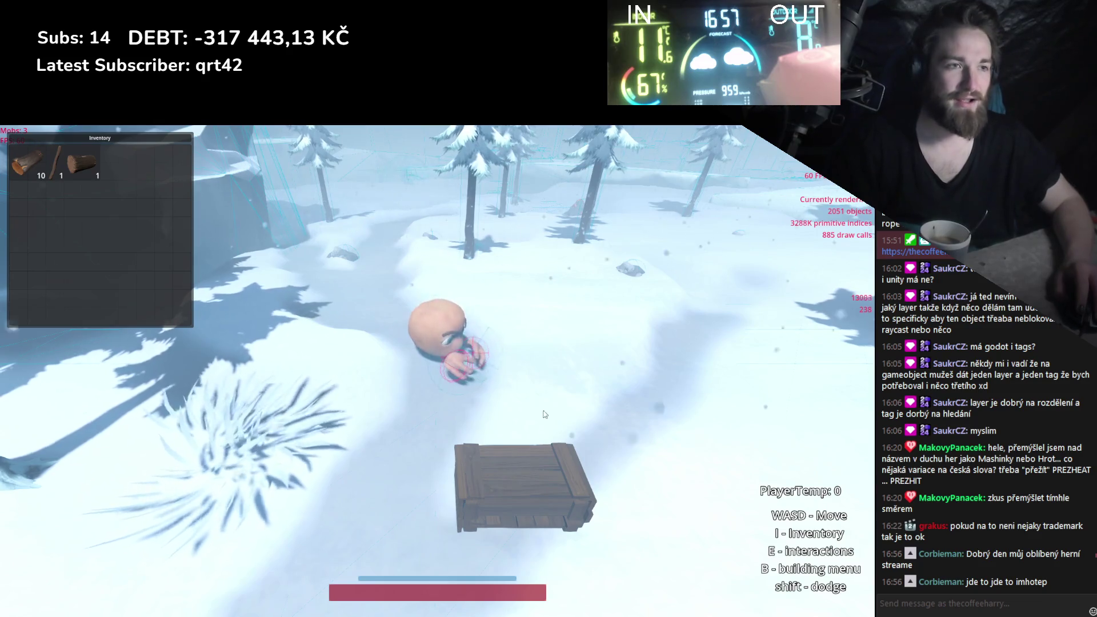
{"action": "key", "text": "s"}
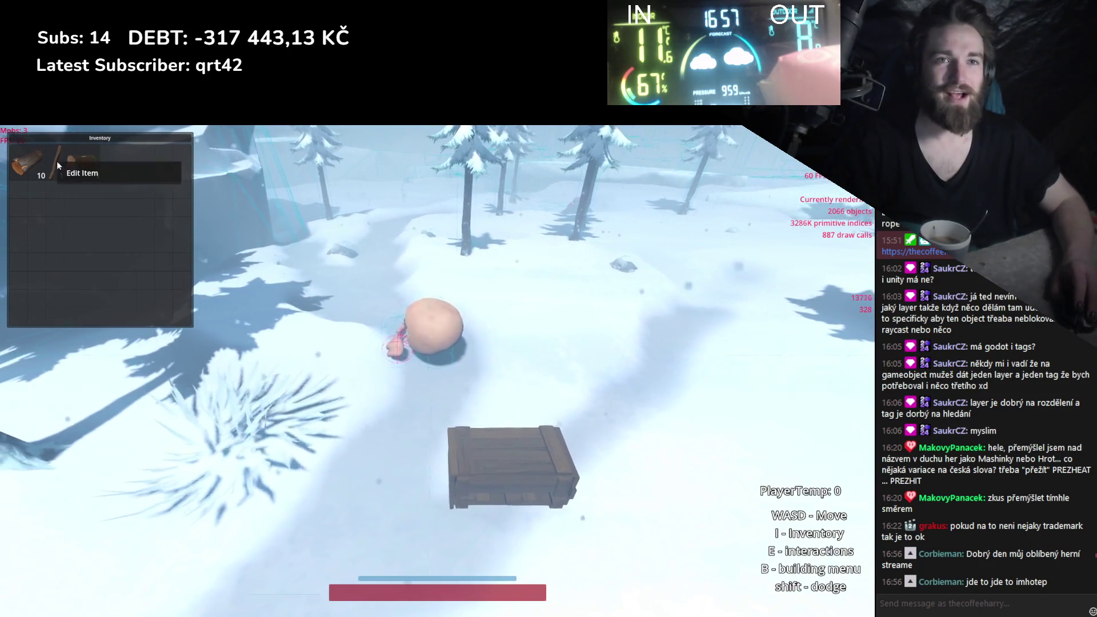
{"action": "left_click", "coordinate": [73, 173]}
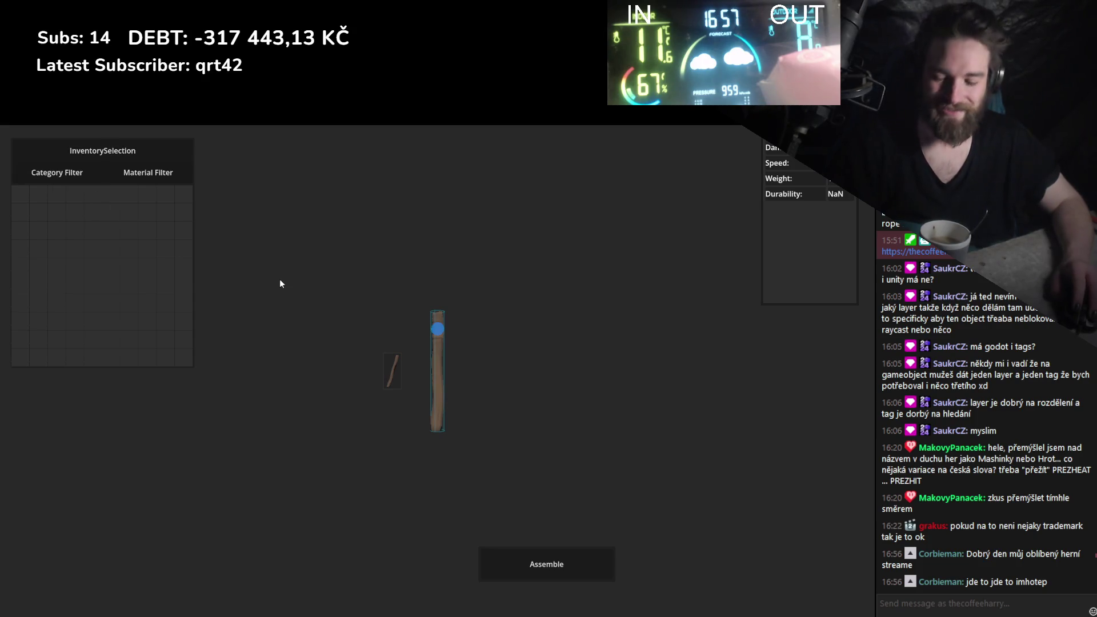
{"action": "key", "text": "F8"}
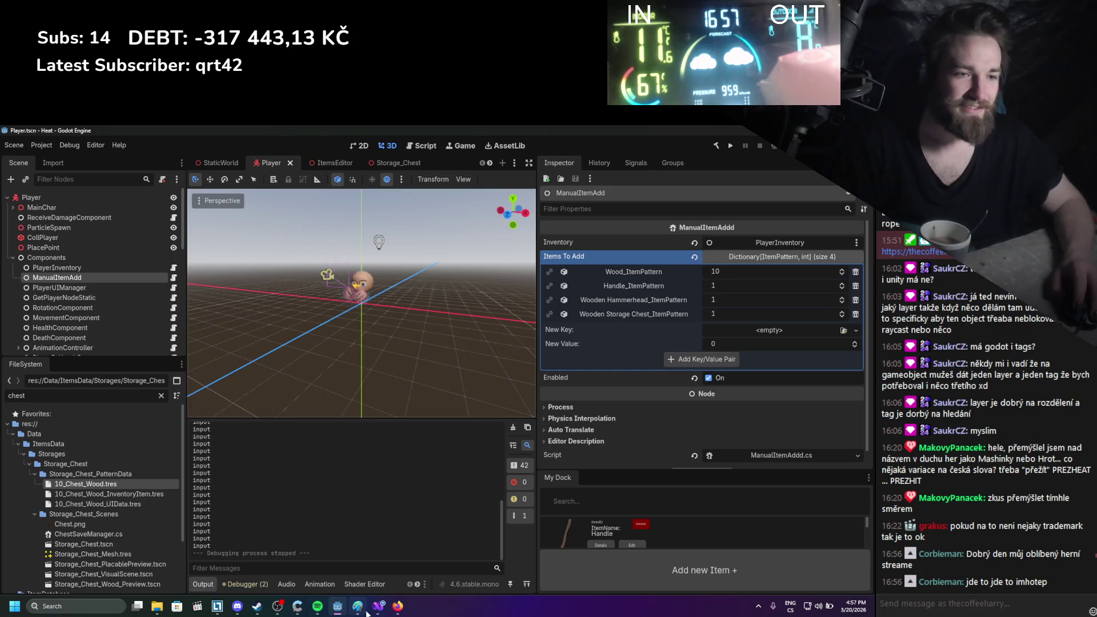
Add GD.Print("LoadNearby") at the top of LoadNearbyStorages in InventorySelectionManager.cs and save
{"action": "left_click", "coordinate": [375, 606]}
{"action": "scroll", "coordinate": [208, 400], "scroll_direction": "down", "scroll_amount": 3}
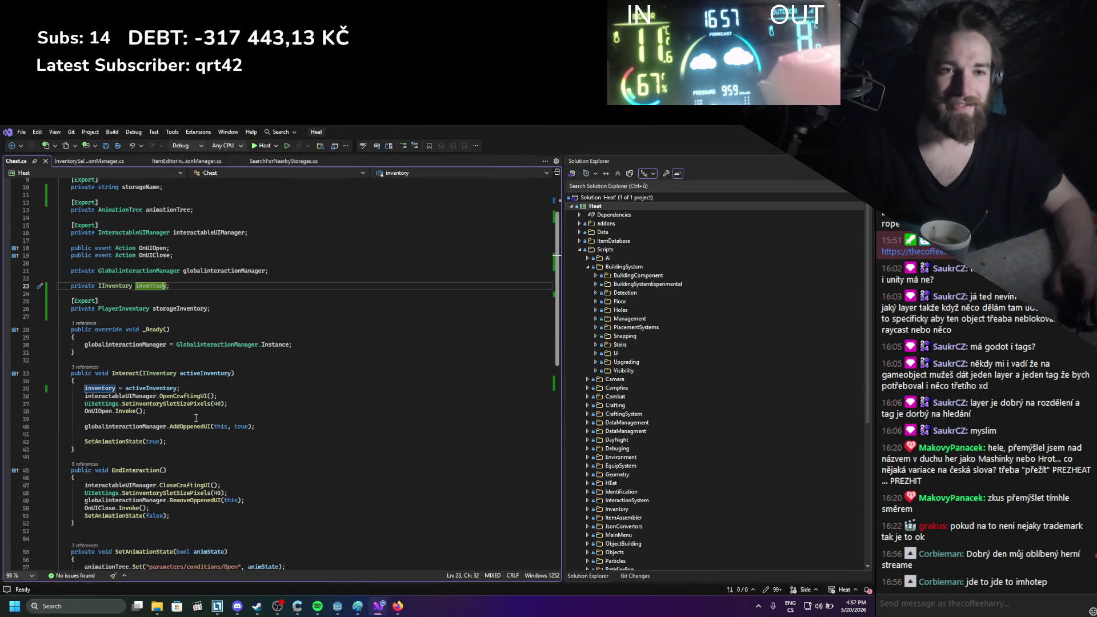
{"action": "left_click", "coordinate": [183, 416]}
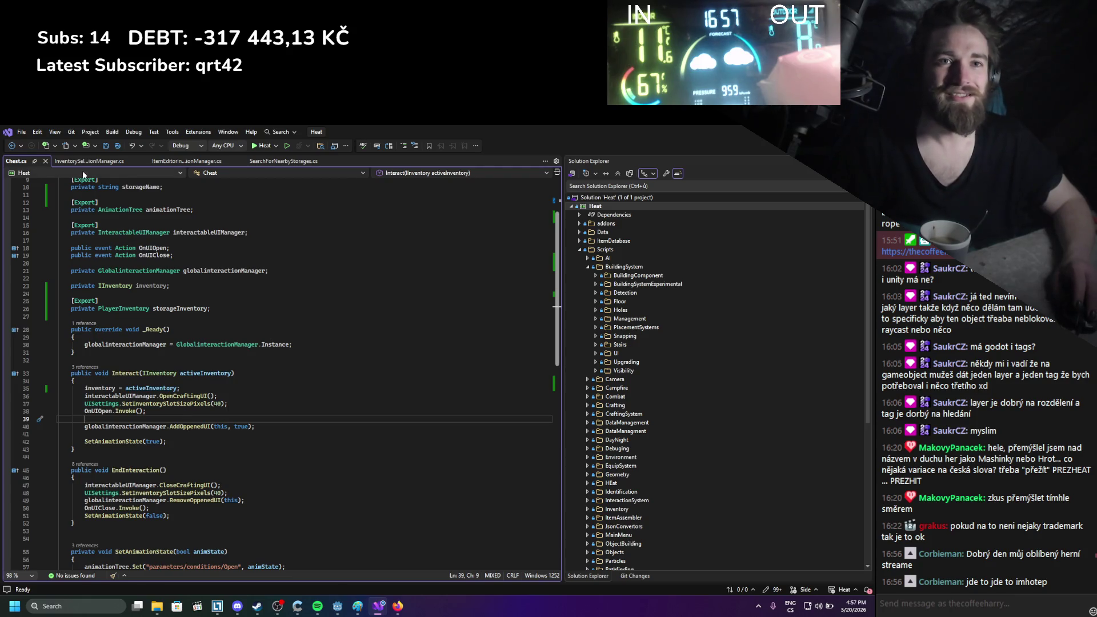
{"action": "left_click", "coordinate": [83, 163]}
{"action": "left_click", "coordinate": [166, 256]}
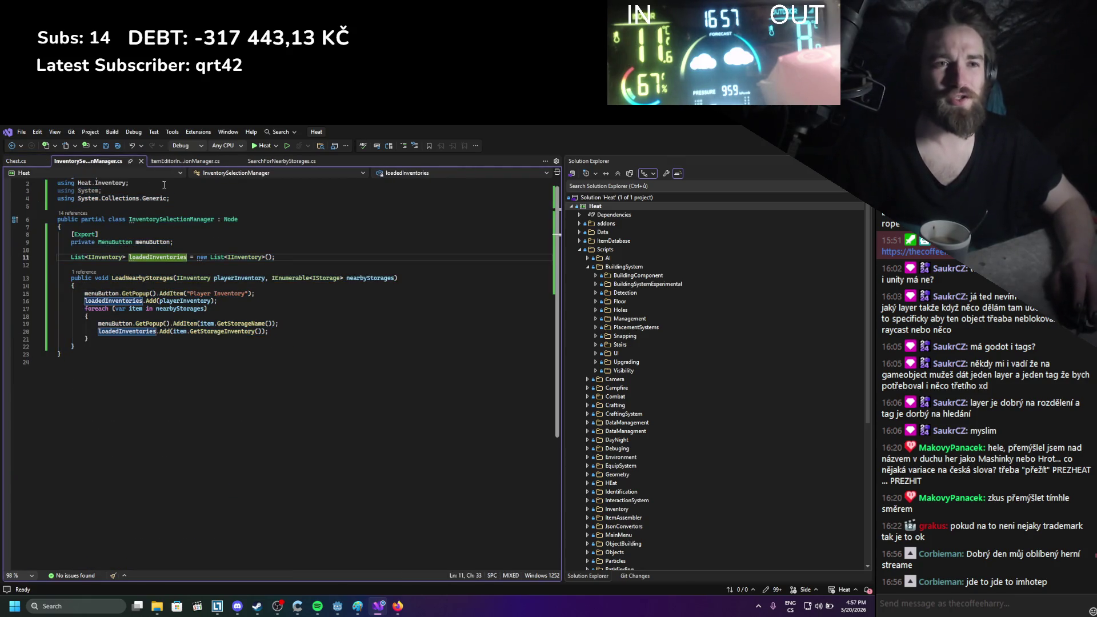
{"action": "left_click", "coordinate": [146, 289]}
{"action": "key", "text": "Return"}
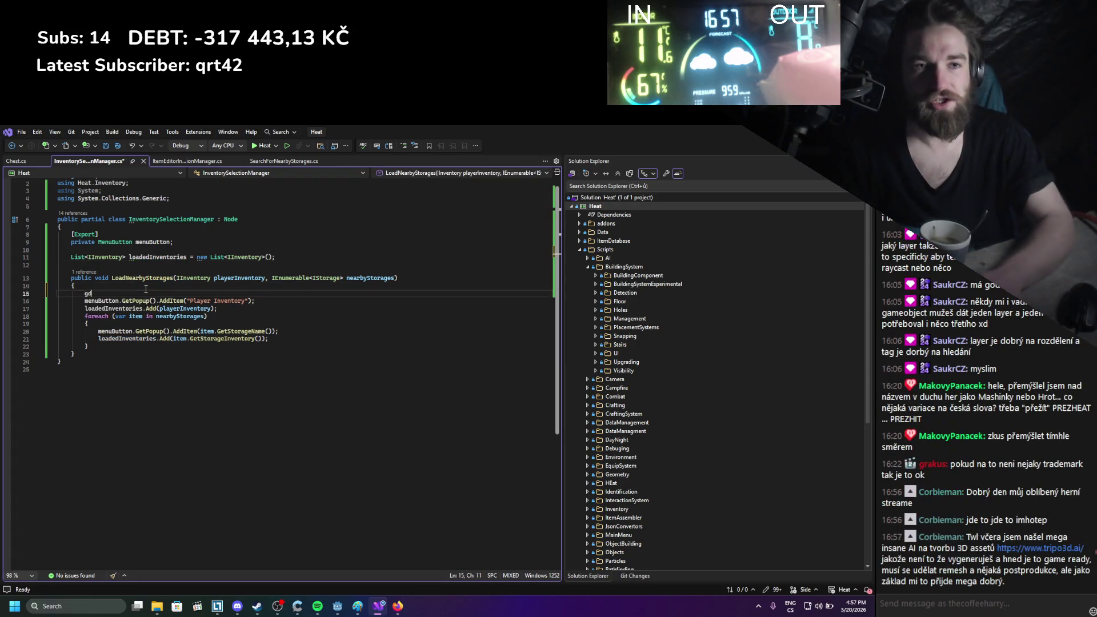
{"action": "type", "text": "GD.Print("}
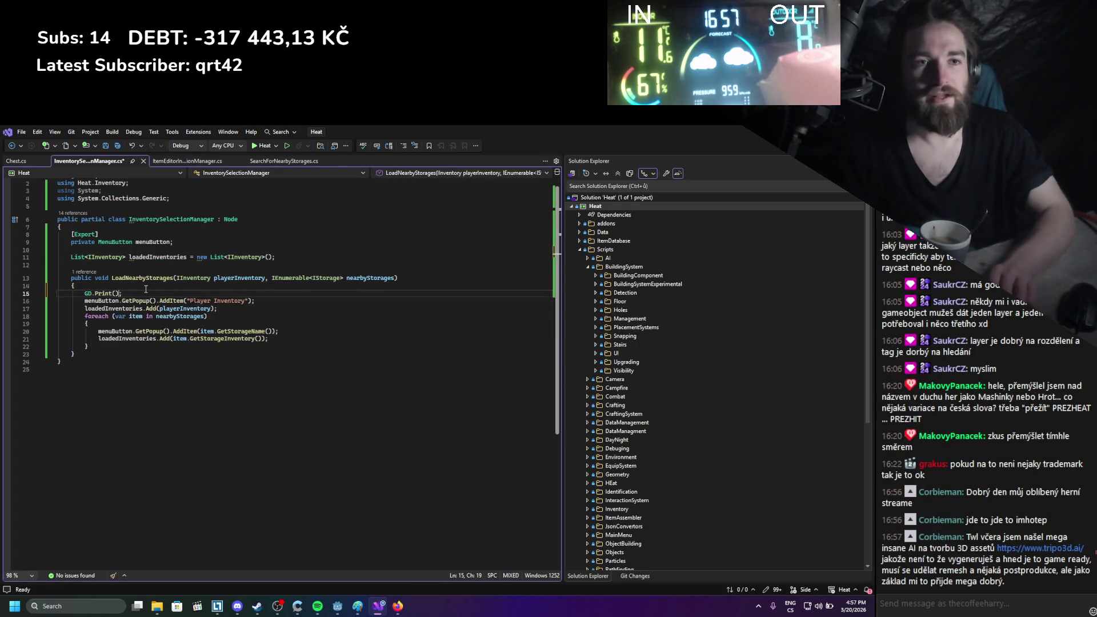
{"action": "type", "text": "\"Load"}
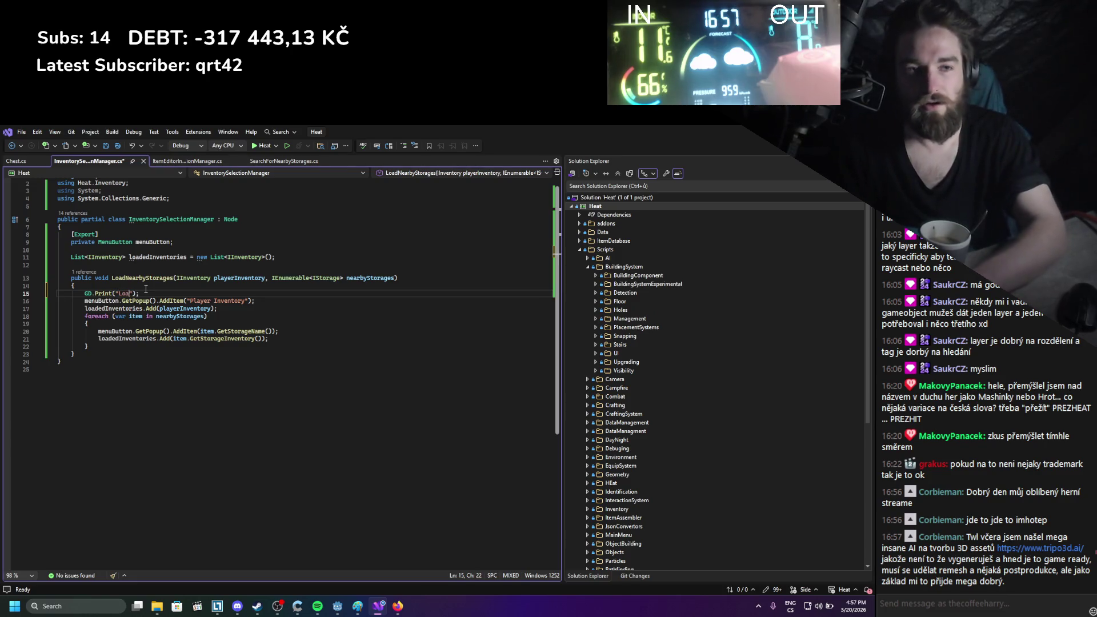
{"action": "type", "text": "Nearby"}
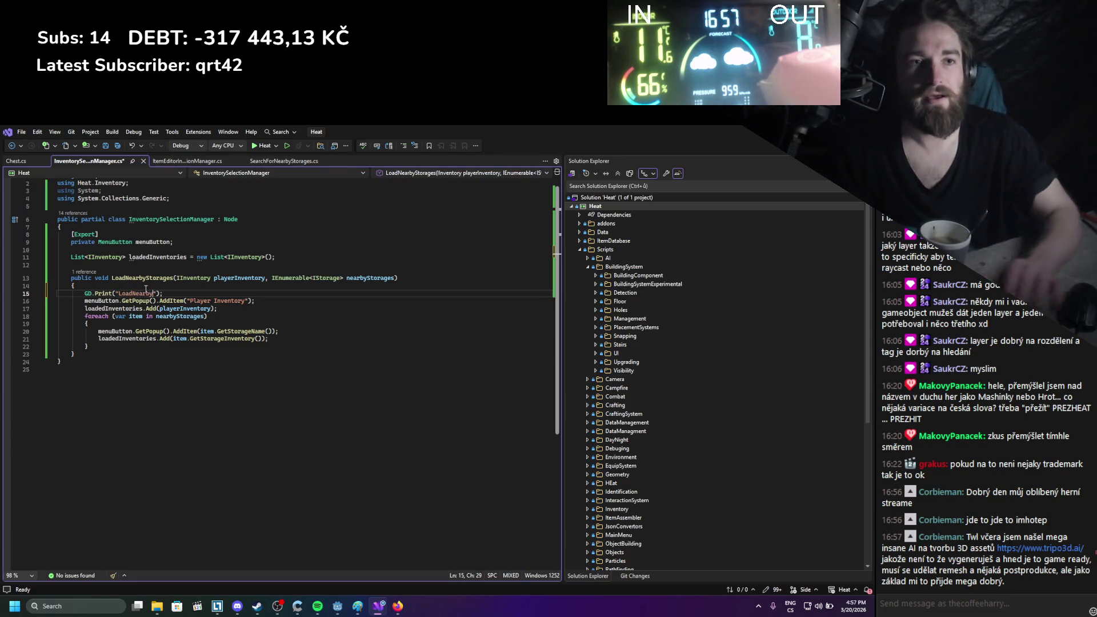
{"action": "key", "text": "ctrl+s"}
{"action": "left_click", "coordinate": [154, 162]}
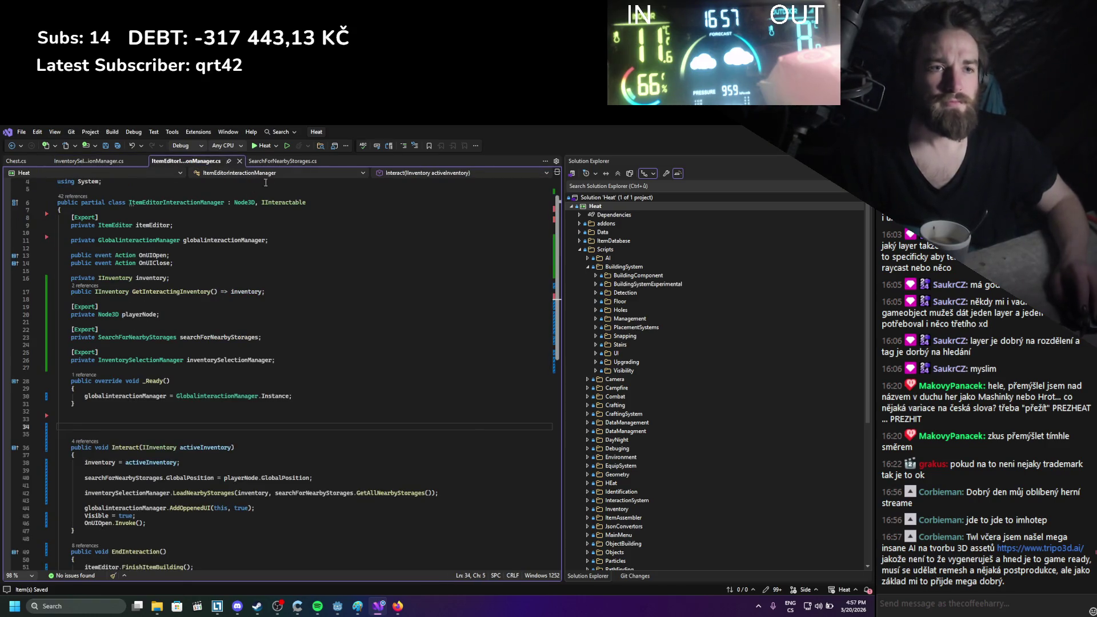
Insert a GD.Print() line at the top of GetAllNearbyStorages in SearchForNearbyStorages.cs, save, and open tripo3d.ai
{"action": "left_click", "coordinate": [282, 162]}
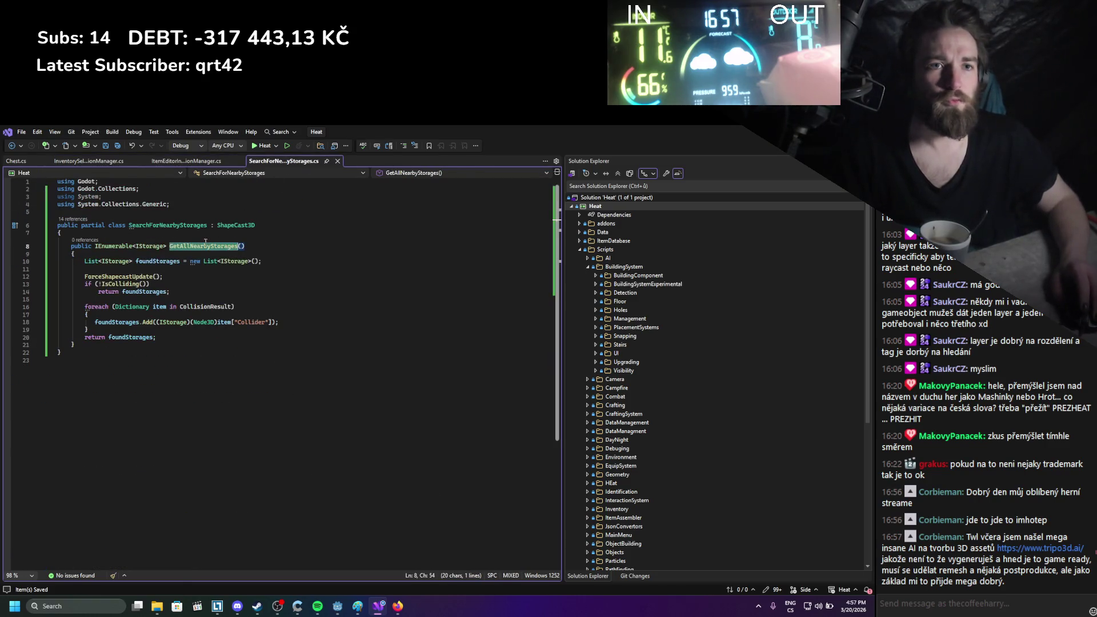
{"action": "left_click", "coordinate": [148, 255]}
{"action": "key", "text": "Return"}
{"action": "type", "text": "GD.Print();"}
{"action": "key", "text": "Left"}
{"action": "key", "text": "Left"}
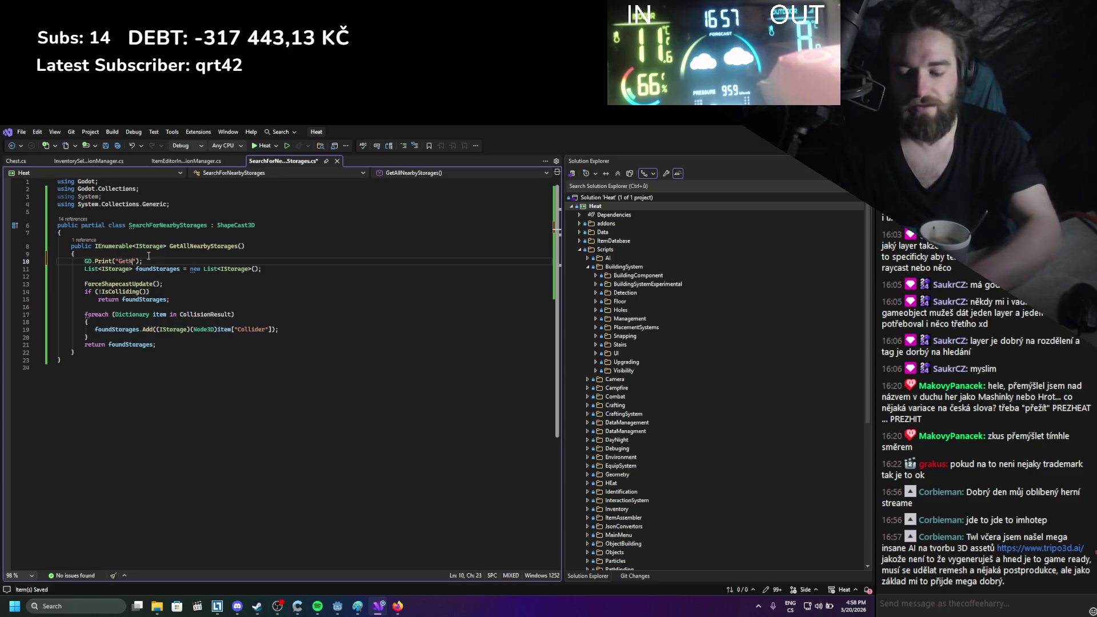
{"action": "key", "text": "BackSpace"}
{"action": "key", "text": "BackSpace"}
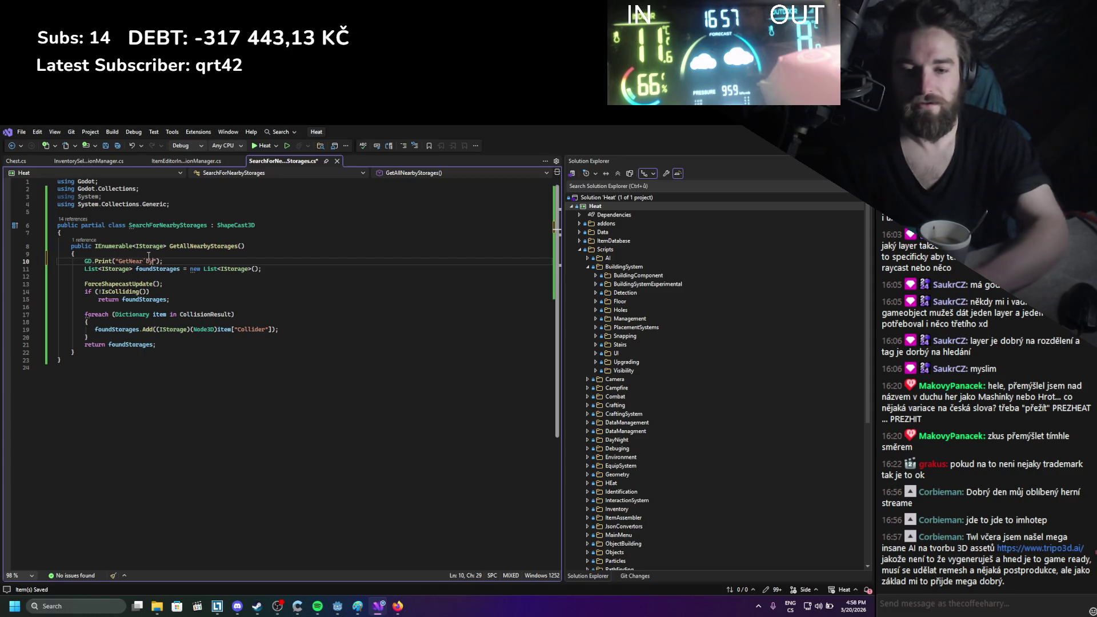
{"action": "key", "text": "ctrl+s"}
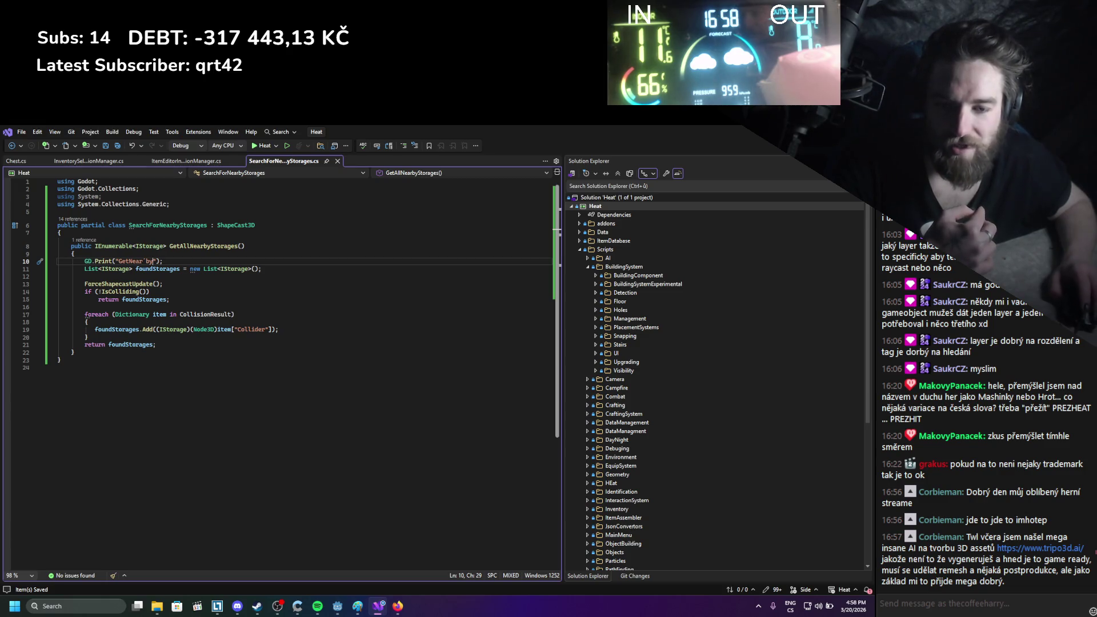
{"action": "left_click", "coordinate": [1023, 550]}
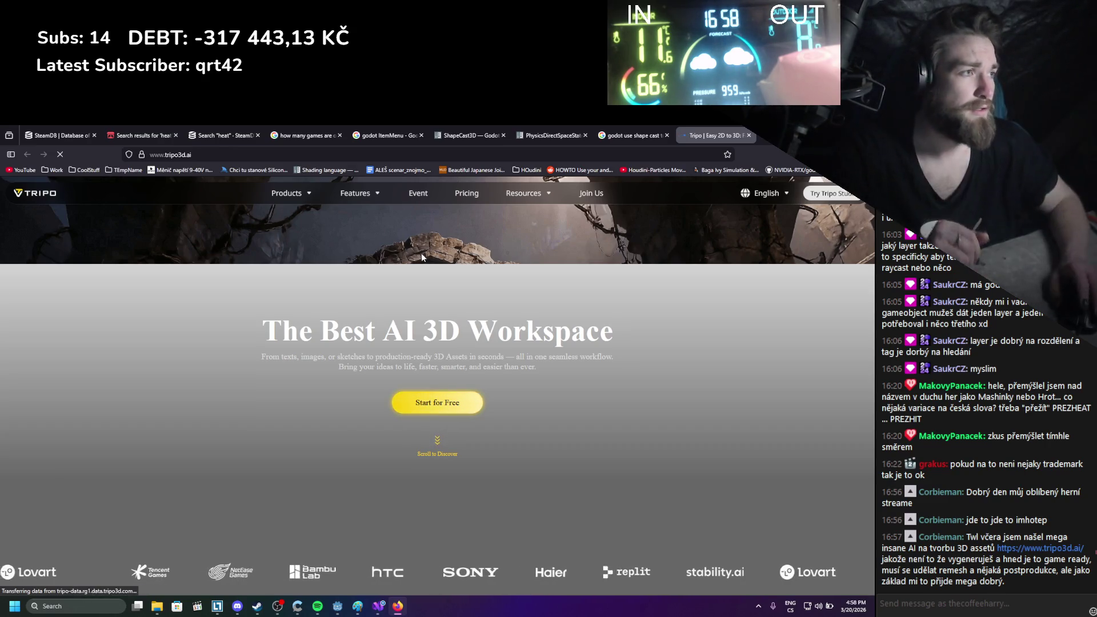
Save a bookmark for the Tripo homepage, close its tab, and return to Visual Studio
{"action": "scroll", "coordinate": [427, 301], "scroll_direction": "down", "scroll_amount": 2}
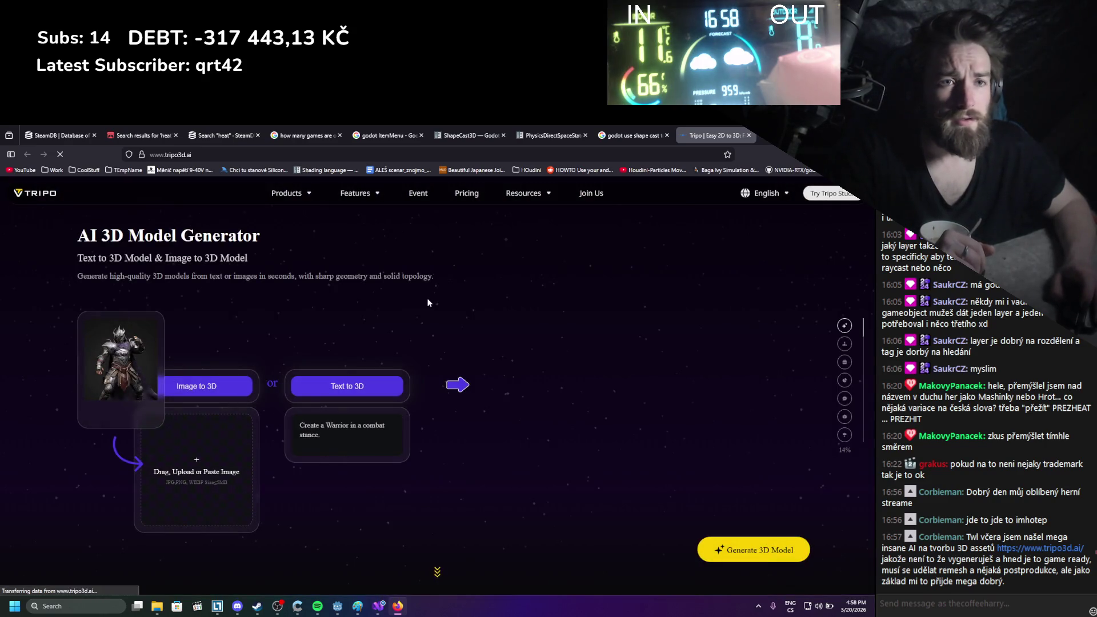
{"action": "scroll", "coordinate": [428, 302], "scroll_direction": "down", "scroll_amount": 1}
{"action": "scroll", "coordinate": [427, 302], "scroll_direction": "up", "scroll_amount": 1}
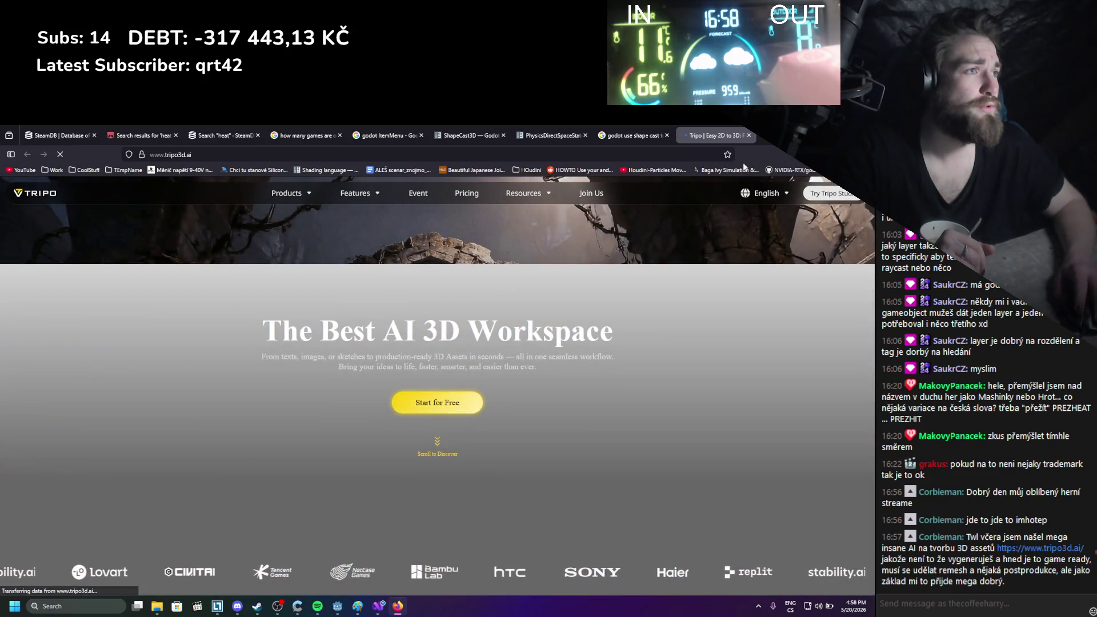
{"action": "left_click", "coordinate": [728, 158]}
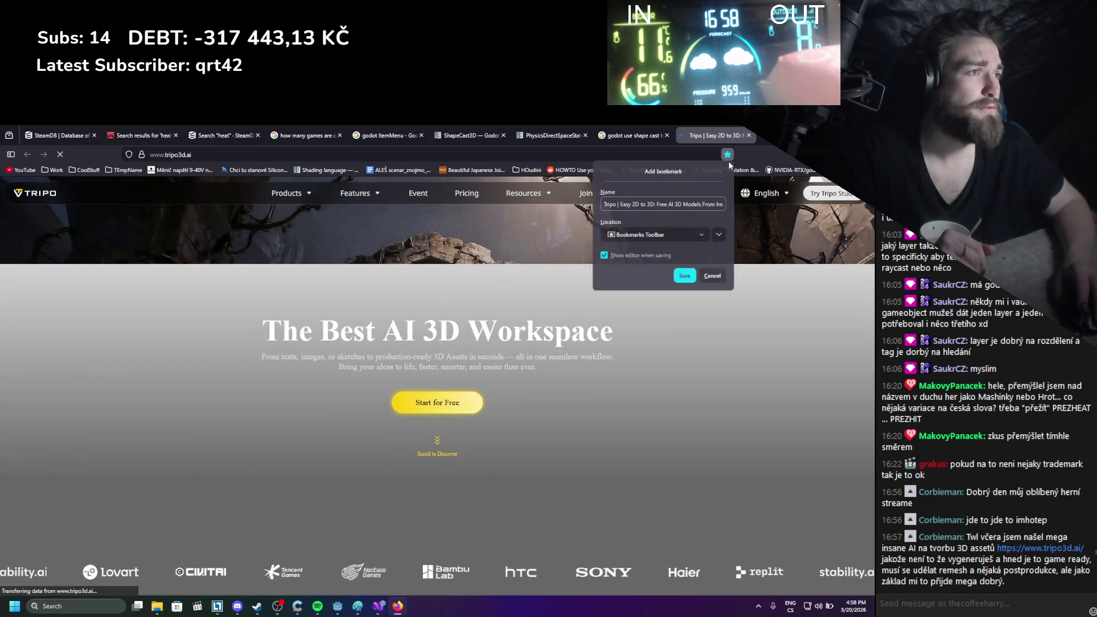
{"action": "left_click", "coordinate": [749, 137]}
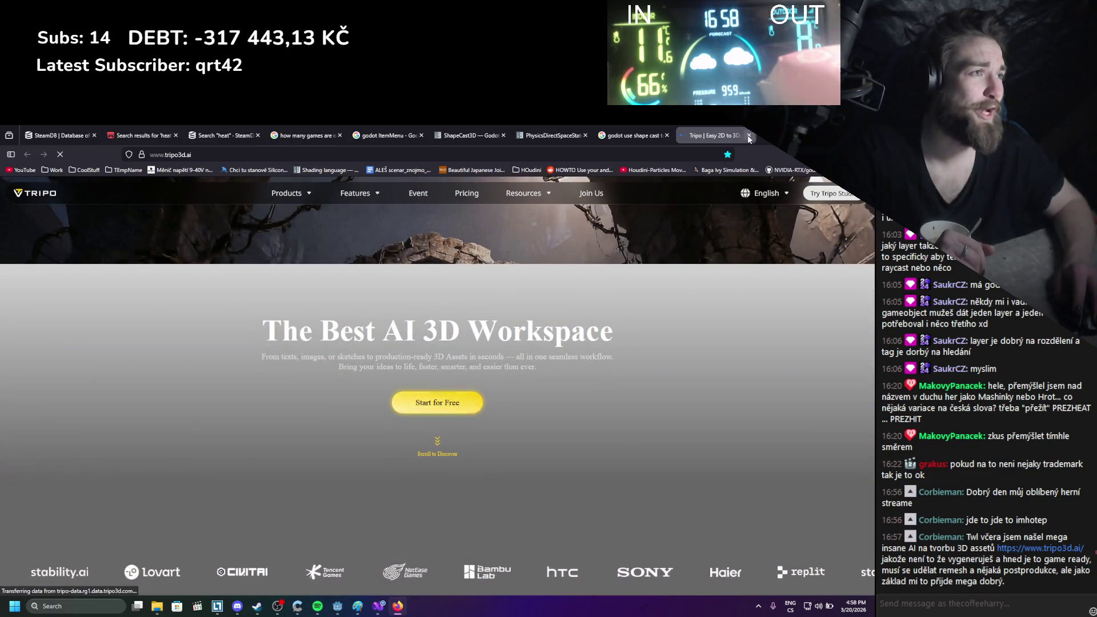
{"action": "left_click", "coordinate": [748, 136]}
{"action": "key", "text": "alt+Tab"}
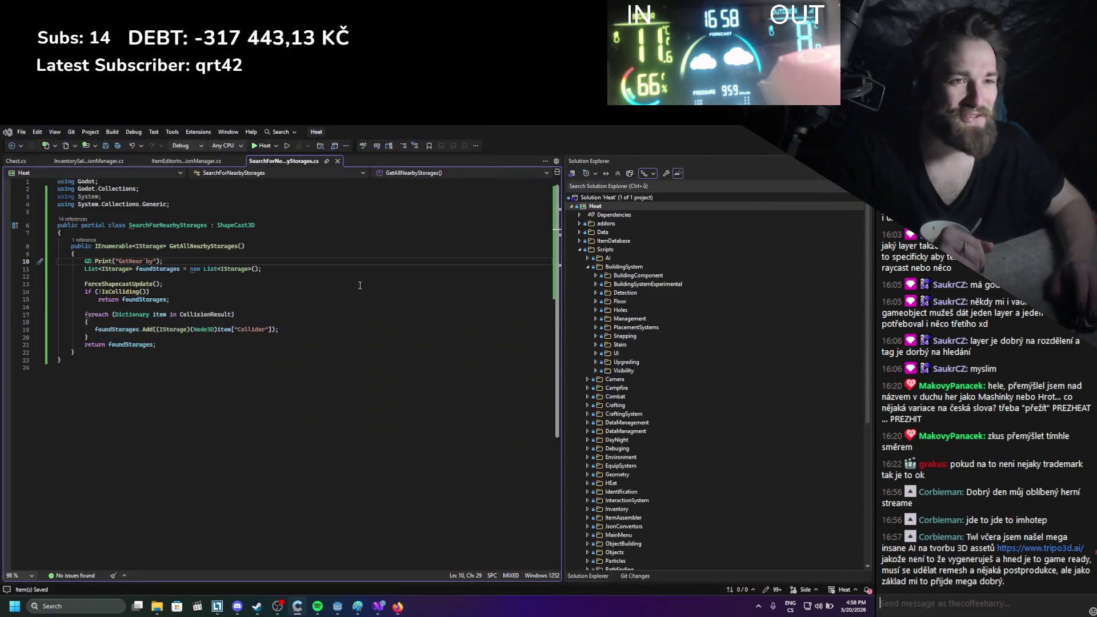
Change the GetAllNearbyStorages debug message to 'GetNearby', then switch back to Godot
{"action": "left_click", "coordinate": [179, 337]}
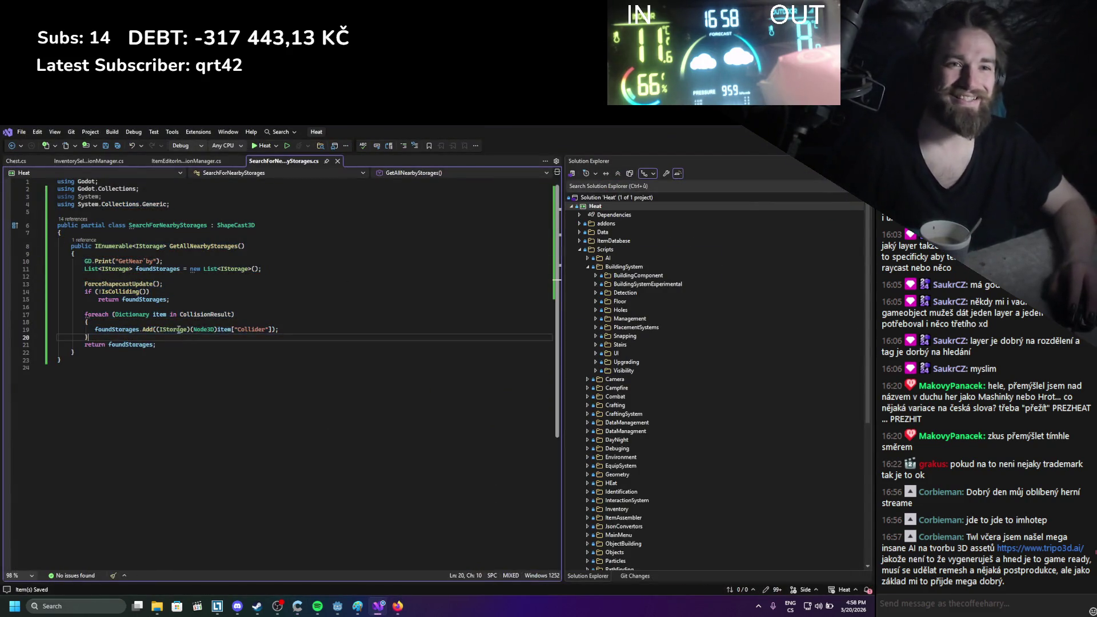
{"action": "left_click", "coordinate": [152, 261]}
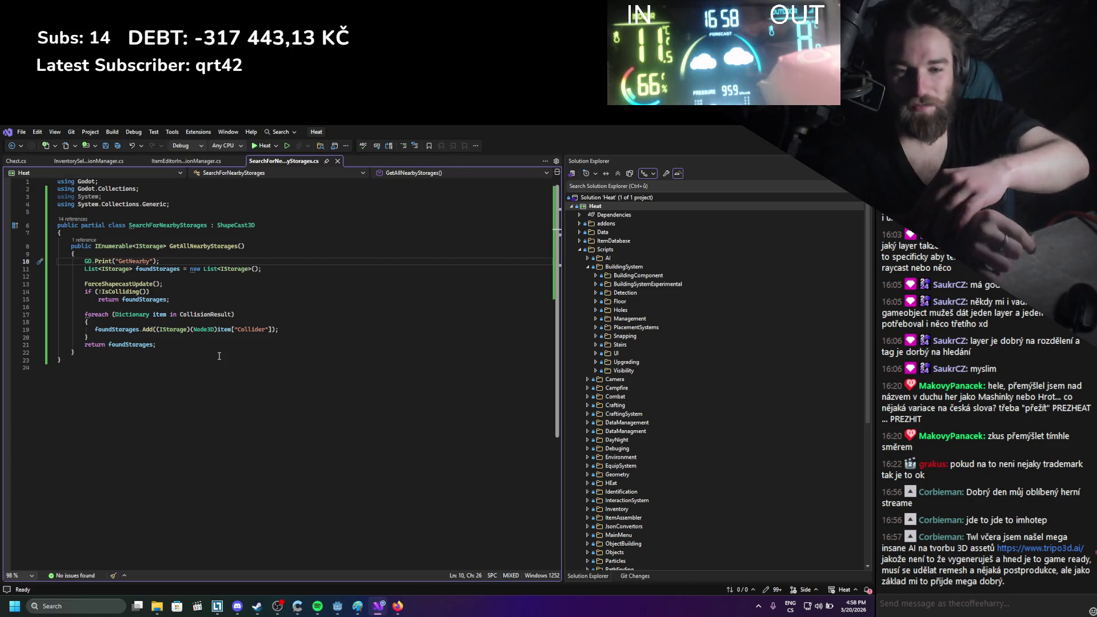
{"action": "left_click", "coordinate": [224, 335]}
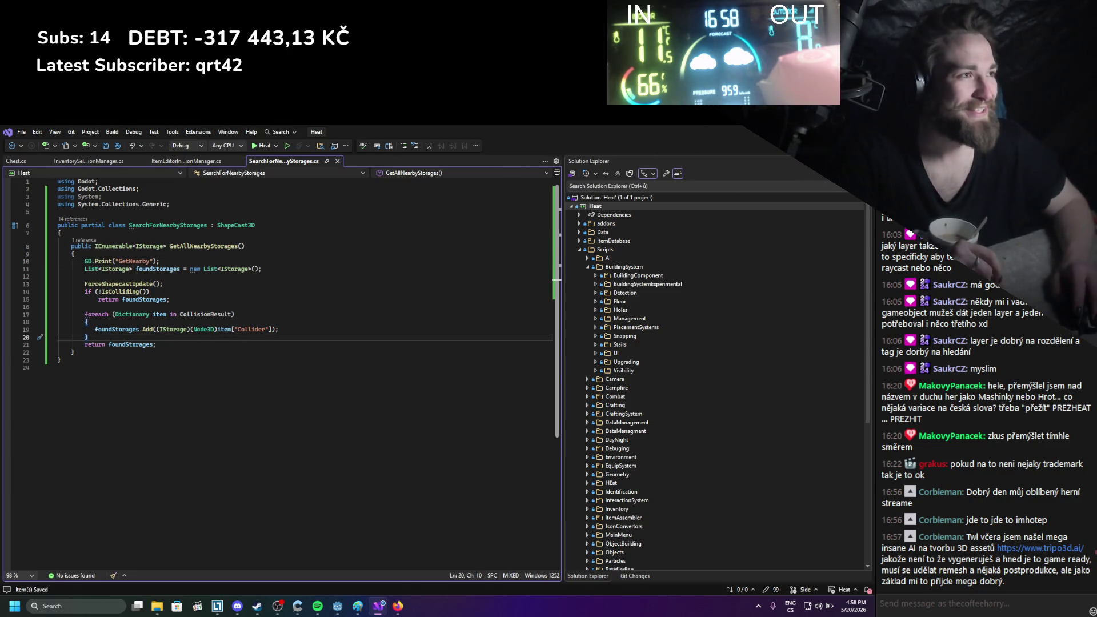
{"action": "key", "text": "alt+Tab"}
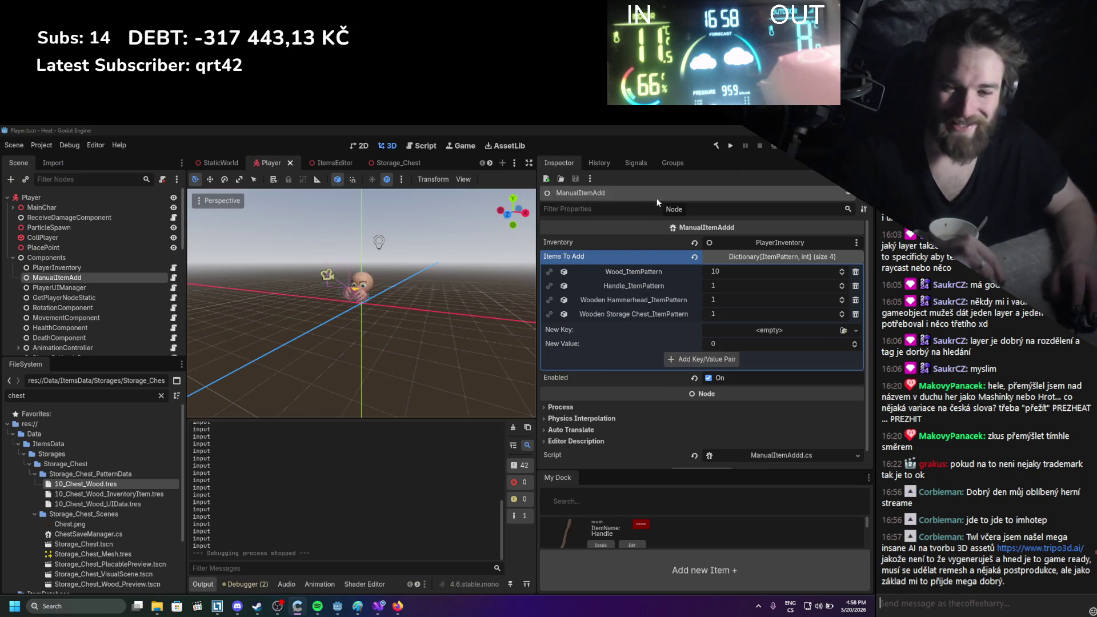
Clear the Output panel and run the project to rebuild and launch the game
{"action": "left_click", "coordinate": [514, 427]}
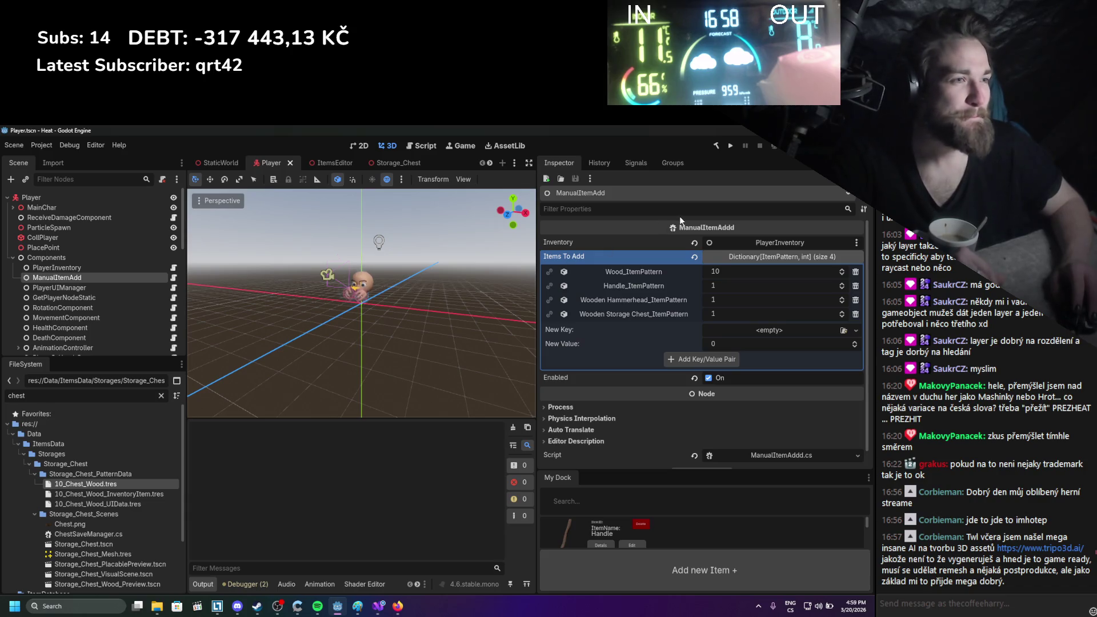
{"action": "left_click", "coordinate": [730, 147]}
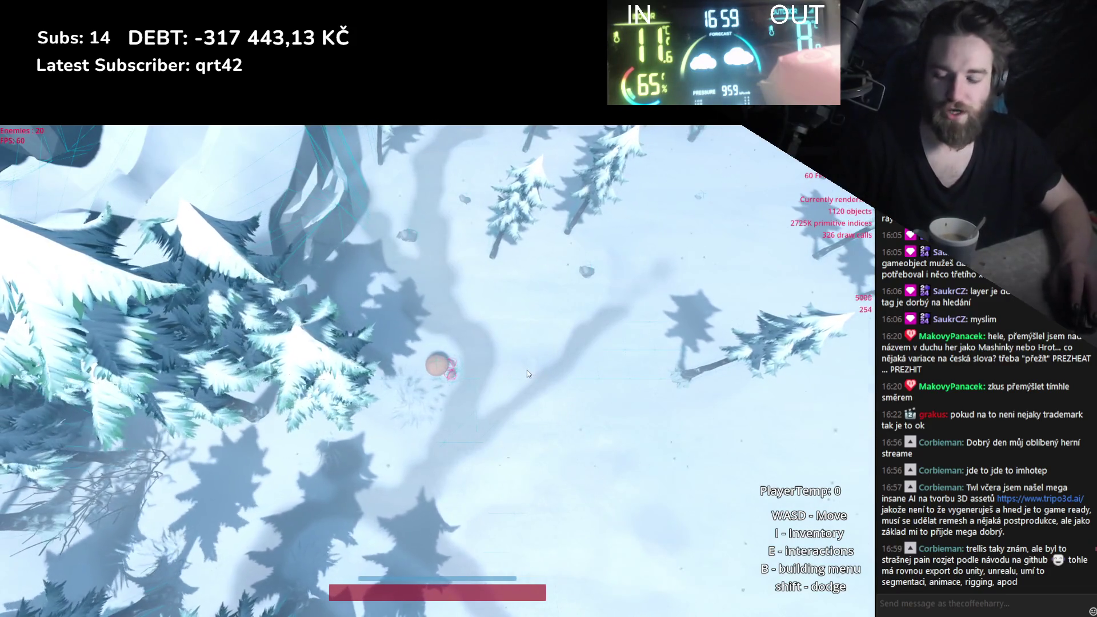
{"action": "key", "text": "i"}
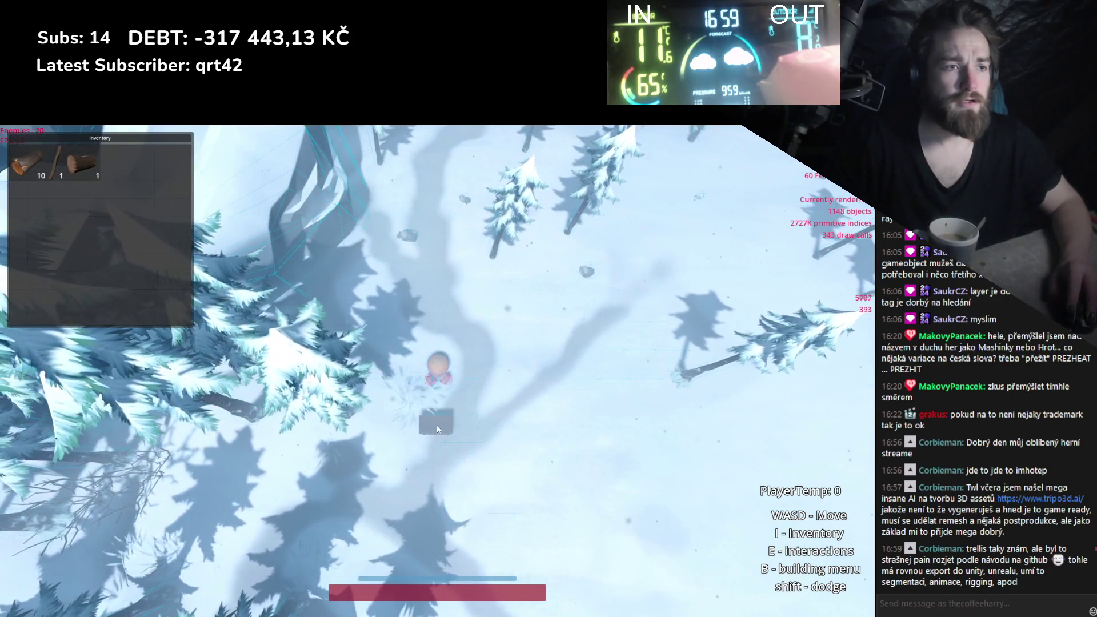
{"action": "key", "text": "b"}
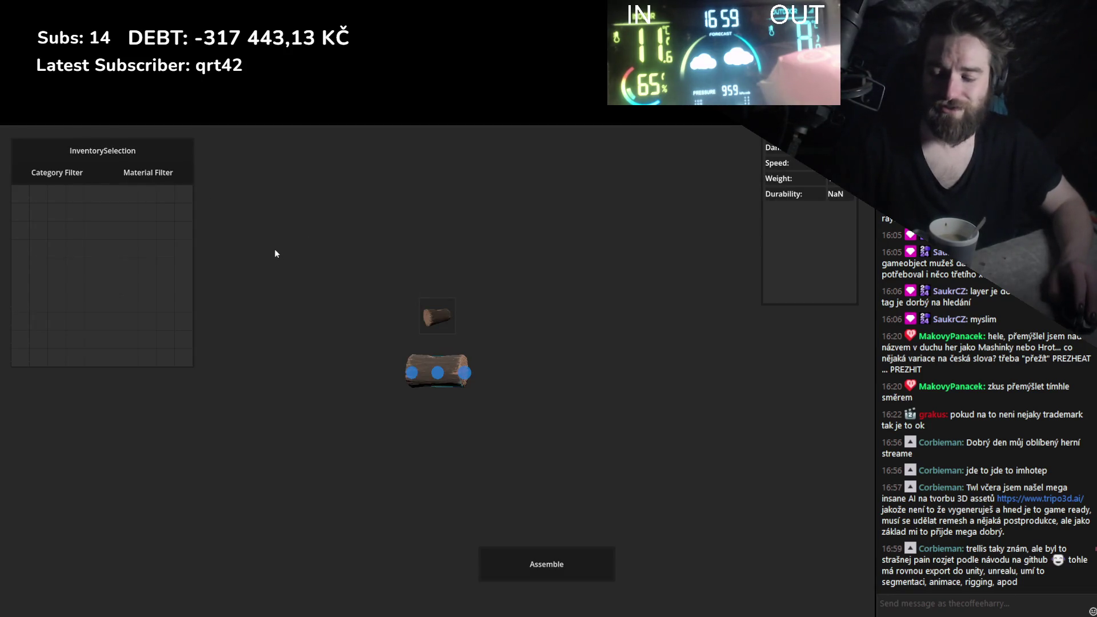
{"action": "key", "text": "alt+F4"}
{"action": "scroll", "coordinate": [287, 511], "scroll_direction": "up", "scroll_amount": 5}
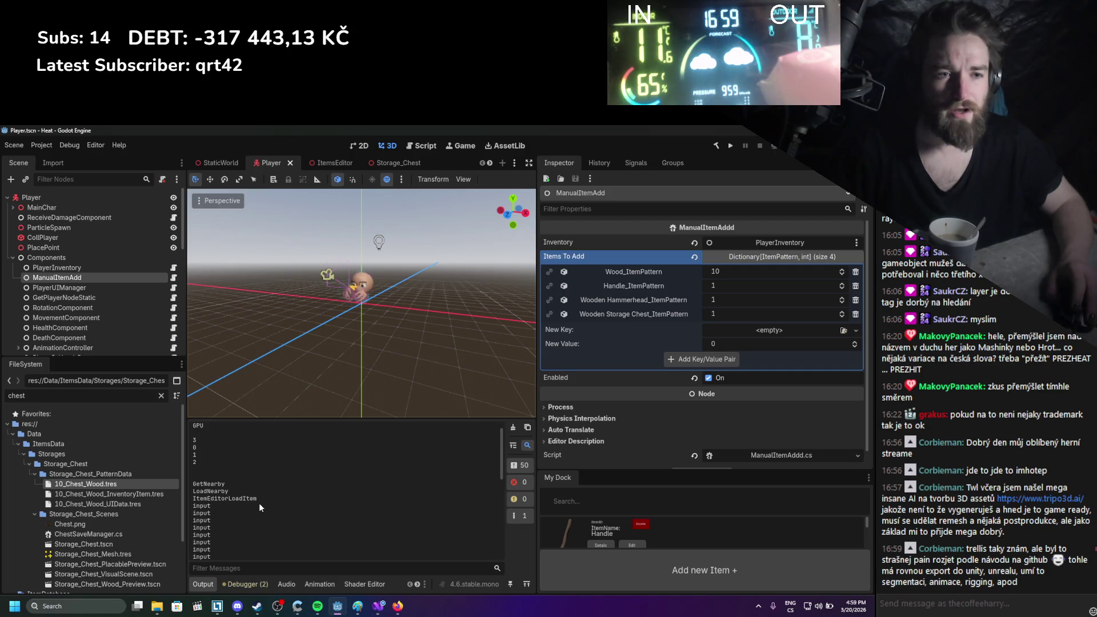
{"action": "left_click_drag", "start_coordinate": [260, 498], "coordinate": [192, 481]}
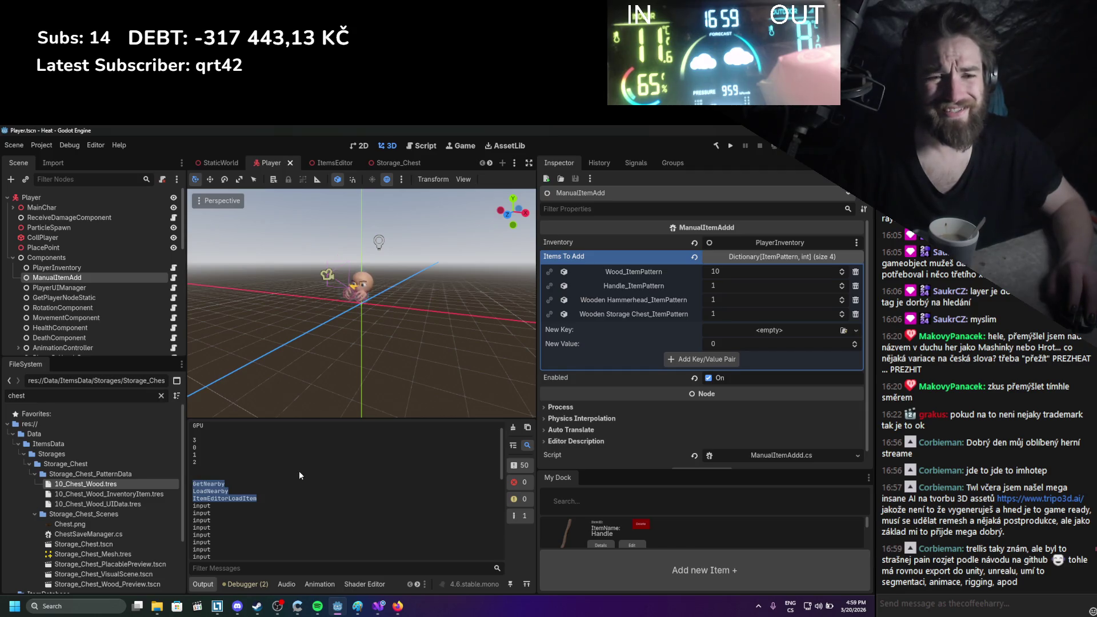
{"action": "left_click", "coordinate": [398, 606]}
{"action": "key", "text": "ctrl+t"}
{"action": "type", "text": "tre"}
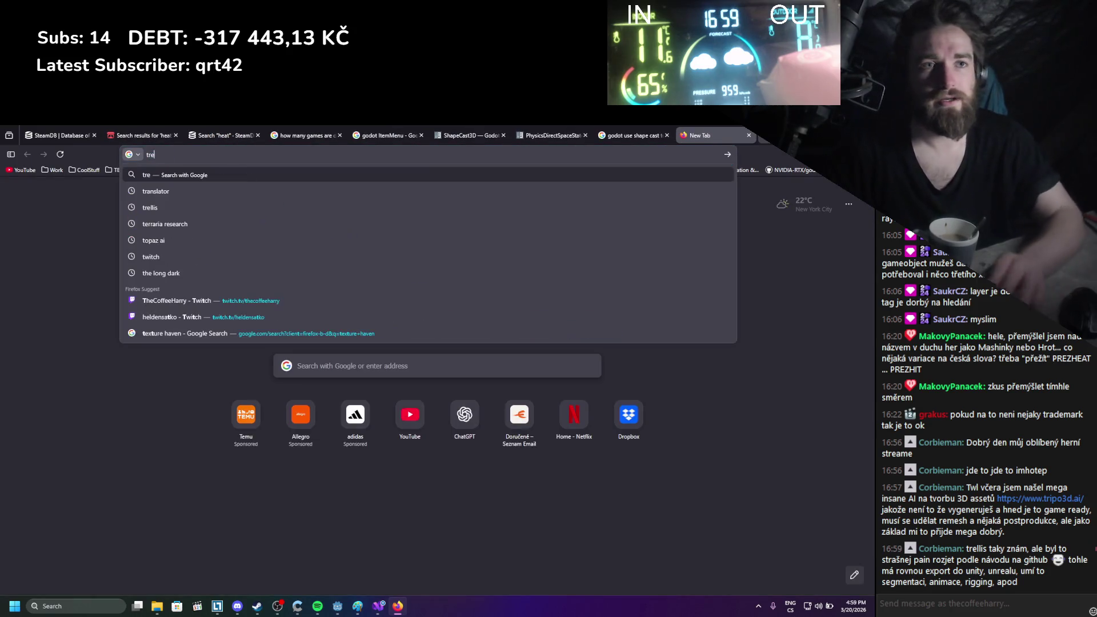
{"action": "key", "text": "Down"}
{"action": "key", "text": "Return"}
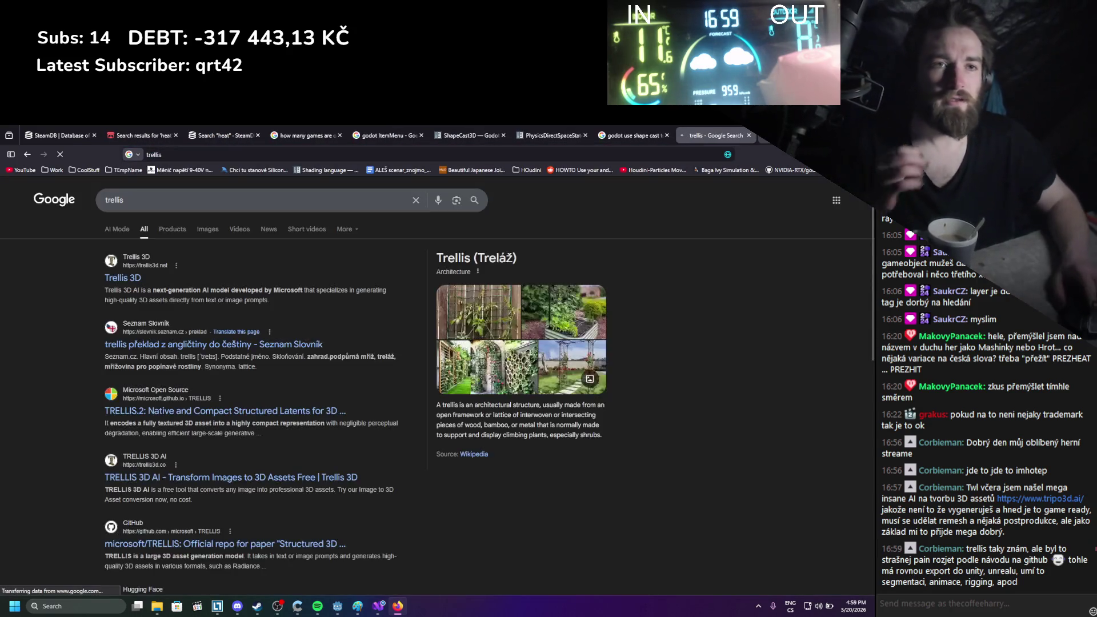
{"action": "left_click", "coordinate": [169, 417]}
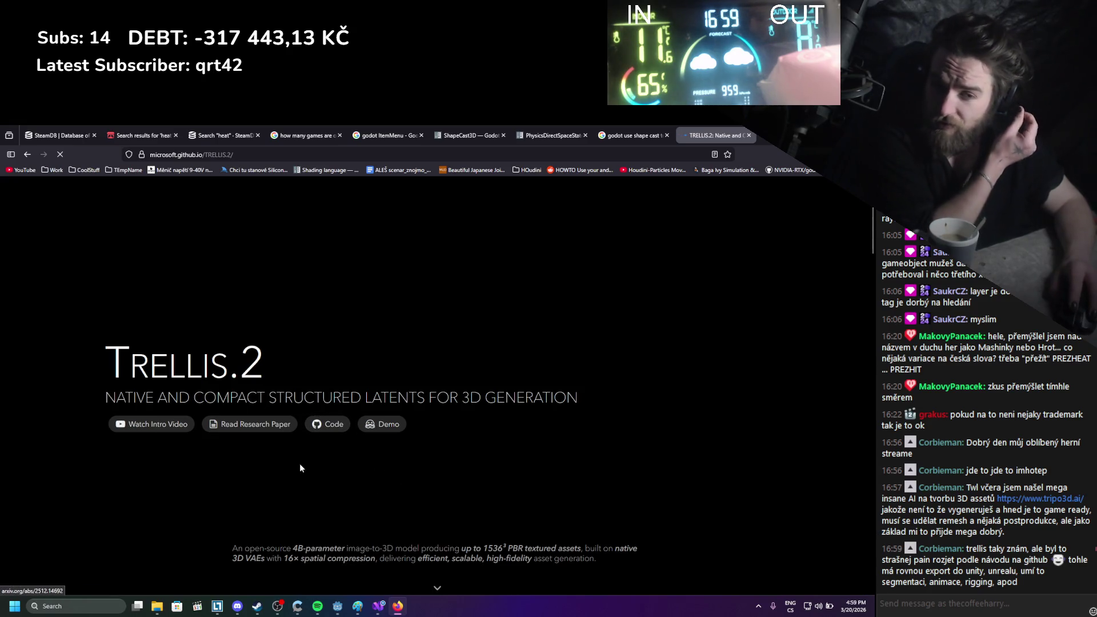
{"action": "left_click", "coordinate": [368, 424]}
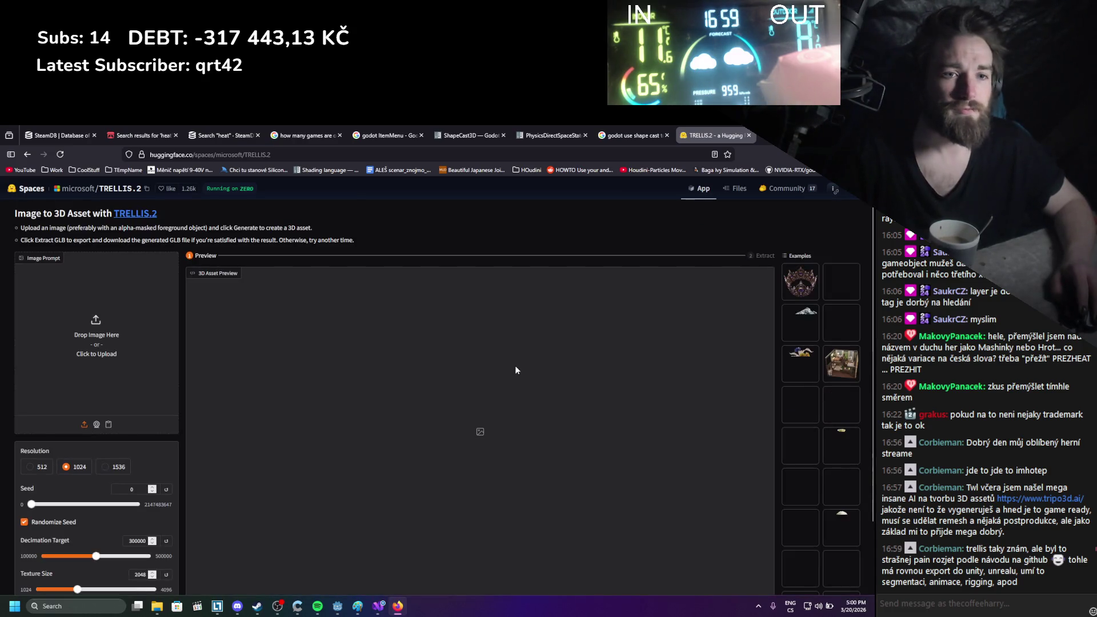
{"action": "scroll", "coordinate": [162, 245], "scroll_direction": "down", "scroll_amount": 3}
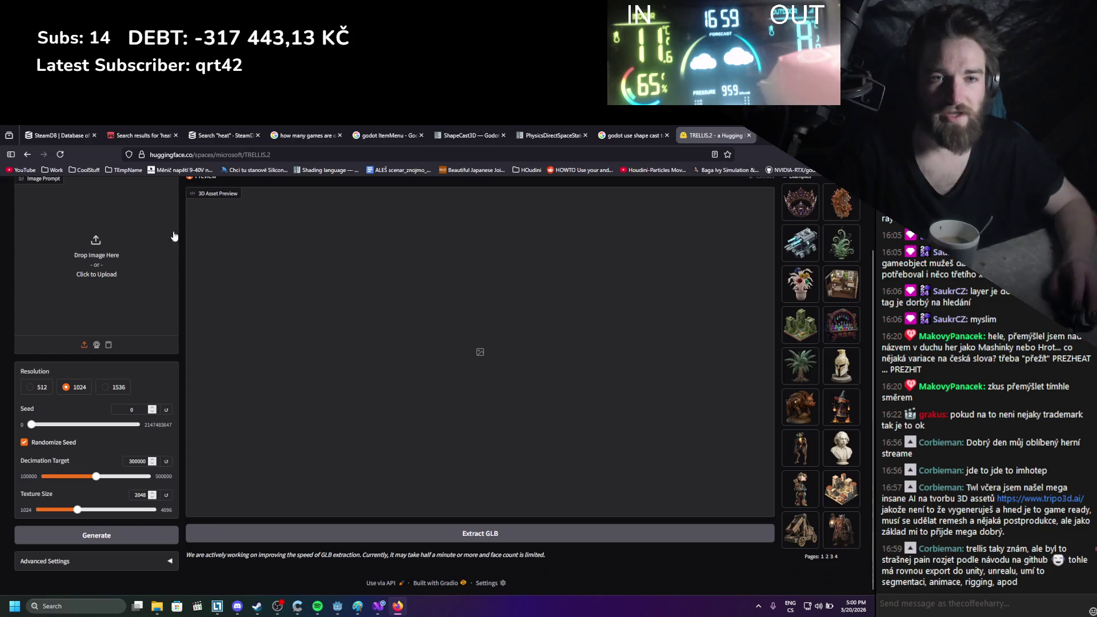
{"action": "left_click", "coordinate": [74, 387]}
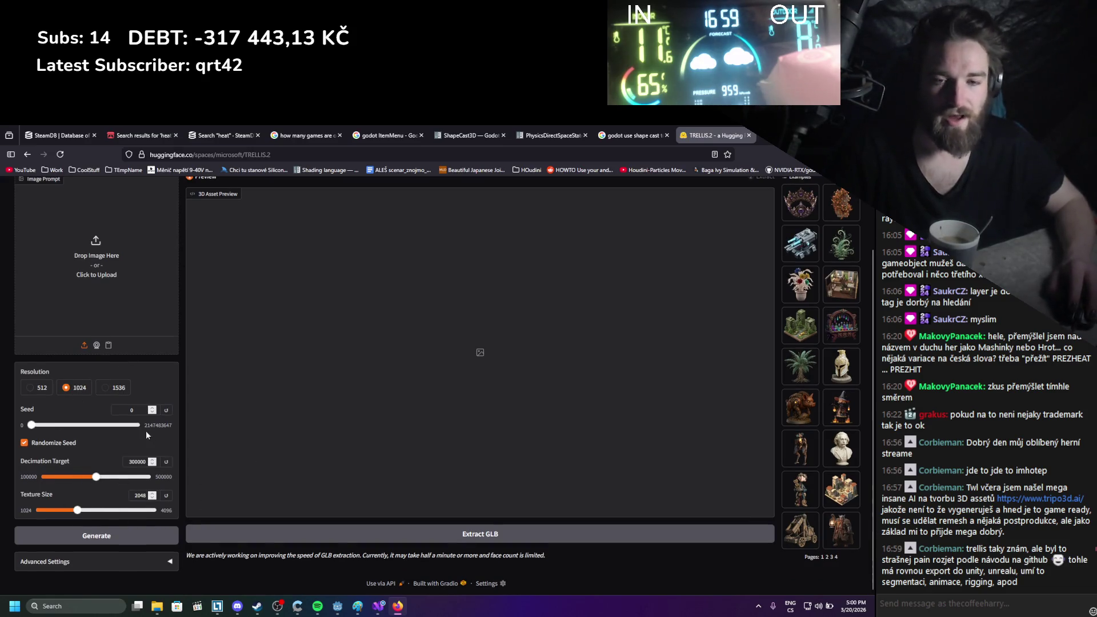
{"action": "scroll", "coordinate": [223, 451], "scroll_direction": "up", "scroll_amount": 3}
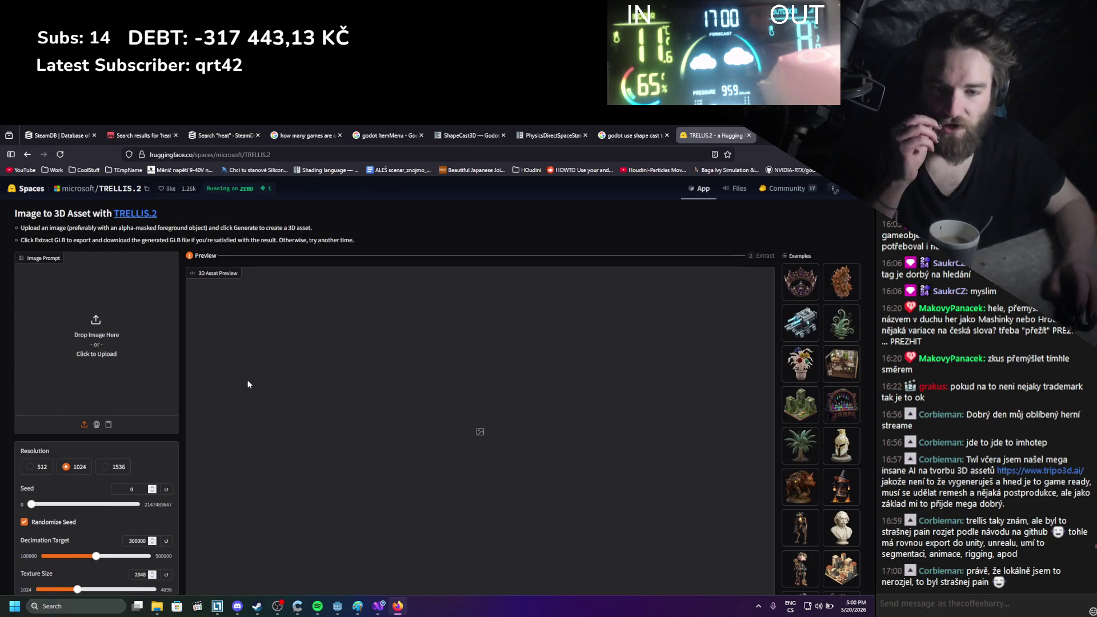
{"action": "scroll", "coordinate": [313, 377], "scroll_direction": "down", "scroll_amount": 3}
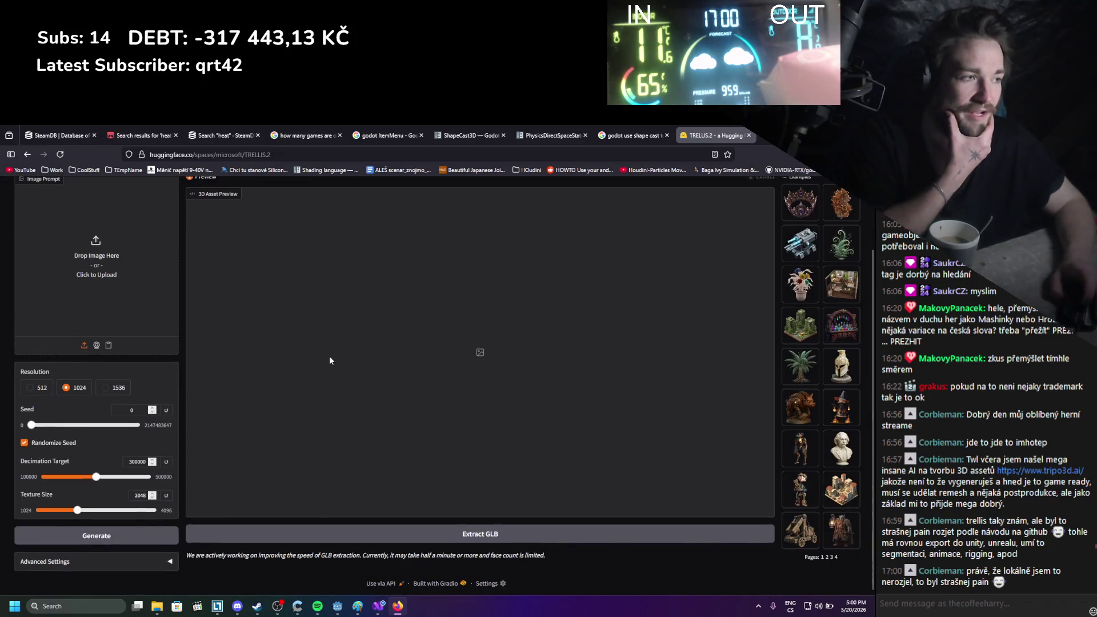
{"action": "scroll", "coordinate": [332, 341], "scroll_direction": "up", "scroll_amount": 3}
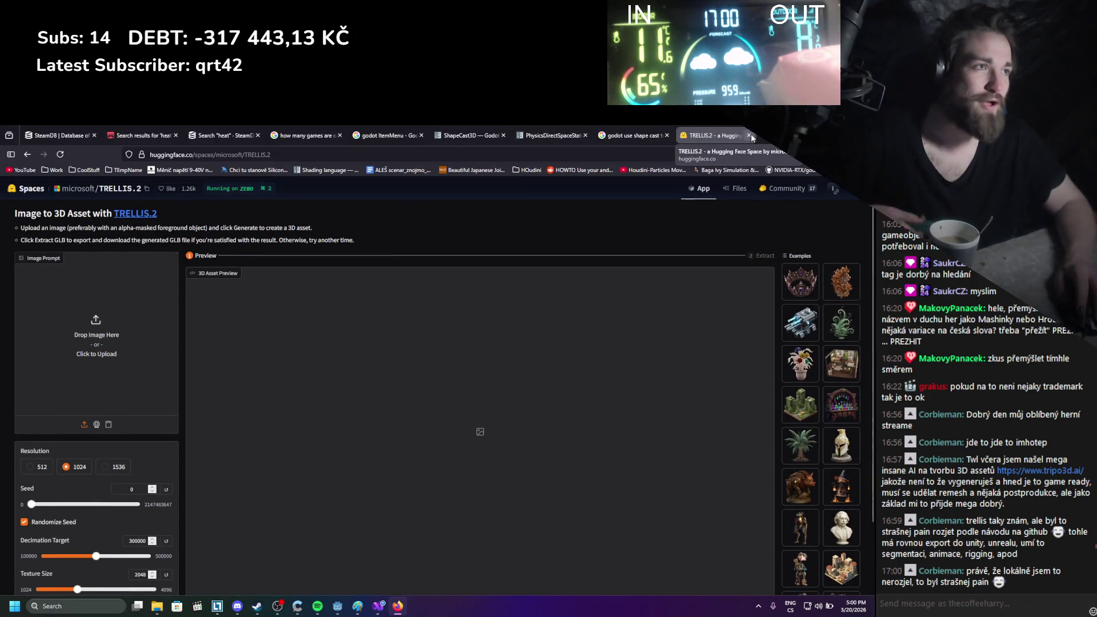
{"action": "left_click", "coordinate": [749, 136]}
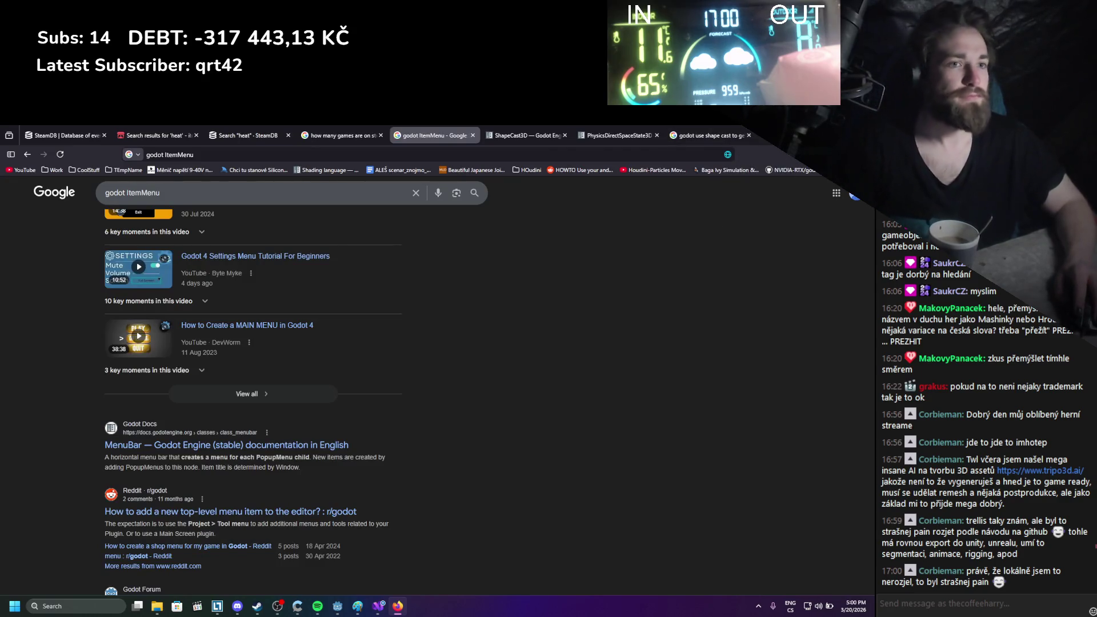
{"action": "key", "text": "alt+Tab"}
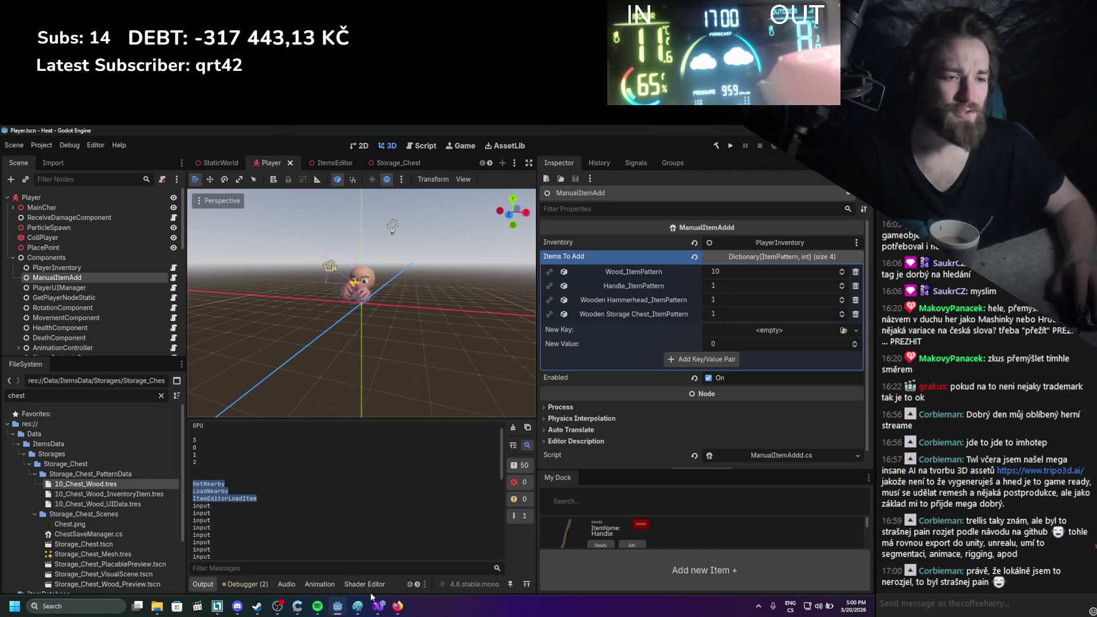
Check the General > Display > Window page showing the 1920×1080 Fullscreen viewport
{"action": "left_click", "coordinate": [41, 145]}
{"action": "left_click", "coordinate": [55, 159]}
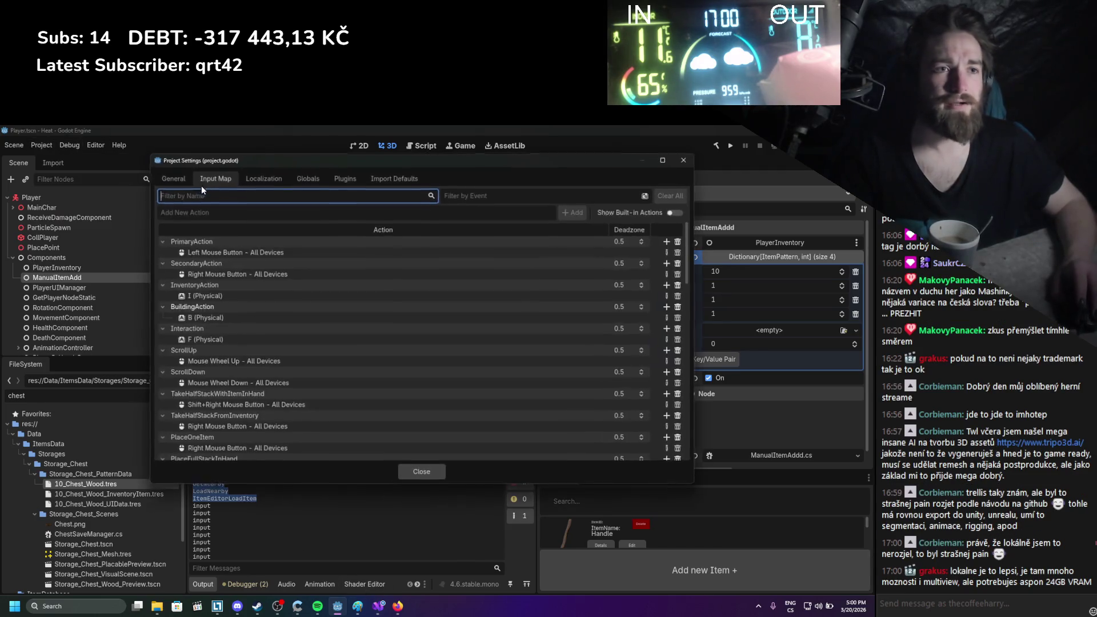
{"action": "left_click", "coordinate": [176, 182]}
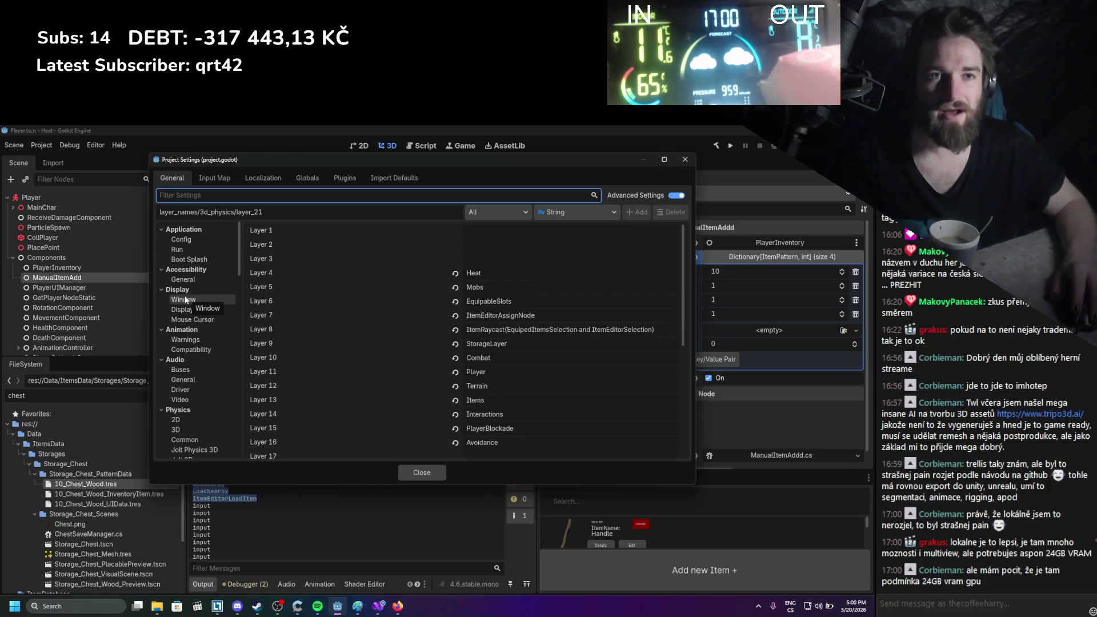
{"action": "left_click", "coordinate": [183, 298]}
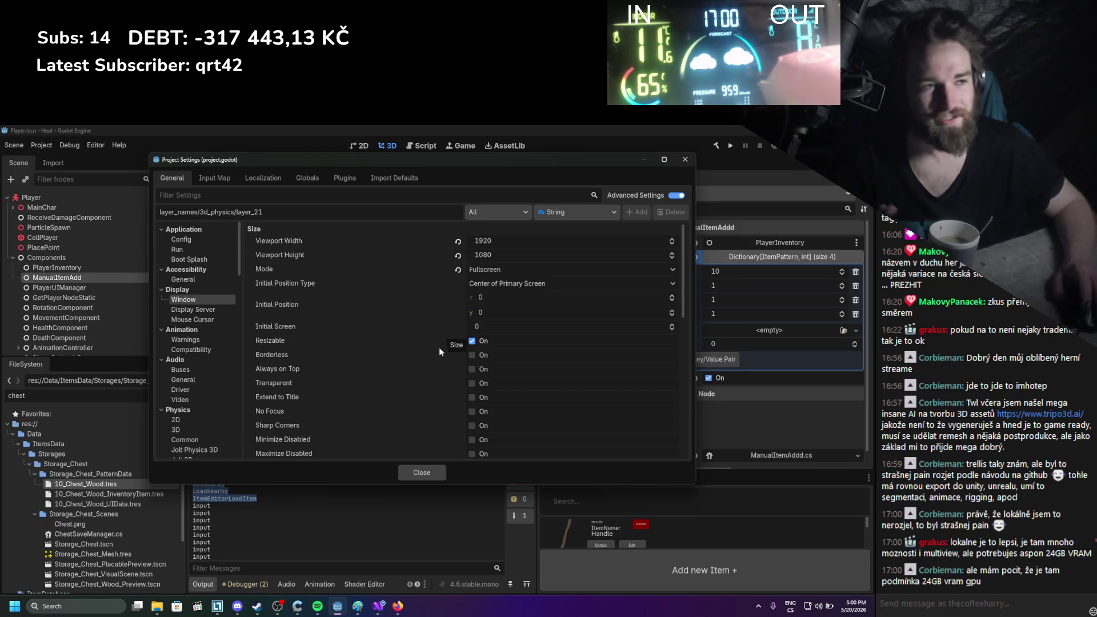
{"action": "left_click", "coordinate": [393, 613]}
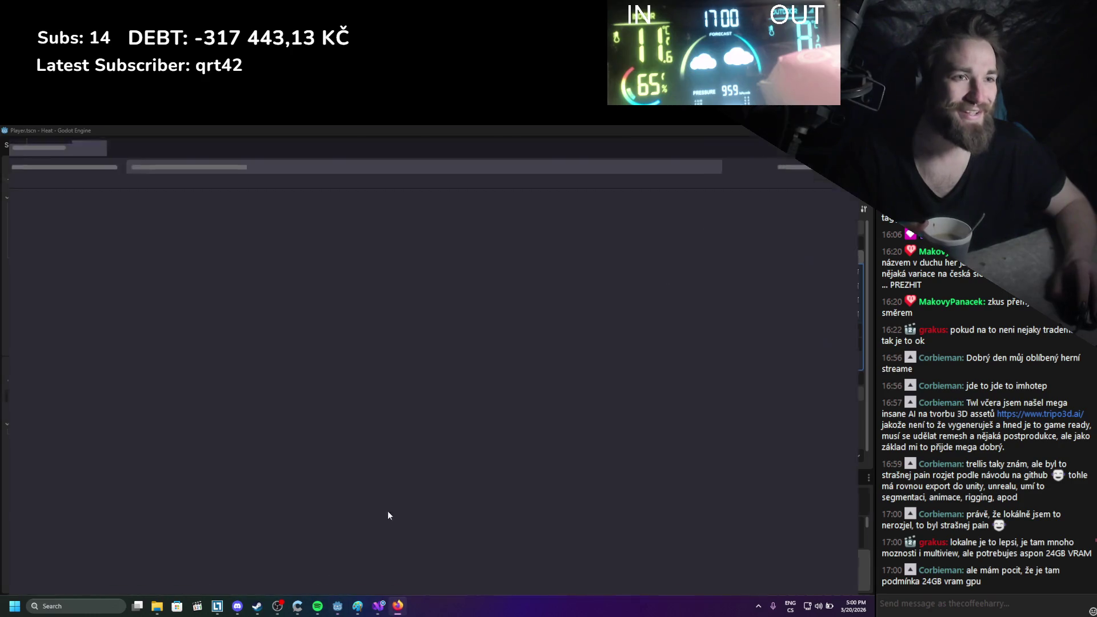
Search Google for 'msi katana 15 b12v' in a new tab using the earlier history entry
{"action": "key", "text": "ctrl+t"}
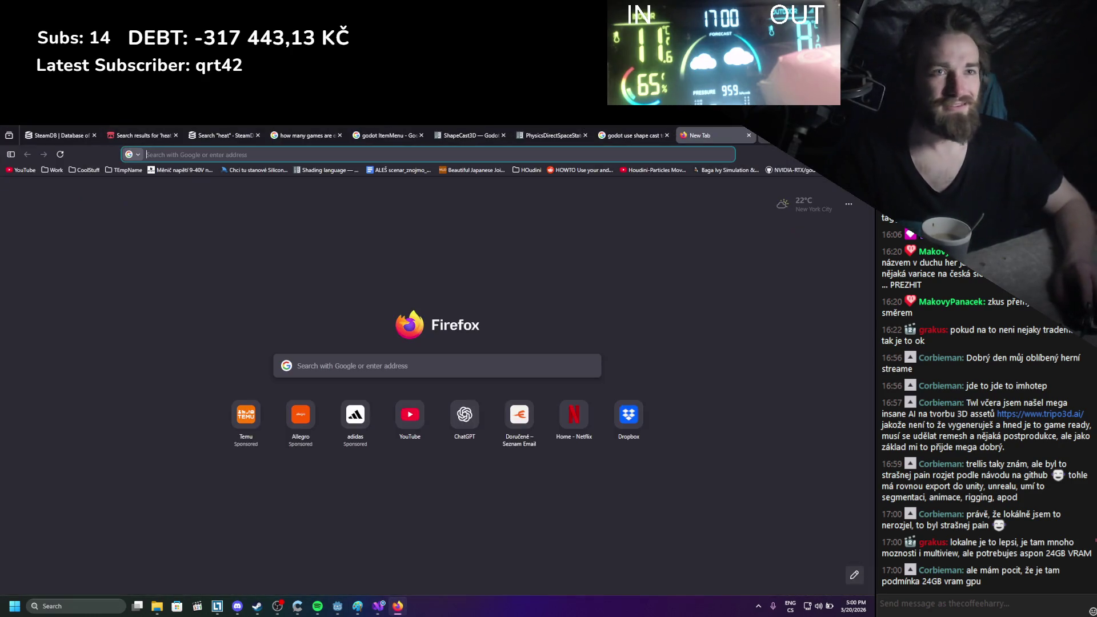
{"action": "type", "text": "24"}
{"action": "key", "text": "BackSpace"}
{"action": "key", "text": "BackSpace"}
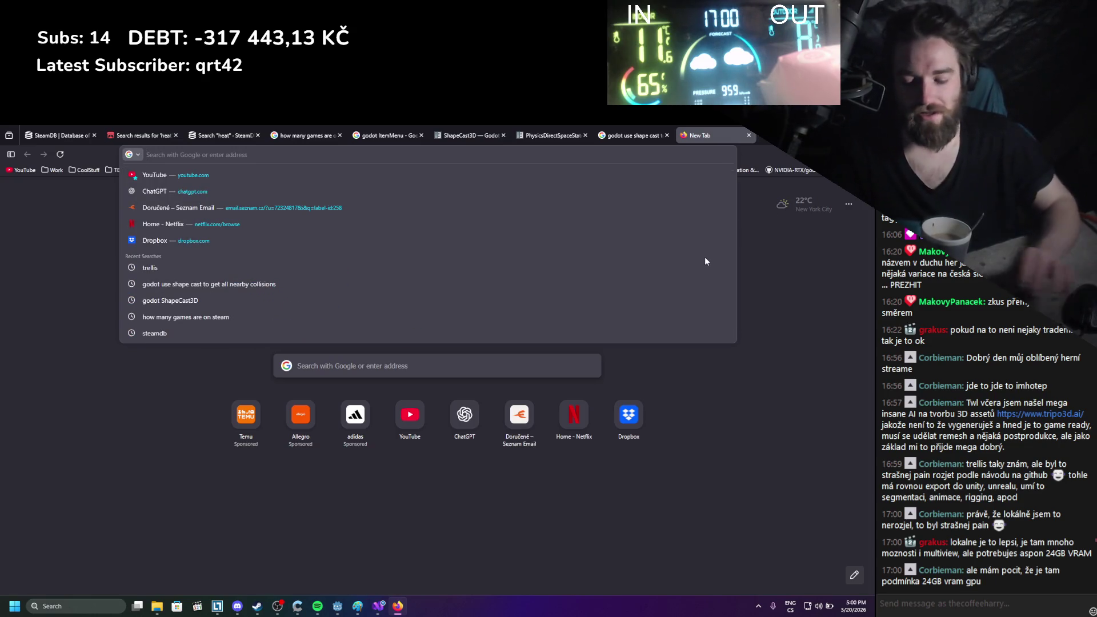
{"action": "type", "text": "katana"}
{"action": "key", "text": "Down"}
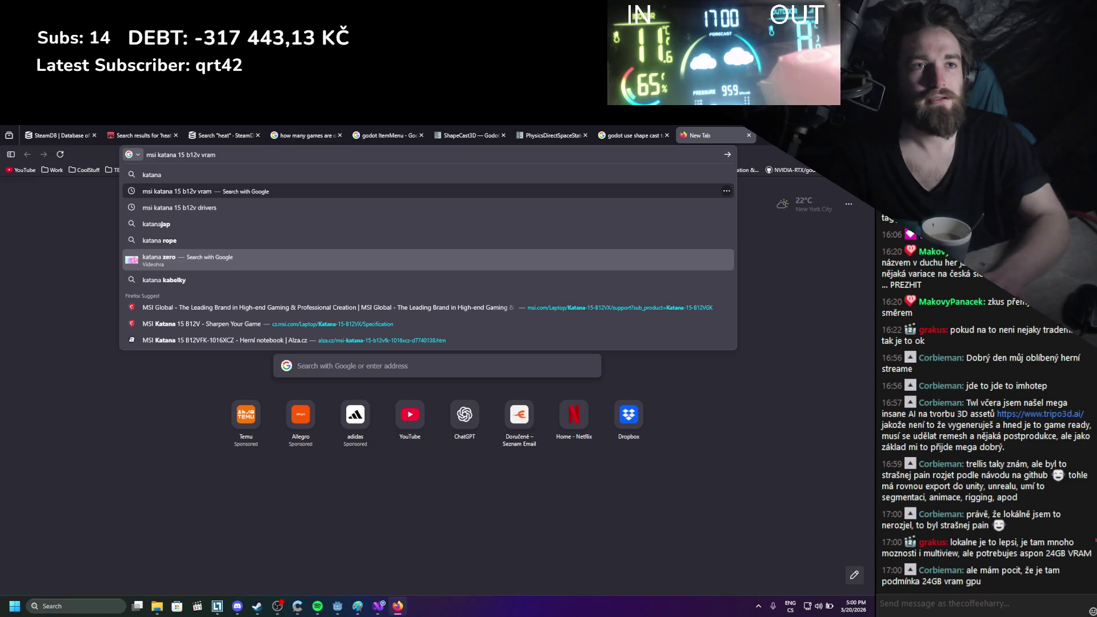
{"action": "key", "text": "BackSpace"}
{"action": "key", "text": "BackSpace"}
{"action": "key", "text": "BackSpace"}
{"action": "key", "text": "Return"}
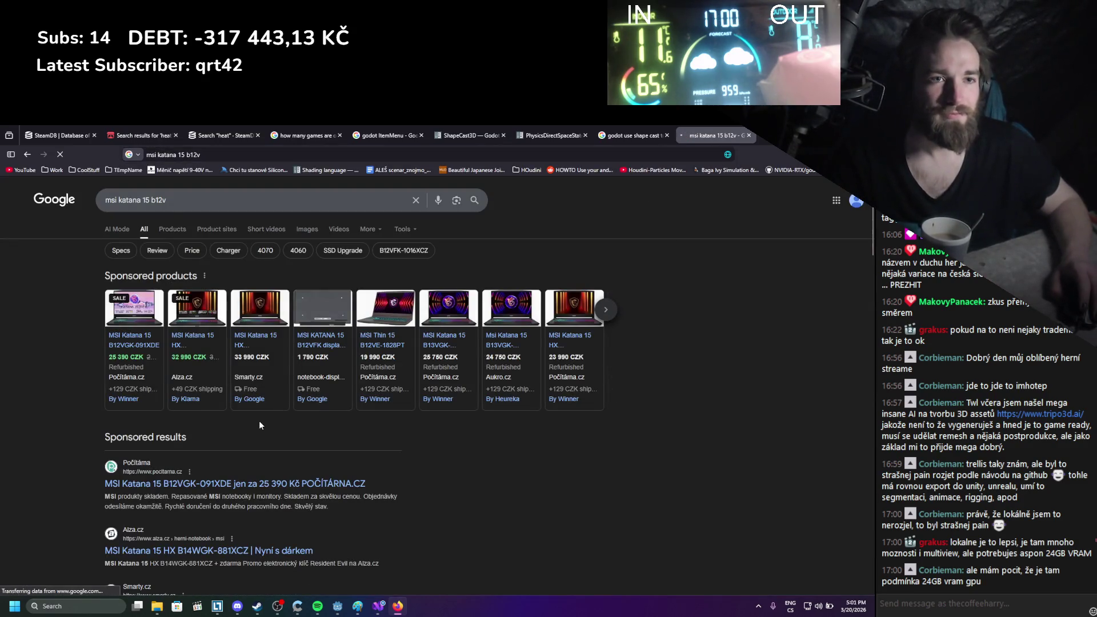
{"action": "left_click", "coordinate": [707, 150]}
{"action": "type", "text": "alza.cz/"}
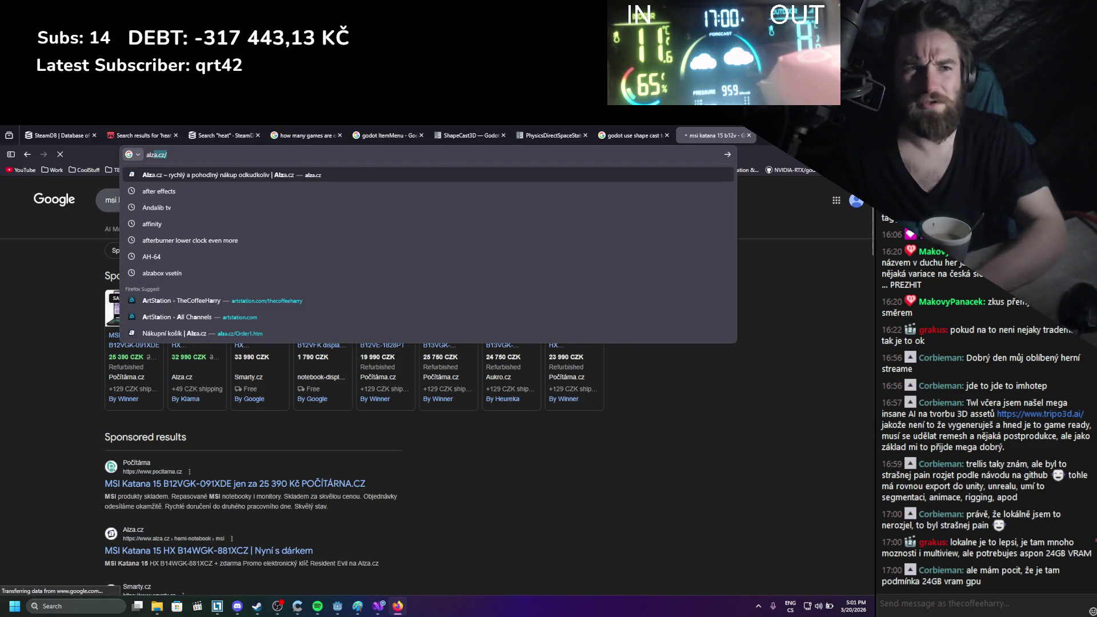
{"action": "key", "text": "Return"}
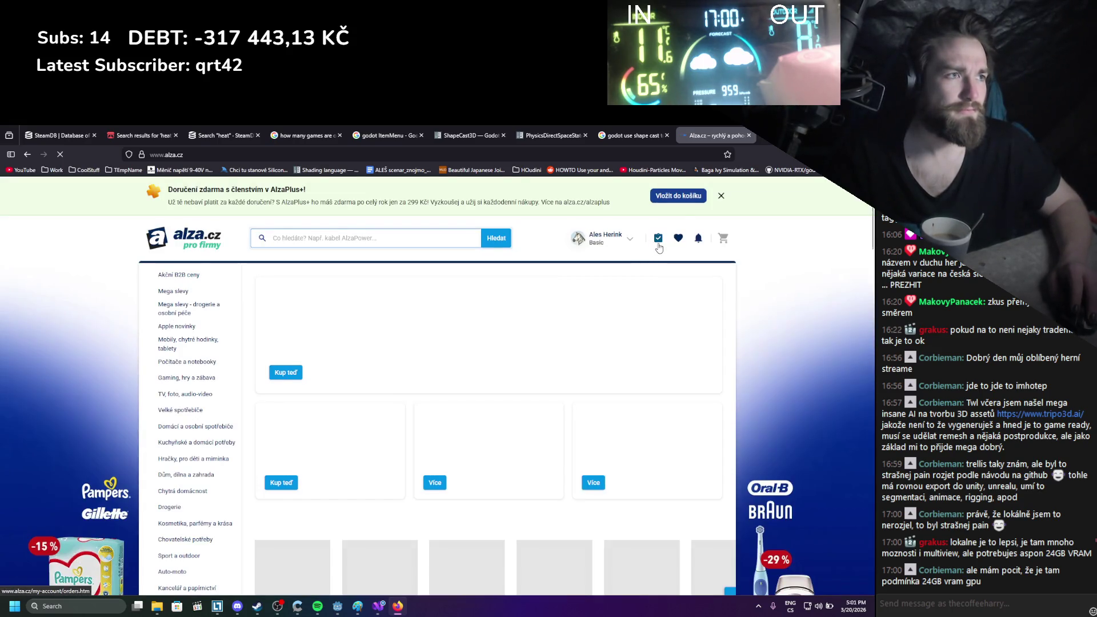
Open the Alza shopping cart and go to the MSI Katana 15 product page from it
{"action": "left_click", "coordinate": [658, 247]}
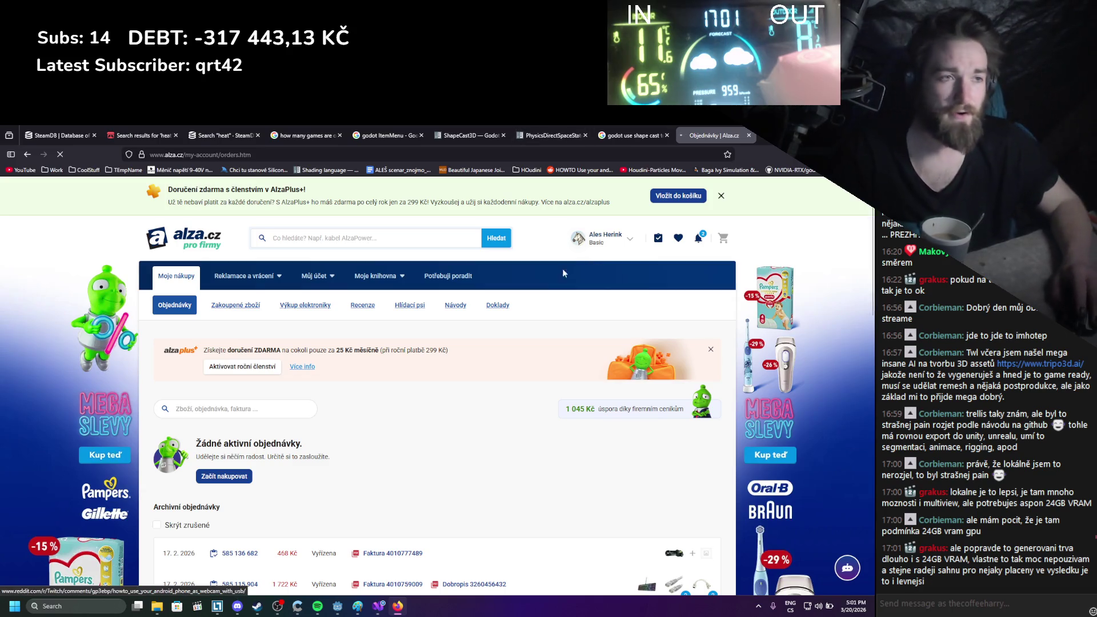
{"action": "scroll", "coordinate": [548, 309], "scroll_direction": "down", "scroll_amount": 3}
{"action": "scroll", "coordinate": [529, 333], "scroll_direction": "up", "scroll_amount": 1}
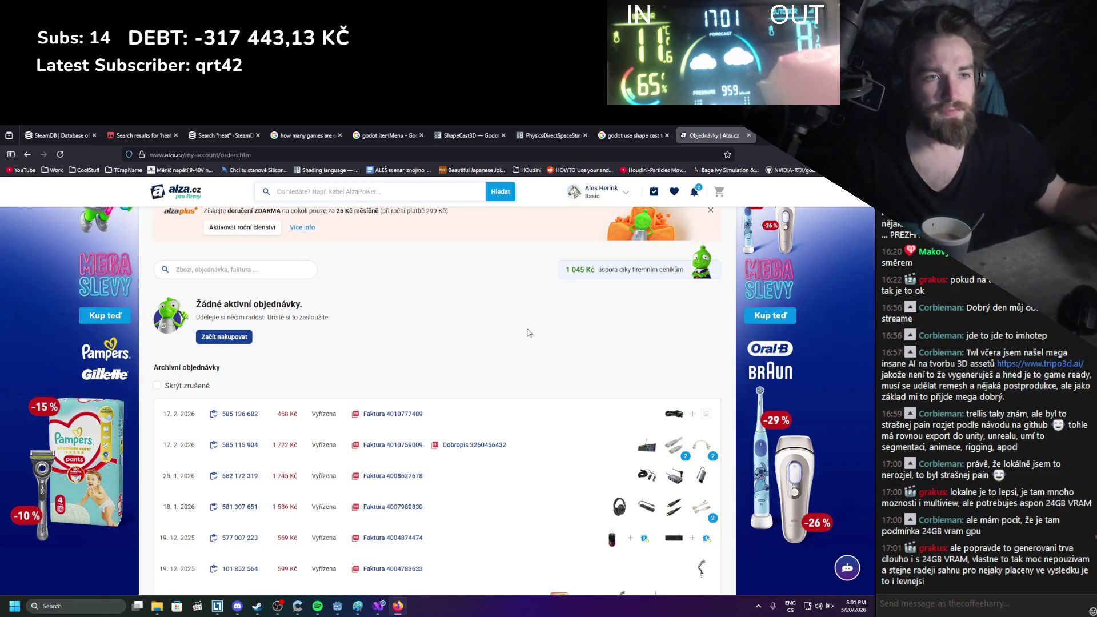
{"action": "scroll", "coordinate": [337, 338], "scroll_direction": "up", "scroll_amount": 3}
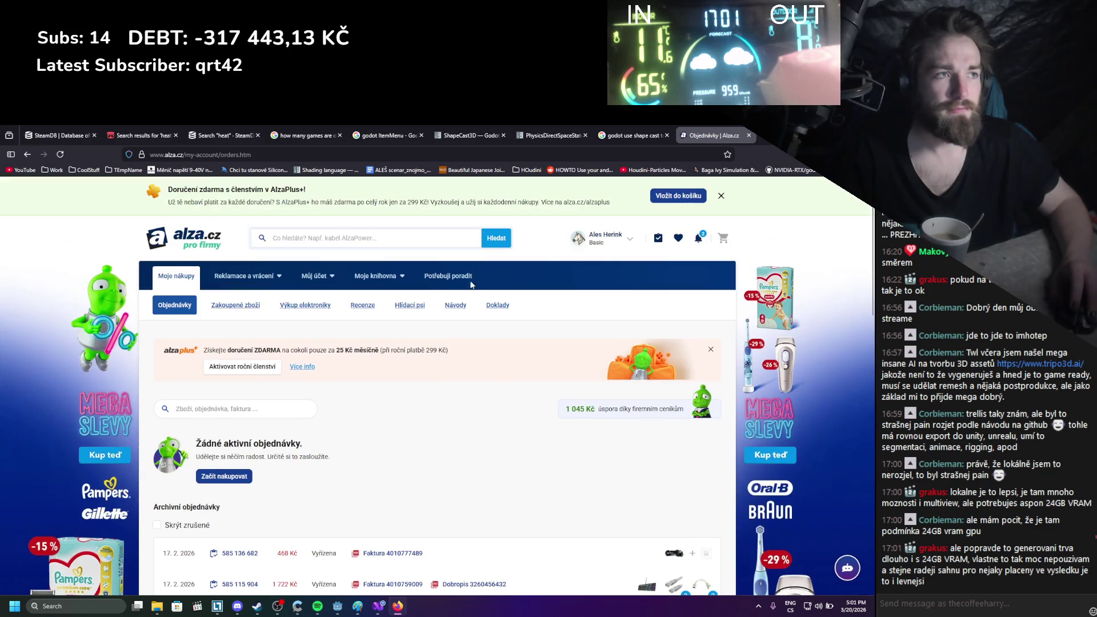
{"action": "left_click", "coordinate": [722, 240]}
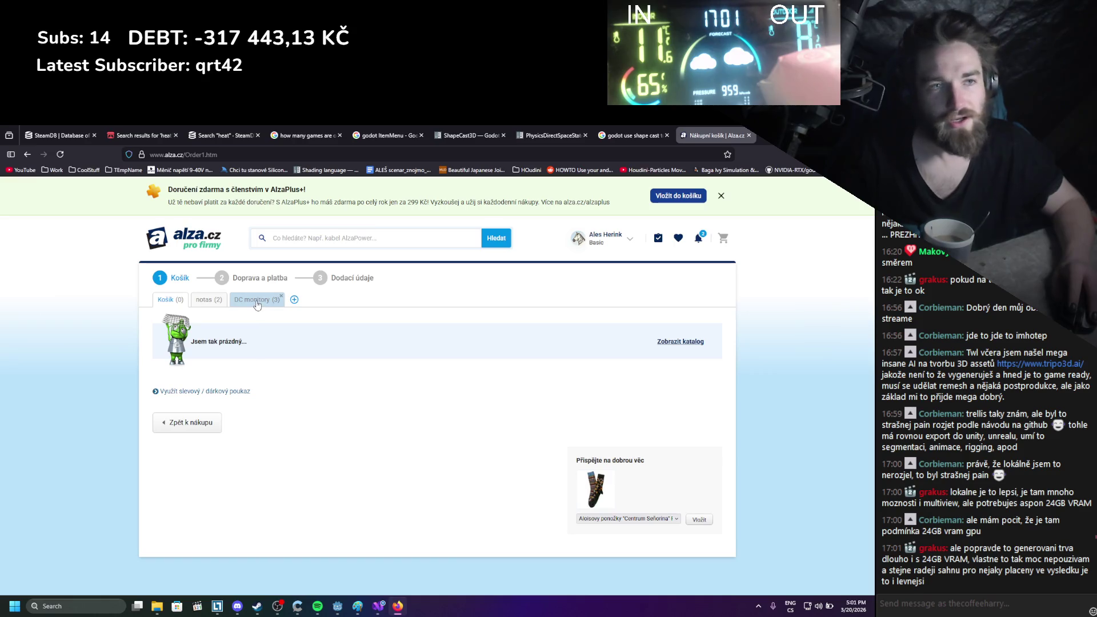
{"action": "left_click", "coordinate": [211, 301]}
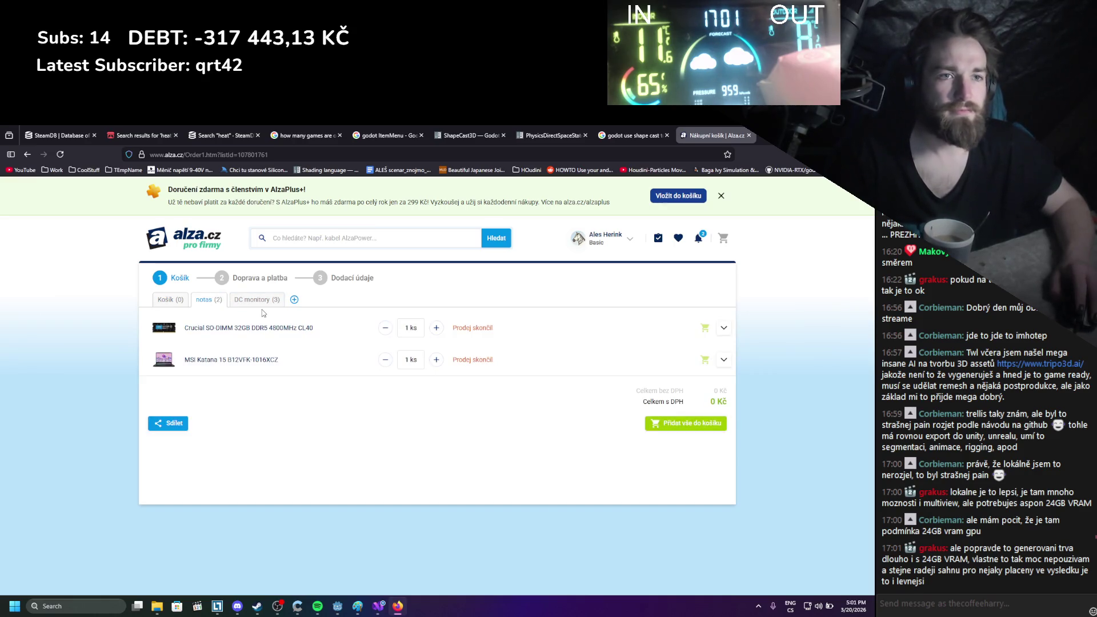
{"action": "left_click", "coordinate": [217, 360]}
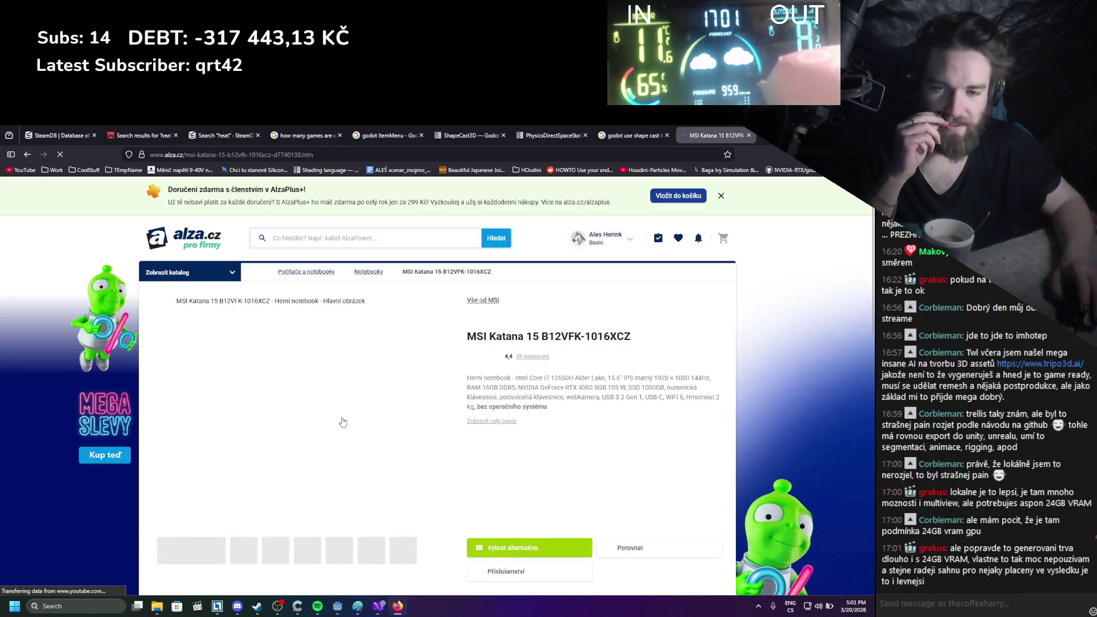
Check the graphics memory in the specs, go to the alza.cz homepage, and close the tab
{"action": "left_click_drag", "start_coordinate": [607, 388], "coordinate": [598, 393]}
{"action": "left_click", "coordinate": [598, 393]}
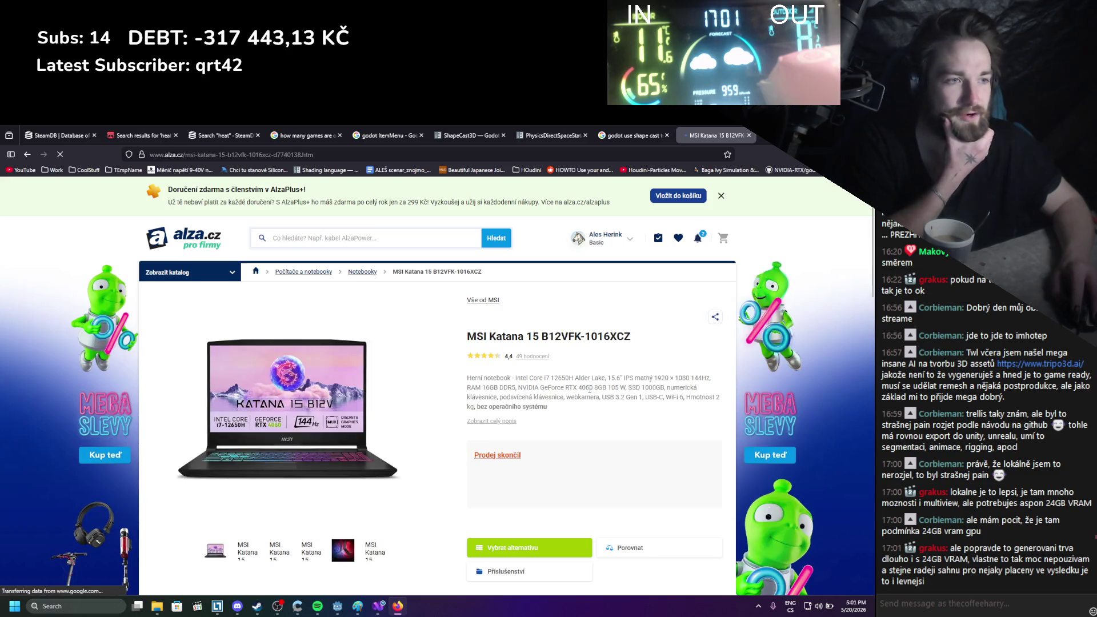
{"action": "scroll", "coordinate": [566, 420], "scroll_direction": "down", "scroll_amount": 3}
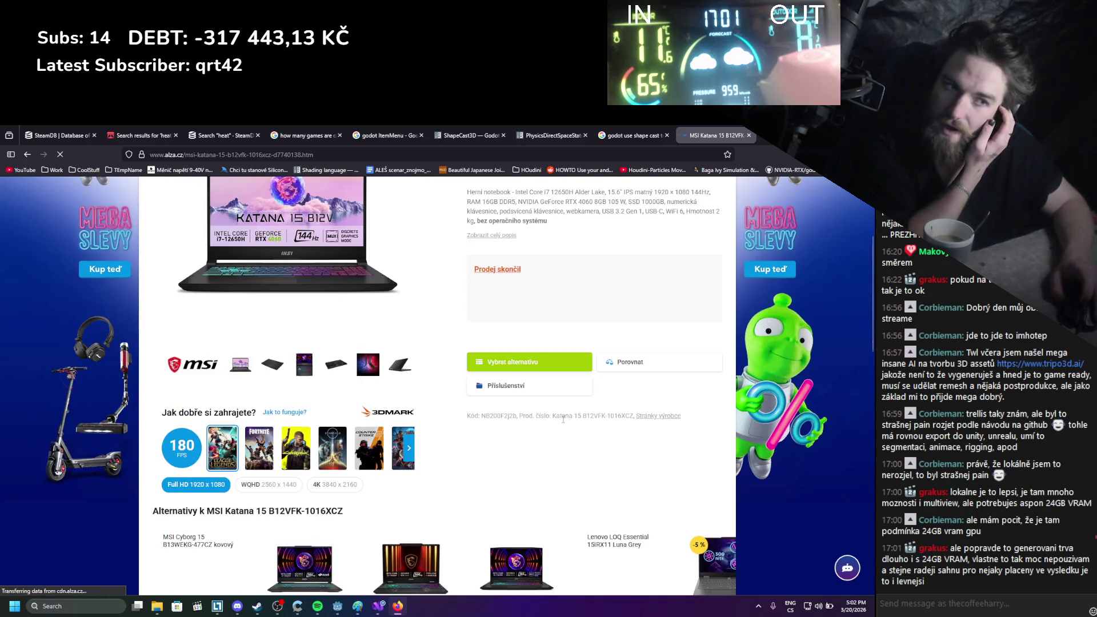
{"action": "scroll", "coordinate": [562, 420], "scroll_direction": "down", "scroll_amount": 2}
{"action": "scroll", "coordinate": [563, 422], "scroll_direction": "up", "scroll_amount": 3}
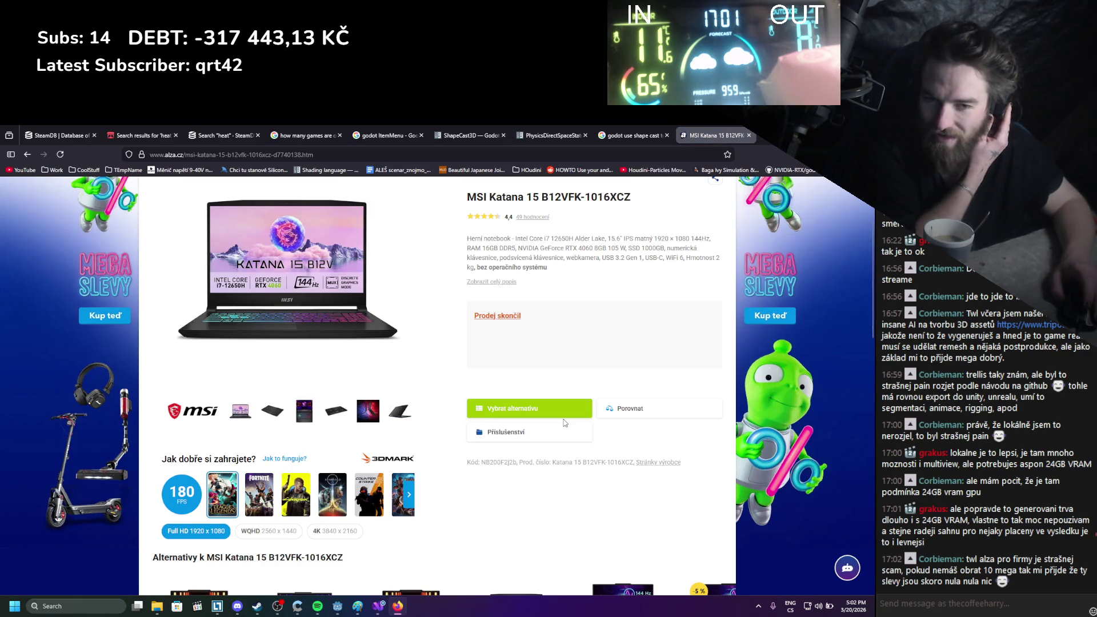
{"action": "scroll", "coordinate": [567, 394], "scroll_direction": "up", "scroll_amount": 3}
{"action": "scroll", "coordinate": [564, 390], "scroll_direction": "down", "scroll_amount": 4}
{"action": "scroll", "coordinate": [564, 390], "scroll_direction": "up", "scroll_amount": 4}
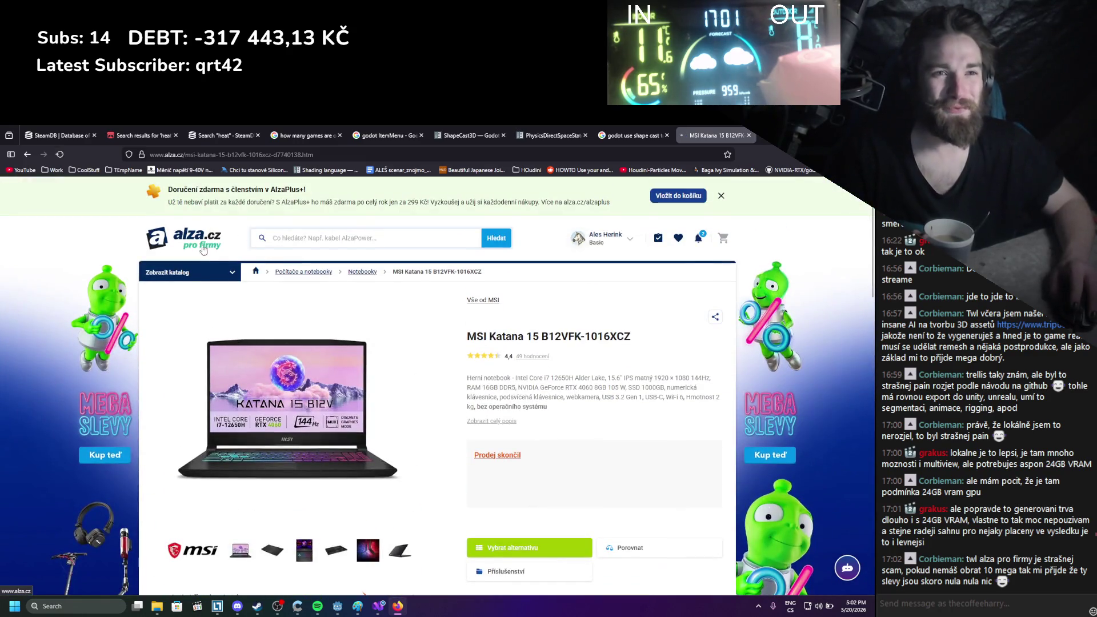
{"action": "left_click", "coordinate": [201, 243]}
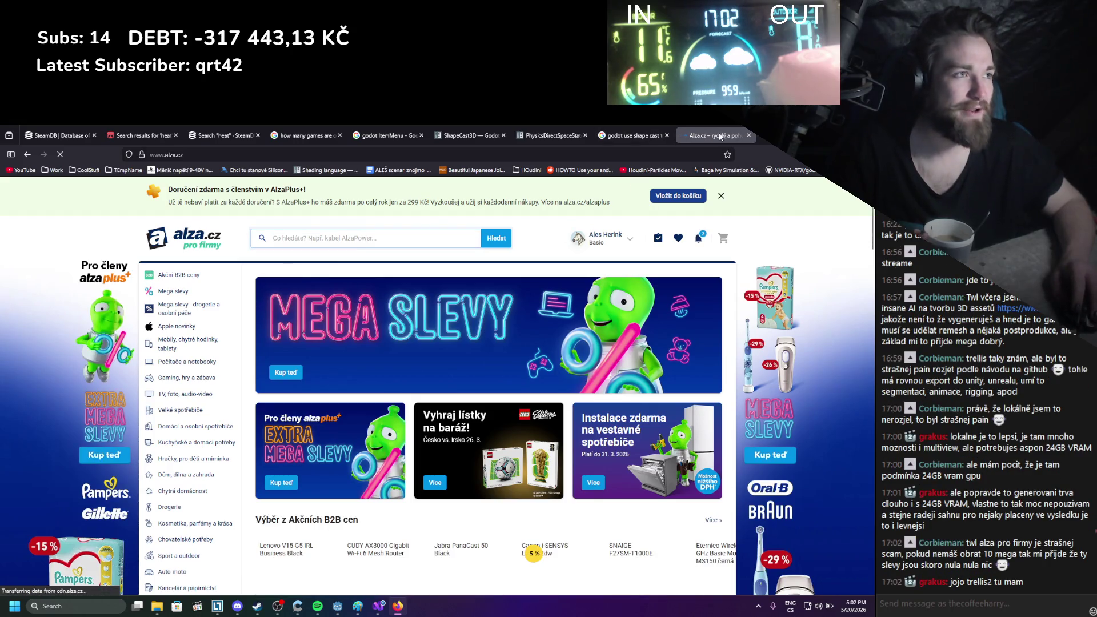
{"action": "left_click", "coordinate": [749, 136]}
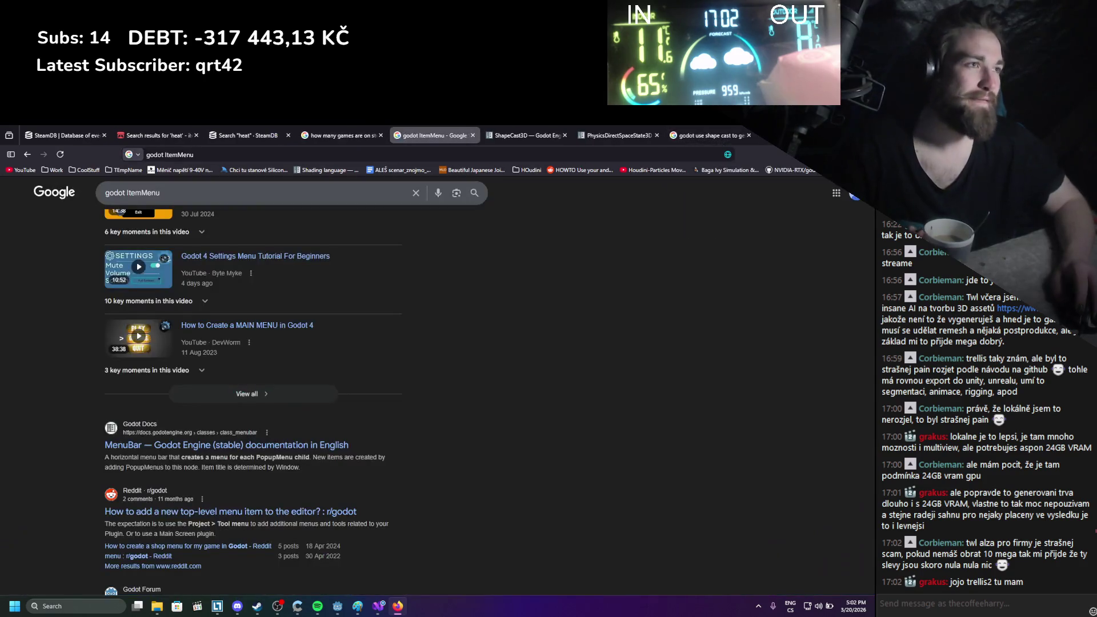
Back in Godot's Display > Window settings, change the window Mode from Fullscreen to Windowed
{"action": "key", "text": "alt+Tab"}
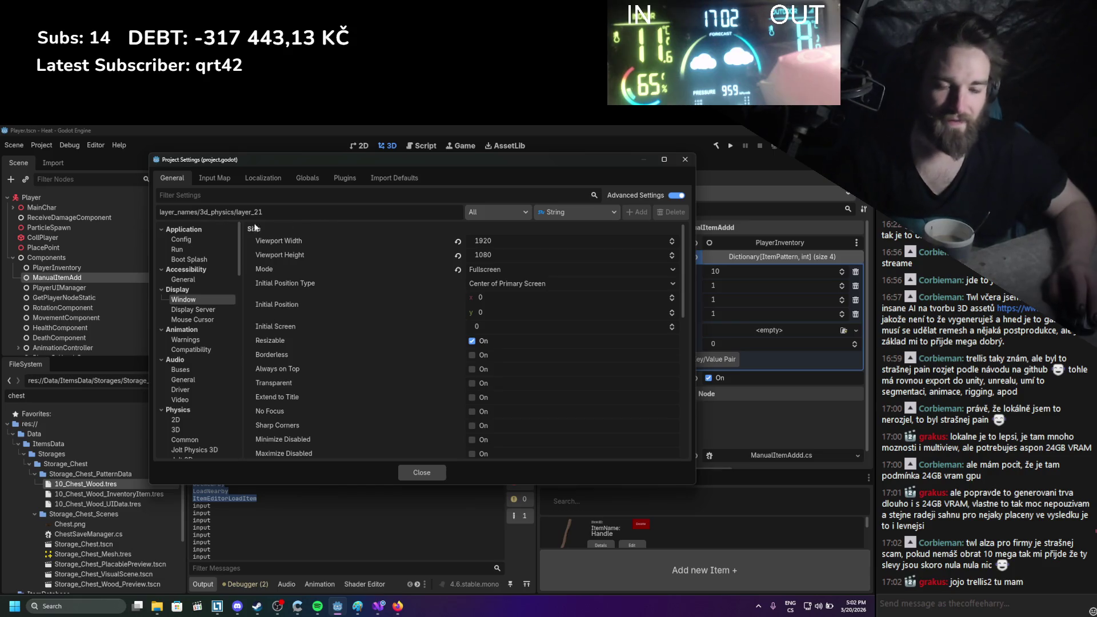
{"action": "mouse_move", "coordinate": [283, 320]}
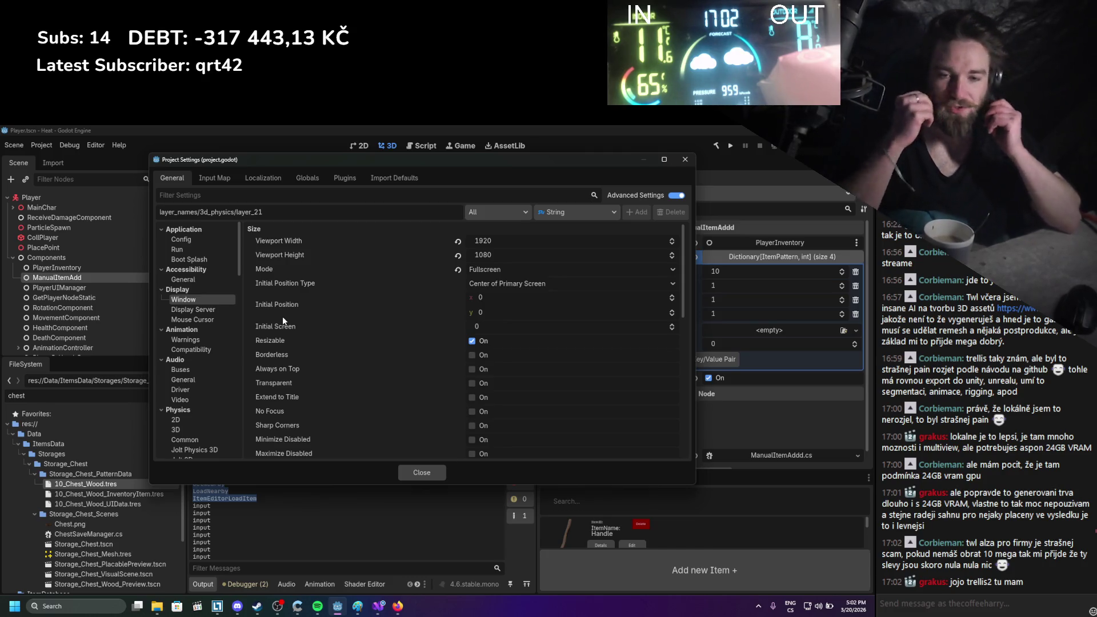
{"action": "scroll", "coordinate": [324, 341], "scroll_direction": "down", "scroll_amount": 10}
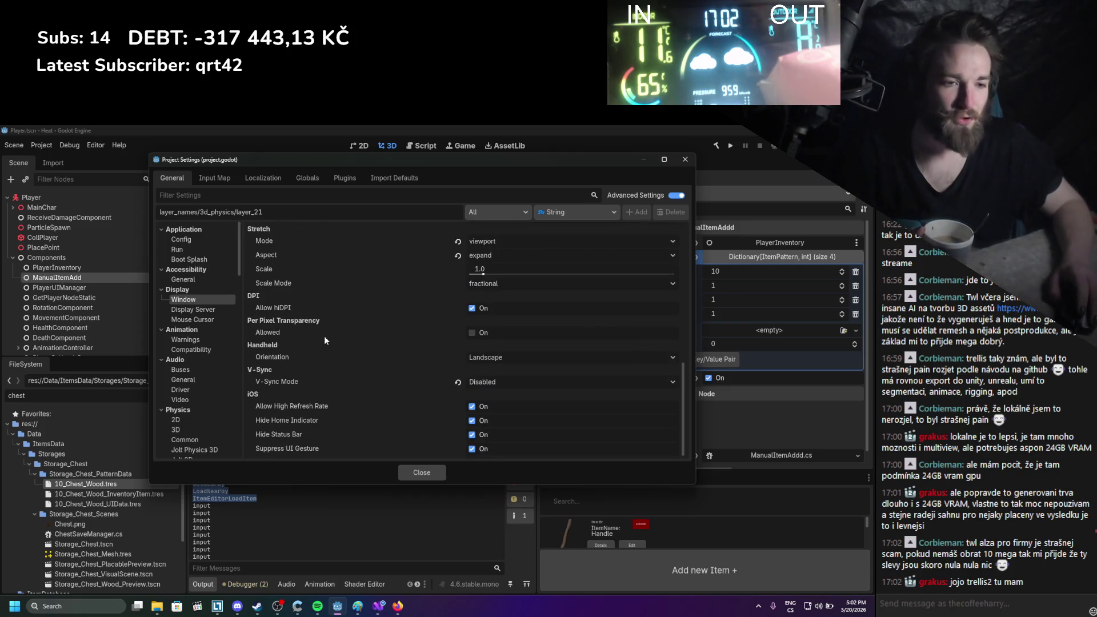
{"action": "scroll", "coordinate": [517, 389], "scroll_direction": "up", "scroll_amount": 10}
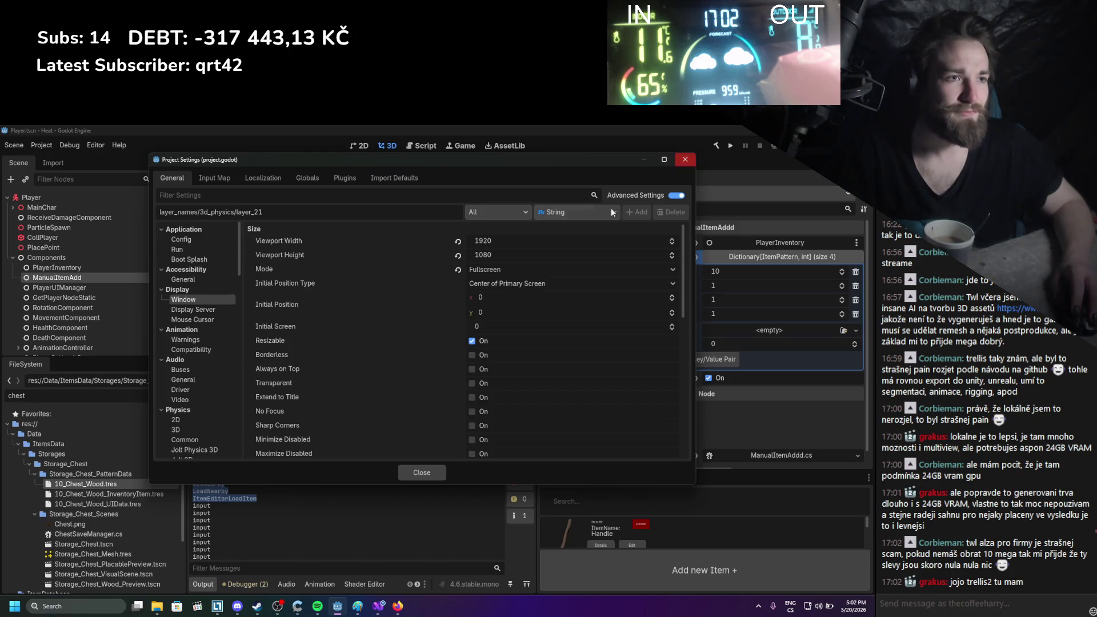
{"action": "left_click", "coordinate": [523, 269]}
{"action": "left_click", "coordinate": [506, 285]}
Set the viewport to 1280 wide and 720 high, close settings, and run the game
{"action": "left_click", "coordinate": [503, 242]}
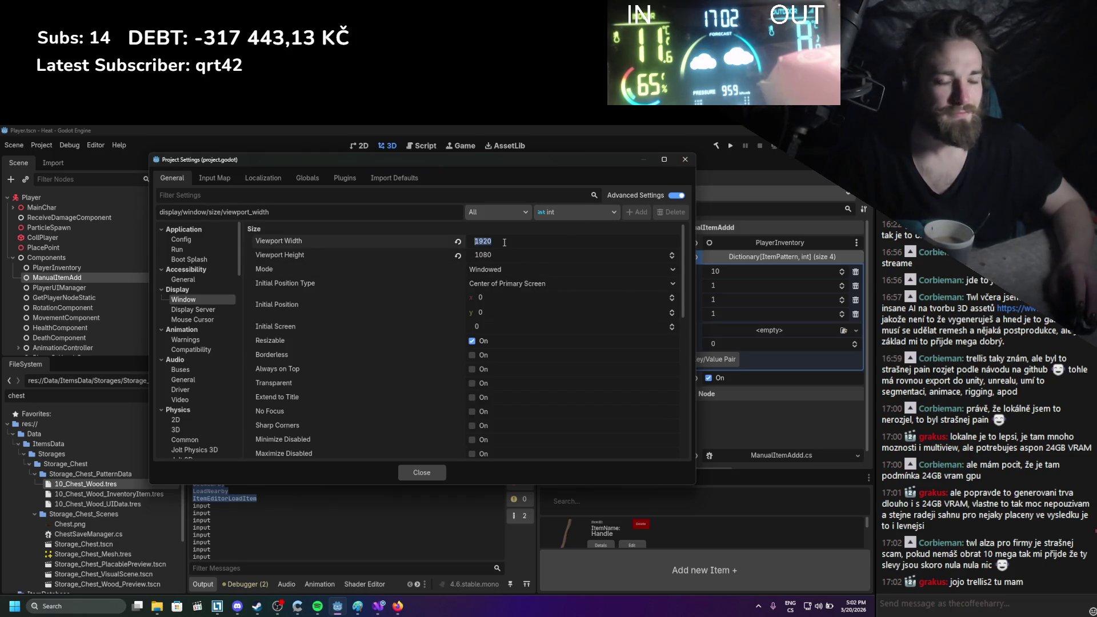
{"action": "type", "text": "1280"}
{"action": "key", "text": "Return"}
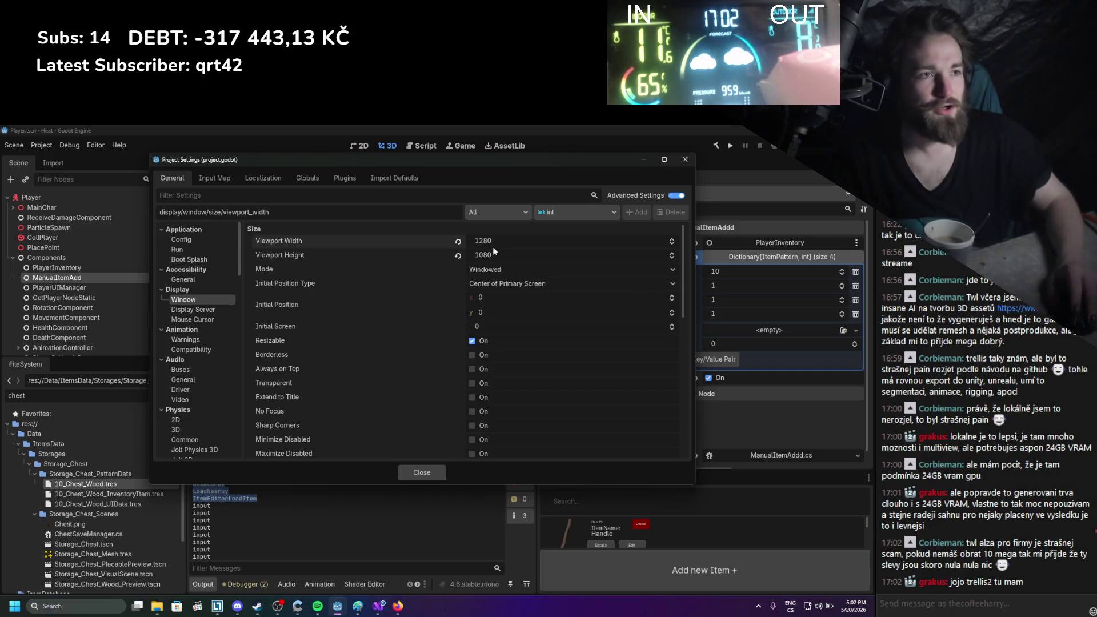
{"action": "left_click", "coordinate": [503, 256]}
{"action": "type", "text": "720"}
{"action": "key", "text": "Return"}
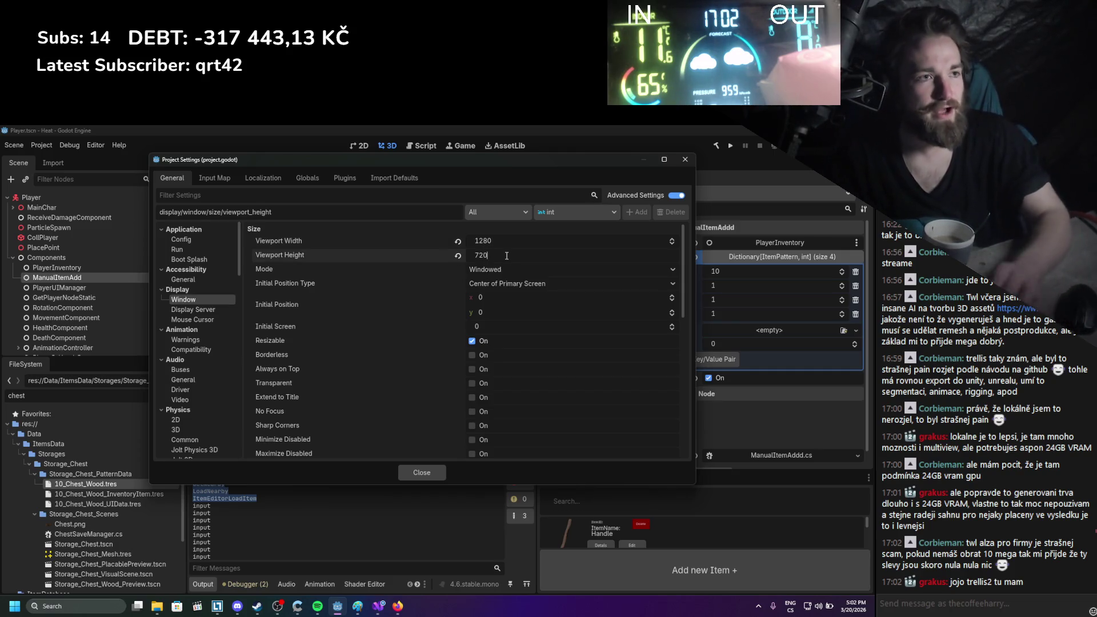
{"action": "left_click", "coordinate": [425, 472]}
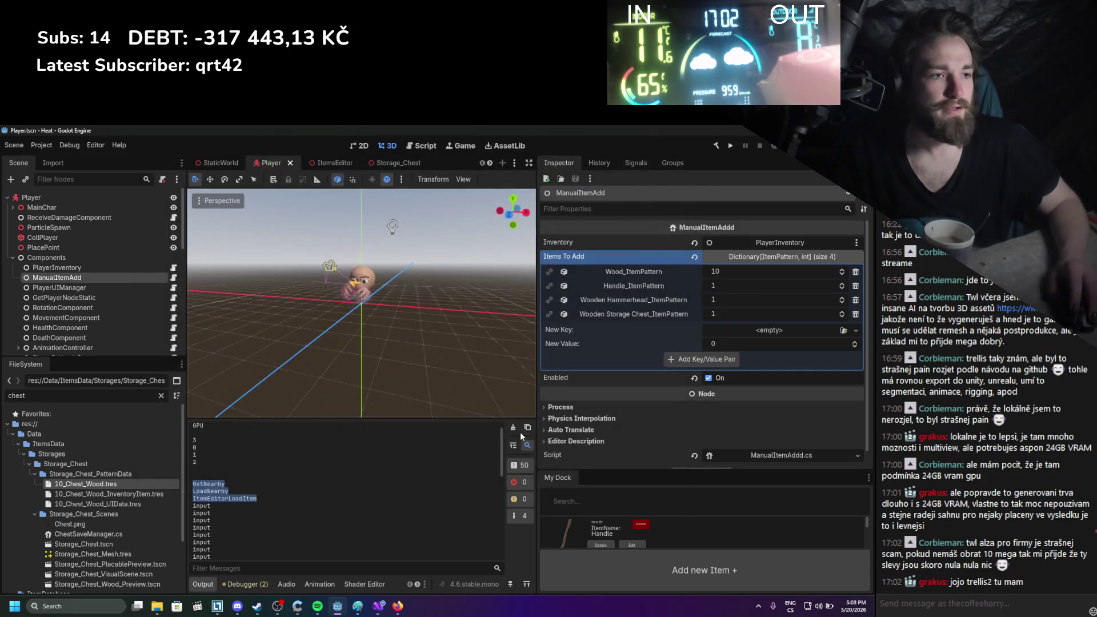
{"action": "left_click", "coordinate": [731, 146]}
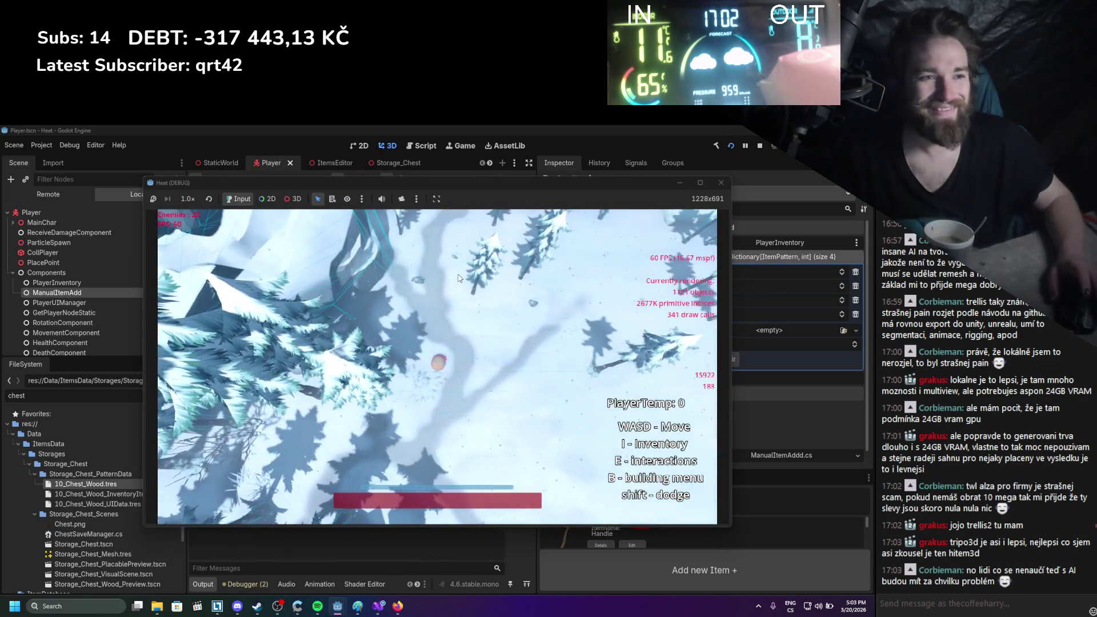
{"action": "mouse_move", "coordinate": [452, 183]}
{"action": "left_mouse_down"}
{"action": "mouse_move", "coordinate": [667, 187]}
{"action": "mouse_move", "coordinate": [602, 177]}
{"action": "left_mouse_up"}
{"action": "key", "text": "i"}
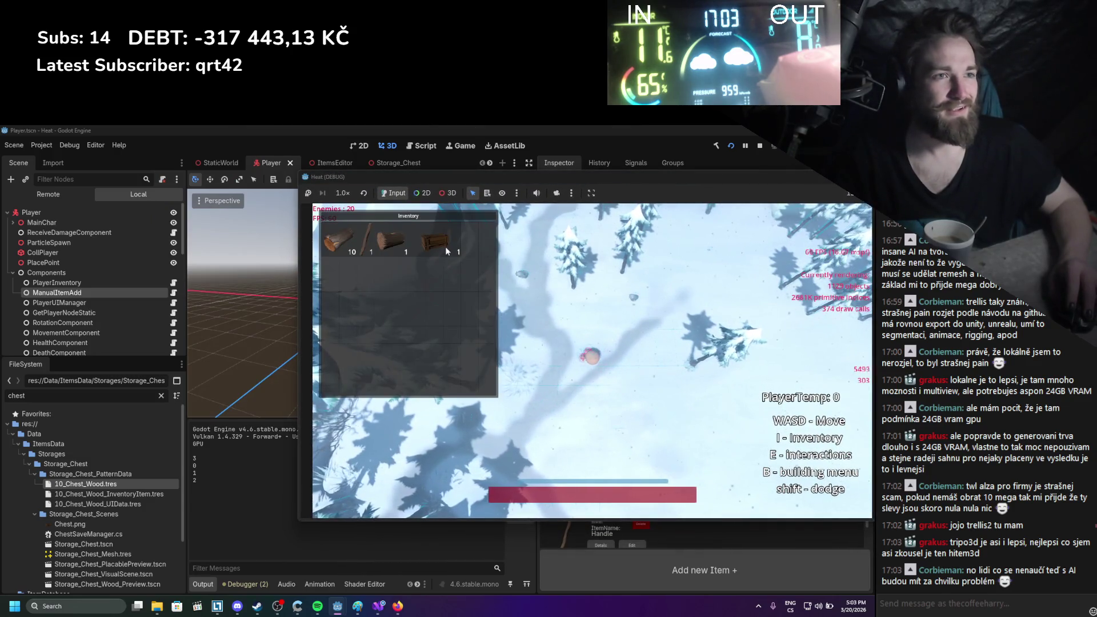
{"action": "key", "text": "i"}
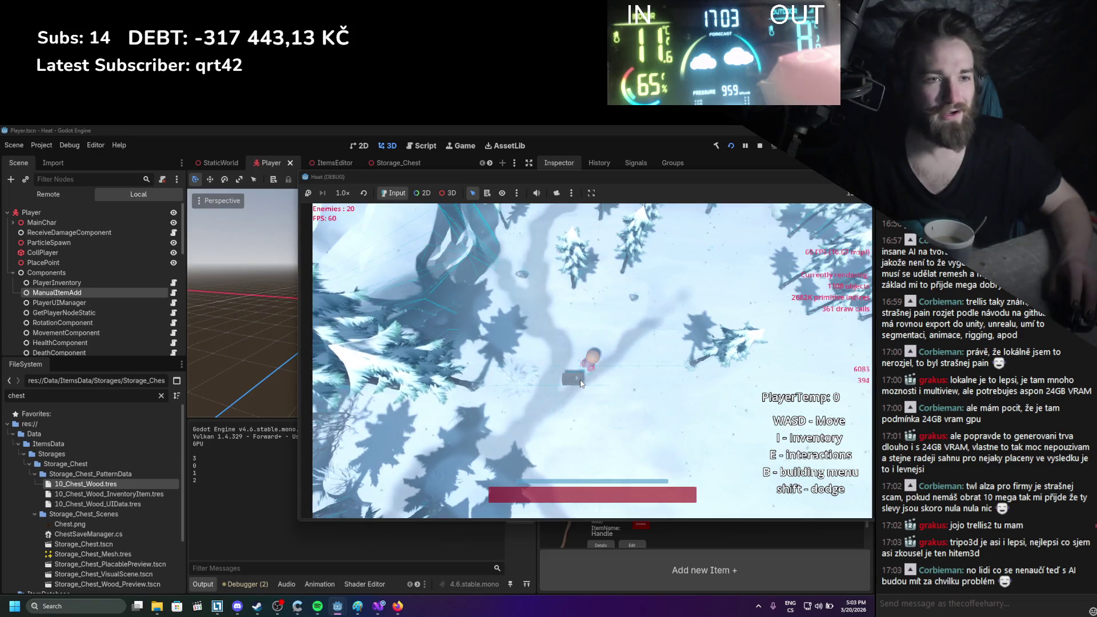
{"action": "key", "text": "i"}
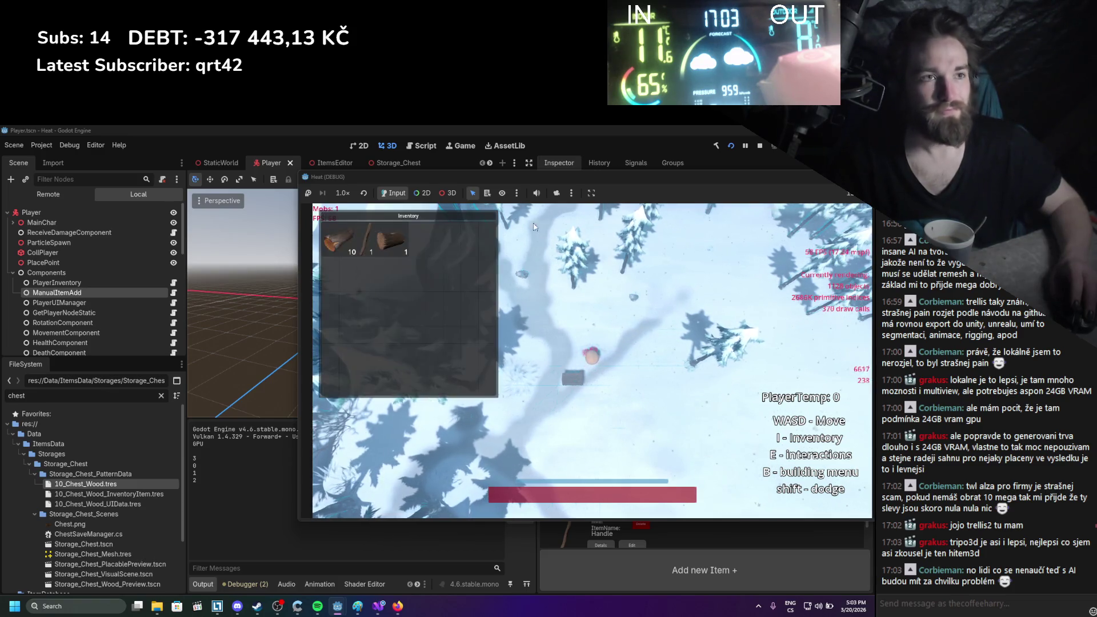
{"action": "left_click", "coordinate": [406, 254]}
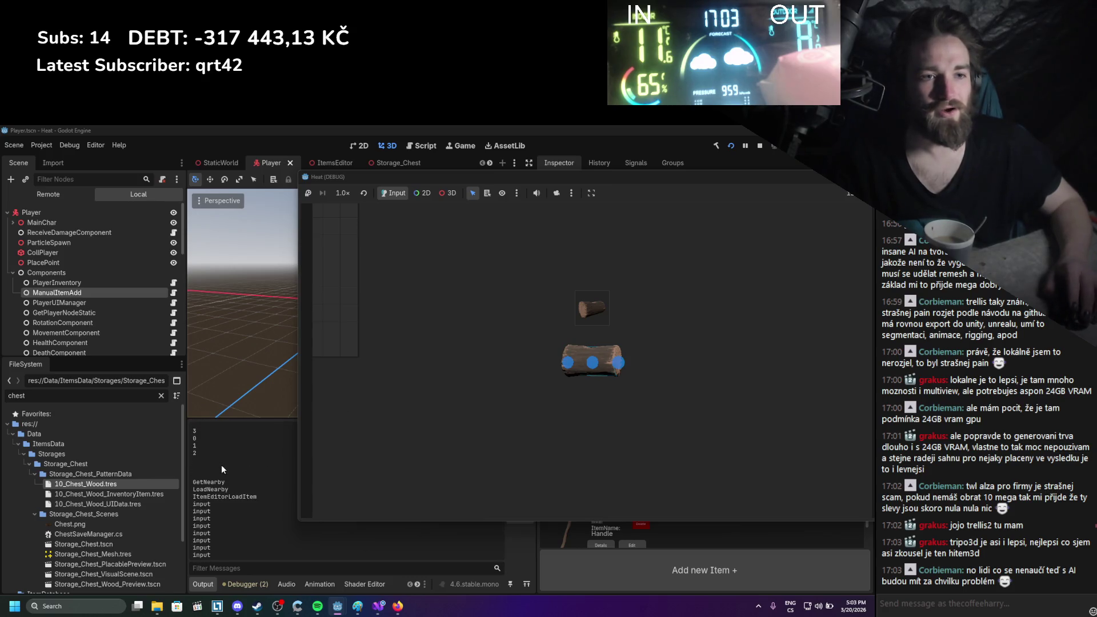
{"action": "key", "text": "F8"}
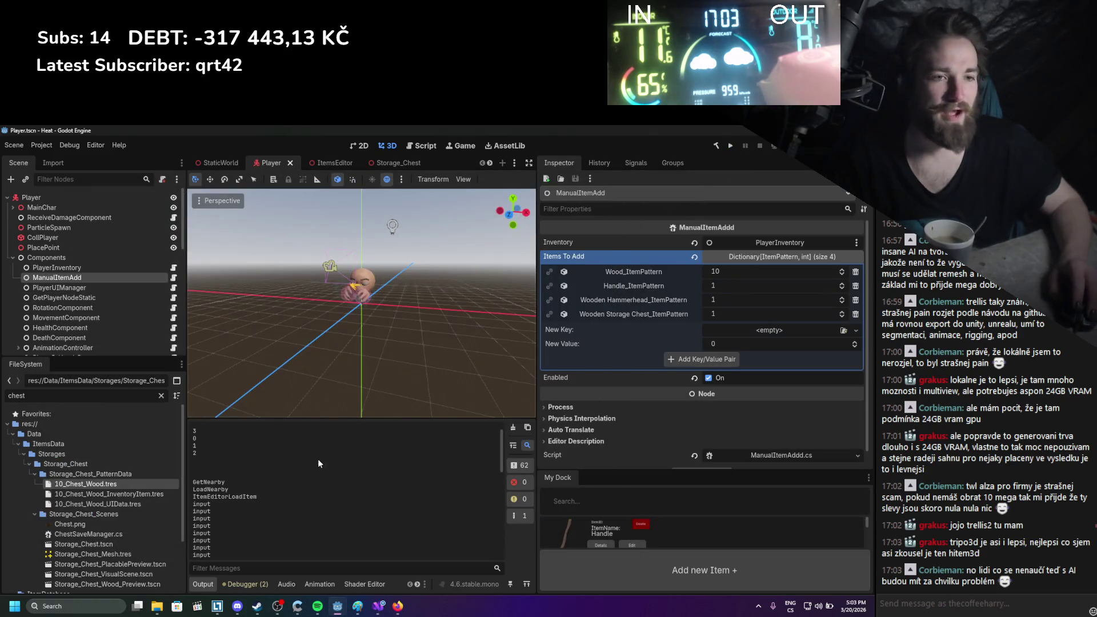
{"action": "left_click", "coordinate": [41, 145]}
{"action": "left_click", "coordinate": [57, 170]}
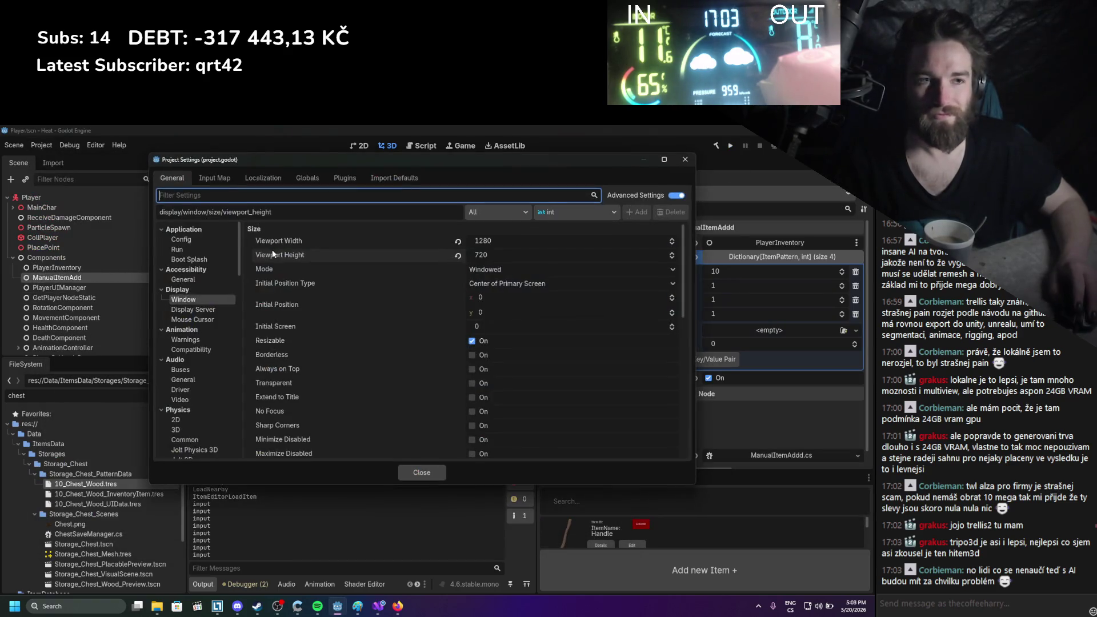
{"action": "left_click", "coordinate": [685, 160]}
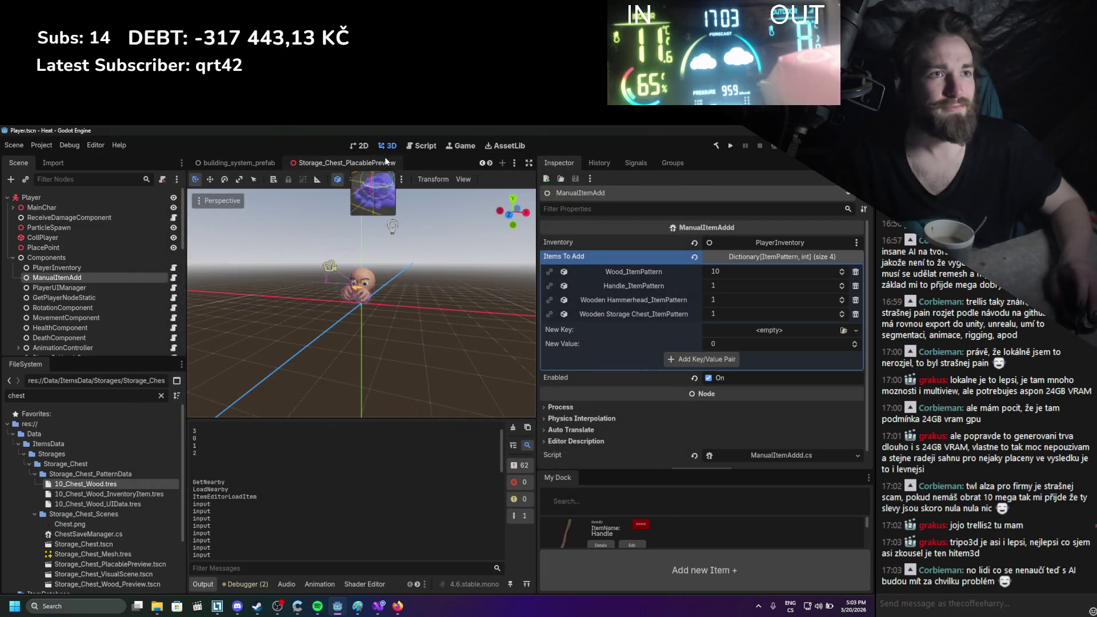
{"action": "scroll", "coordinate": [385, 163], "scroll_direction": "up", "scroll_amount": 3}
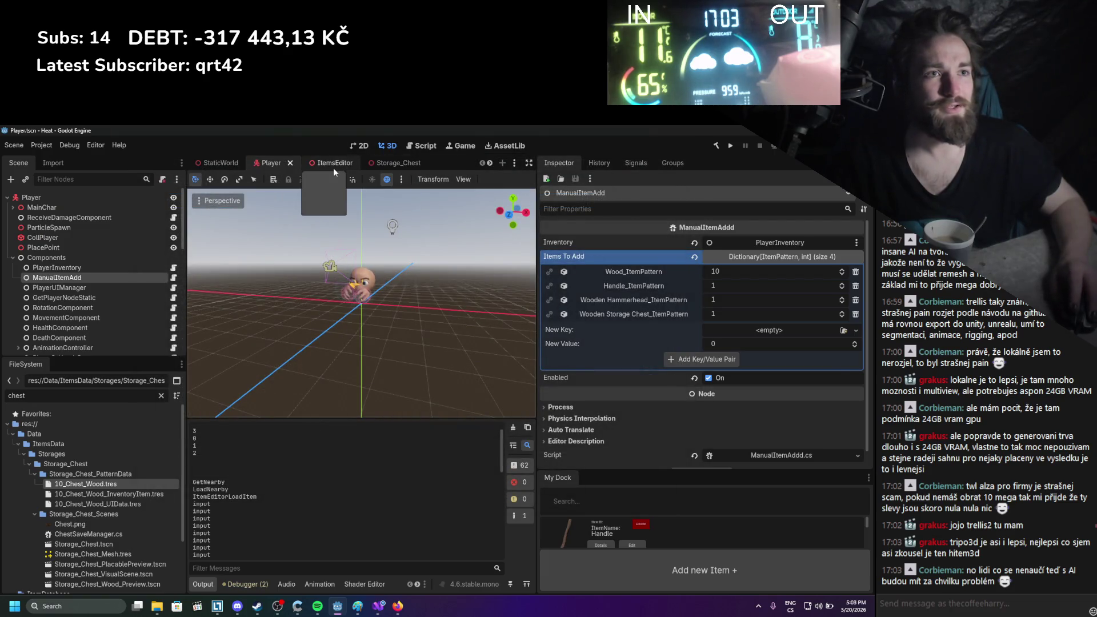
{"action": "left_click", "coordinate": [334, 165]}
{"action": "left_click", "coordinate": [379, 164]}
{"action": "scroll", "coordinate": [363, 238], "scroll_direction": "up", "scroll_amount": 3}
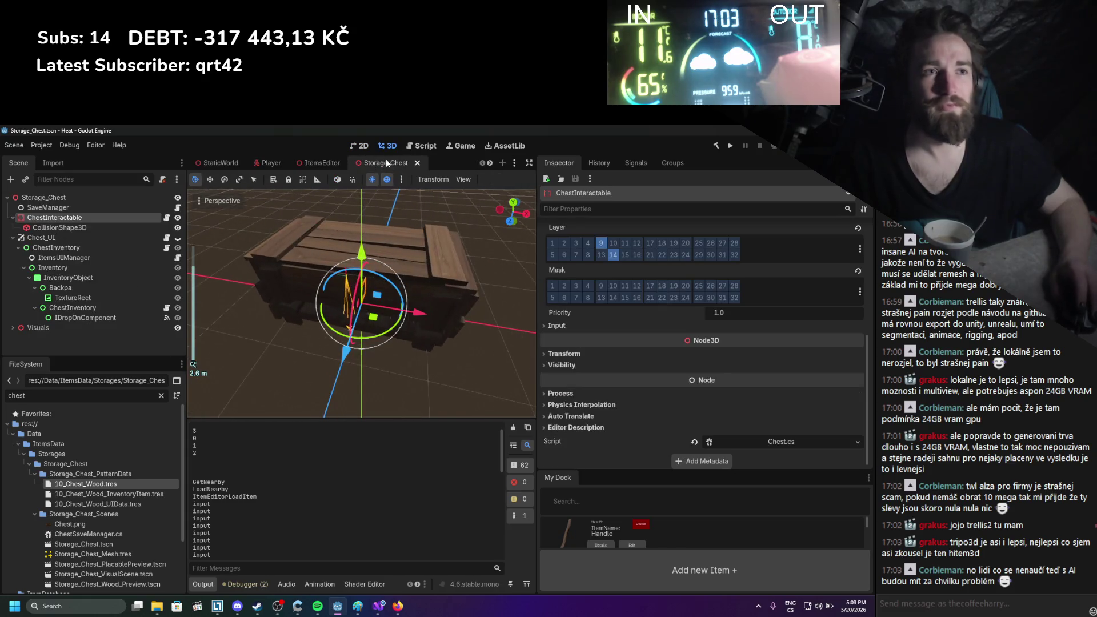
{"action": "left_click", "coordinate": [272, 163]}
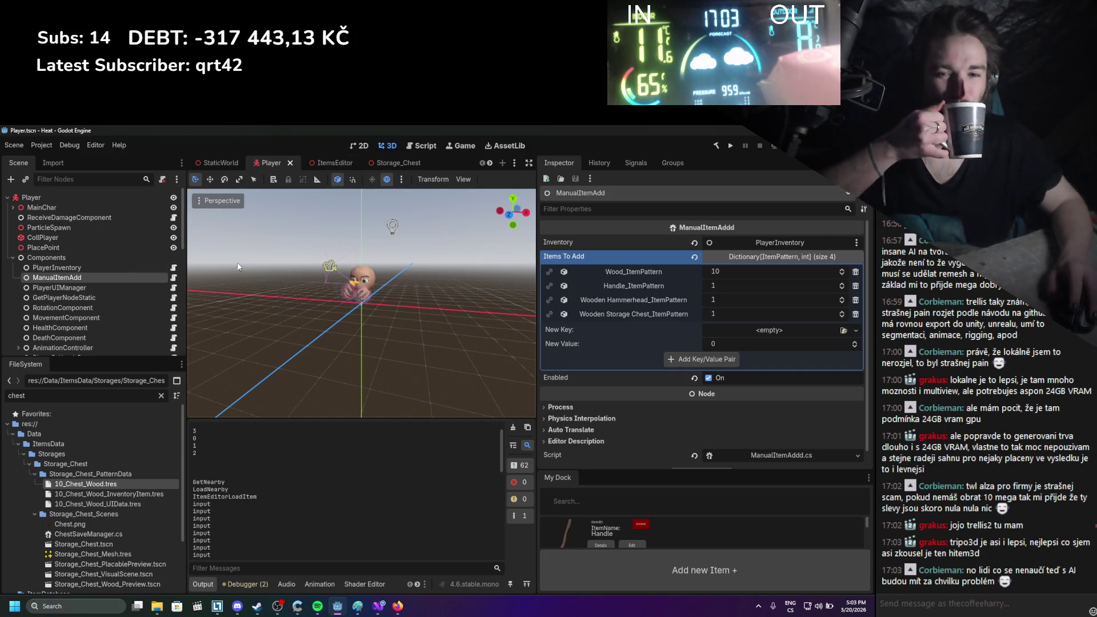
{"action": "scroll", "coordinate": [146, 297], "scroll_direction": "down", "scroll_amount": 5}
{"action": "scroll", "coordinate": [147, 297], "scroll_direction": "down", "scroll_amount": 3}
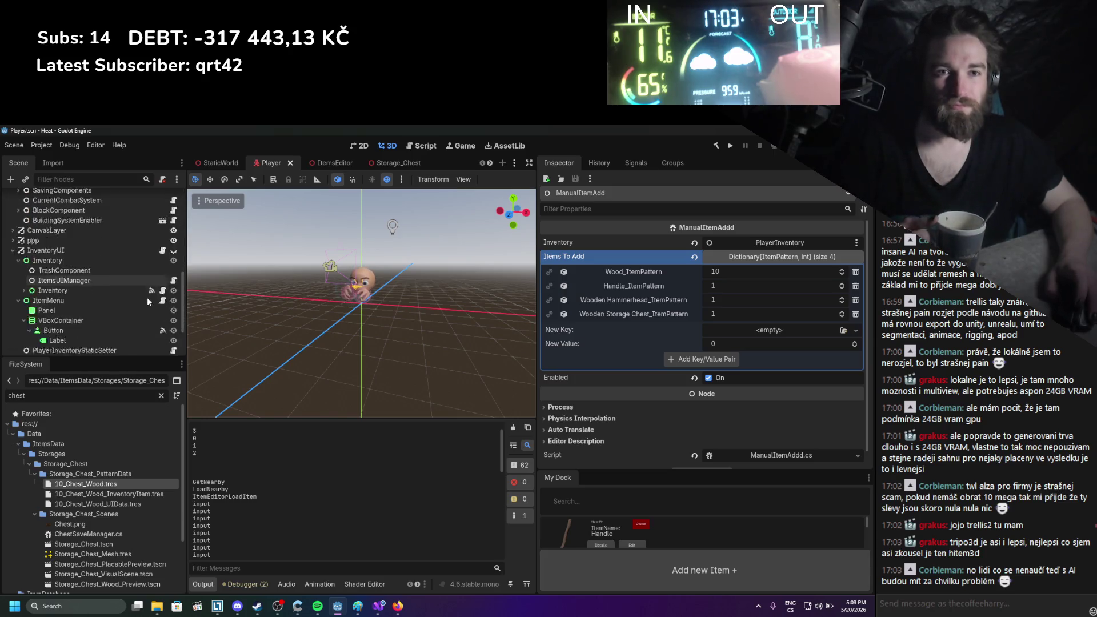
{"action": "left_click", "coordinate": [379, 605]}
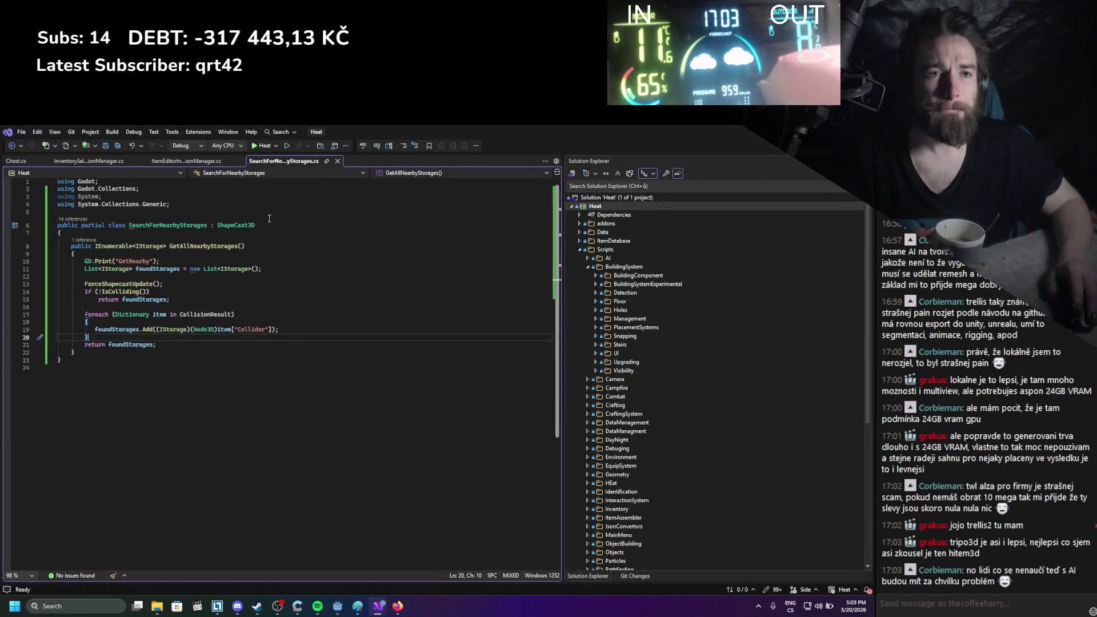
Flip between the InventorySelectionManager and SearchForNearbyStorages scripts, ending on ItemEditorInteractionManager.cs with its Interact method
{"action": "left_click", "coordinate": [168, 162]}
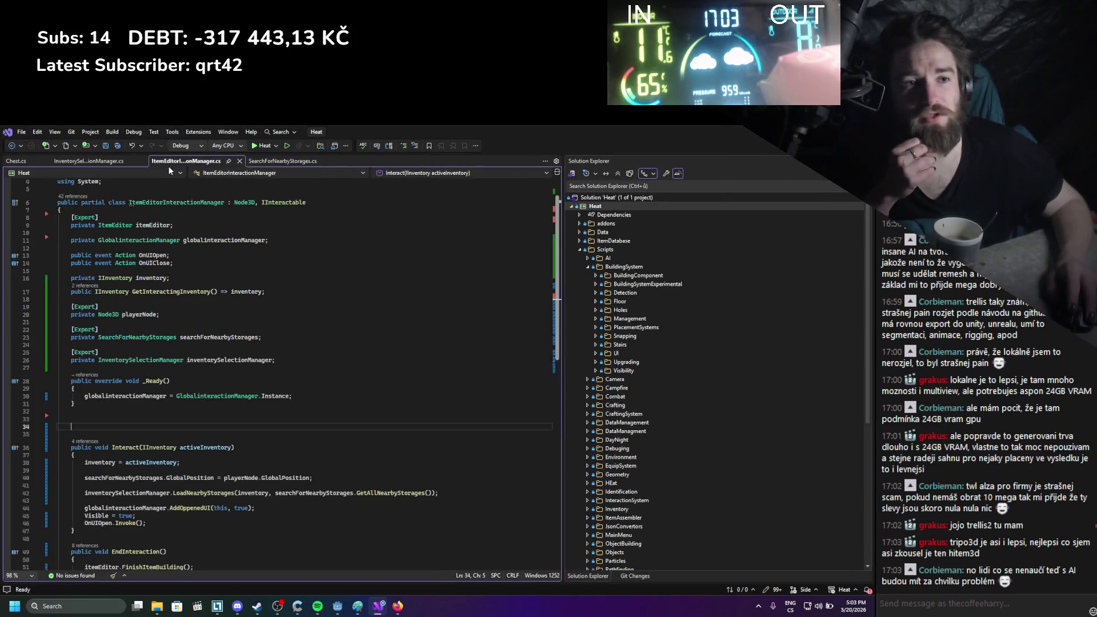
{"action": "left_click", "coordinate": [101, 162]}
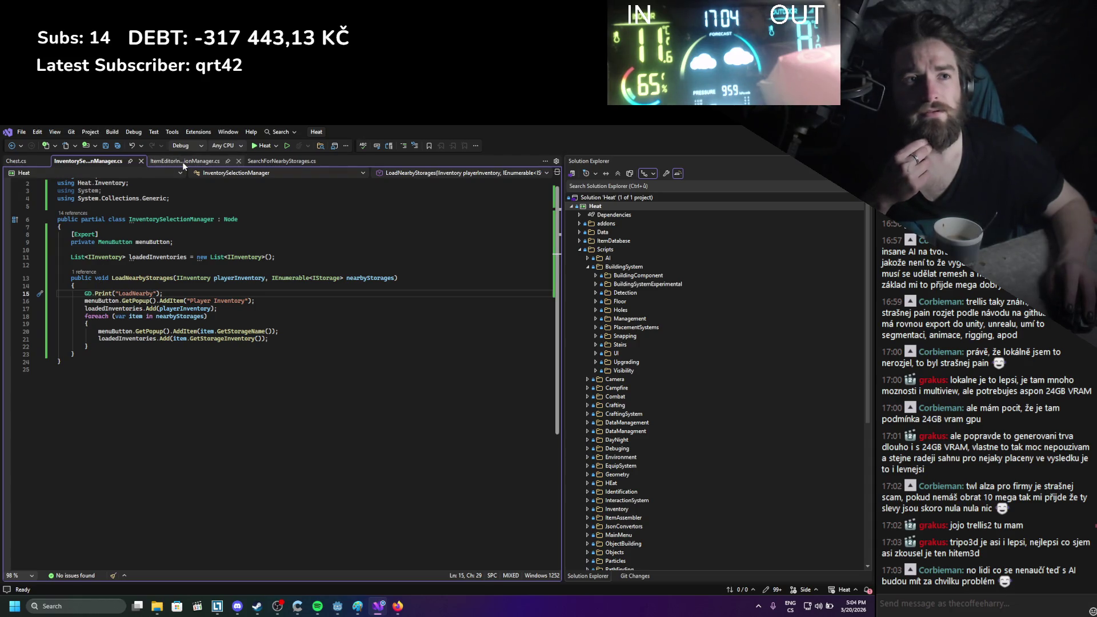
{"action": "left_click", "coordinate": [273, 160]}
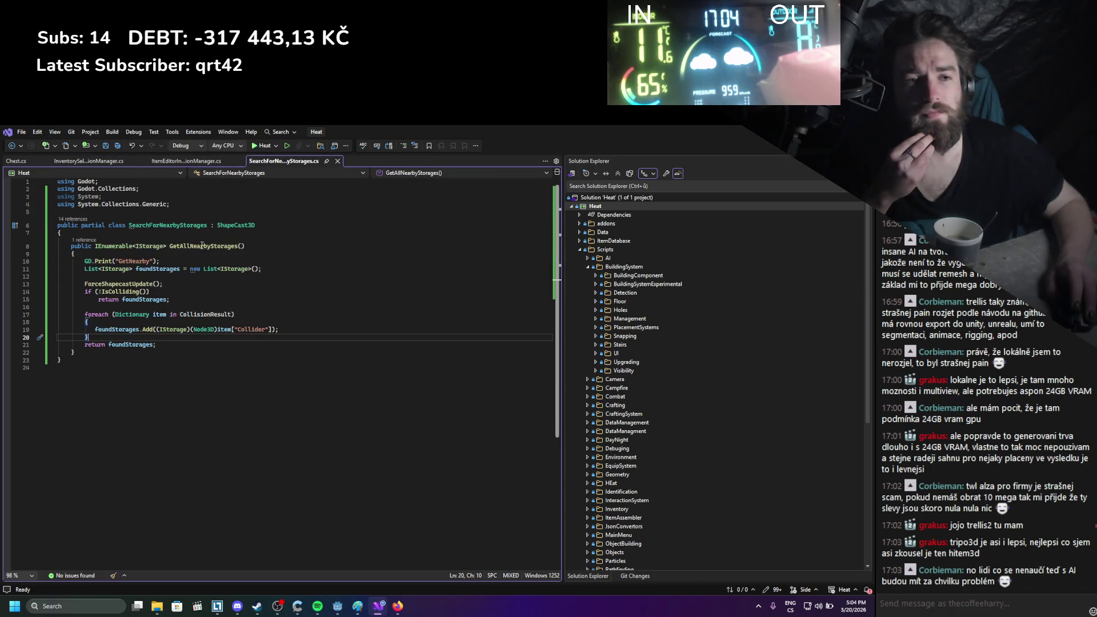
{"action": "left_click", "coordinate": [90, 161]}
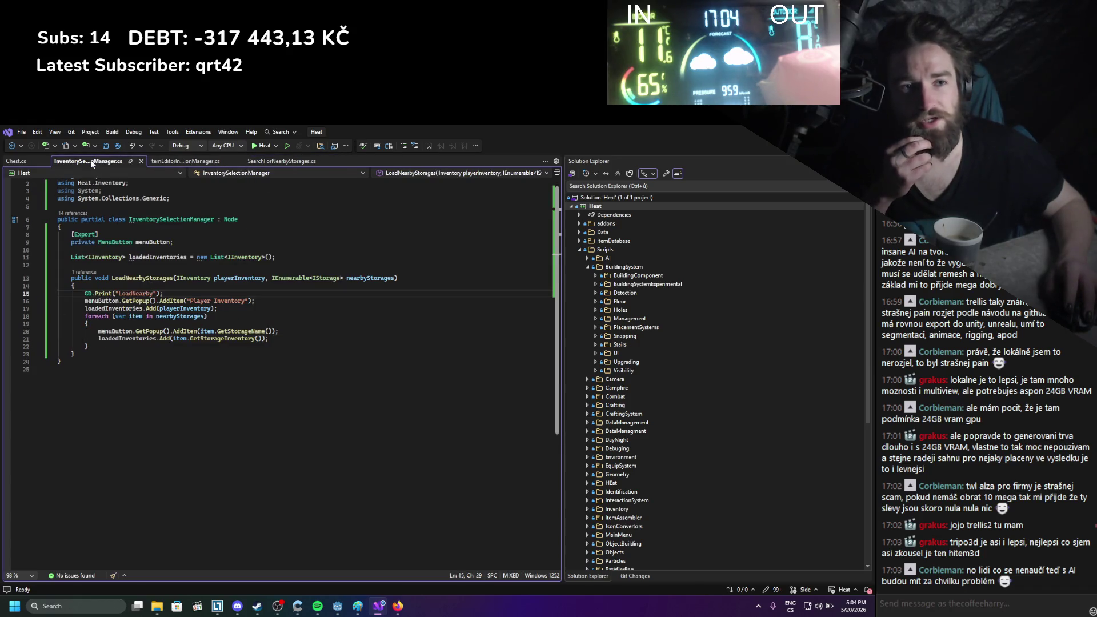
{"action": "left_click", "coordinate": [307, 162]}
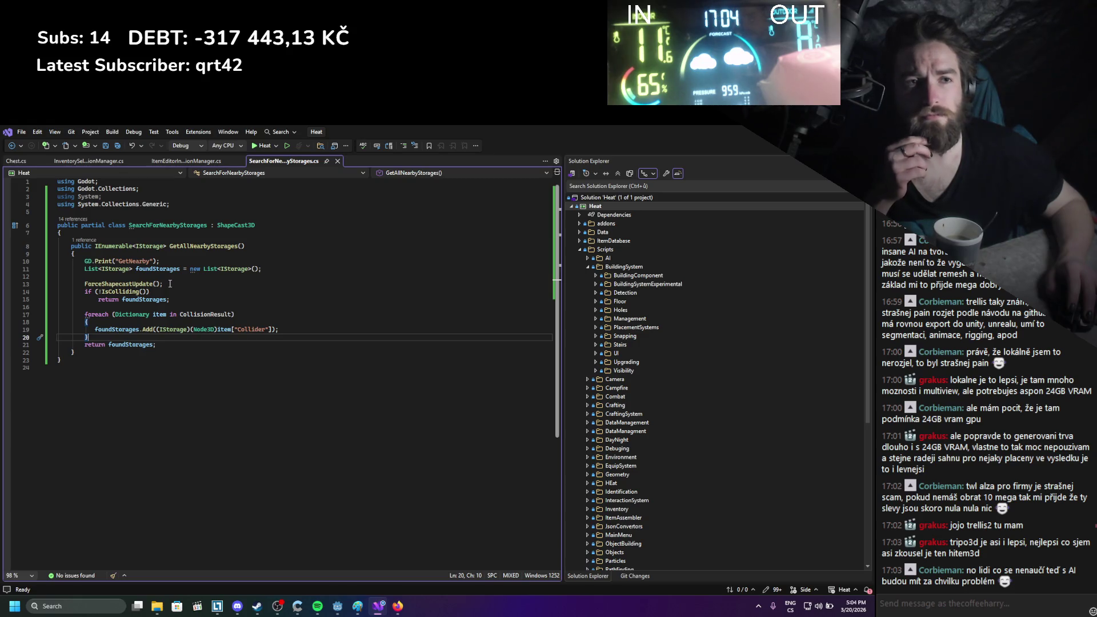
{"action": "left_click", "coordinate": [180, 161]}
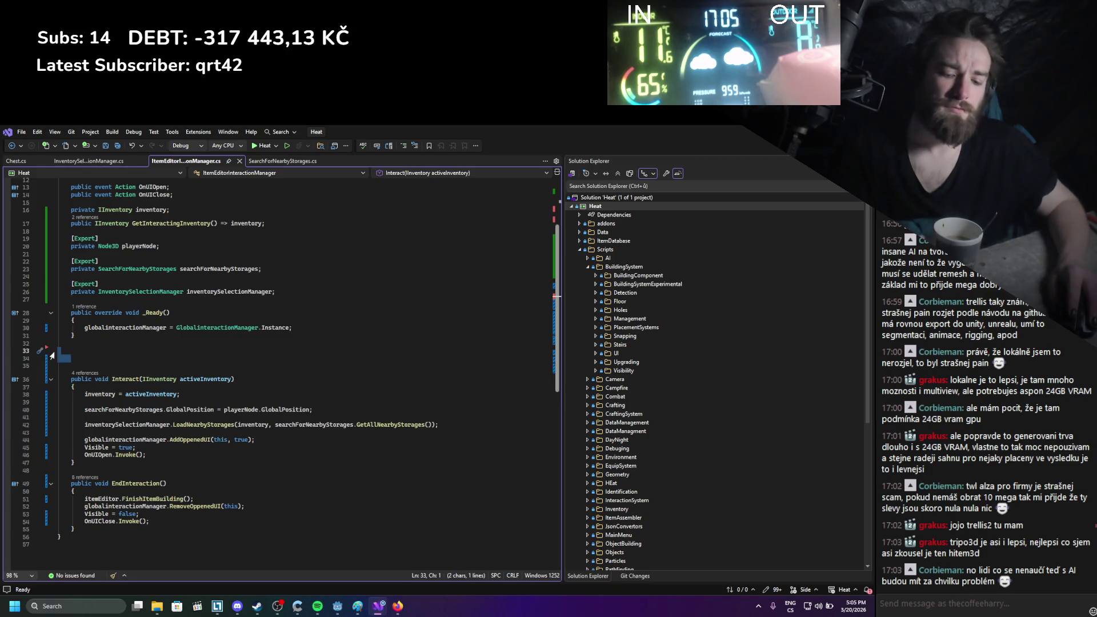
Remove the extra blank lines around _Ready and Interact, save, and jump to GetAllNearbyStorages
{"action": "key", "text": "BackSpace"}
{"action": "key", "text": "BackSpace"}
{"action": "key", "text": "BackSpace"}
{"action": "key", "text": "BackSpace"}
{"action": "key", "text": "ctrl+s"}
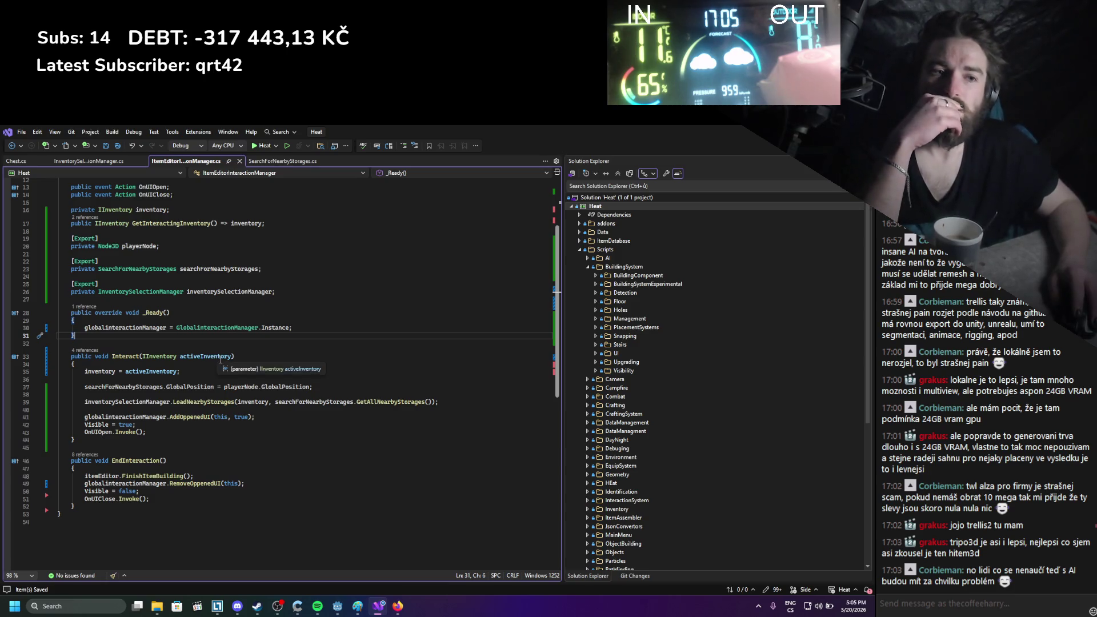
{"action": "double_click", "coordinate": [389, 401]}
{"action": "key", "text": "F12"}
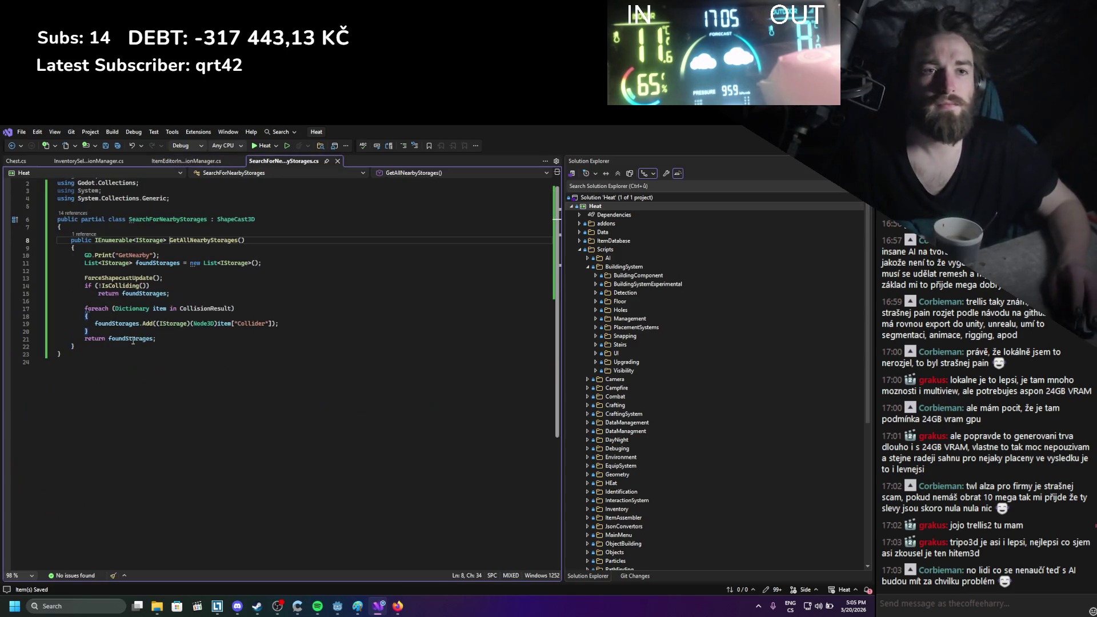
Add a GD.Print debug line after ForceShapecastUpdate() and test it in a short game run
{"action": "left_click", "coordinate": [187, 278]}
{"action": "key", "text": "Return"}
{"action": "type", "text": "gd.Print();"}
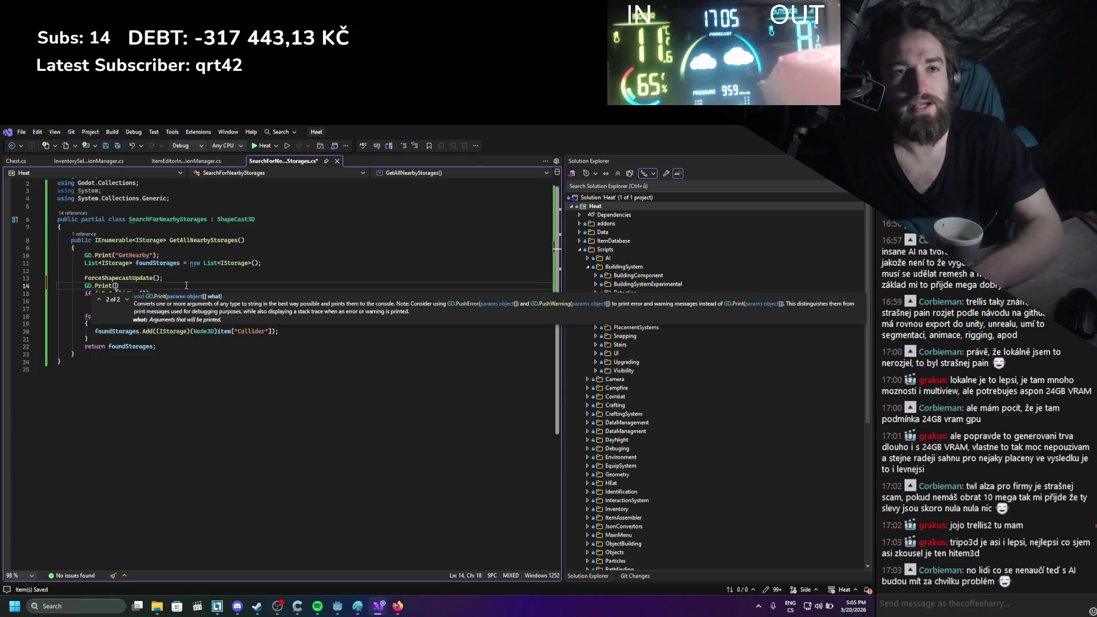
{"action": "key", "text": "Left"}
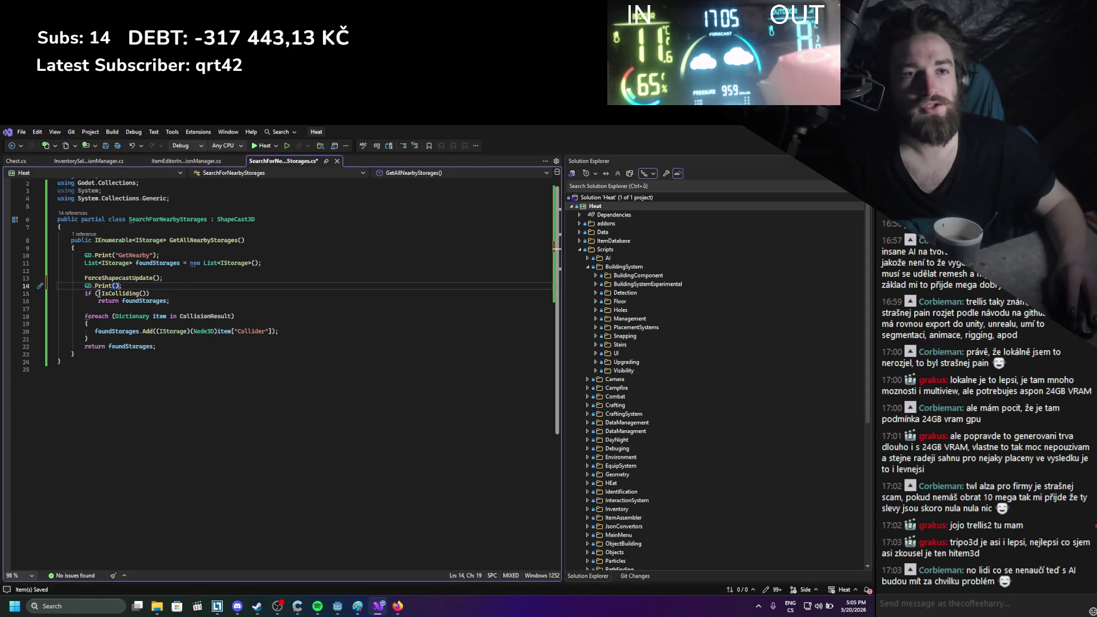
{"action": "key", "text": "alt+Tab"}
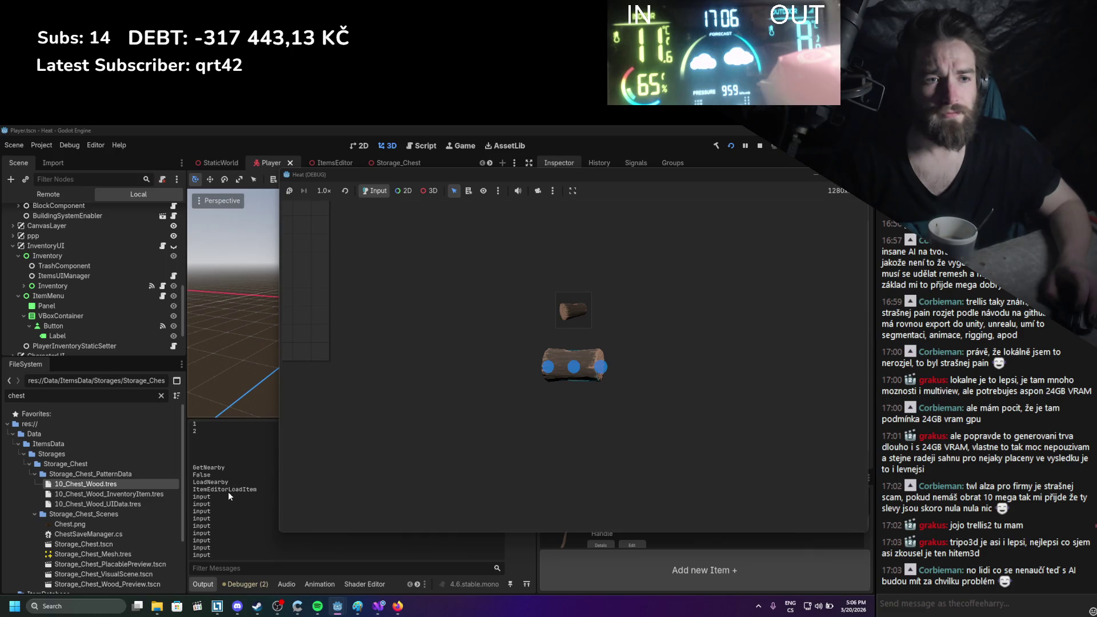
{"action": "key", "text": "F8"}
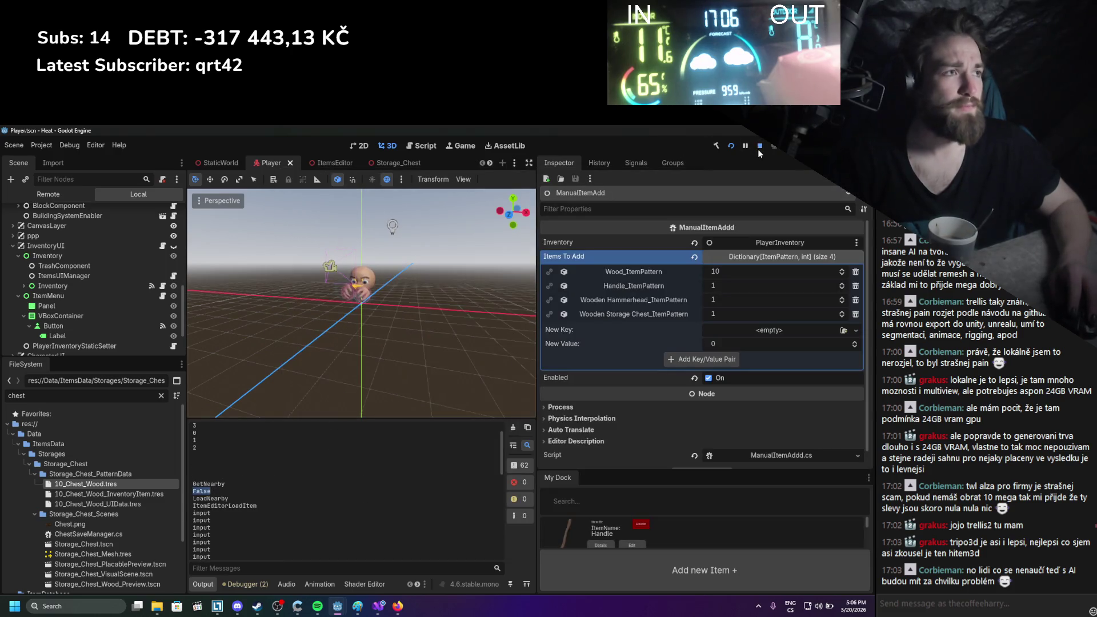
Stop the running game and look through the Storage_Chest and ItemsEditor scenes, then return to Player
{"action": "left_click", "coordinate": [759, 149]}
{"action": "scroll", "coordinate": [123, 251], "scroll_direction": "up", "scroll_amount": 5}
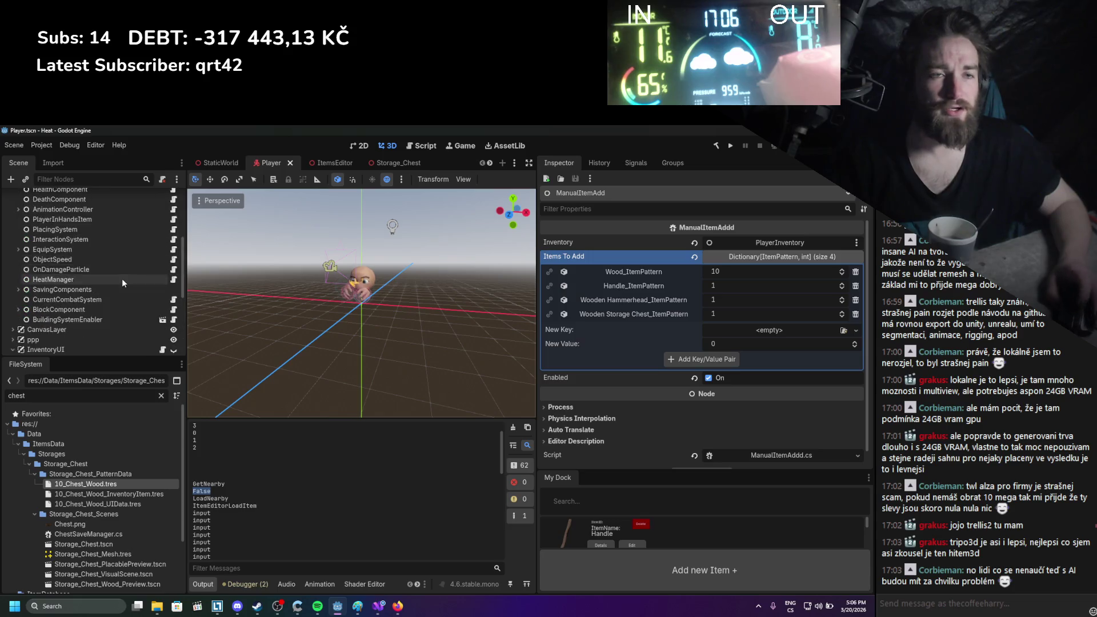
{"action": "left_click", "coordinate": [385, 163]}
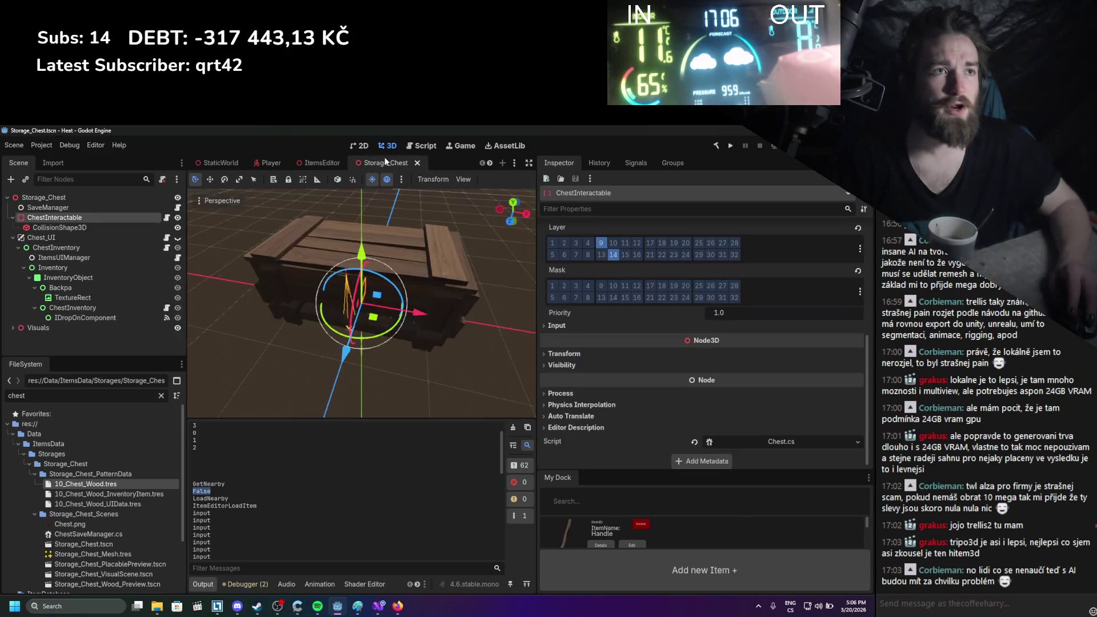
{"action": "left_click", "coordinate": [298, 163]}
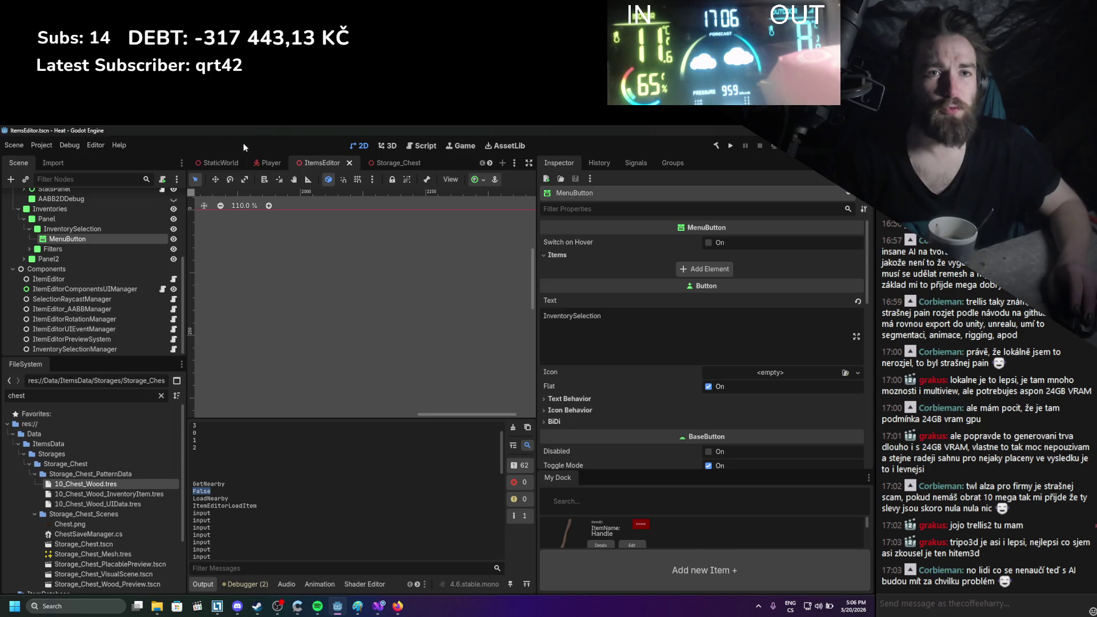
{"action": "left_click", "coordinate": [268, 163]}
{"action": "scroll", "coordinate": [143, 280], "scroll_direction": "down", "scroll_amount": 5}
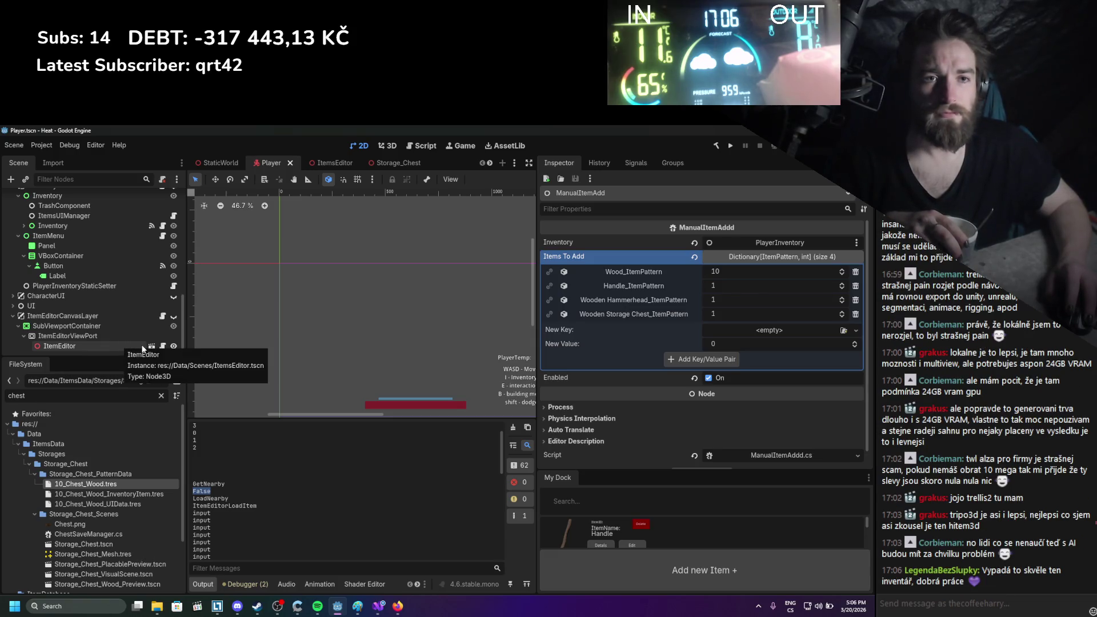
Check the ItemEditor node's exported references and open its ItemEditorInteractionManager script
{"action": "left_click", "coordinate": [163, 347]}
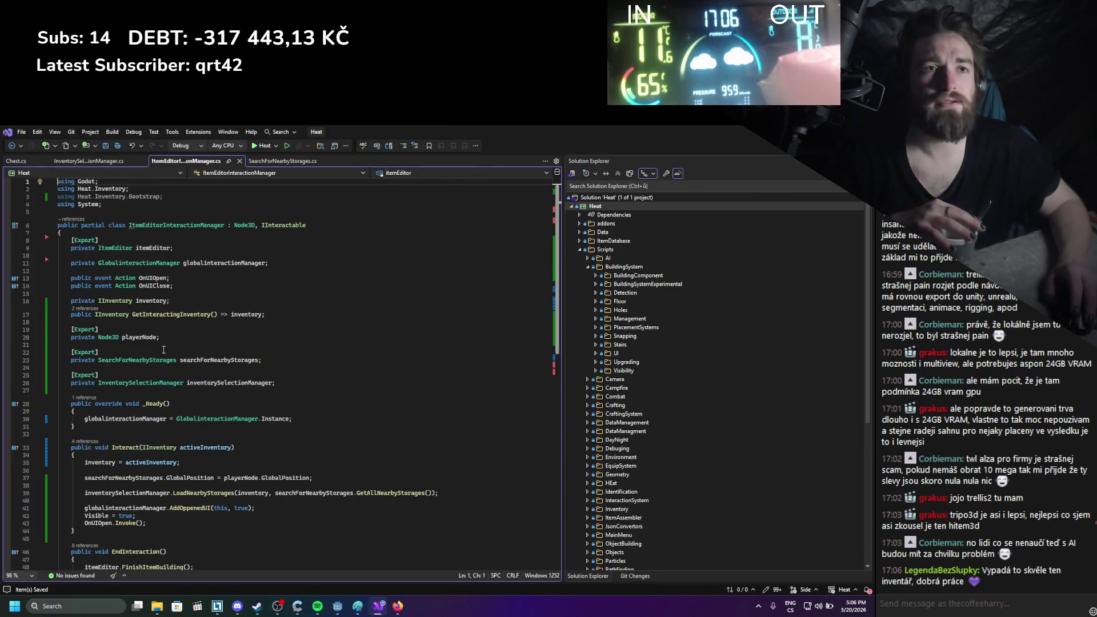
{"action": "key", "text": "alt+Tab"}
{"action": "left_click", "coordinate": [101, 346]}
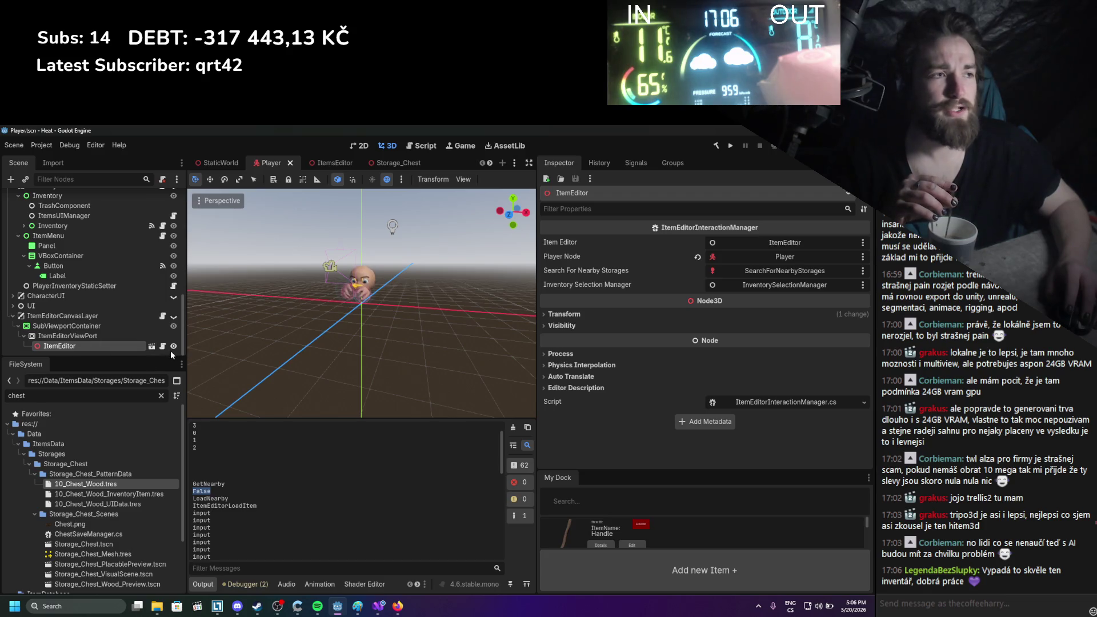
{"action": "left_click", "coordinate": [163, 347]}
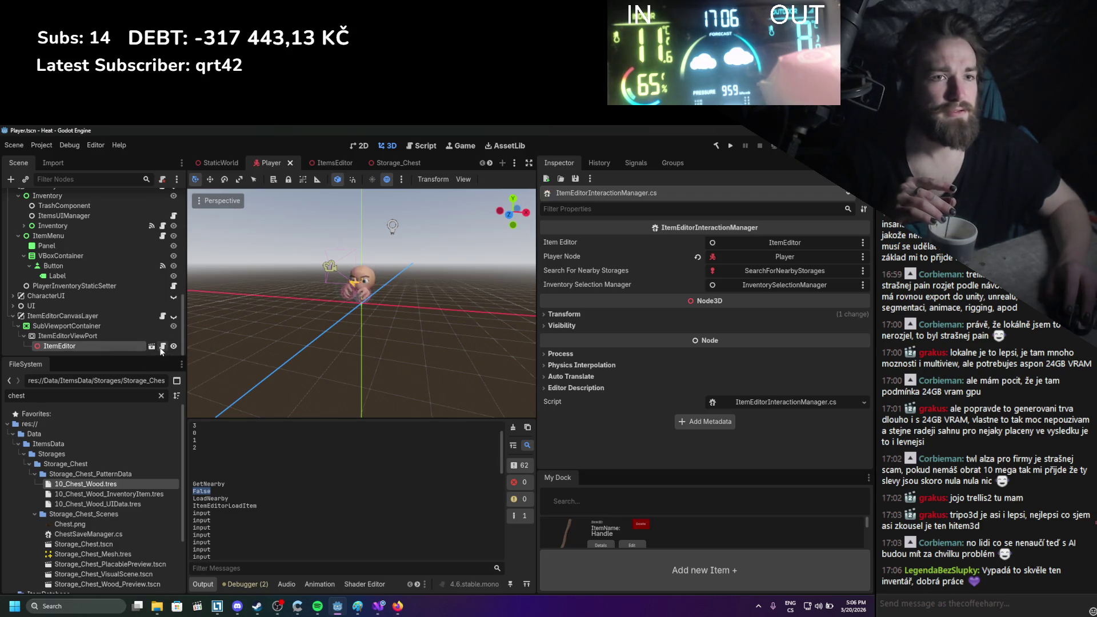
{"action": "key", "text": "alt+Tab"}
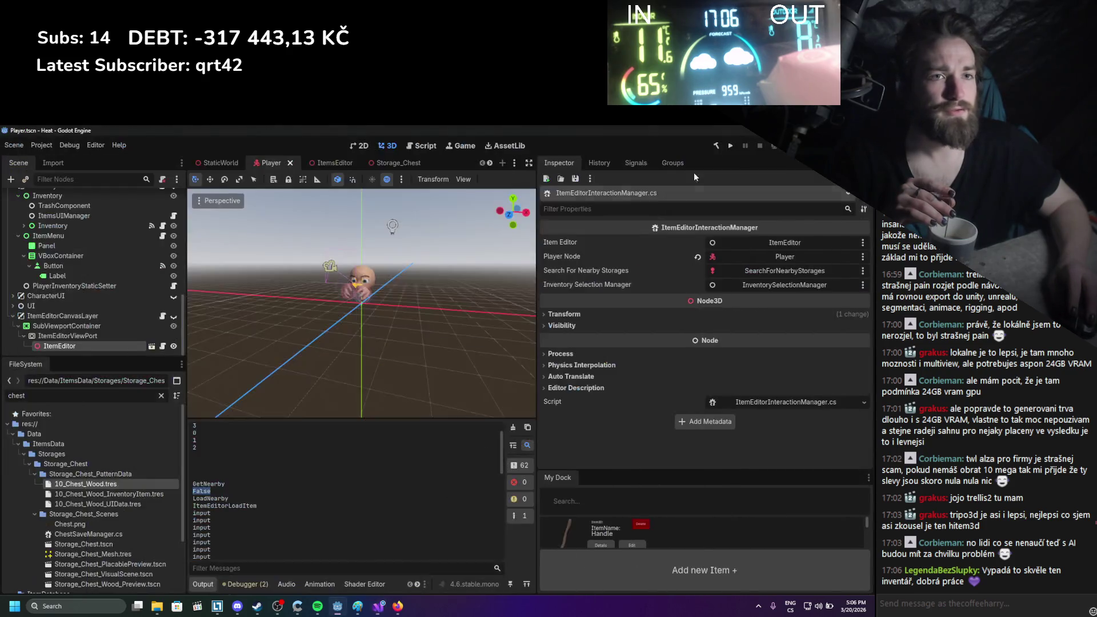
{"action": "left_click", "coordinate": [163, 347]}
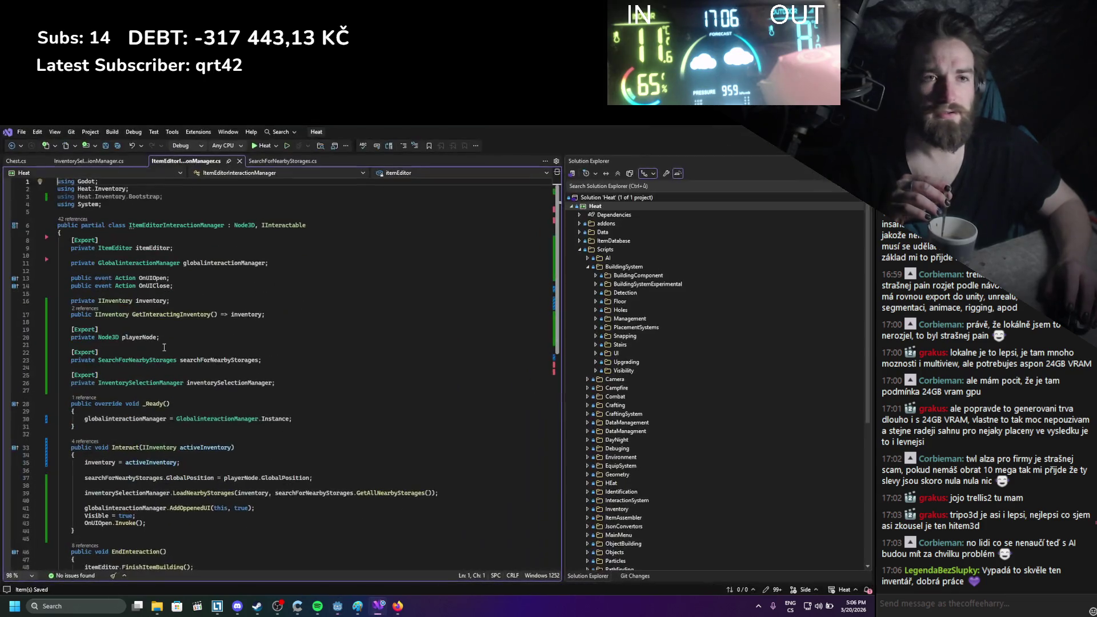
Add a public override _PhysicsProcess method below _Ready in ItemEditorInteractionManager
{"action": "double_click", "coordinate": [138, 337]}
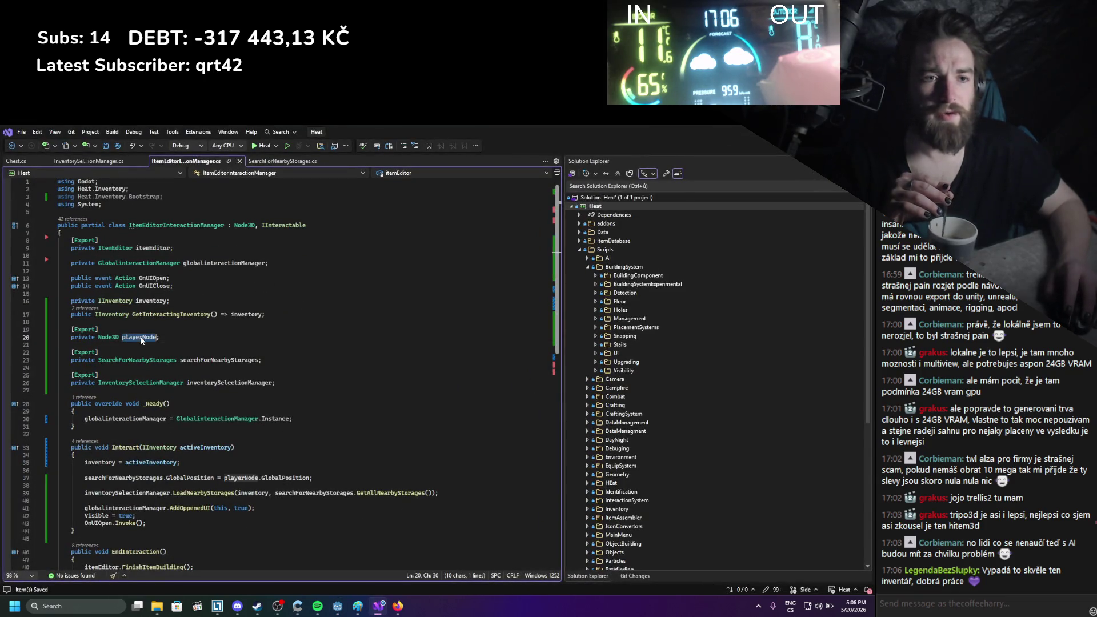
{"action": "scroll", "coordinate": [281, 415], "scroll_direction": "down", "scroll_amount": 1}
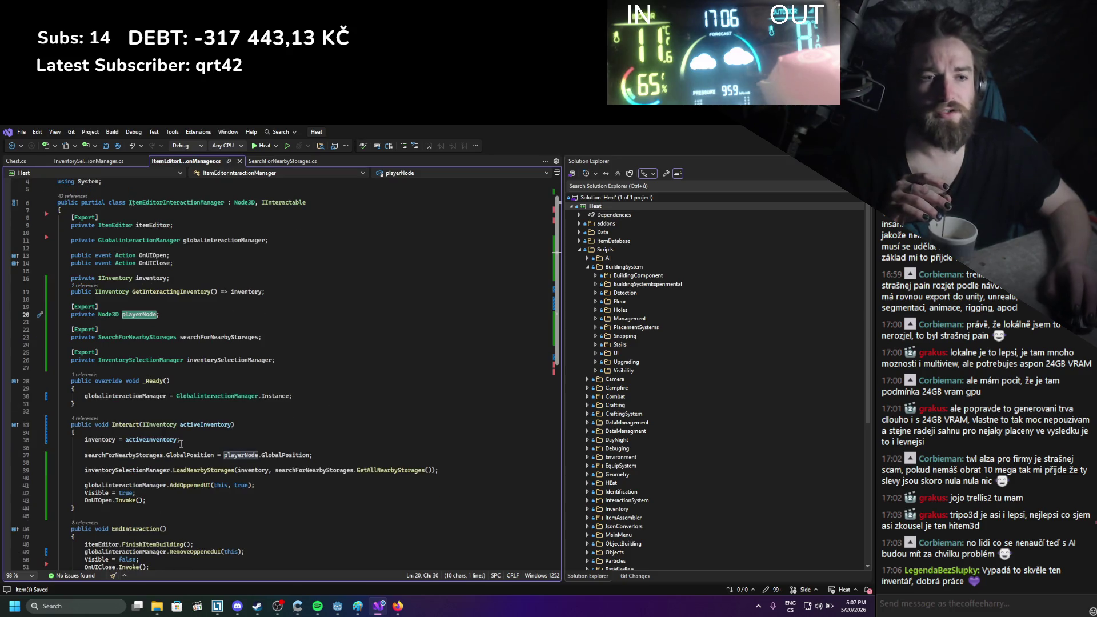
{"action": "scroll", "coordinate": [263, 467], "scroll_direction": "down", "scroll_amount": 3}
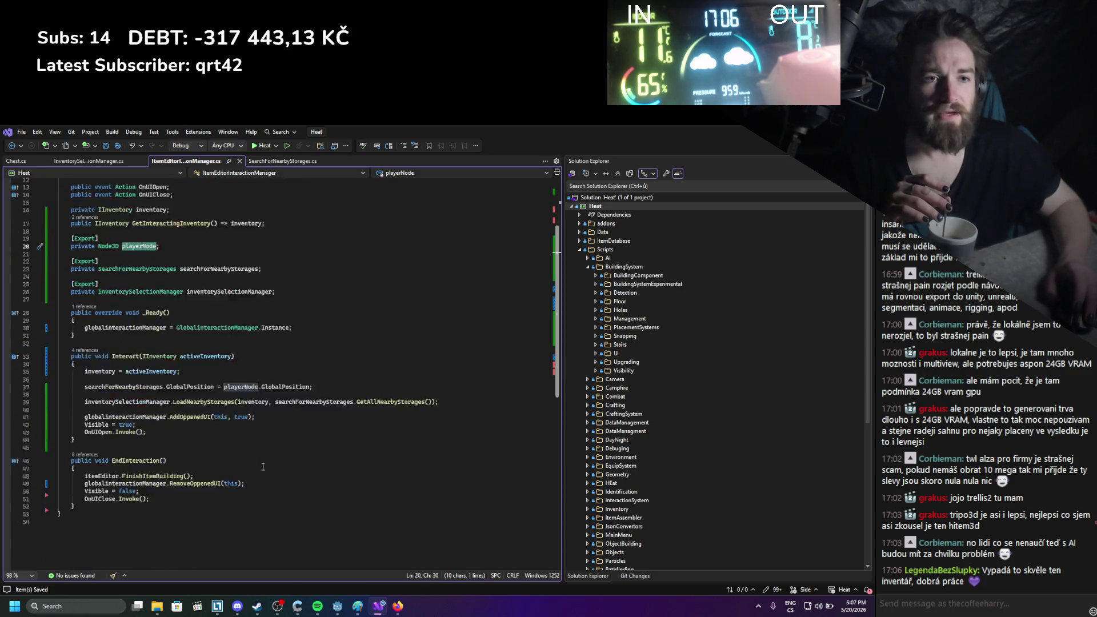
{"action": "left_click", "coordinate": [147, 341]}
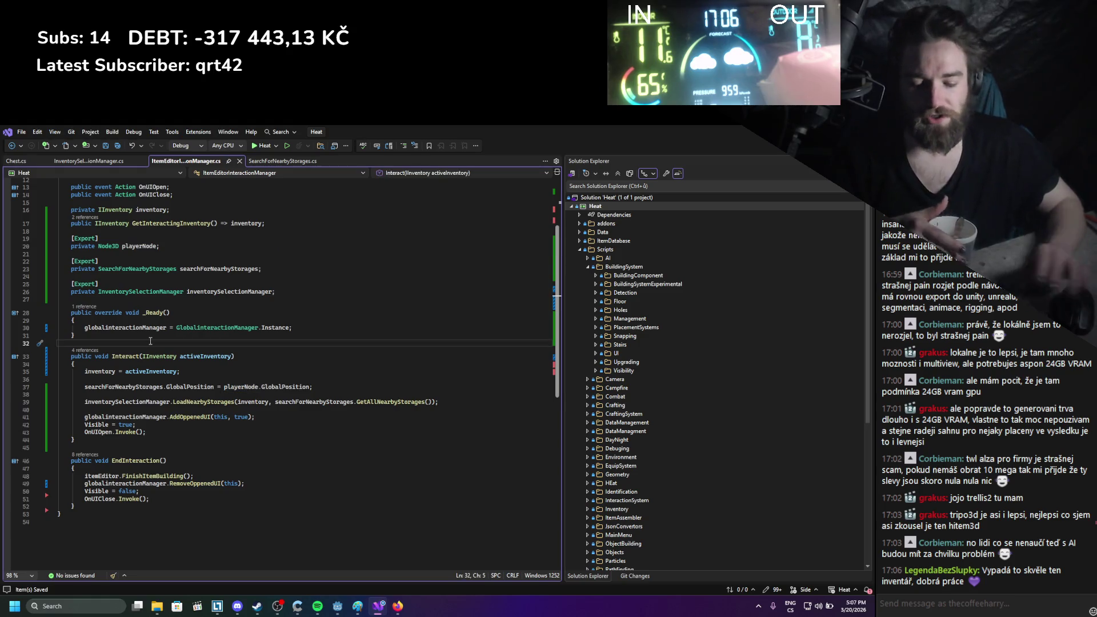
{"action": "key", "text": "Return"}
{"action": "key", "text": "Return"}
{"action": "key", "text": "Up"}
{"action": "type", "text": "public "}
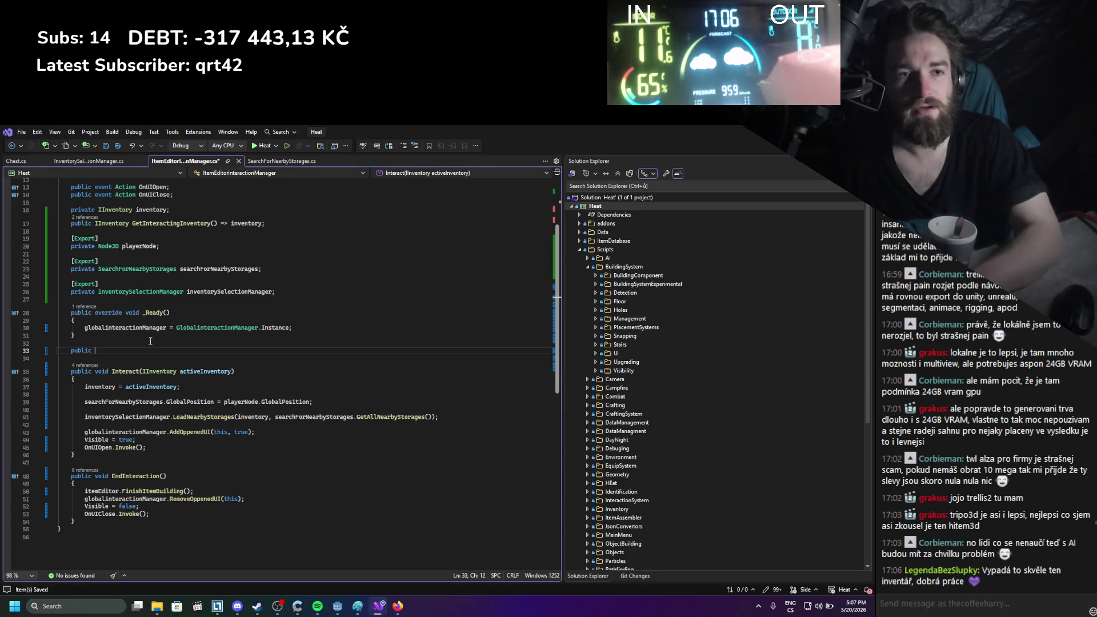
{"action": "type", "text": "voverride "}
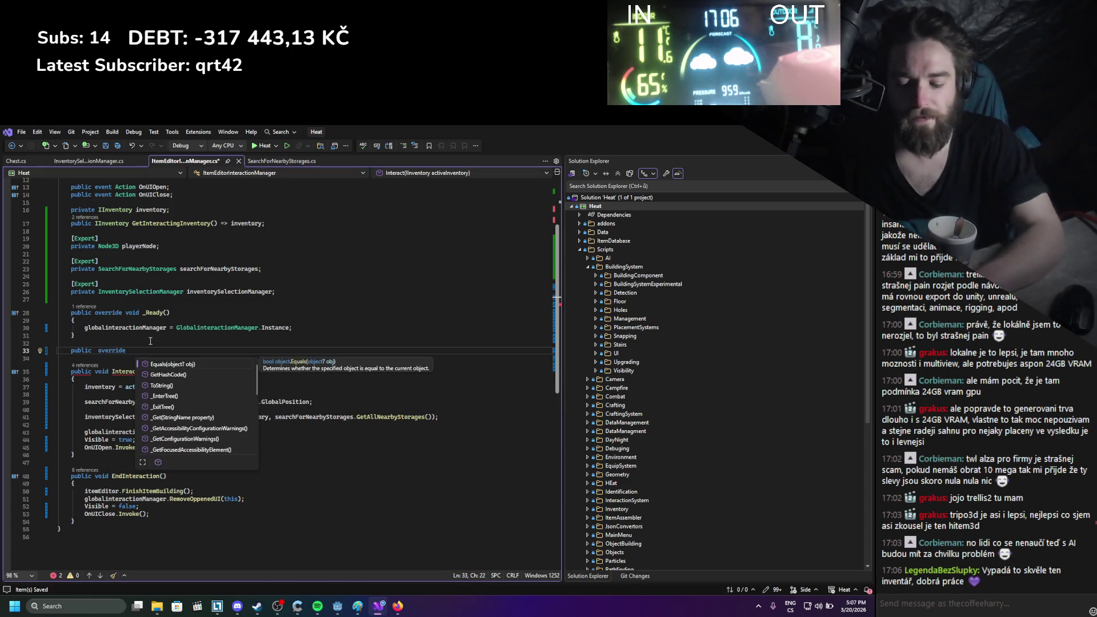
{"action": "type", "text": "_Ph"}
{"action": "key", "text": "Return"}
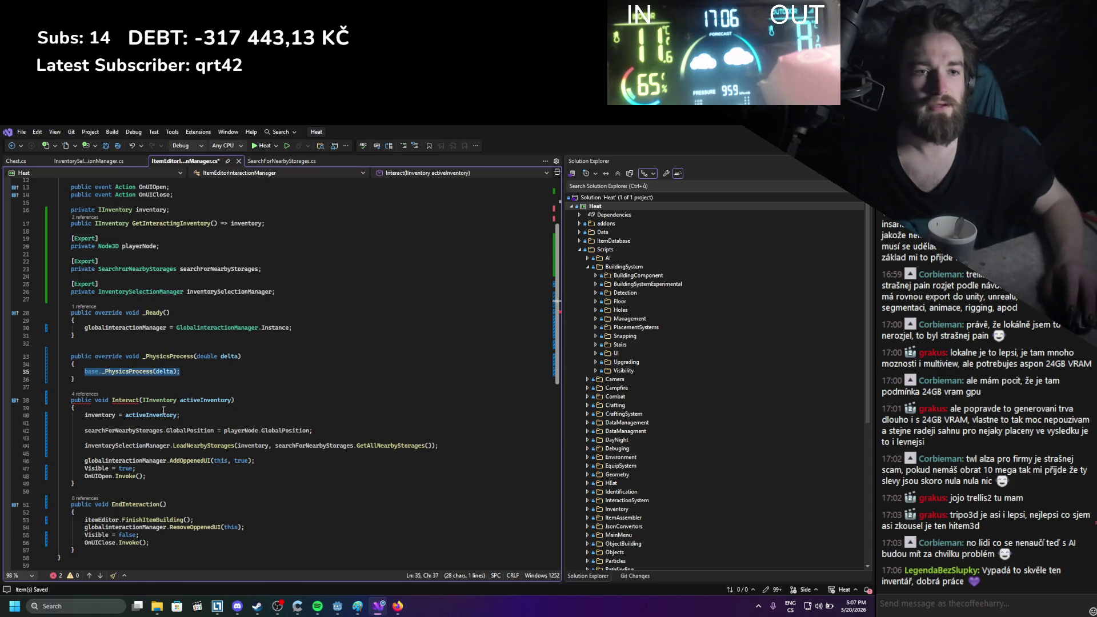
Move the searchForNearbyStorages position update from Interact into _PhysicsProcess, then rebuild in Godot
{"action": "left_click_drag", "start_coordinate": [313, 431], "coordinate": [84, 431]}
{"action": "key", "text": "ctrl+c"}
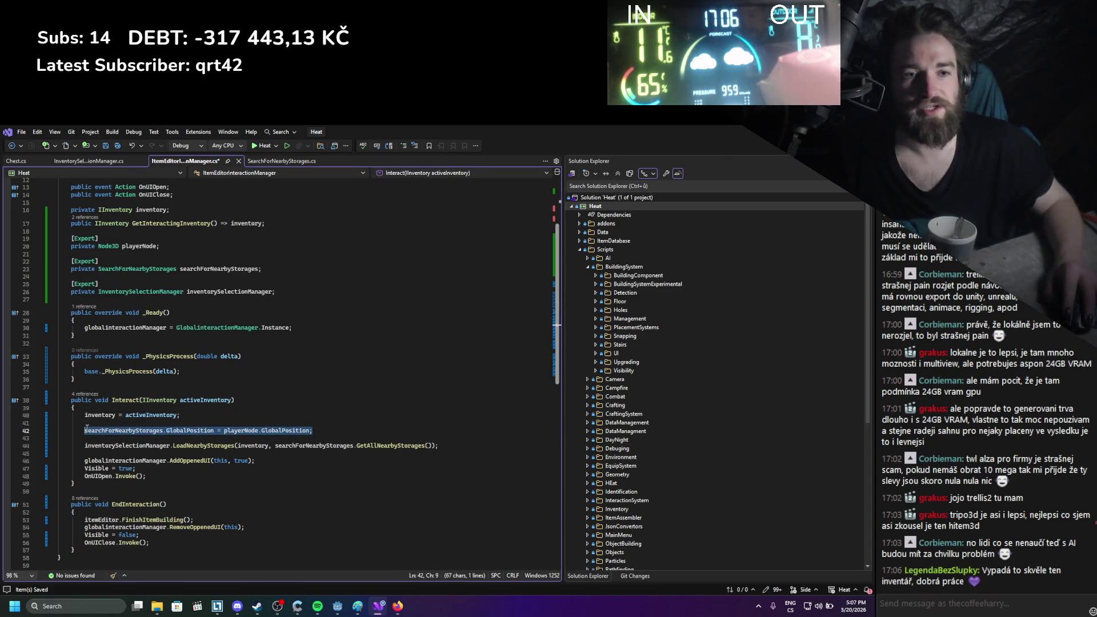
{"action": "key", "text": "BackSpace"}
{"action": "left_click_drag", "start_coordinate": [181, 371], "coordinate": [85, 371]}
{"action": "key", "text": "ctrl+v"}
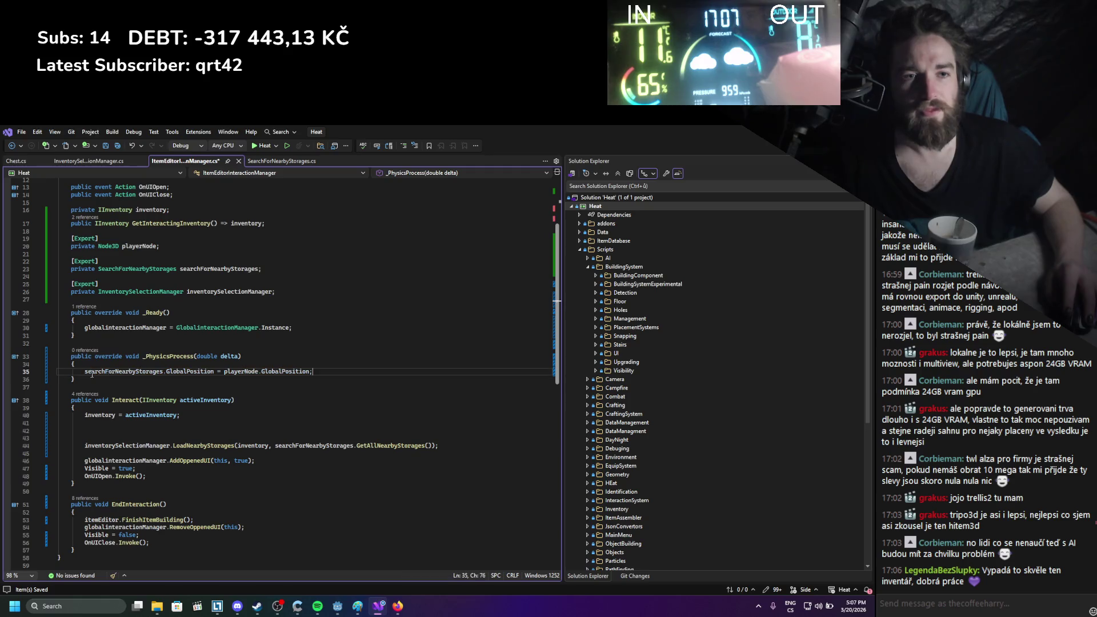
{"action": "left_click", "coordinate": [280, 407]}
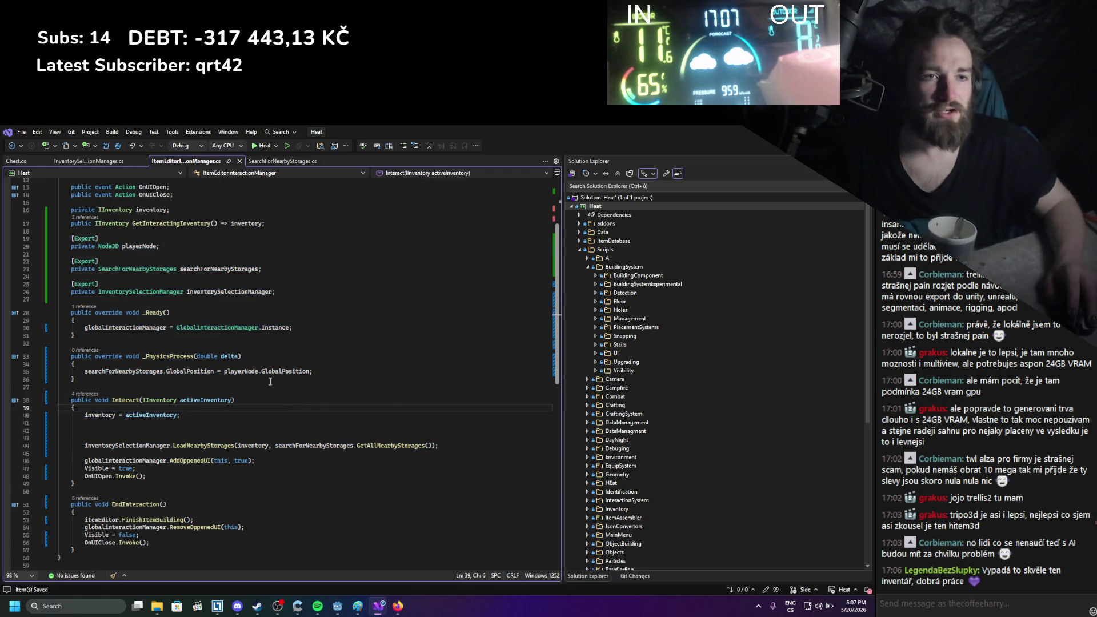
{"action": "left_click", "coordinate": [328, 445]}
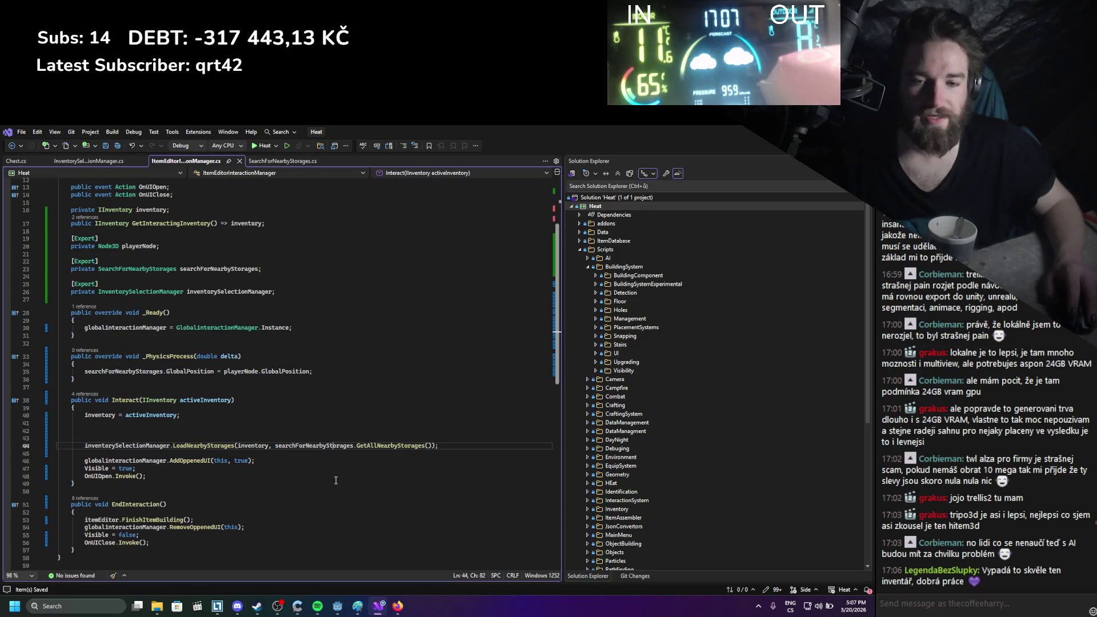
{"action": "left_click", "coordinate": [356, 388]}
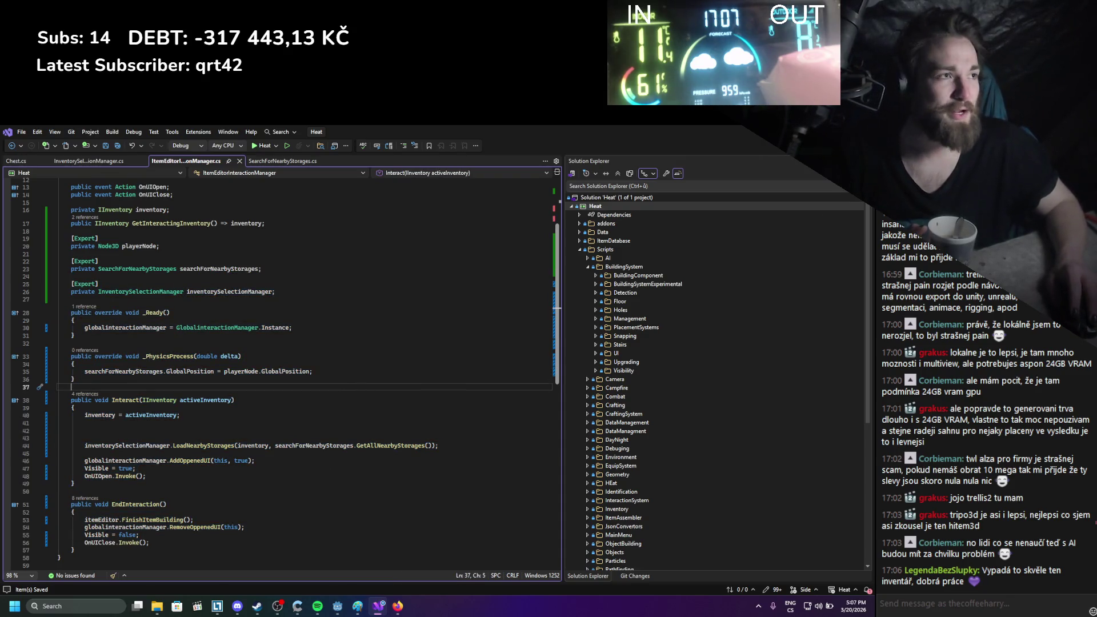
{"action": "key", "text": "alt+Tab"}
{"action": "left_click", "coordinate": [716, 147]}
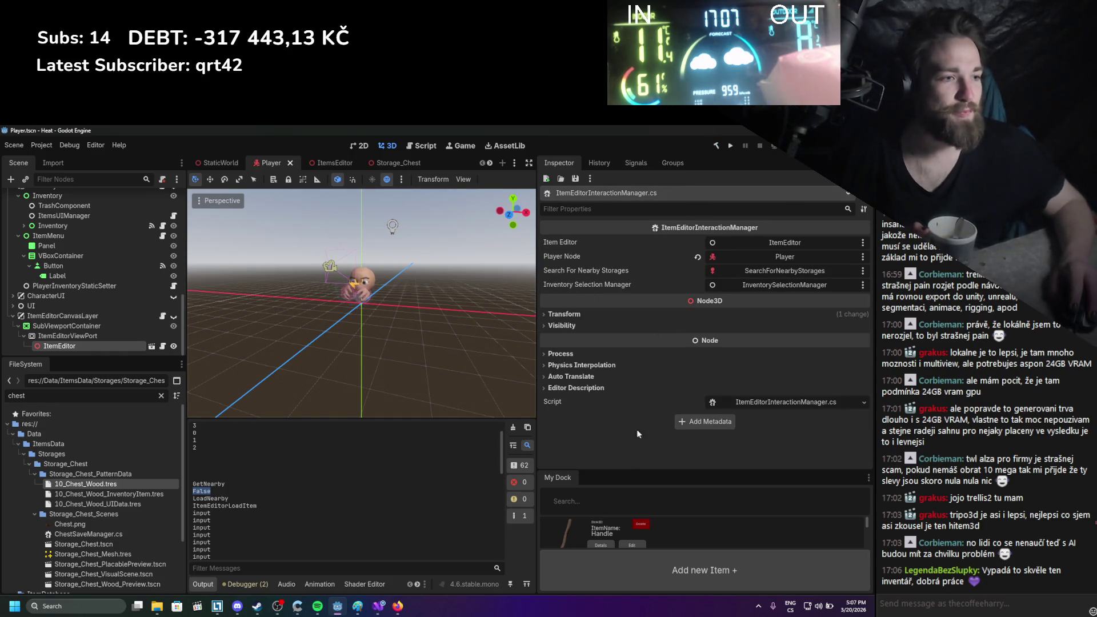
Enlarge My Dock to show the item list and clear the chest filter in FileSystem
{"action": "left_click_drag", "start_coordinate": [632, 471], "coordinate": [634, 240]}
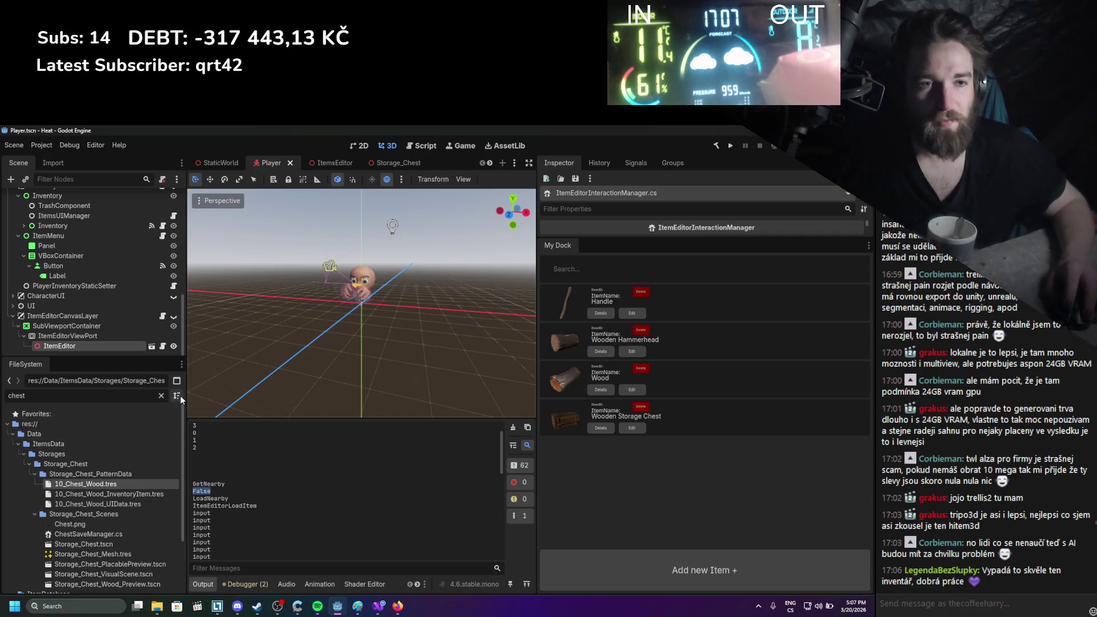
{"action": "left_click", "coordinate": [161, 395]}
{"action": "scroll", "coordinate": [80, 495], "scroll_direction": "up", "scroll_amount": 5}
{"action": "scroll", "coordinate": [25, 525], "scroll_direction": "up", "scroll_amount": 3}
{"action": "scroll", "coordinate": [25, 525], "scroll_direction": "down", "scroll_amount": 10}
{"action": "scroll", "coordinate": [20, 481], "scroll_direction": "up", "scroll_amount": 3}
{"action": "scroll", "coordinate": [18, 472], "scroll_direction": "up", "scroll_amount": 3}
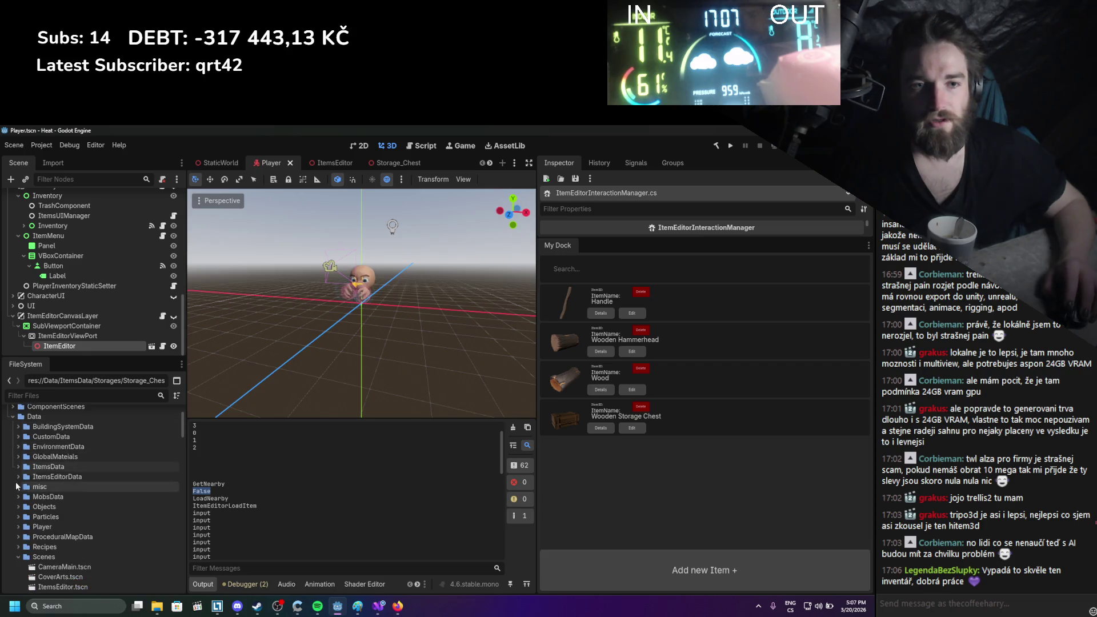
Expand the ItemsData folder and browse its Storages and Storage_Chest_Scenes subfolders
{"action": "left_click", "coordinate": [19, 466]}
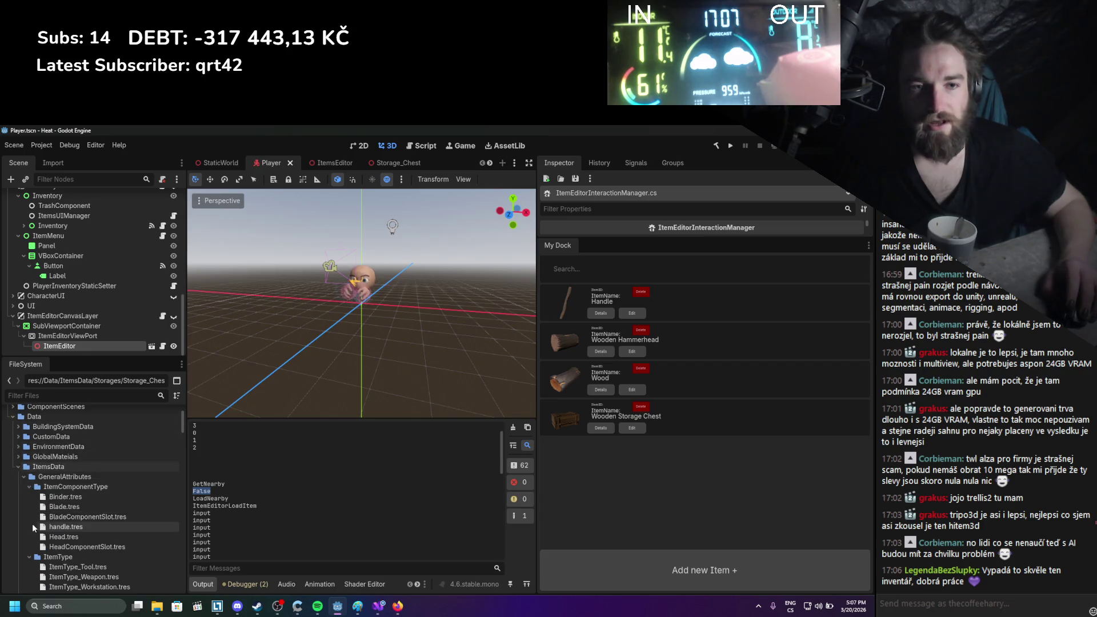
{"action": "left_click", "coordinate": [24, 477]}
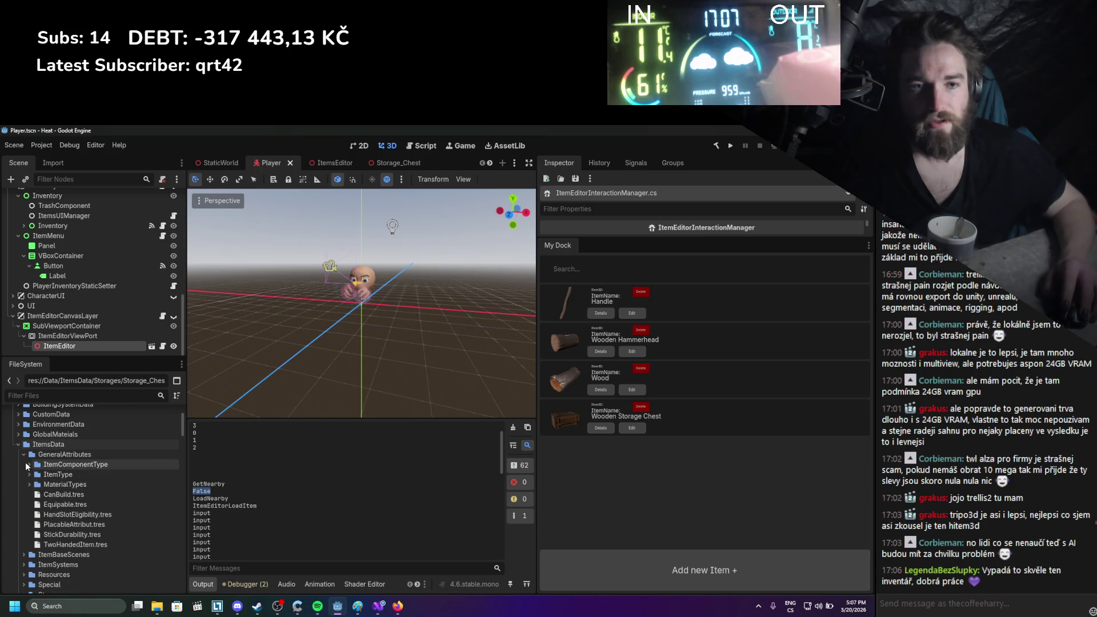
{"action": "left_click", "coordinate": [24, 454]}
{"action": "left_click", "coordinate": [24, 504]}
{"action": "scroll", "coordinate": [49, 502], "scroll_direction": "down", "scroll_amount": 2}
{"action": "left_click", "coordinate": [35, 519]}
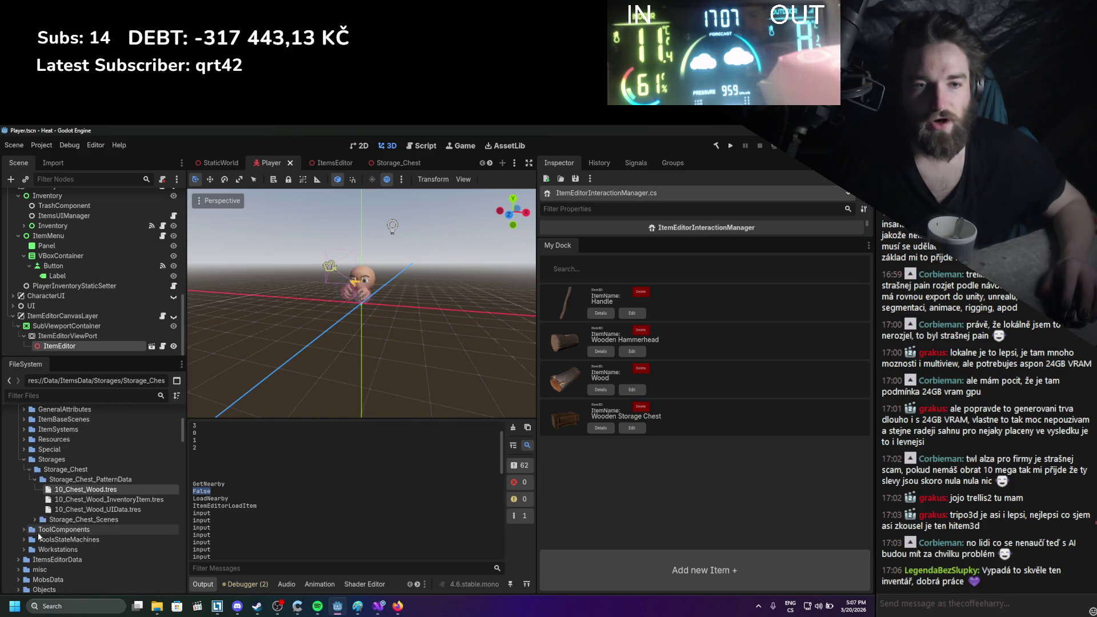
{"action": "scroll", "coordinate": [33, 484], "scroll_direction": "down", "scroll_amount": 1}
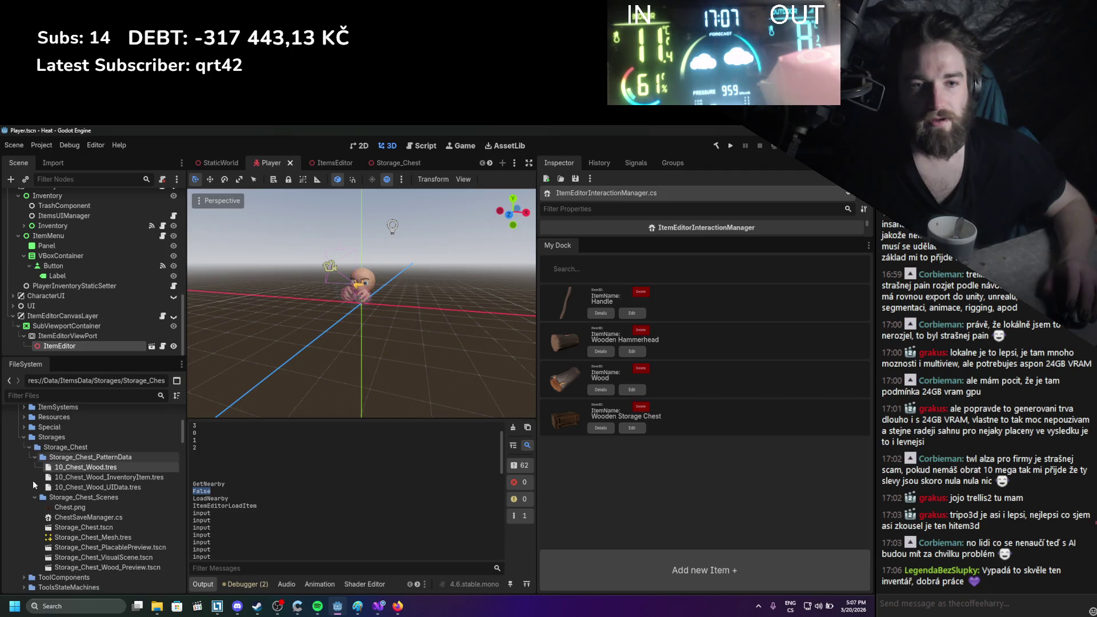
{"action": "left_click", "coordinate": [24, 437]}
Browse ToolComponents > Wood > Handle_Wood_Component resources to Handle_Wood_UIData.tres, then add a new item
{"action": "left_click", "coordinate": [24, 447]}
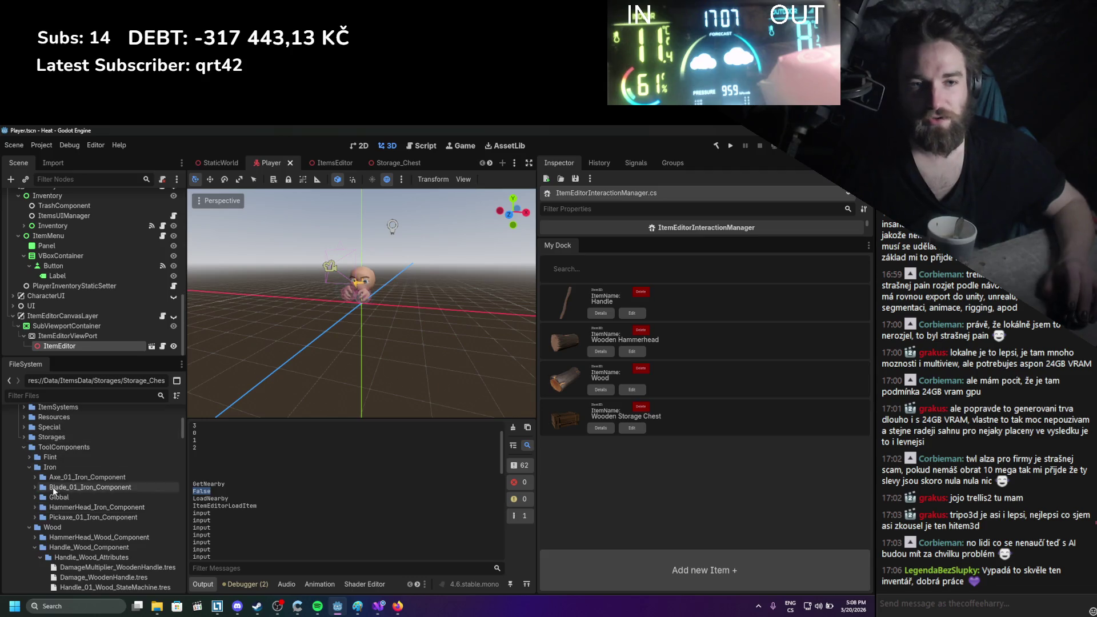
{"action": "scroll", "coordinate": [54, 485], "scroll_direction": "down", "scroll_amount": 2}
{"action": "left_click", "coordinate": [53, 482]}
{"action": "scroll", "coordinate": [71, 518], "scroll_direction": "down", "scroll_amount": 3}
{"action": "left_click", "coordinate": [61, 434]}
{"action": "scroll", "coordinate": [86, 440], "scroll_direction": "down", "scroll_amount": 1}
{"action": "left_click", "coordinate": [94, 483]}
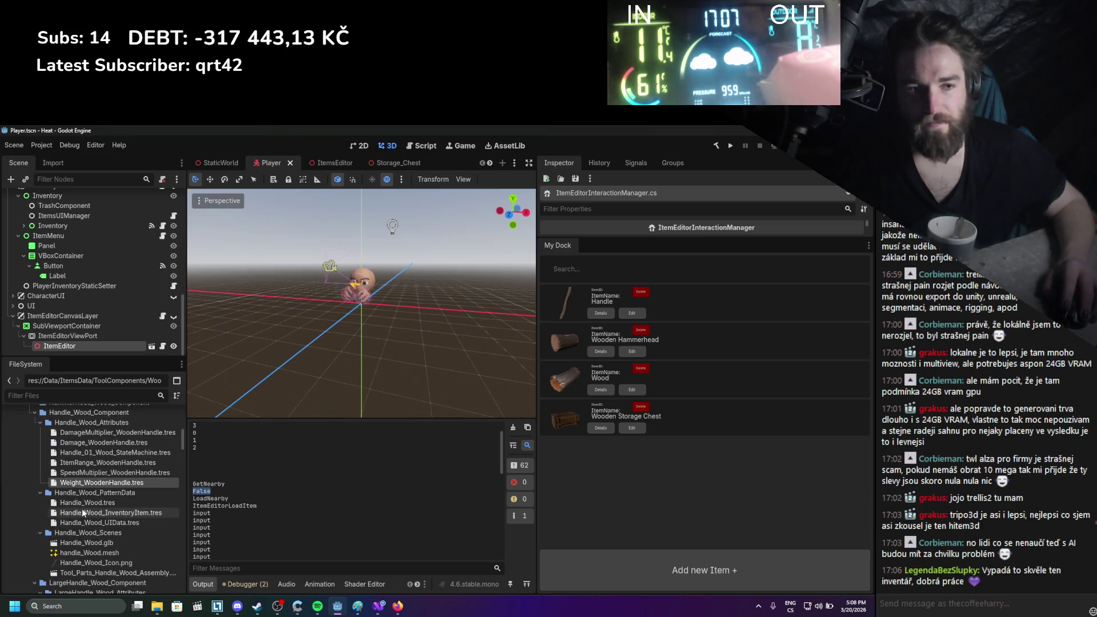
{"action": "left_click", "coordinate": [81, 506]}
{"action": "left_click", "coordinate": [81, 522]}
{"action": "scroll", "coordinate": [80, 522], "scroll_direction": "down", "scroll_amount": 1}
{"action": "scroll", "coordinate": [80, 522], "scroll_direction": "up", "scroll_amount": 1}
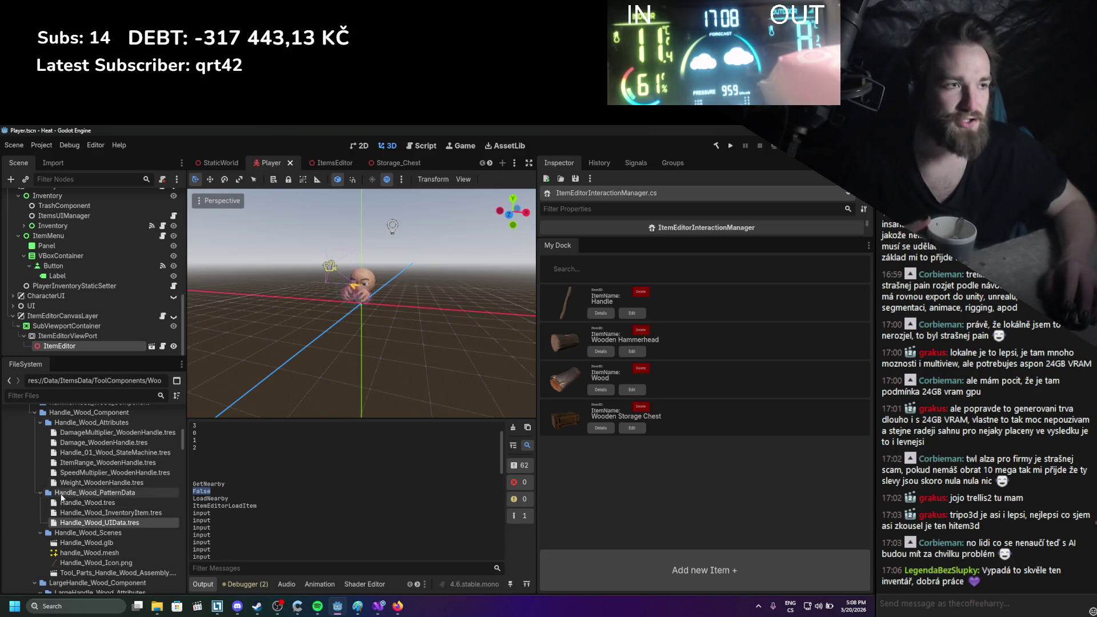
{"action": "left_click", "coordinate": [722, 582]}
Open and close the new 'Name of an Item' entry's editor, save the Player scene, then build and run
{"action": "left_click", "coordinate": [631, 467]}
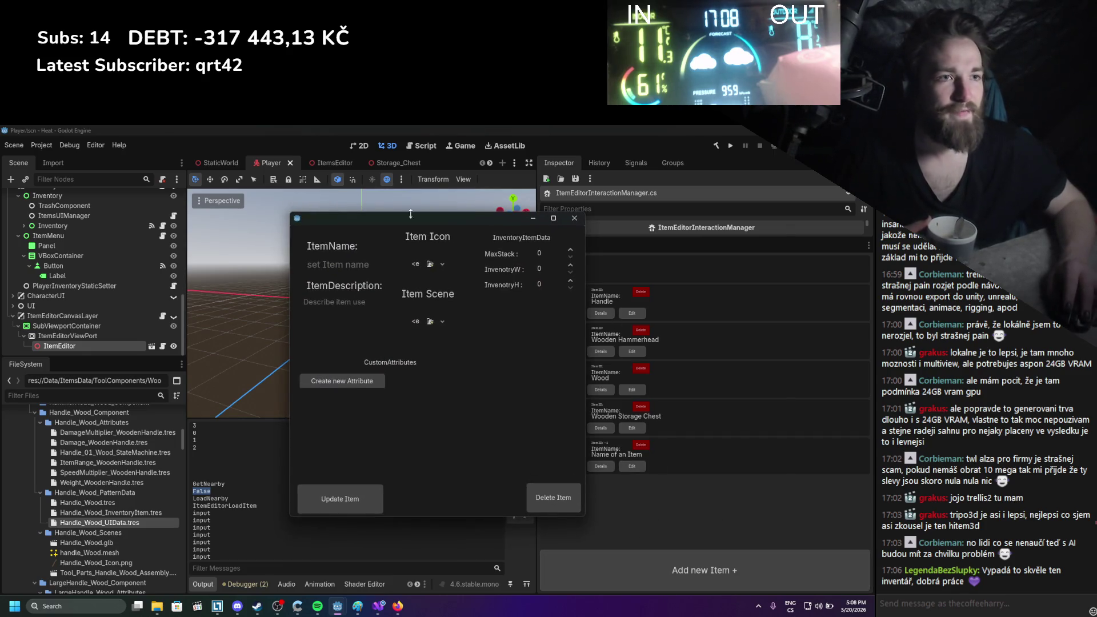
{"action": "left_click", "coordinate": [574, 218]}
{"action": "key", "text": "ctrl+s"}
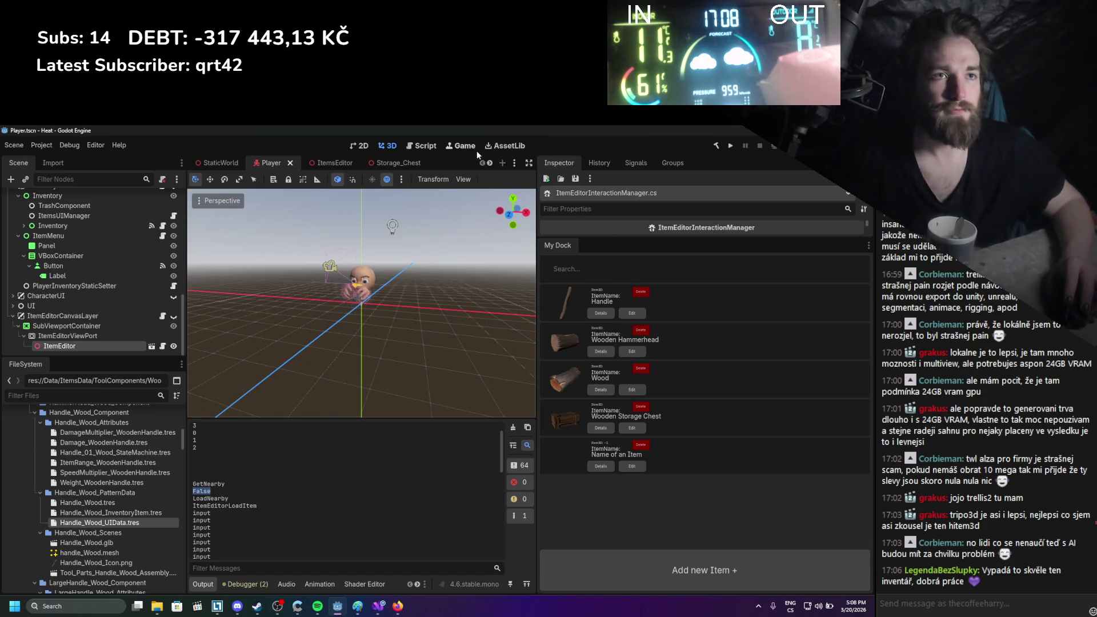
{"action": "key", "text": "ctrl+s"}
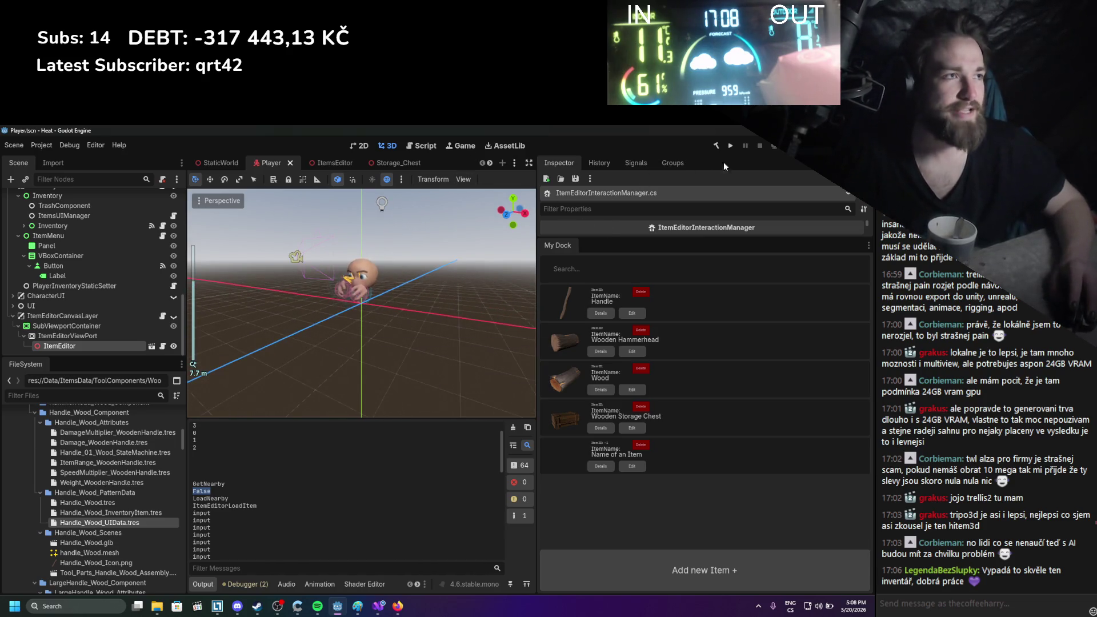
{"action": "left_click", "coordinate": [317, 165]}
{"action": "left_click", "coordinate": [271, 163]}
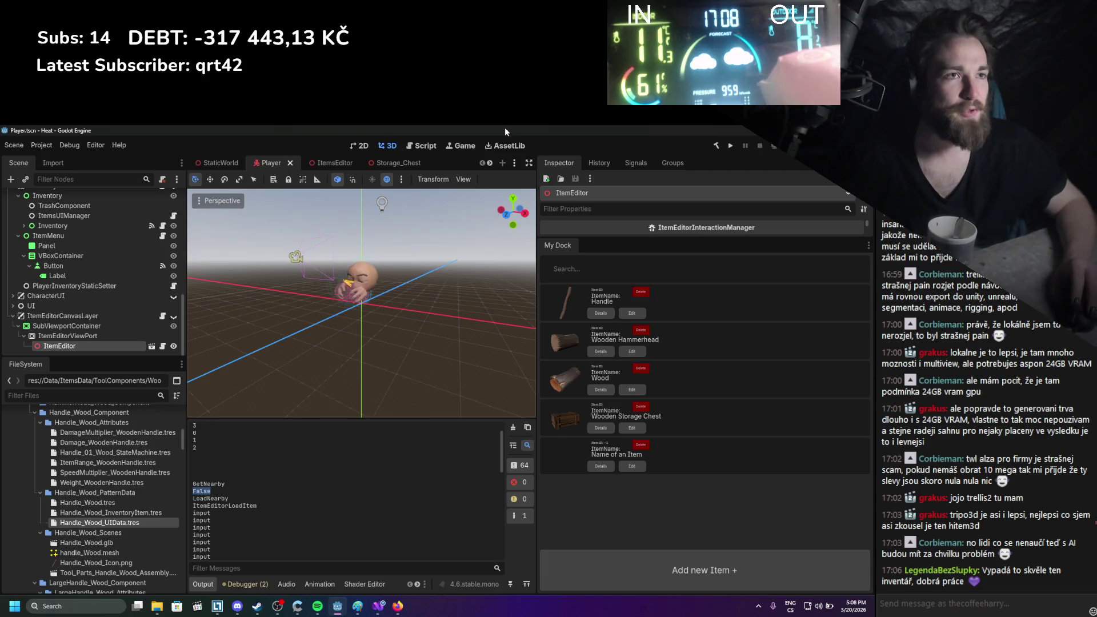
{"action": "left_click", "coordinate": [729, 146]}
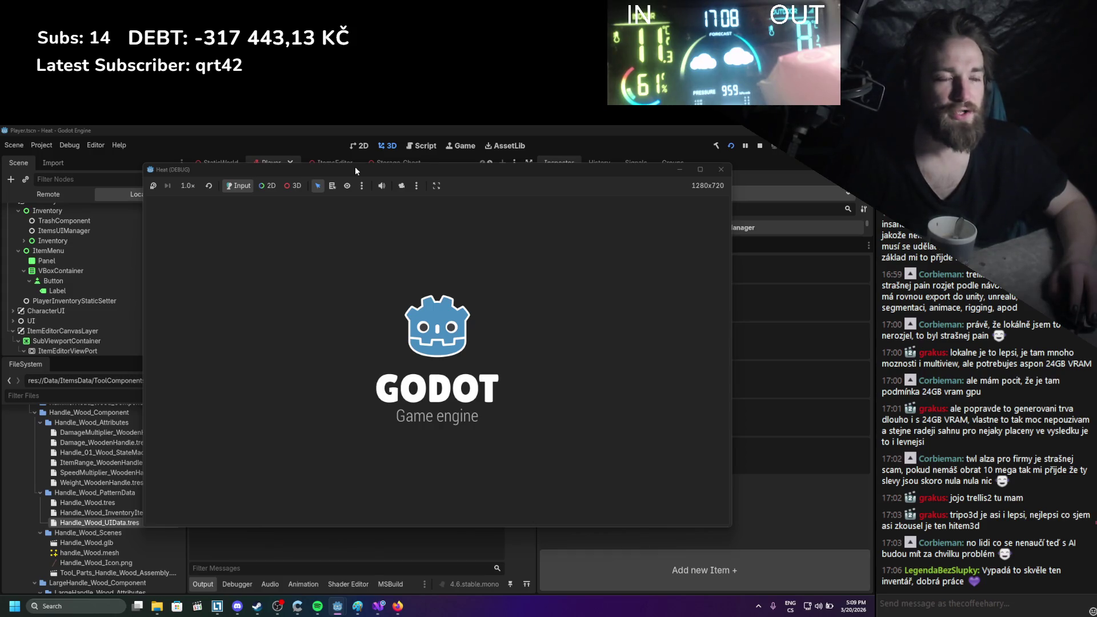
In the running game, drag out the chest item, load the log into the item editor, then stop
{"action": "mouse_move", "coordinate": [355, 167]}
{"action": "left_mouse_down"}
{"action": "mouse_move", "coordinate": [433, 174]}
{"action": "mouse_move", "coordinate": [470, 161]}
{"action": "left_mouse_up"}
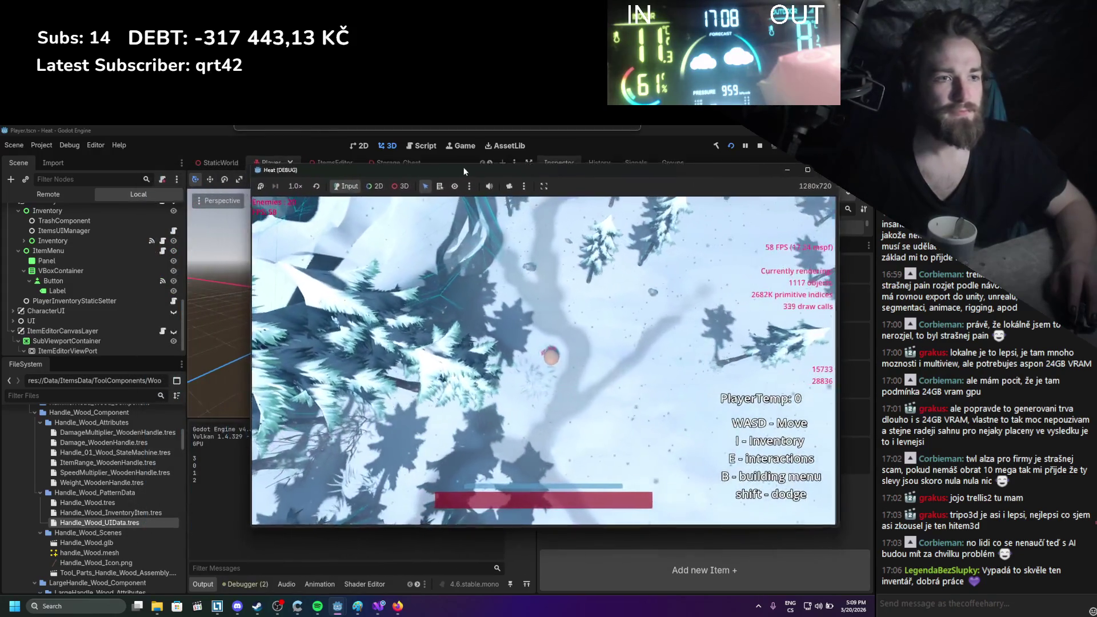
{"action": "key", "text": "i"}
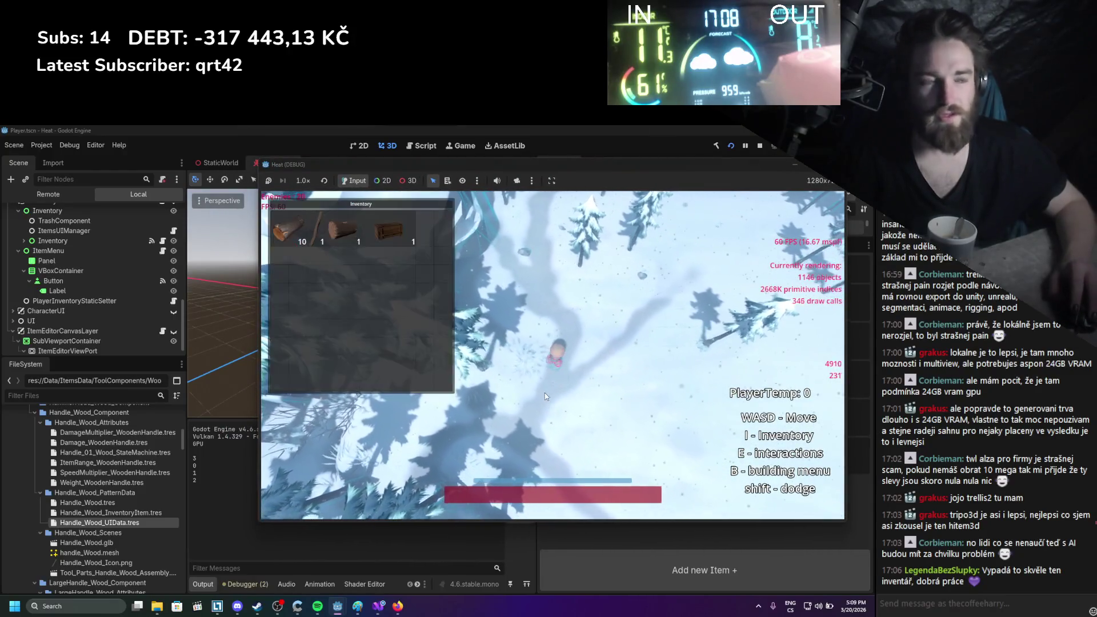
{"action": "mouse_move", "coordinate": [399, 239]}
{"action": "left_mouse_down"}
{"action": "mouse_move", "coordinate": [594, 406]}
{"action": "mouse_move", "coordinate": [547, 403]}
{"action": "left_mouse_up"}
{"action": "key", "text": "i"}
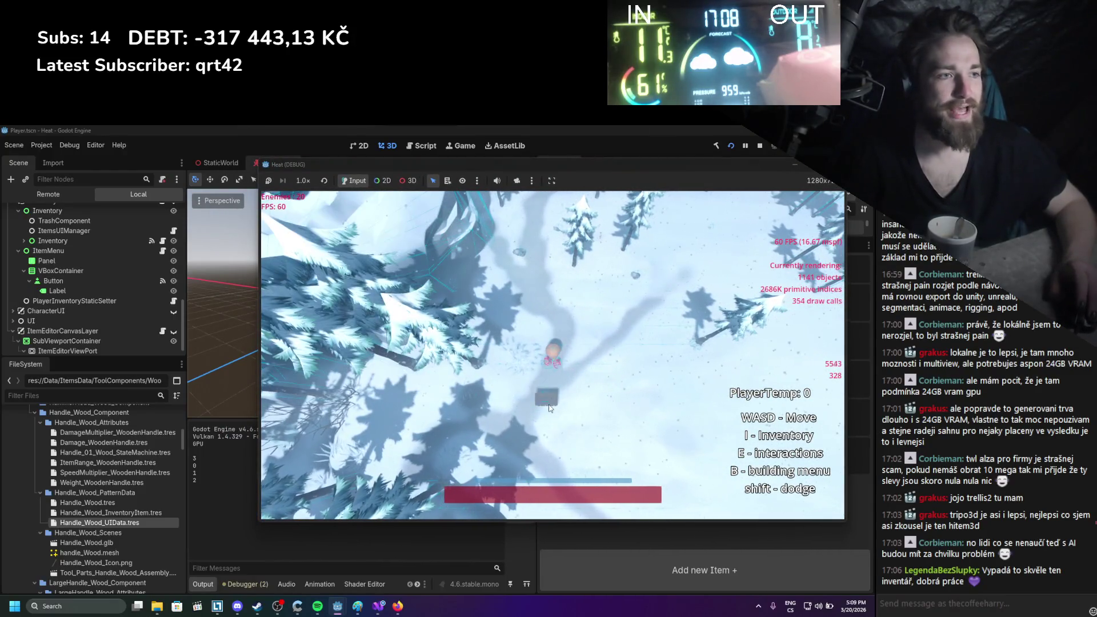
{"action": "key", "text": "s"}
{"action": "key", "text": "w"}
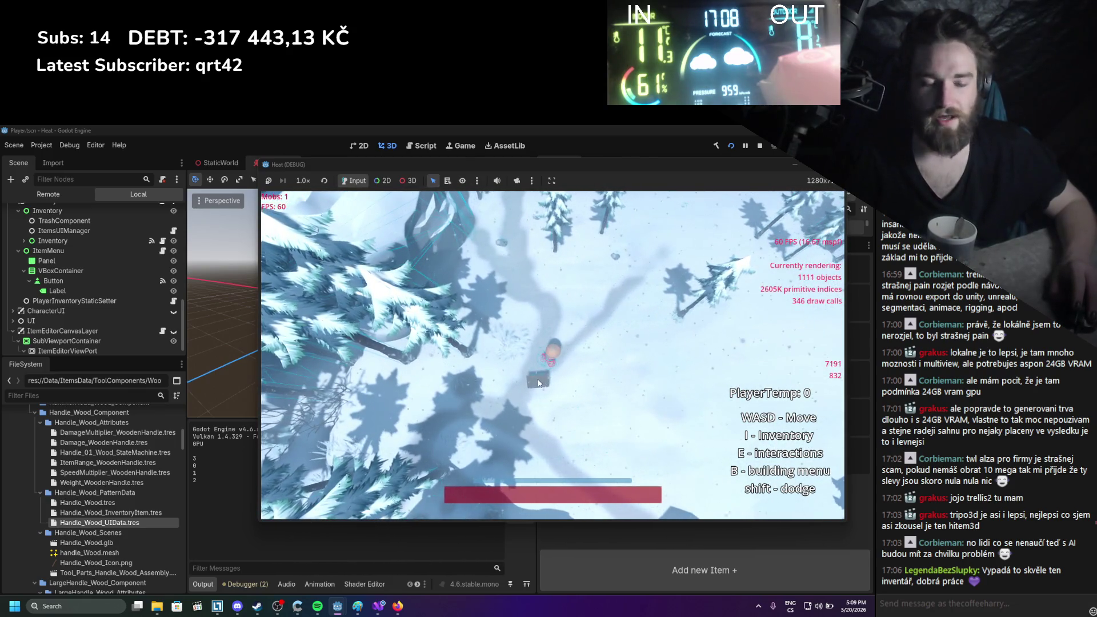
{"action": "key", "text": "i"}
{"action": "left_click", "coordinate": [356, 226]}
{"action": "scroll", "coordinate": [226, 490], "scroll_direction": "up", "scroll_amount": 3}
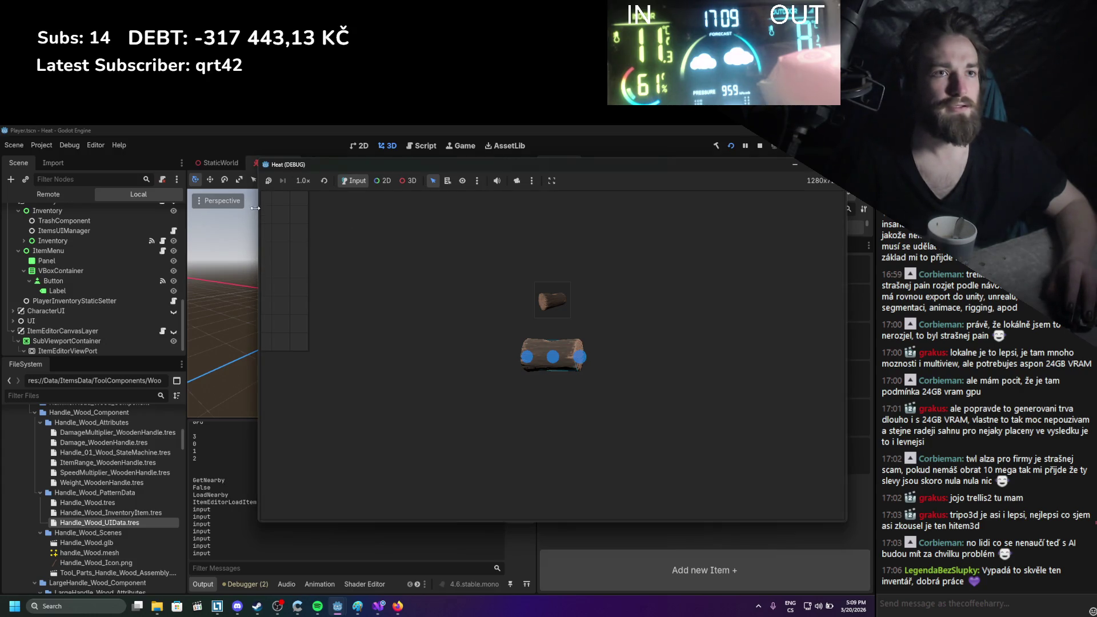
{"action": "left_click_drag", "start_coordinate": [258, 209], "coordinate": [118, 209]}
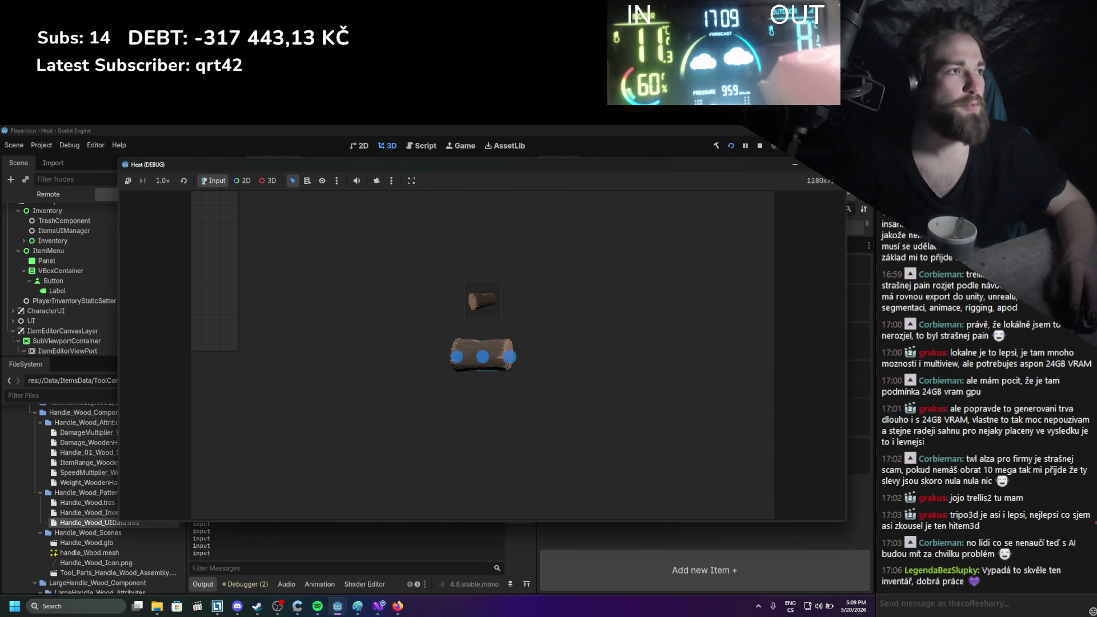
{"action": "key", "text": "F8"}
Set the project's viewport size to 1920×1080 in Project Settings
{"action": "left_click", "coordinate": [42, 145]}
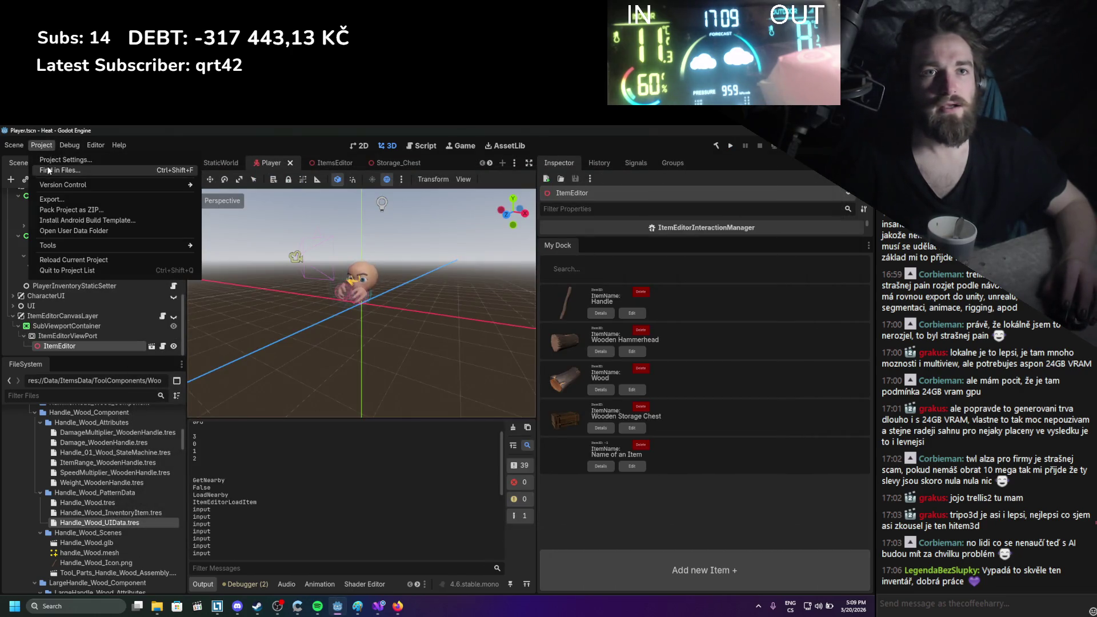
{"action": "left_click", "coordinate": [80, 159]}
{"action": "left_click", "coordinate": [487, 241]}
{"action": "type", "text": "1920"}
{"action": "left_click", "coordinate": [510, 256]}
{"action": "type", "text": "1080"}
{"action": "key", "text": "Return"}
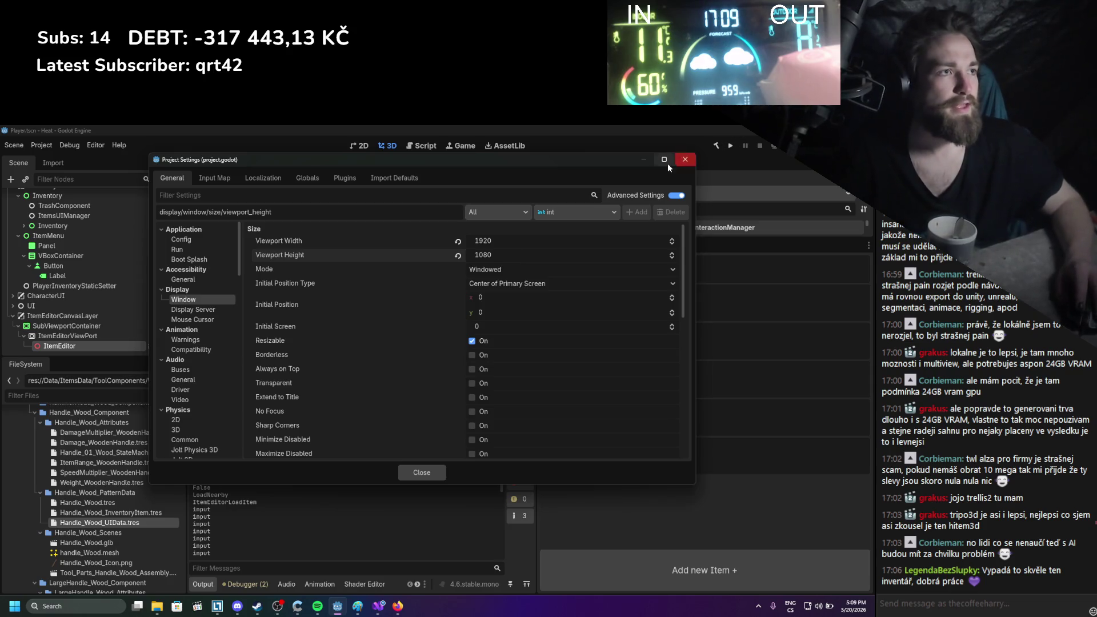
{"action": "left_click", "coordinate": [677, 161]}
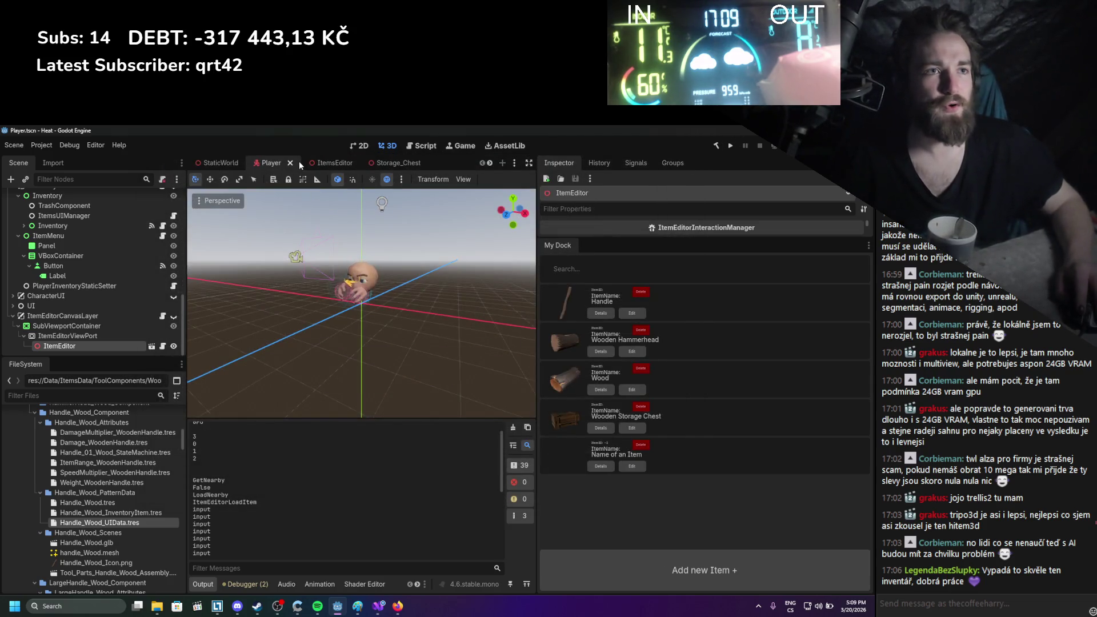
{"action": "left_click", "coordinate": [331, 163]}
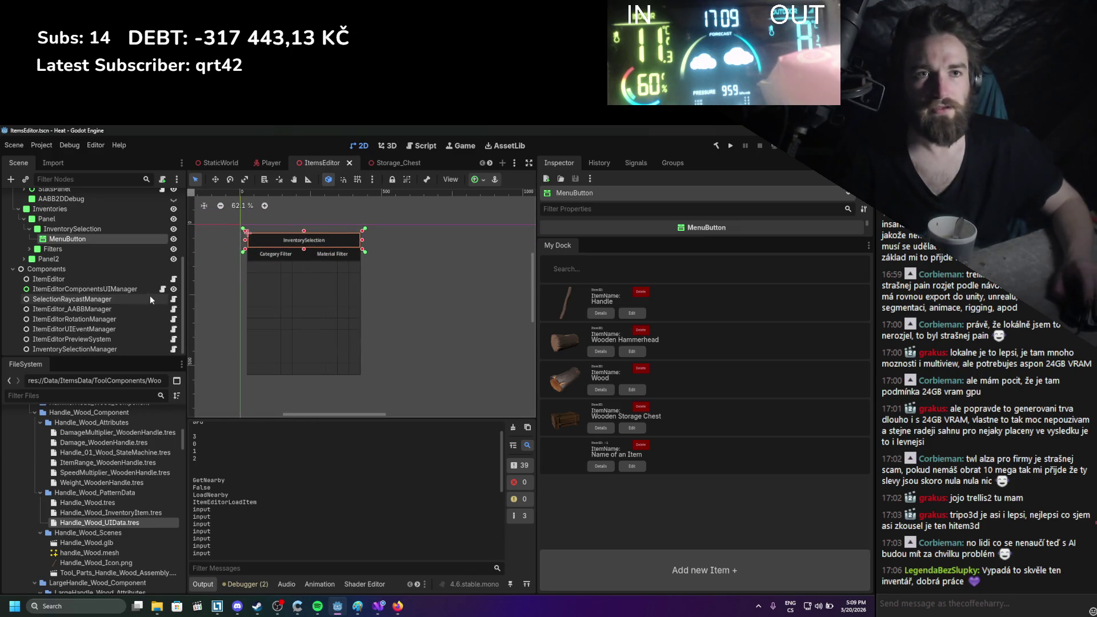
Select the Inventories node and inspect its Panel and Panel2 children in the Scene tree
{"action": "left_click", "coordinate": [54, 206]}
{"action": "scroll", "coordinate": [242, 268], "scroll_direction": "up", "scroll_amount": 1}
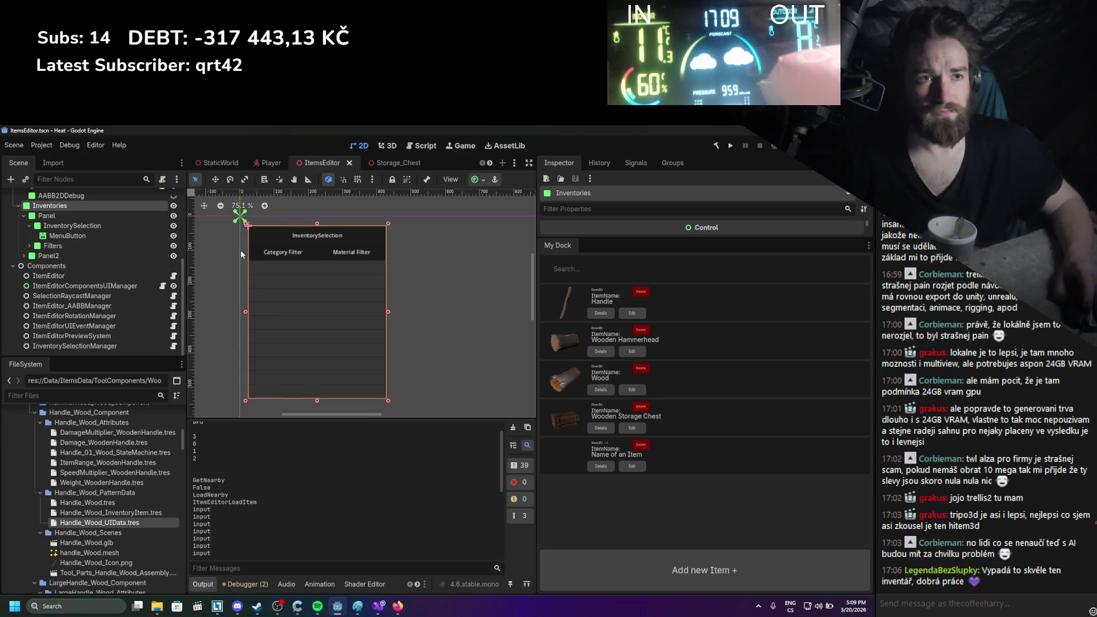
{"action": "scroll", "coordinate": [237, 243], "scroll_direction": "up", "scroll_amount": 1}
{"action": "right_click", "coordinate": [231, 236]}
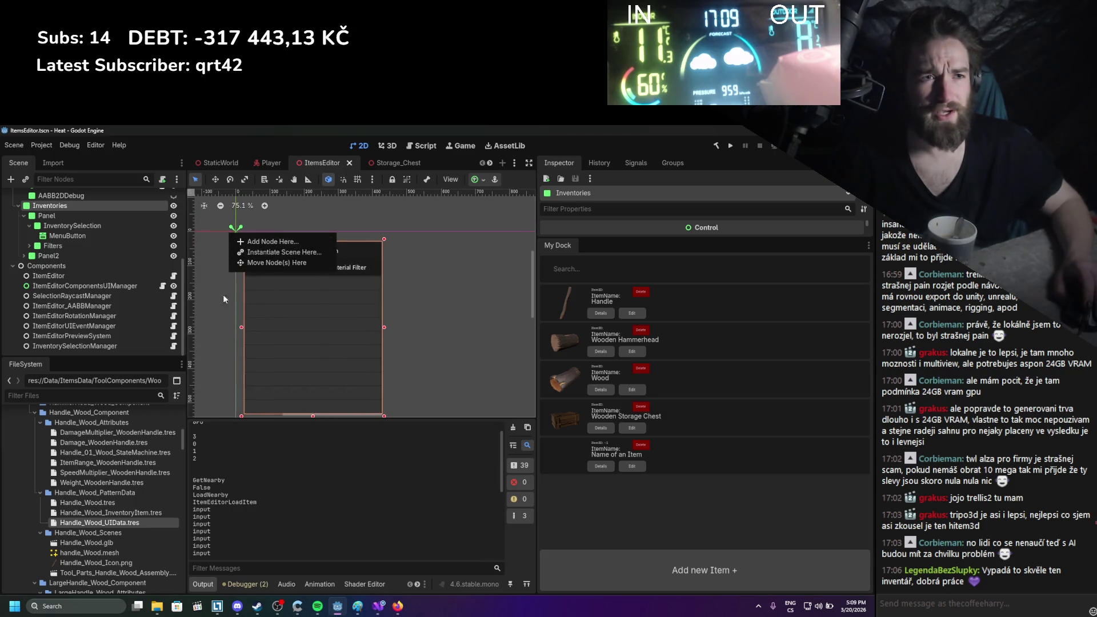
{"action": "scroll", "coordinate": [235, 337], "scroll_direction": "down", "scroll_amount": 1}
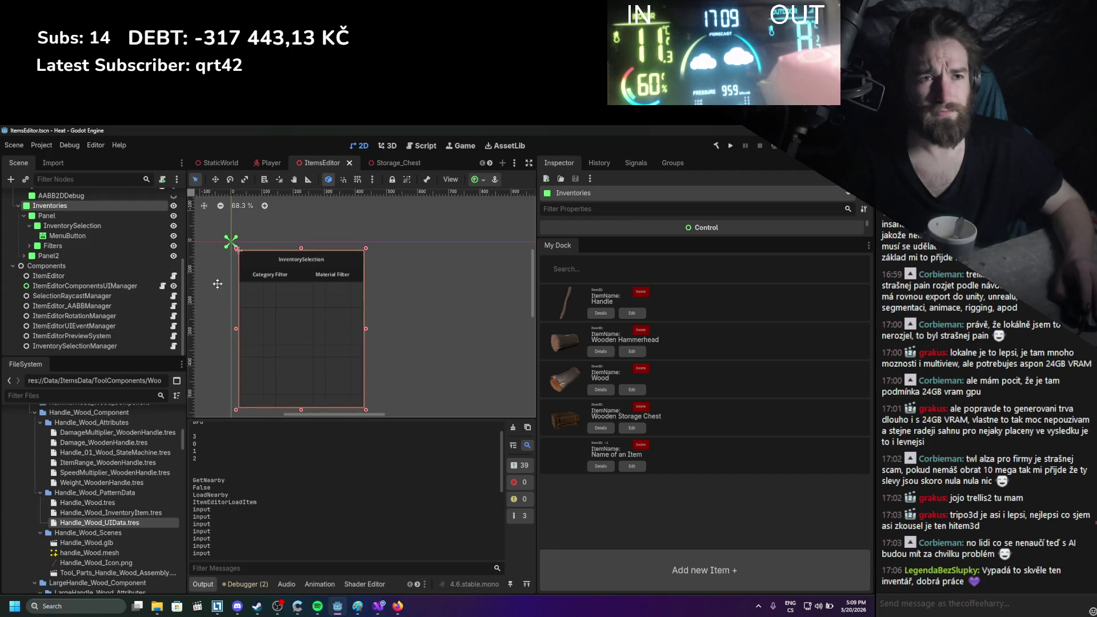
{"action": "scroll", "coordinate": [34, 240], "scroll_direction": "up", "scroll_amount": 1}
{"action": "left_click", "coordinate": [29, 238]}
{"action": "left_click", "coordinate": [24, 237]}
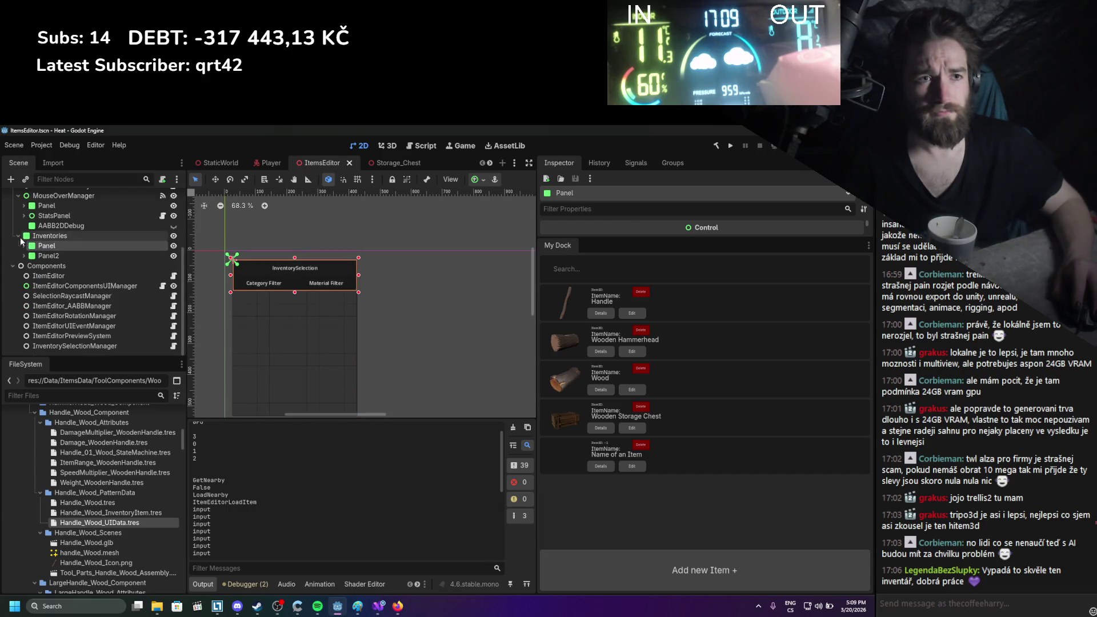
{"action": "left_click", "coordinate": [40, 255]}
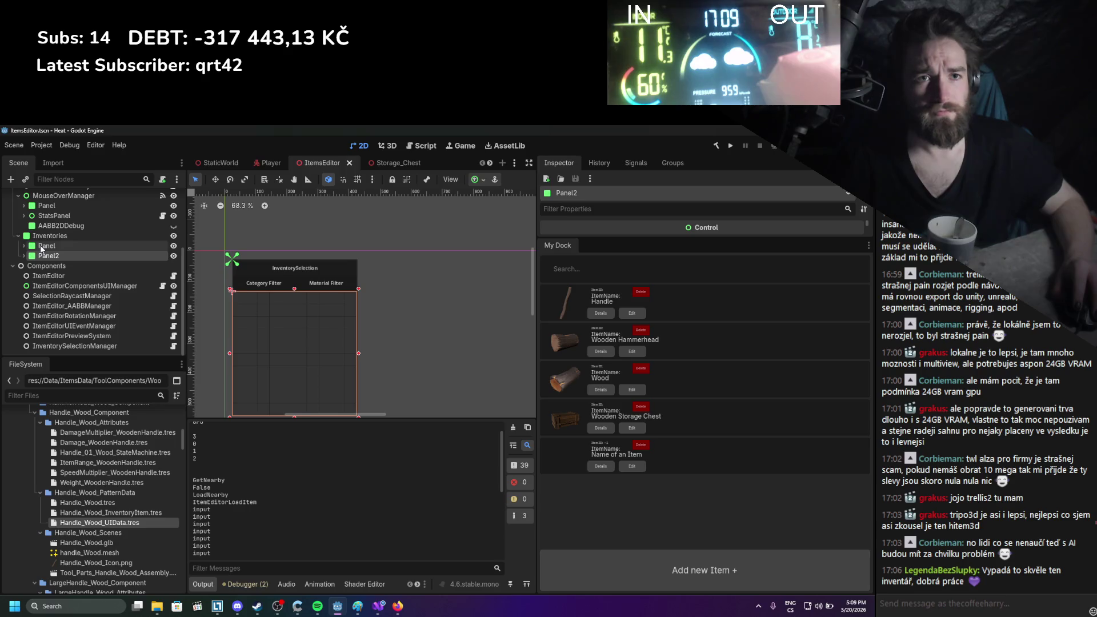
{"action": "left_click", "coordinate": [40, 245]}
{"action": "left_click", "coordinate": [42, 236]}
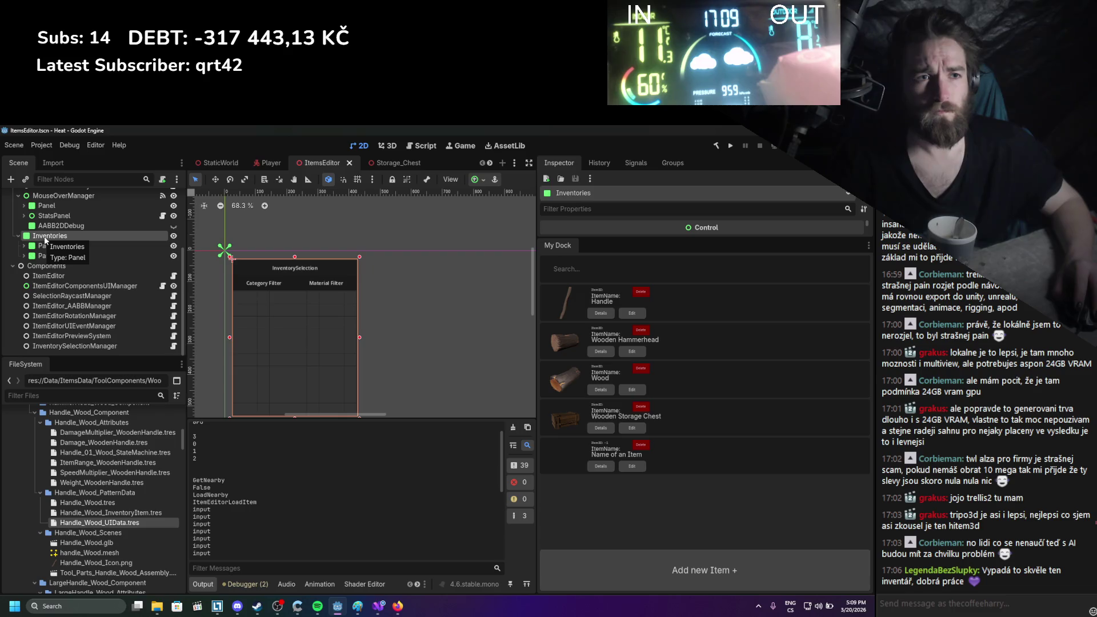
Drag the Inventories corner handle, revert and save, then select Panel and Panel2 again
{"action": "scroll", "coordinate": [220, 280], "scroll_direction": "down", "scroll_amount": 4}
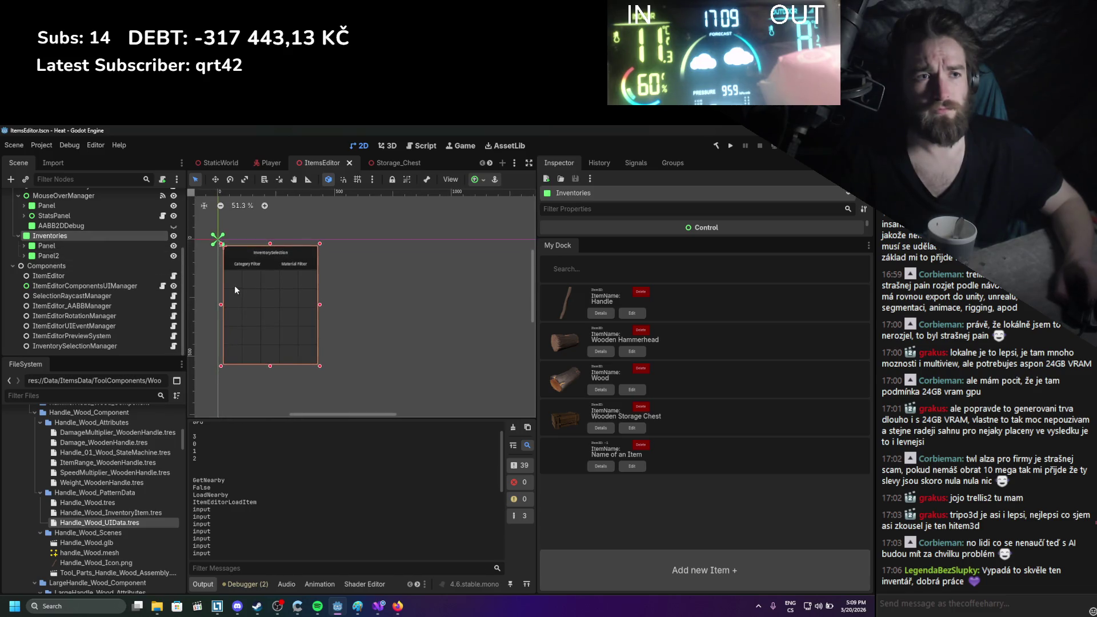
{"action": "scroll", "coordinate": [292, 305], "scroll_direction": "up", "scroll_amount": 1}
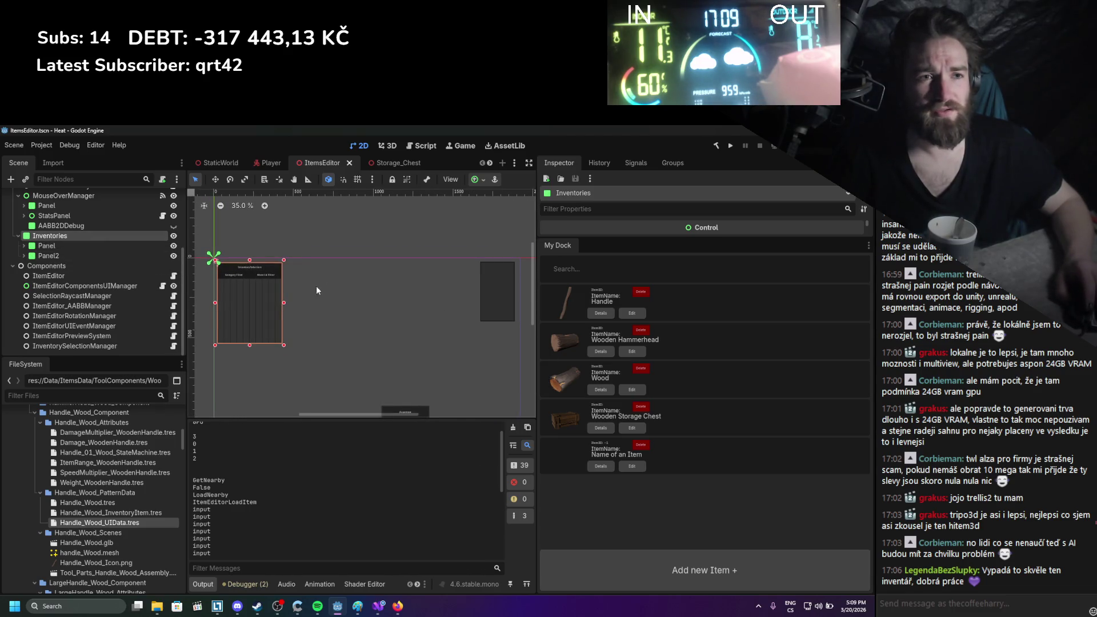
{"action": "scroll", "coordinate": [287, 312], "scroll_direction": "up", "scroll_amount": 2}
{"action": "scroll", "coordinate": [265, 333], "scroll_direction": "down", "scroll_amount": 2}
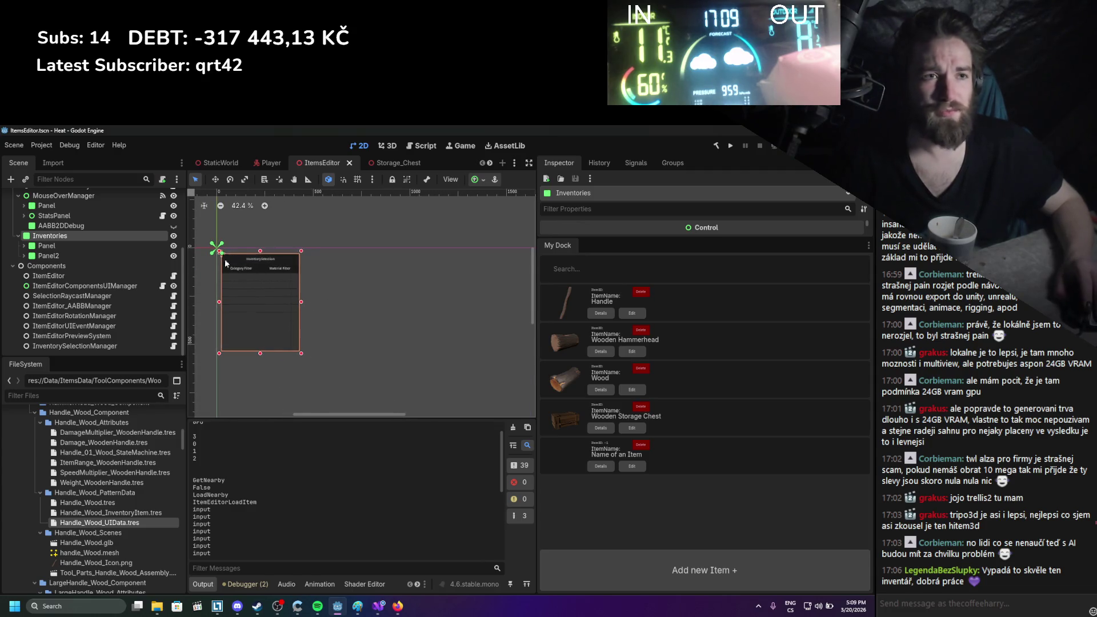
{"action": "scroll", "coordinate": [316, 315], "scroll_direction": "up", "scroll_amount": 1}
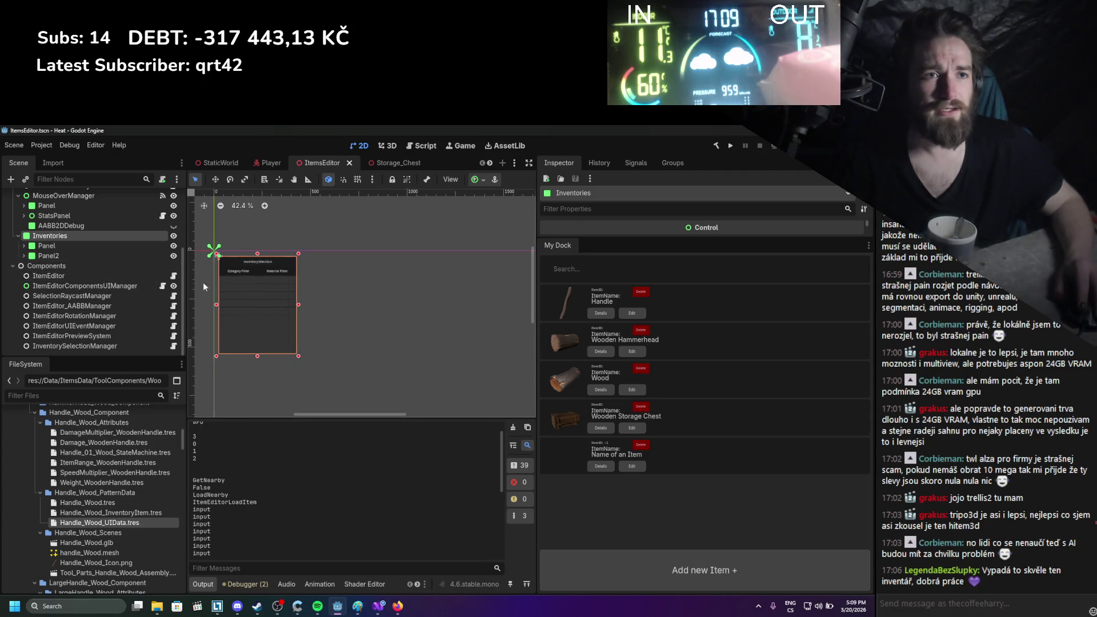
{"action": "mouse_move", "coordinate": [300, 356]}
{"action": "left_mouse_down"}
{"action": "mouse_move", "coordinate": [278, 338]}
{"action": "mouse_move", "coordinate": [343, 380]}
{"action": "mouse_move", "coordinate": [343, 391]}
{"action": "mouse_move", "coordinate": [298, 356]}
{"action": "left_mouse_up"}
{"action": "key", "text": "ctrl+s"}
{"action": "scroll", "coordinate": [76, 260], "scroll_direction": "up", "scroll_amount": 1}
{"action": "left_click", "coordinate": [77, 265]}
{"action": "scroll", "coordinate": [235, 266], "scroll_direction": "up", "scroll_amount": 3}
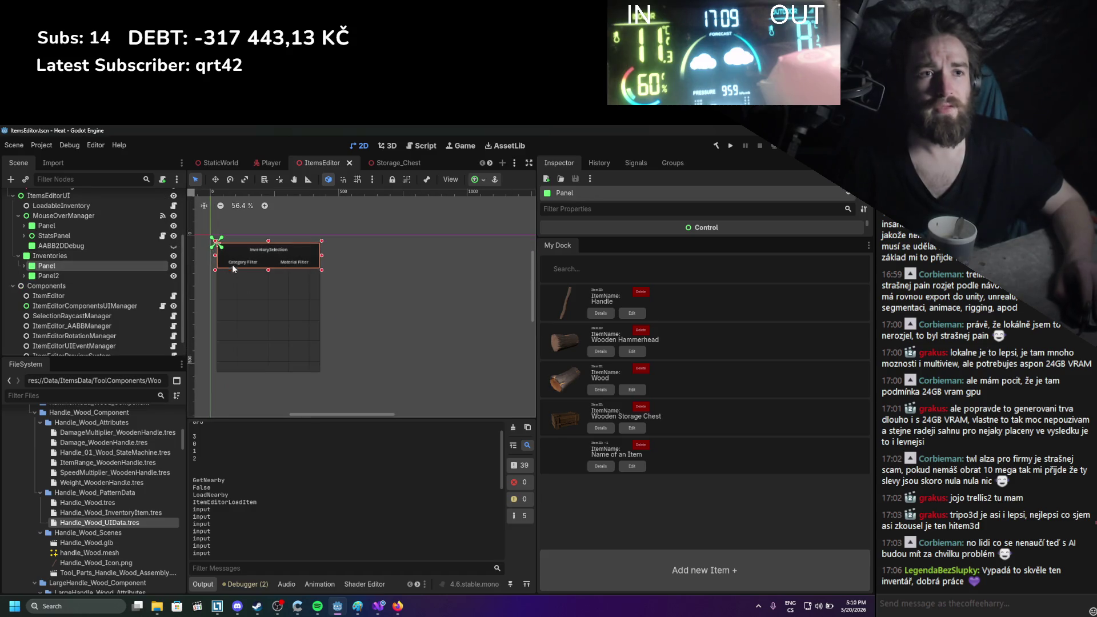
{"action": "left_click", "coordinate": [326, 273]}
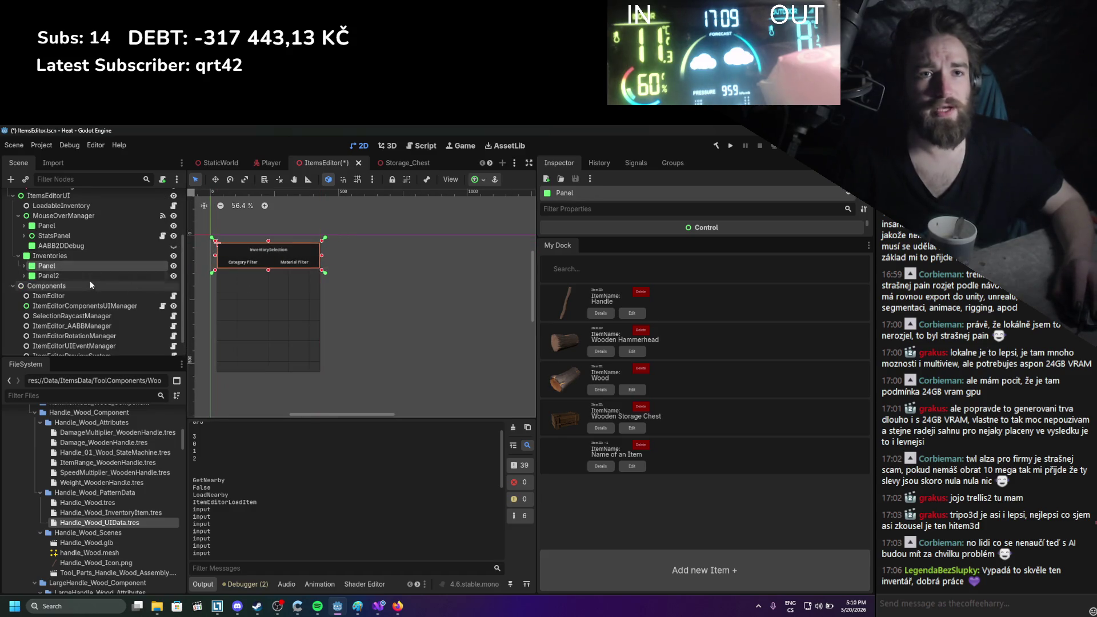
{"action": "left_click", "coordinate": [91, 277]}
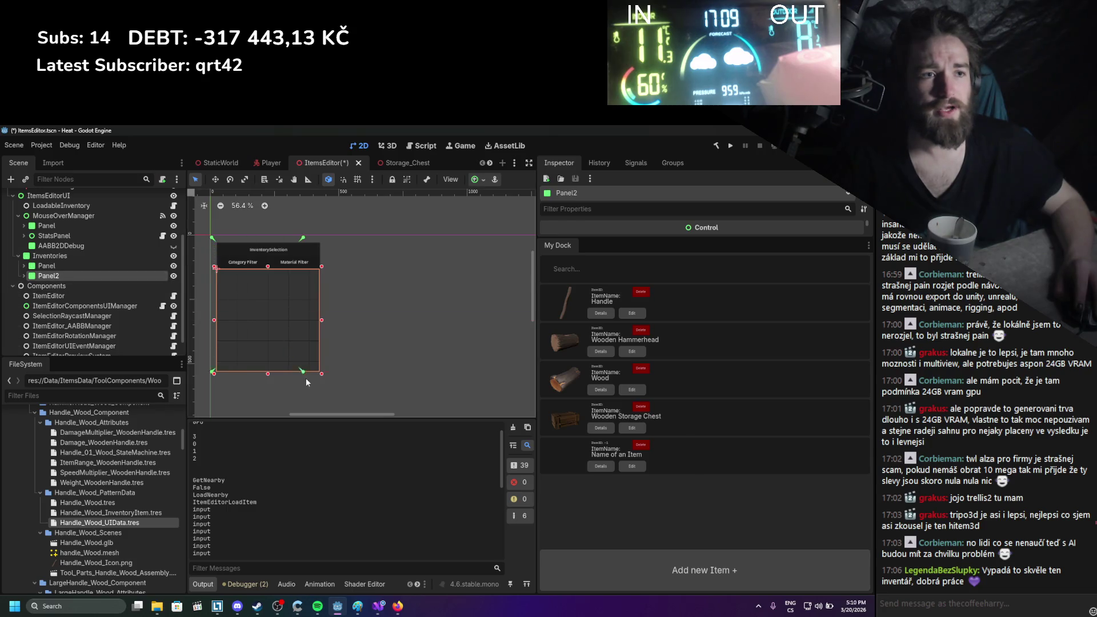
Save the ItemsEditor scene with Ctrl+S and select the Inventories control
{"action": "key", "text": "ctrl+s"}
{"action": "left_click", "coordinate": [57, 256]}
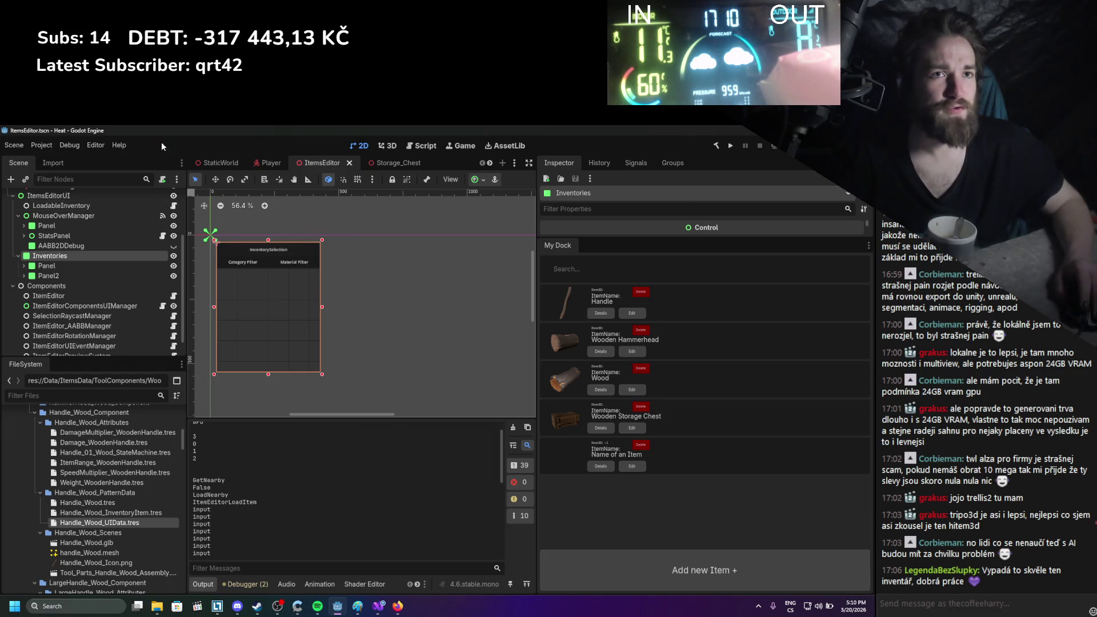
{"action": "left_click", "coordinate": [41, 145]}
Set Viewport Width to 1280 and Height to 720 under Display > Window, then close settings
{"action": "left_click", "coordinate": [63, 159]}
{"action": "mouse_move", "coordinate": [388, 170]}
{"action": "left_mouse_down"}
{"action": "mouse_move", "coordinate": [420, 303]}
{"action": "mouse_move", "coordinate": [375, 379]}
{"action": "left_mouse_up"}
{"action": "left_click", "coordinate": [494, 462]}
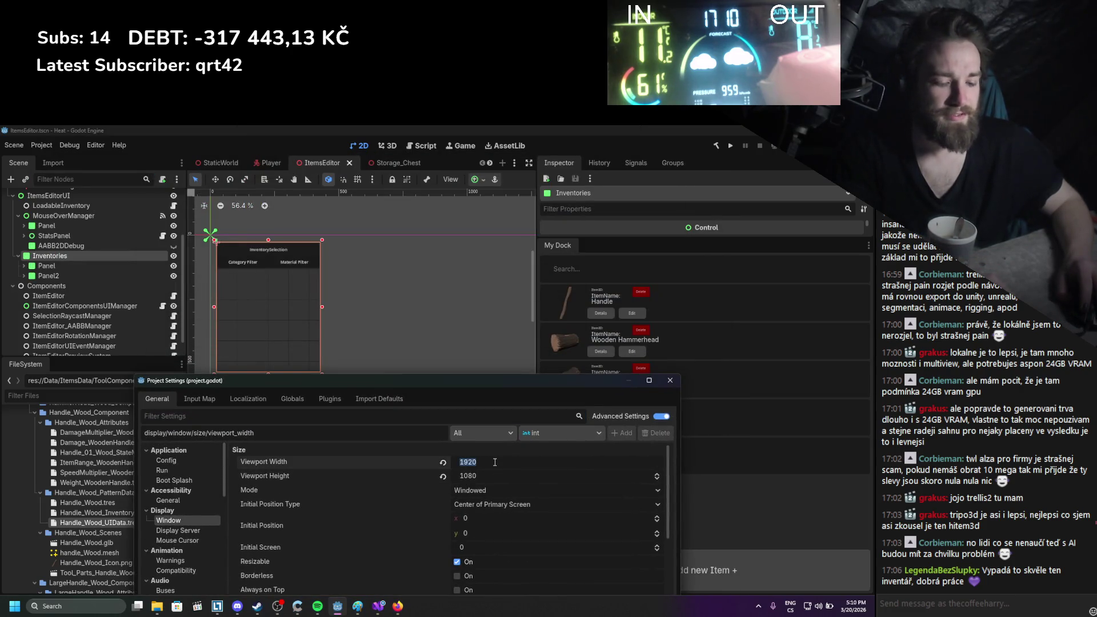
{"action": "key", "text": "BackSpace"}
{"action": "key", "text": "BackSpace"}
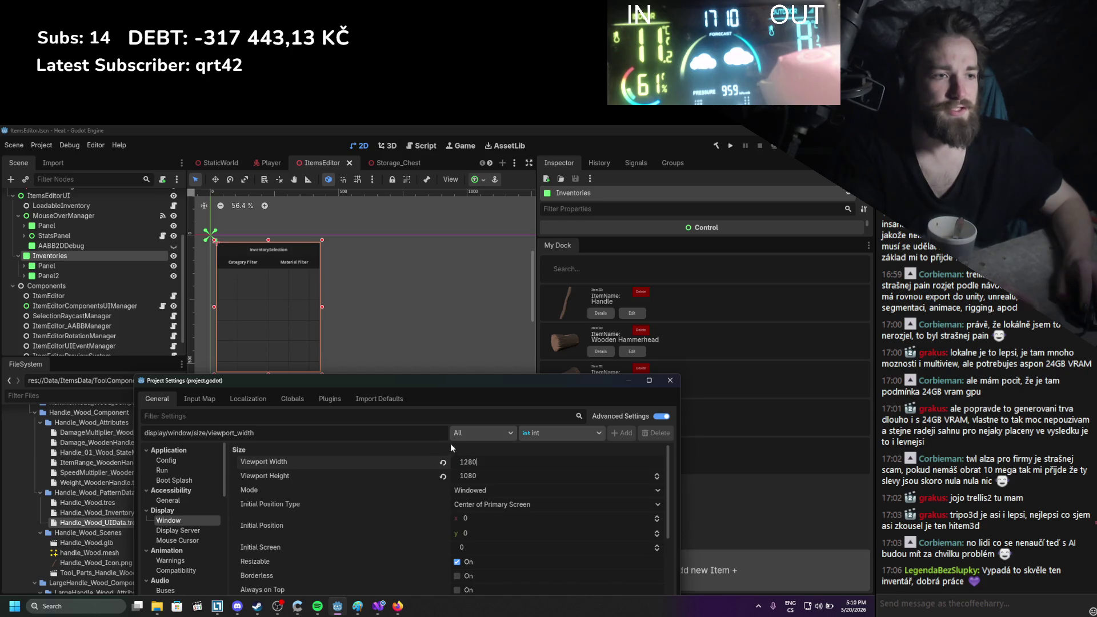
{"action": "left_click", "coordinate": [476, 476]}
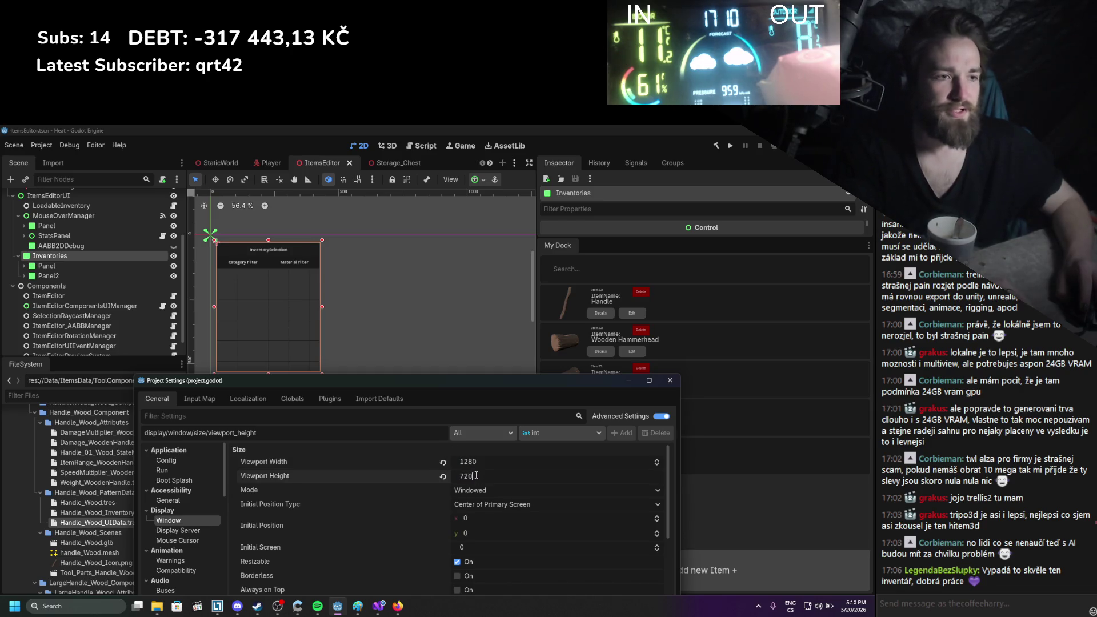
{"action": "left_click", "coordinate": [670, 380]}
{"action": "scroll", "coordinate": [307, 334], "scroll_direction": "down", "scroll_amount": 2}
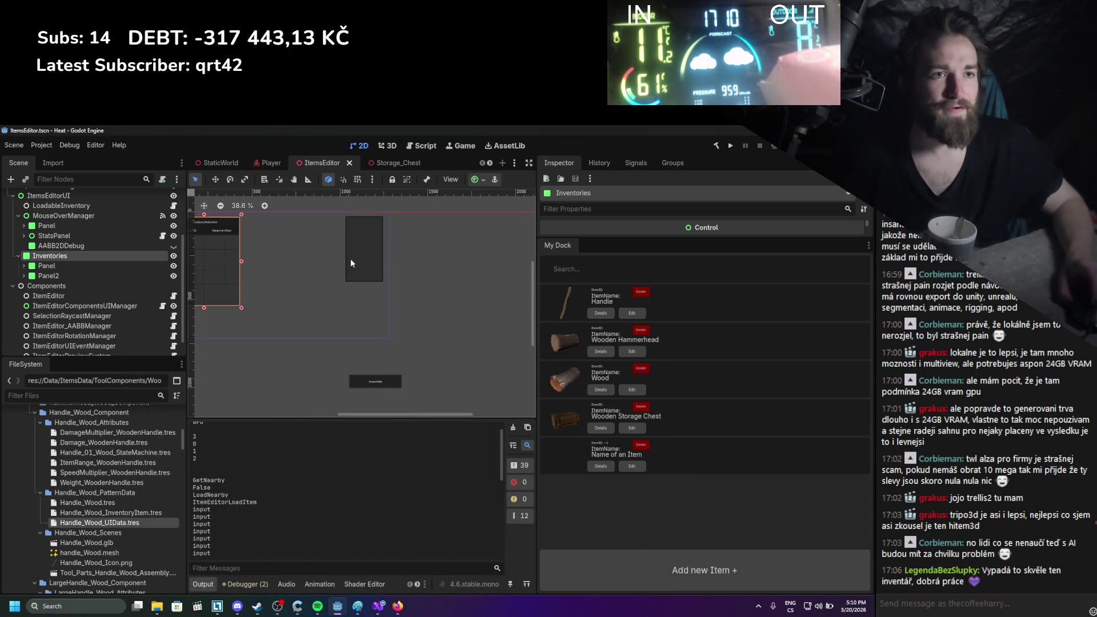
Inspect the InventorySelection panel on the canvas, then run the project at 1280×720
{"action": "scroll", "coordinate": [355, 303], "scroll_direction": "up", "scroll_amount": 5}
{"action": "scroll", "coordinate": [314, 260], "scroll_direction": "down", "scroll_amount": 4}
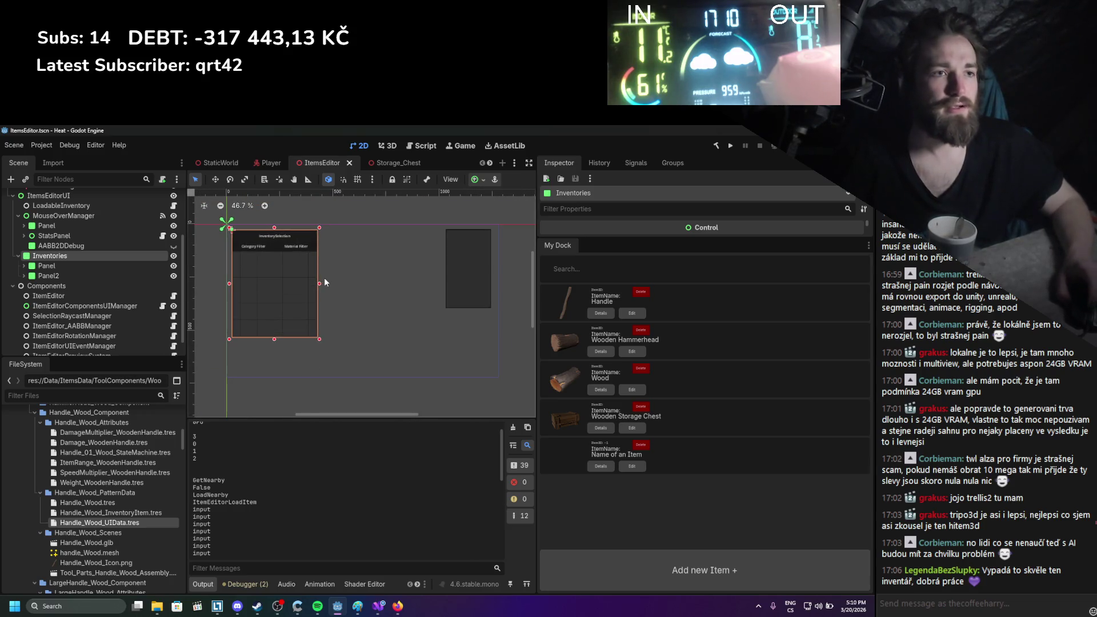
{"action": "scroll", "coordinate": [361, 278], "scroll_direction": "up", "scroll_amount": 2}
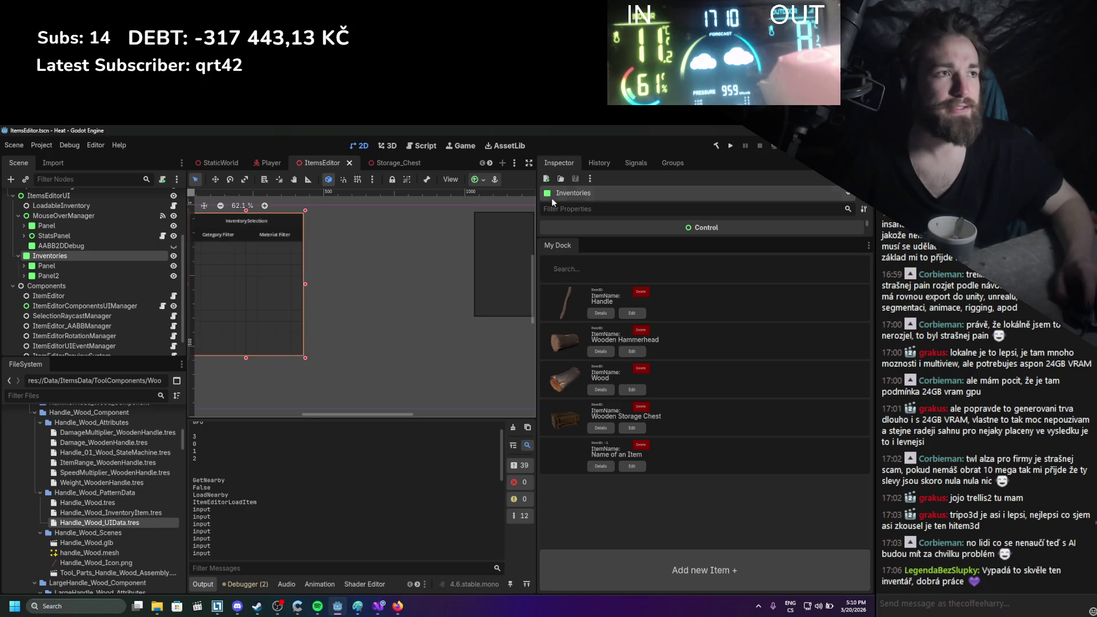
{"action": "left_click", "coordinate": [730, 146]}
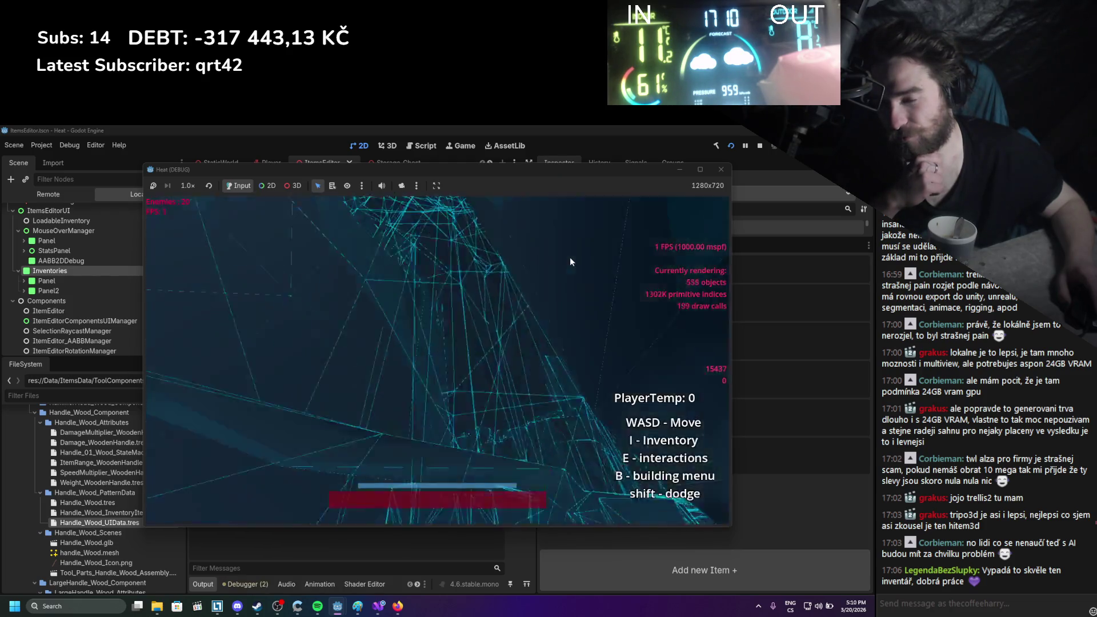
In the running game, move the chest item and open the log in the item editor
{"action": "key", "text": "i"}
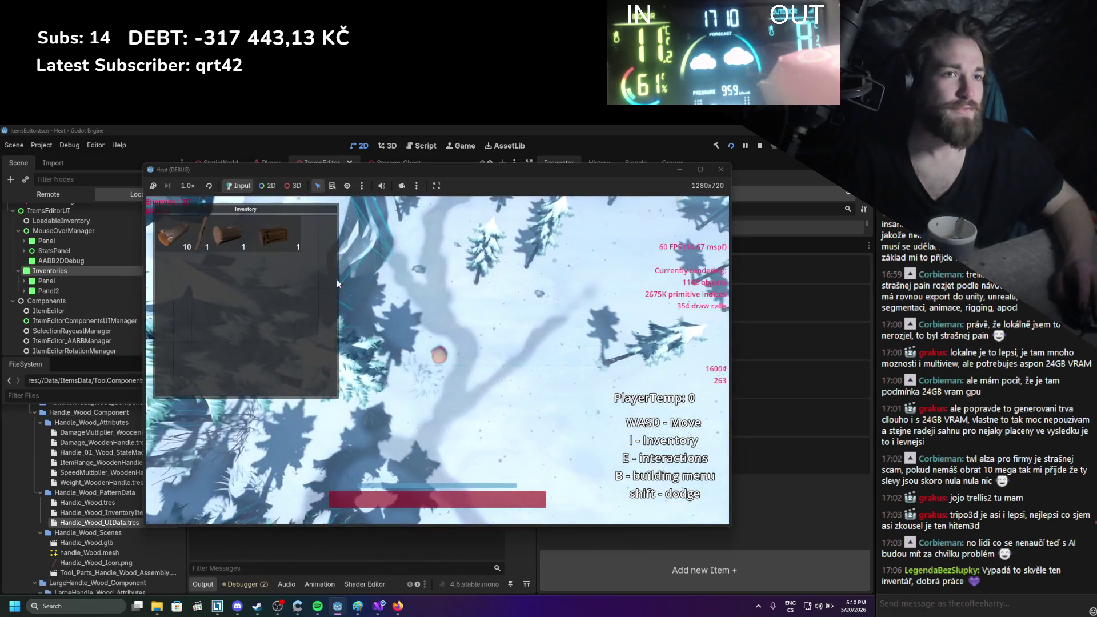
{"action": "mouse_move", "coordinate": [265, 234]}
{"action": "left_mouse_down"}
{"action": "mouse_move", "coordinate": [476, 421]}
{"action": "mouse_move", "coordinate": [470, 397]}
{"action": "left_mouse_up"}
{"action": "right_click", "coordinate": [233, 234]}
{"action": "left_click", "coordinate": [256, 245]}
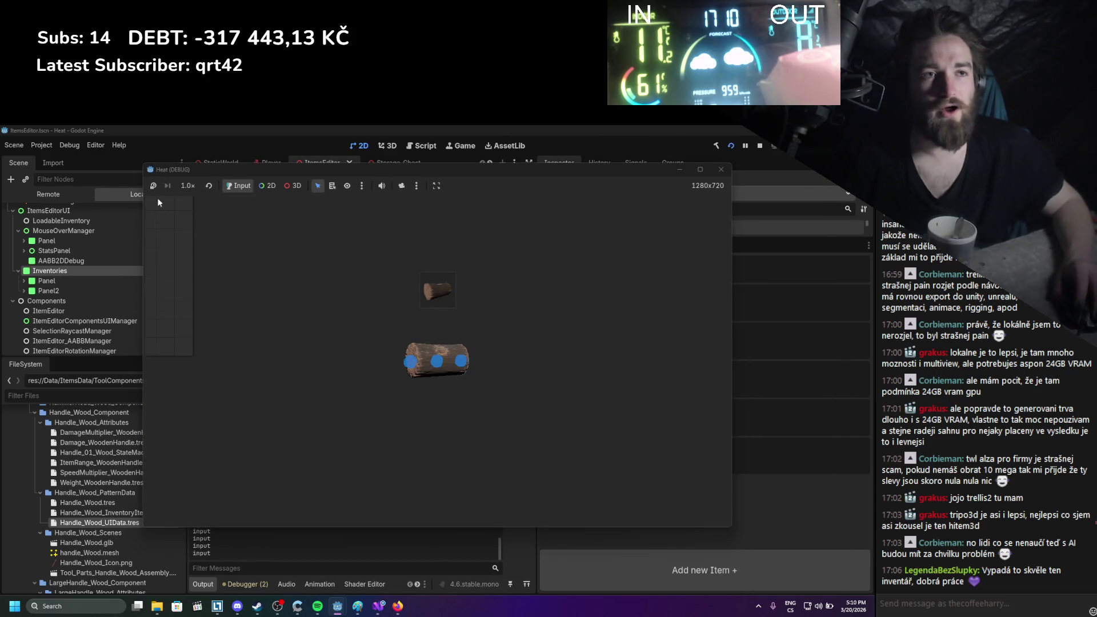
{"action": "left_click_drag", "start_coordinate": [280, 171], "coordinate": [471, 189]}
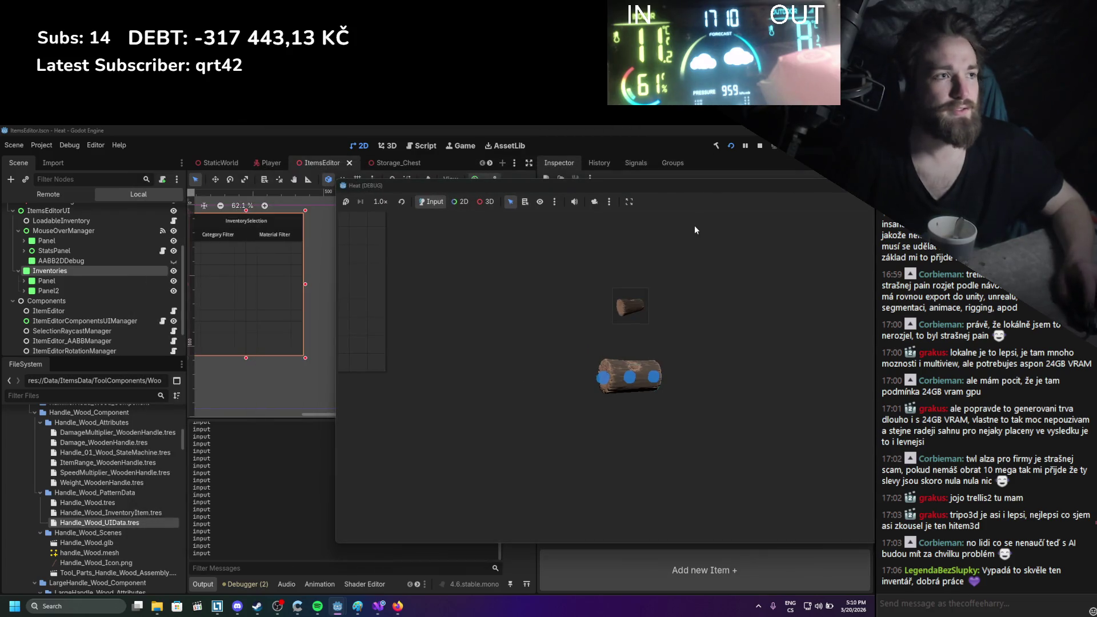
{"action": "left_click_drag", "start_coordinate": [831, 184], "coordinate": [642, 192]}
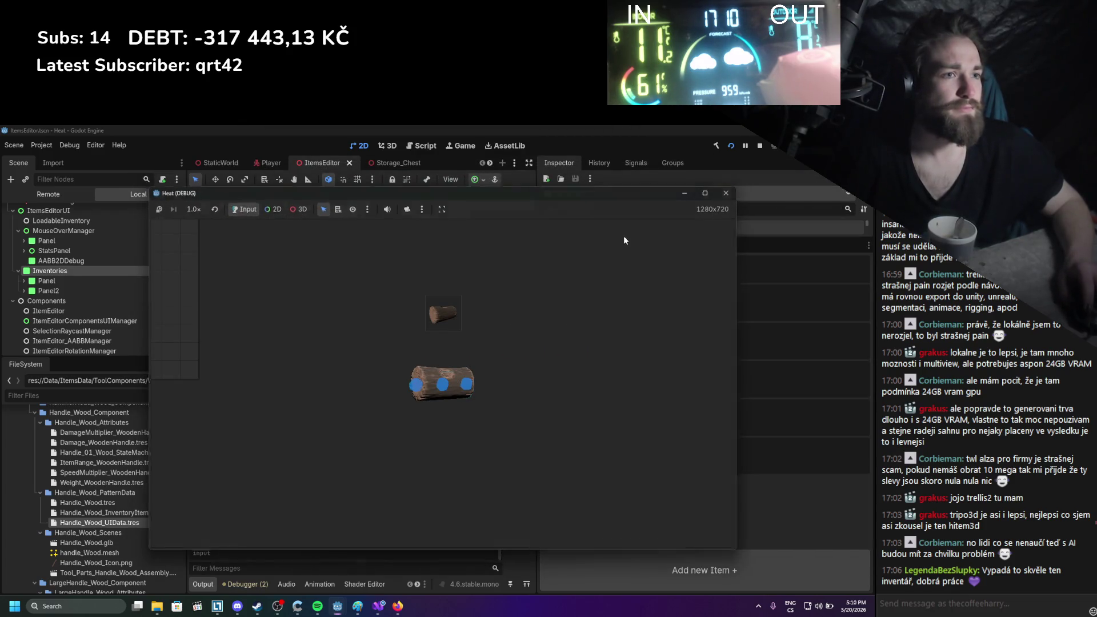
{"action": "scroll", "coordinate": [229, 474], "scroll_direction": "up", "scroll_amount": 15}
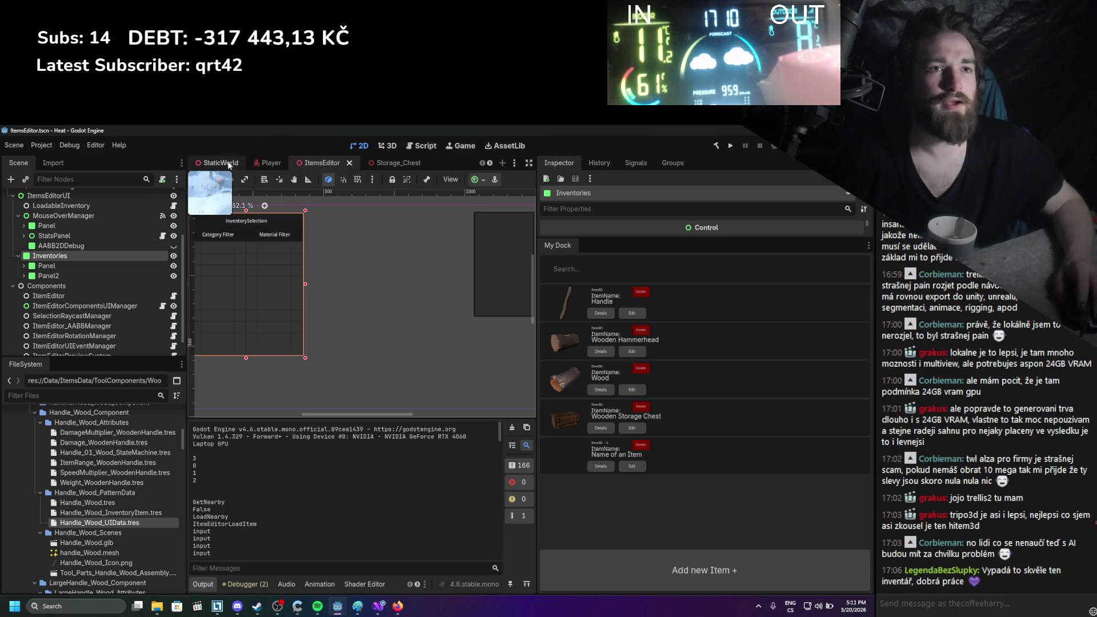
In the Player scene, review ItemEditorCanvasLayer's Transform settings, then select SubViewportContainer
{"action": "left_click", "coordinate": [264, 163]}
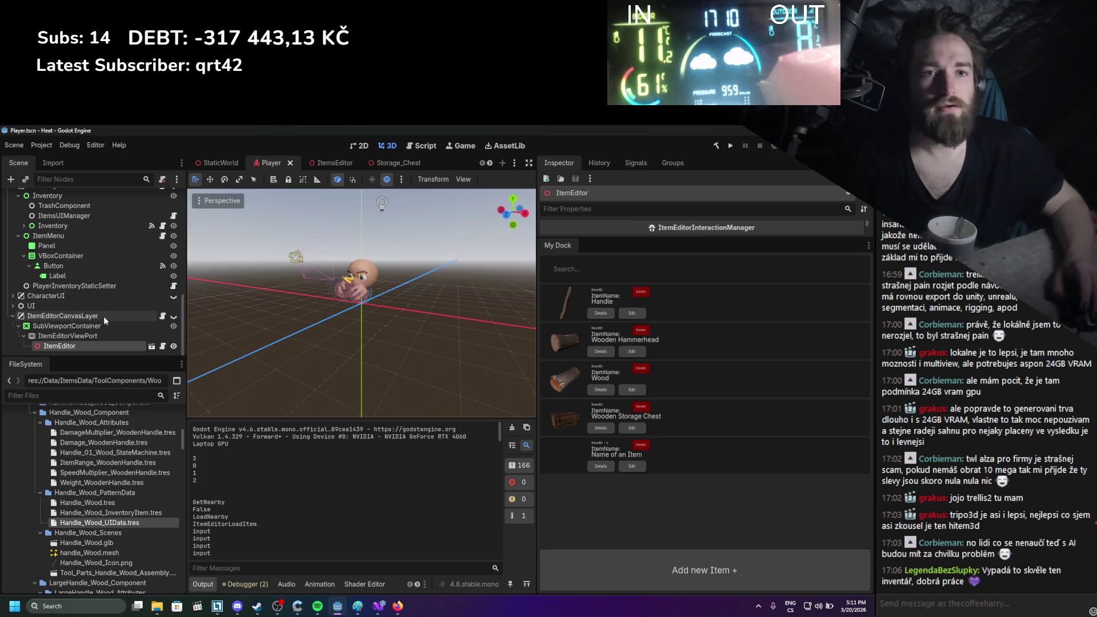
{"action": "left_click", "coordinate": [76, 327]}
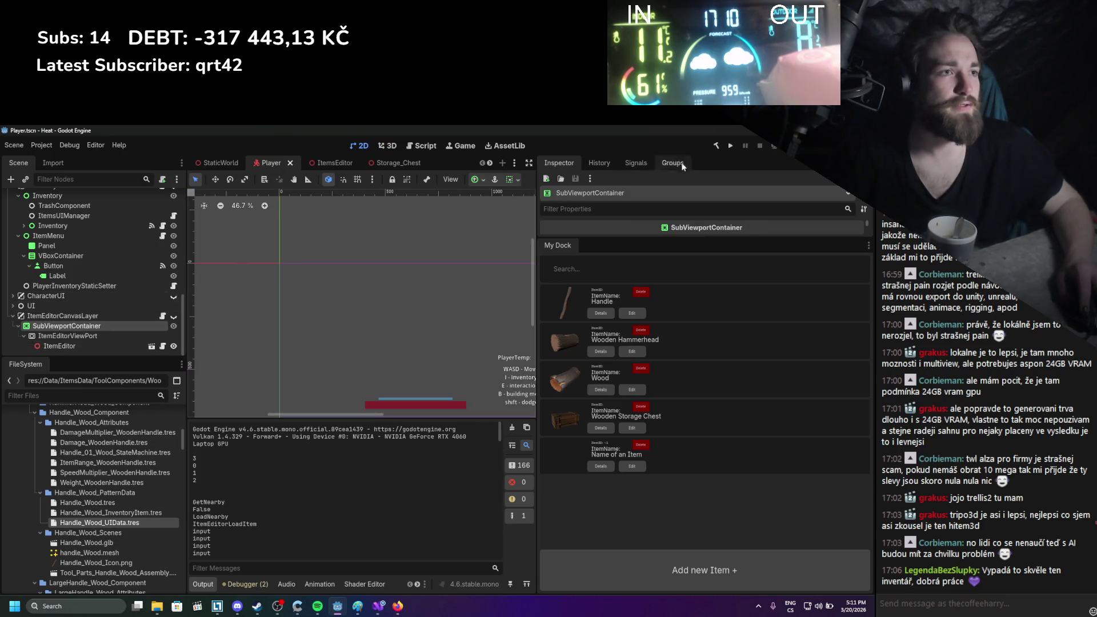
{"action": "scroll", "coordinate": [409, 337], "scroll_direction": "down", "scroll_amount": 2}
{"action": "left_click", "coordinate": [124, 317]}
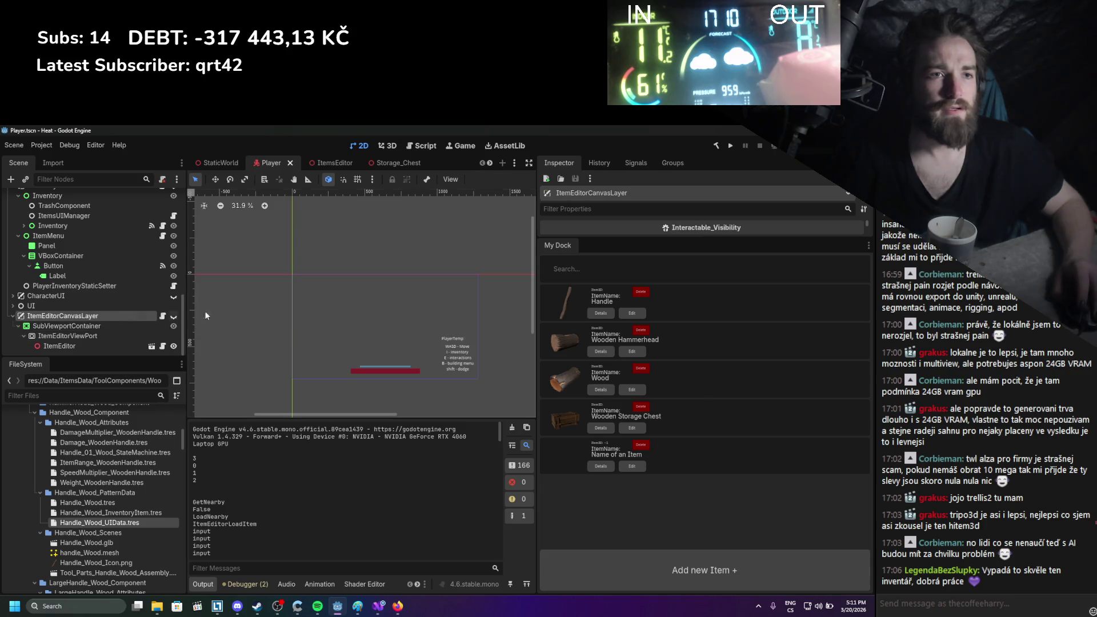
{"action": "left_click", "coordinate": [588, 235]}
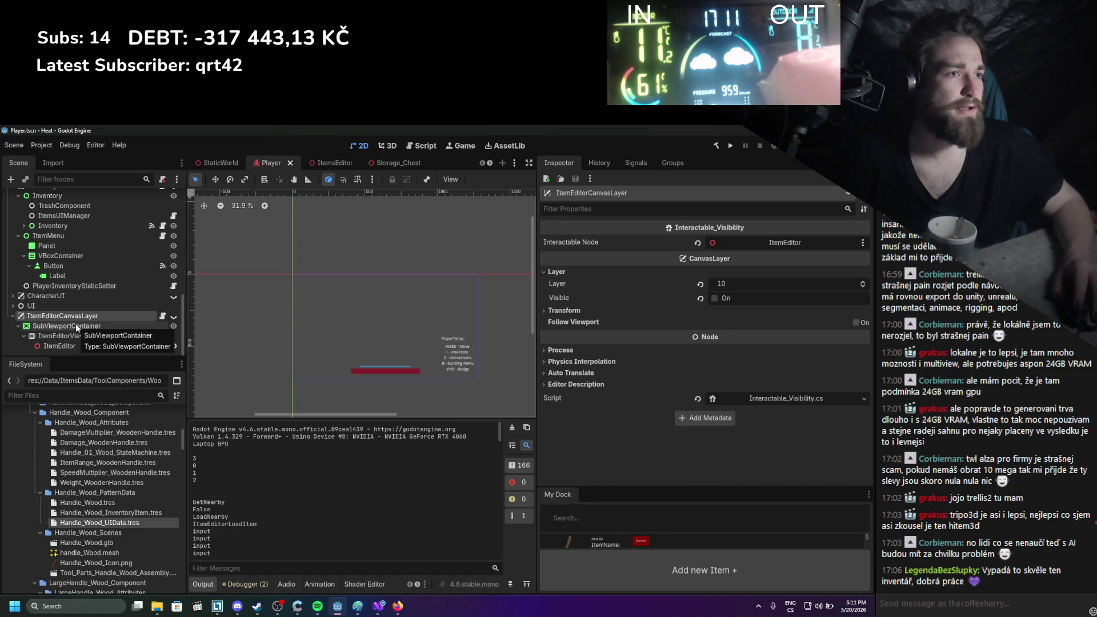
{"action": "left_click", "coordinate": [574, 311]}
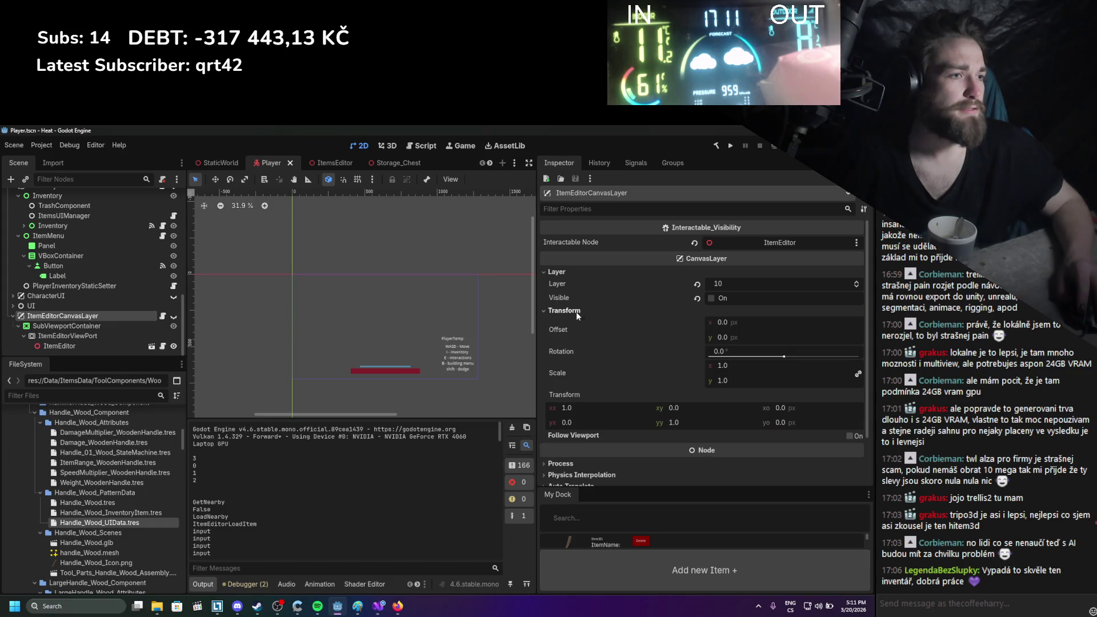
{"action": "left_click", "coordinate": [574, 311]}
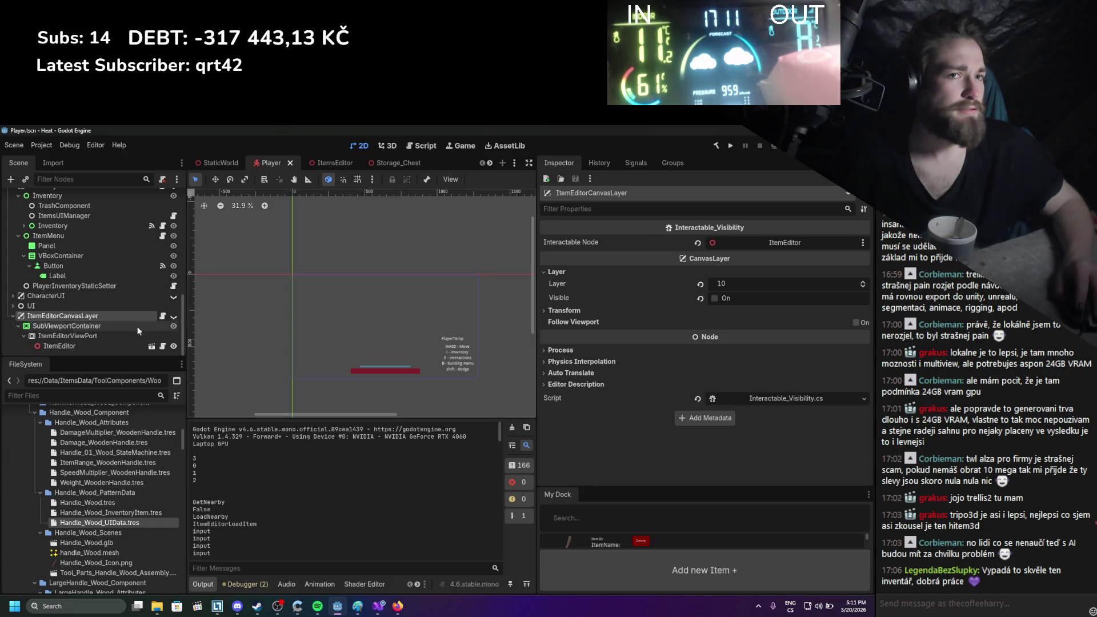
{"action": "left_click", "coordinate": [67, 325]}
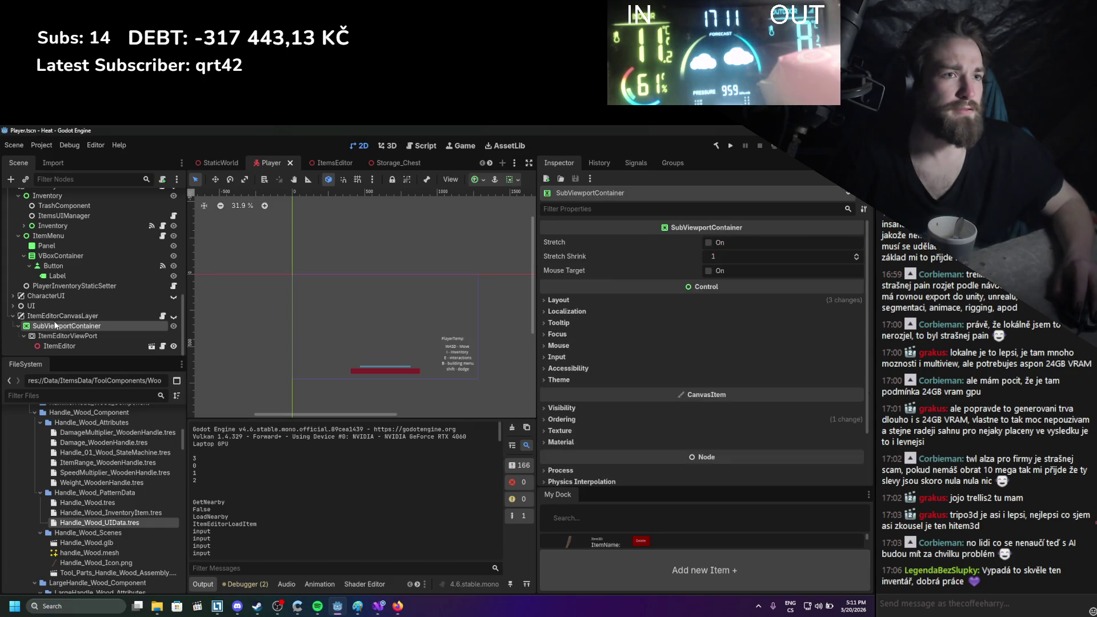
Turn off Horizontal and Vertical Expand on the SubViewportContainer and save the Player scene
{"action": "left_click", "coordinate": [581, 300]}
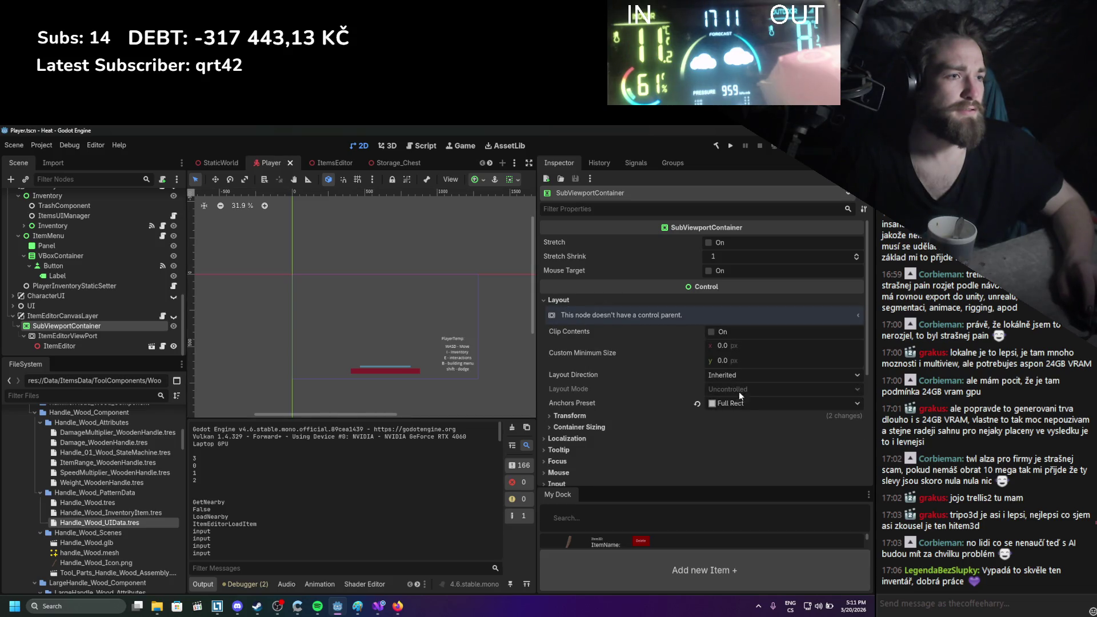
{"action": "left_click", "coordinate": [697, 426]}
{"action": "left_click", "coordinate": [715, 454]}
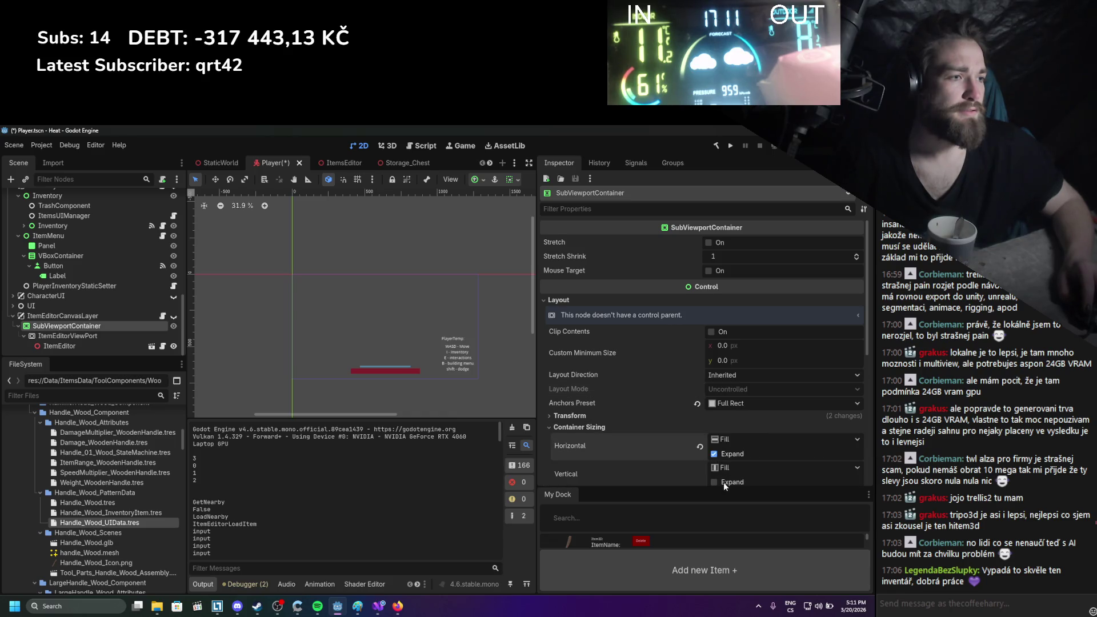
{"action": "left_click", "coordinate": [725, 482]}
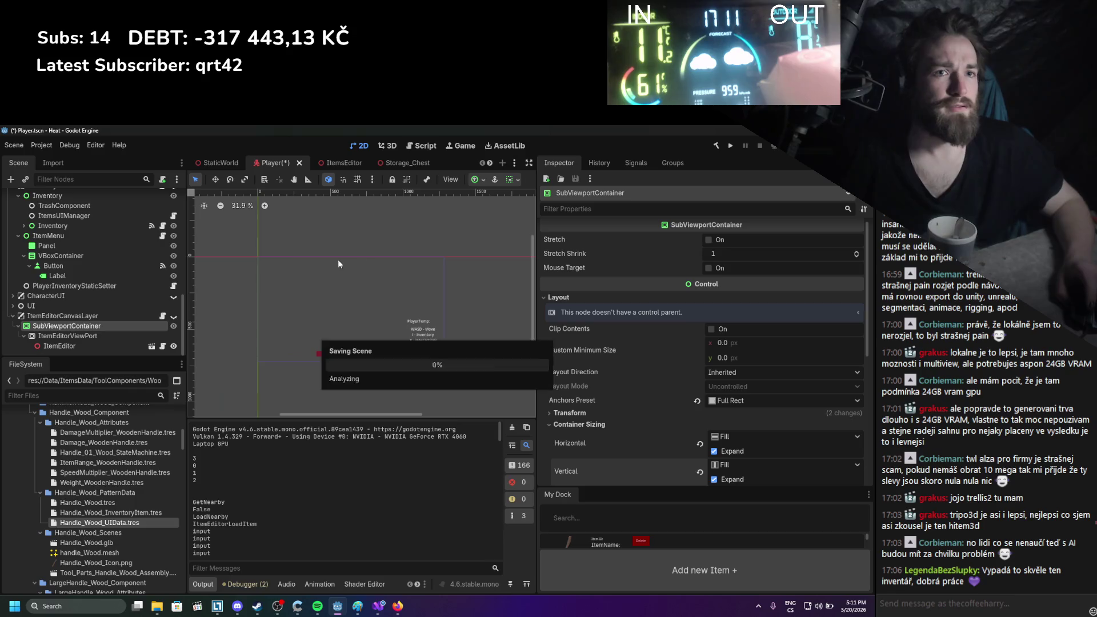
{"action": "left_click", "coordinate": [173, 316]}
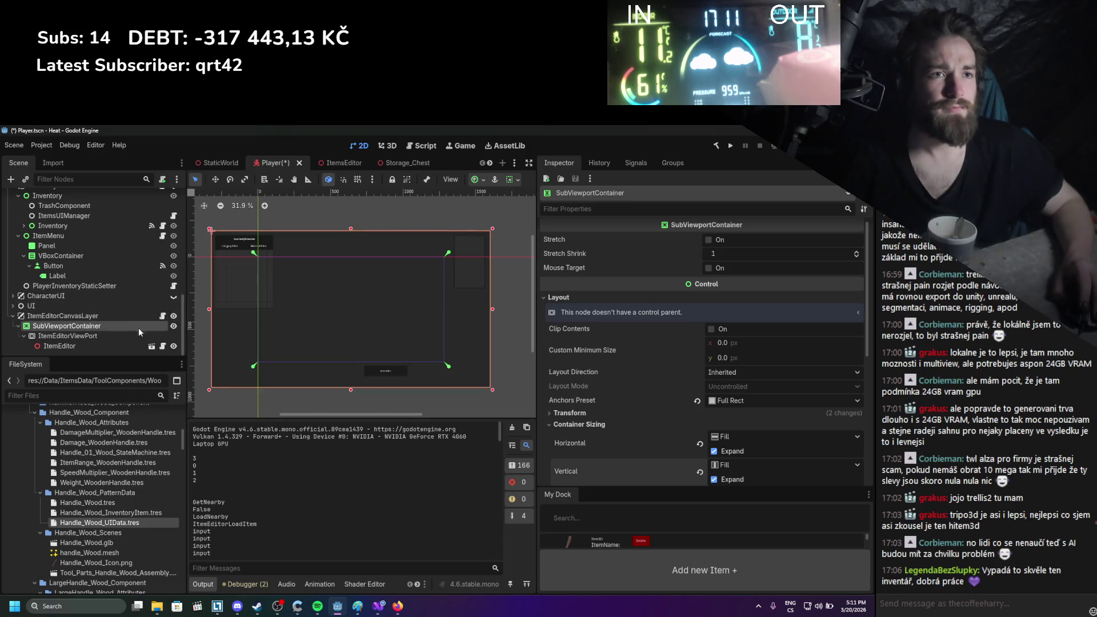
{"action": "left_click", "coordinate": [98, 334]}
{"action": "left_click", "coordinate": [98, 327]}
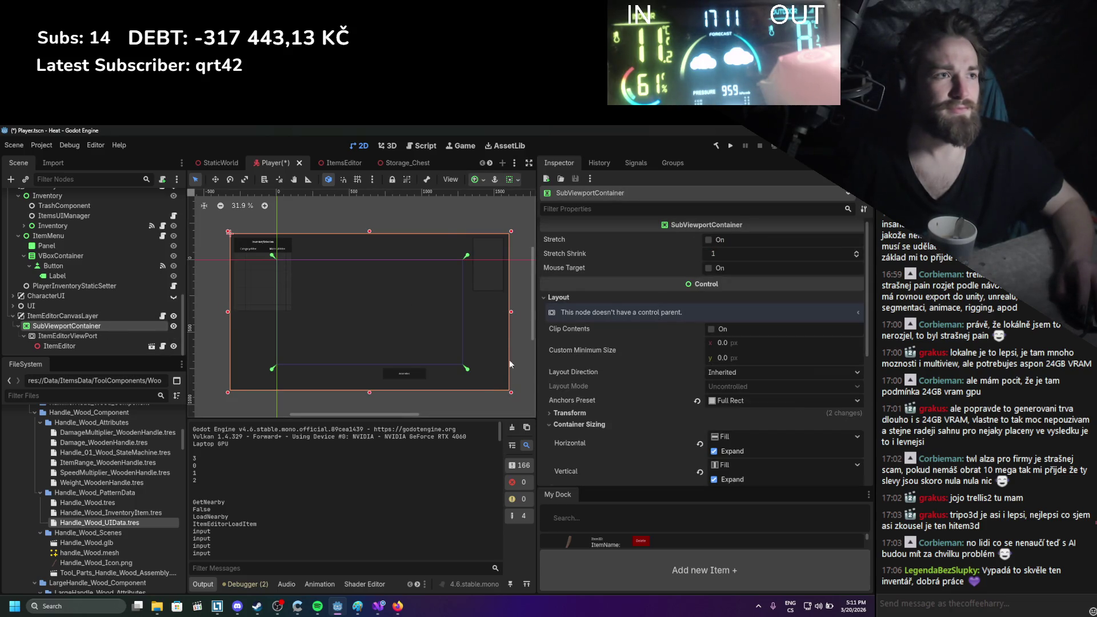
{"action": "left_click", "coordinate": [713, 451]}
{"action": "left_click", "coordinate": [713, 479]}
{"action": "key", "text": "ctrl+s"}
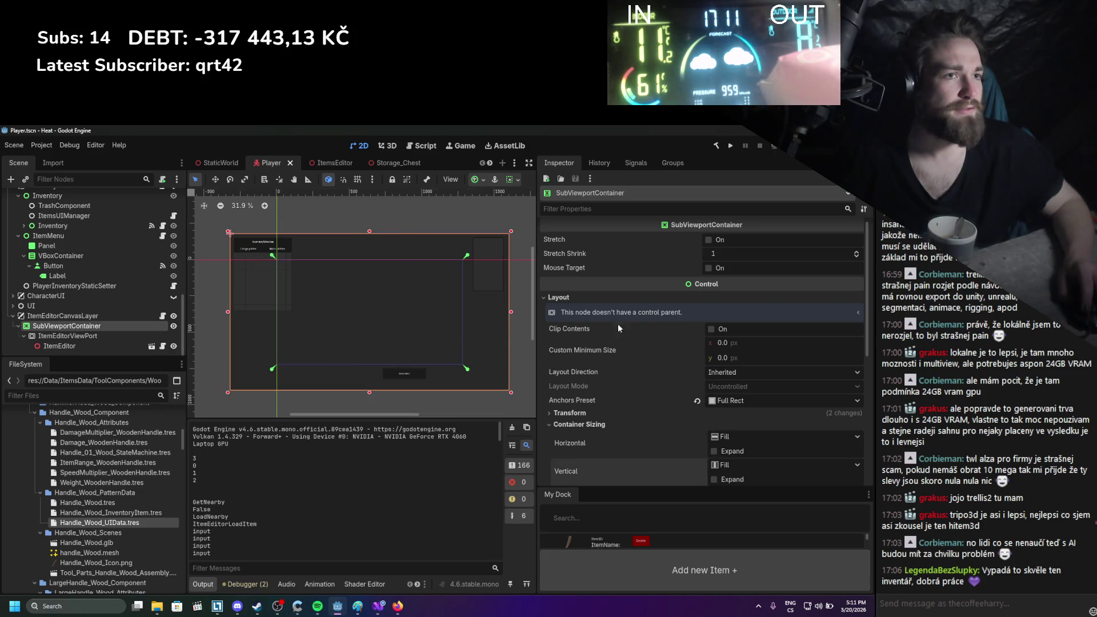
Set the project's window viewport size to 1920 × 1080 in Project Settings
{"action": "left_click", "coordinate": [41, 145]}
{"action": "left_click", "coordinate": [63, 161]}
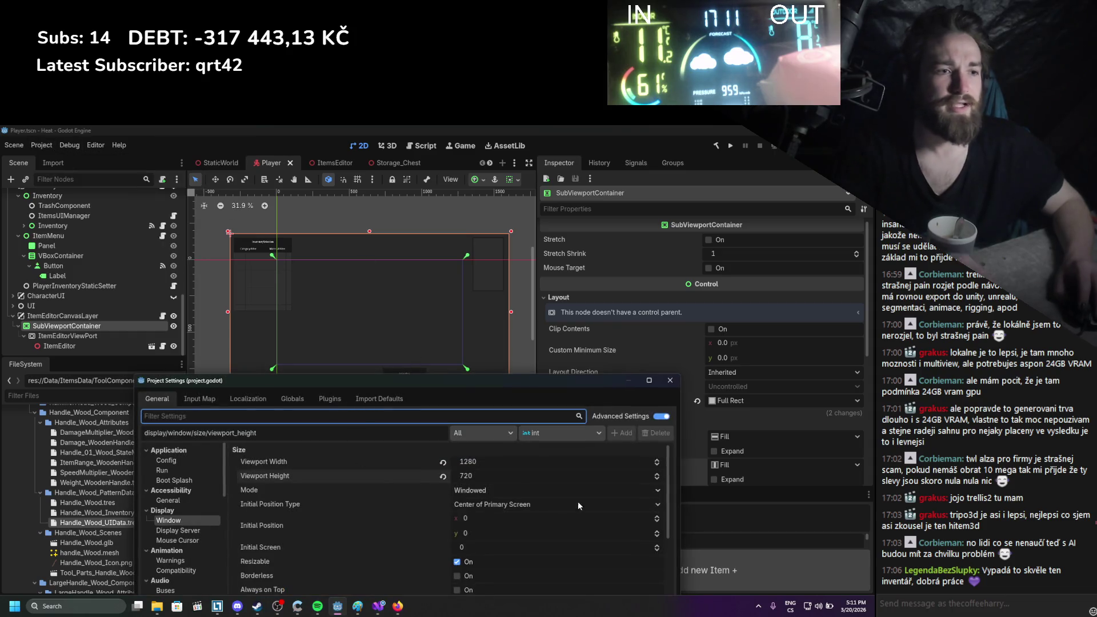
{"action": "left_click", "coordinate": [505, 461]}
{"action": "type", "text": "1920"}
{"action": "left_click", "coordinate": [495, 477]}
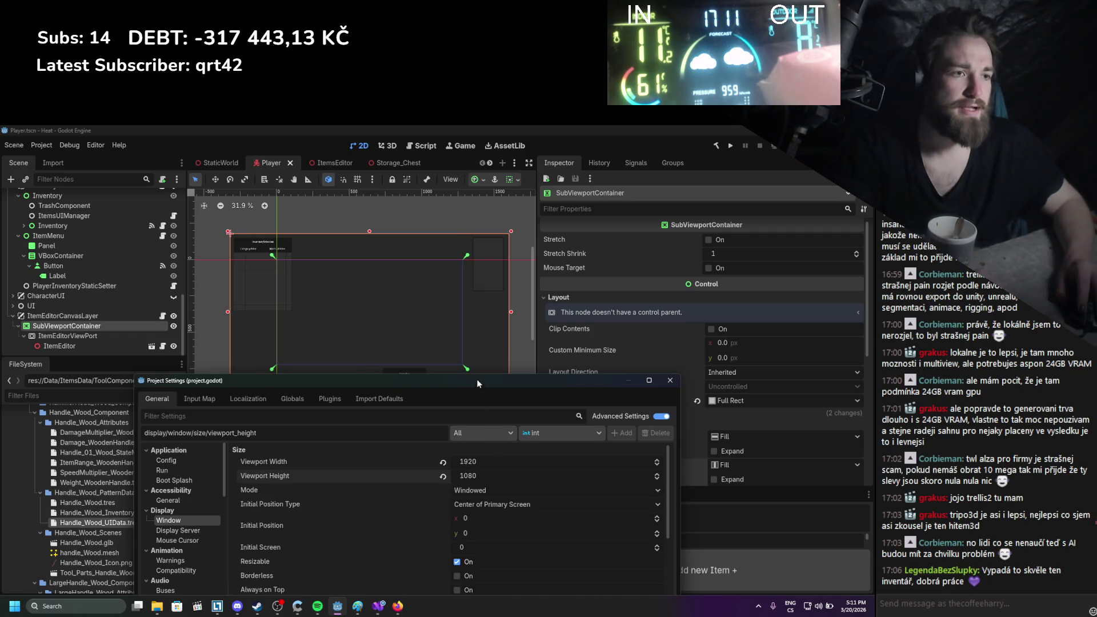
{"action": "left_click_drag", "start_coordinate": [477, 383], "coordinate": [444, 179]}
{"action": "left_click", "coordinate": [385, 489]}
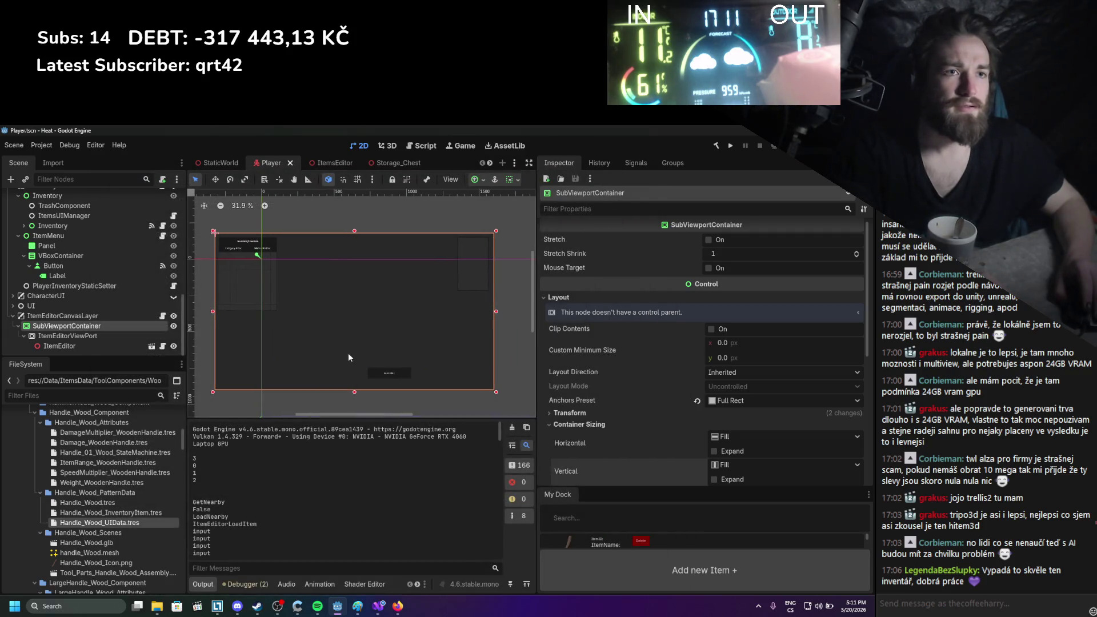
{"action": "scroll", "coordinate": [296, 331], "scroll_direction": "up", "scroll_amount": 1}
{"action": "scroll", "coordinate": [285, 328], "scroll_direction": "down", "scroll_amount": 2}
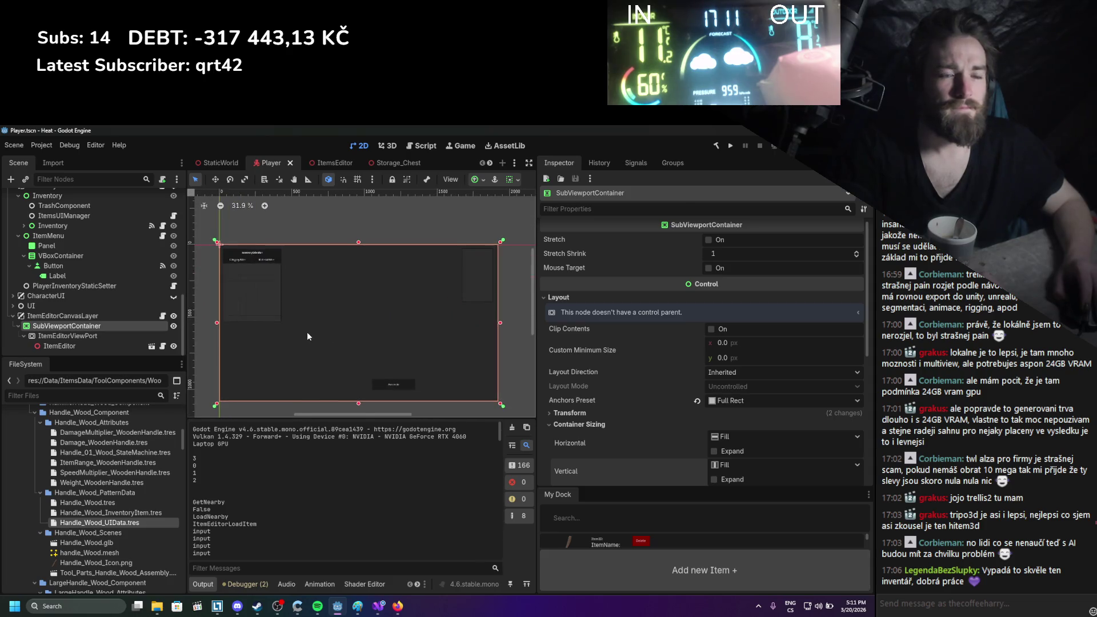
{"action": "scroll", "coordinate": [309, 330], "scroll_direction": "up", "scroll_amount": 1}
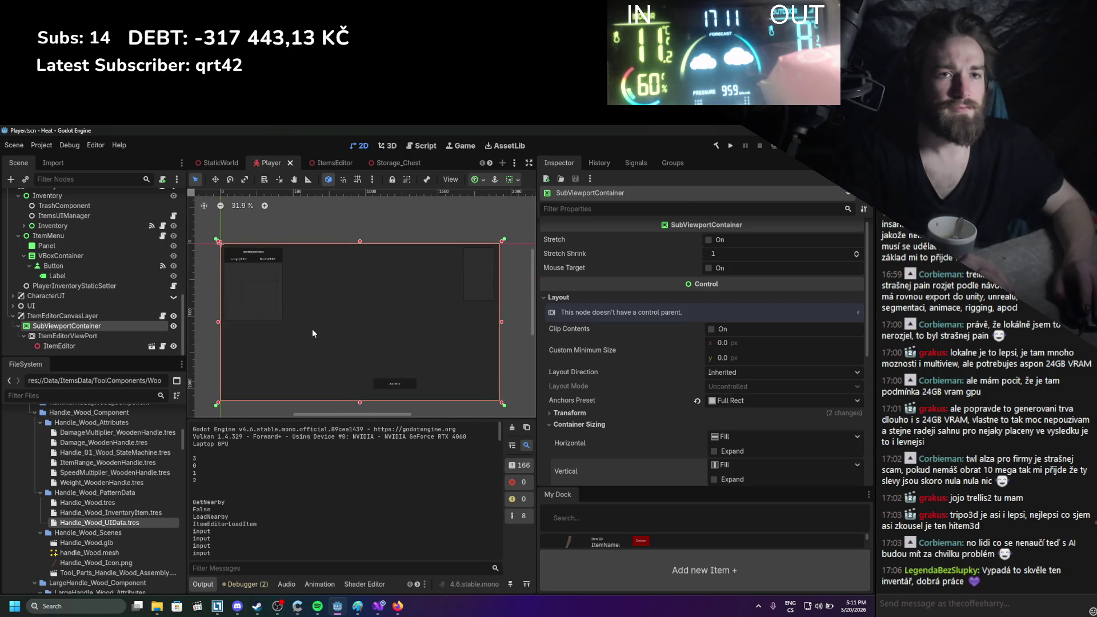
{"action": "left_click", "coordinate": [141, 316]}
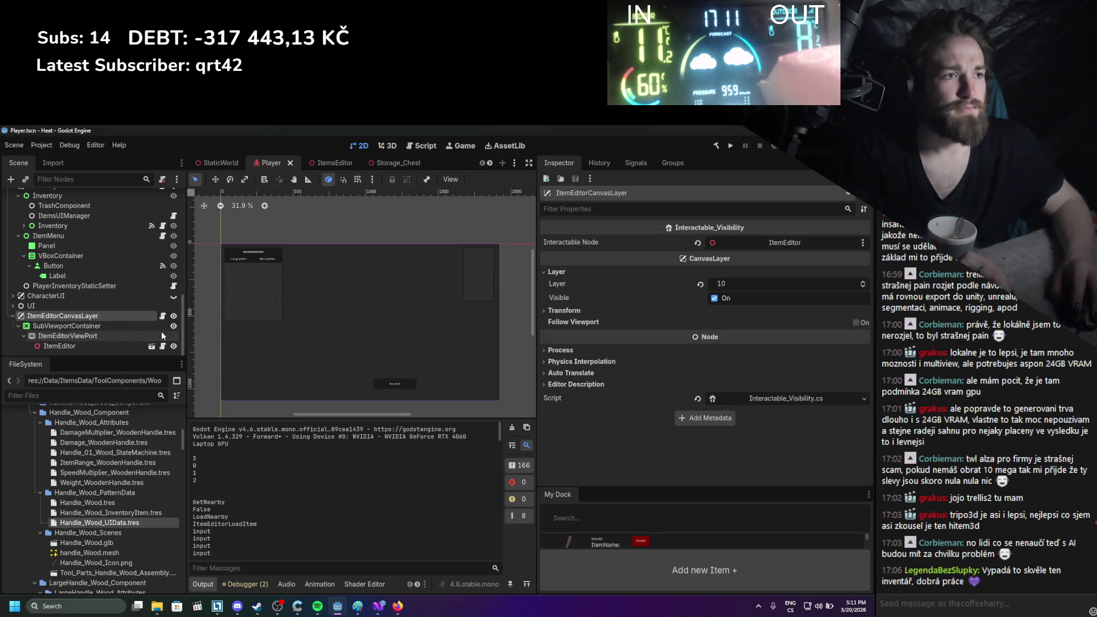
{"action": "scroll", "coordinate": [589, 334], "scroll_direction": "down", "scroll_amount": 1}
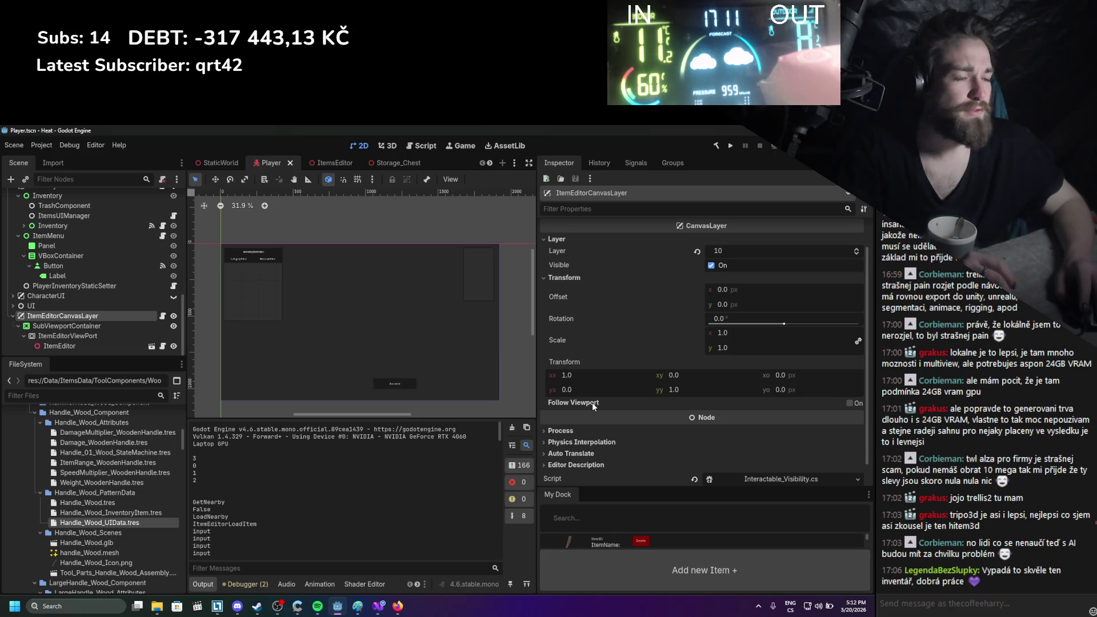
{"action": "mouse_move", "coordinate": [592, 402]}
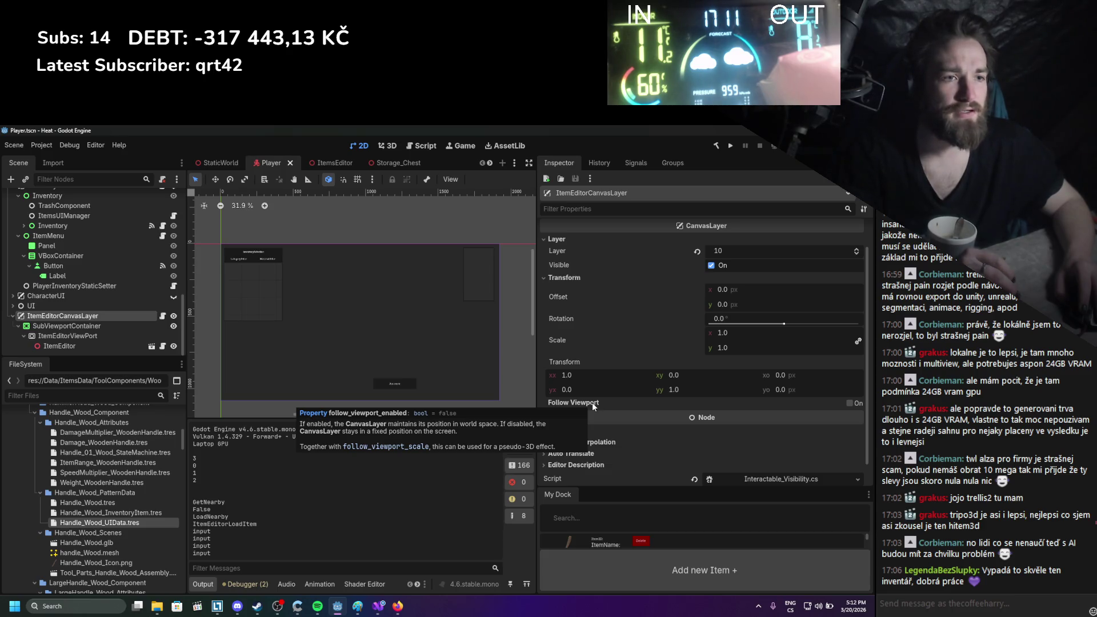
{"action": "left_click", "coordinate": [110, 326]}
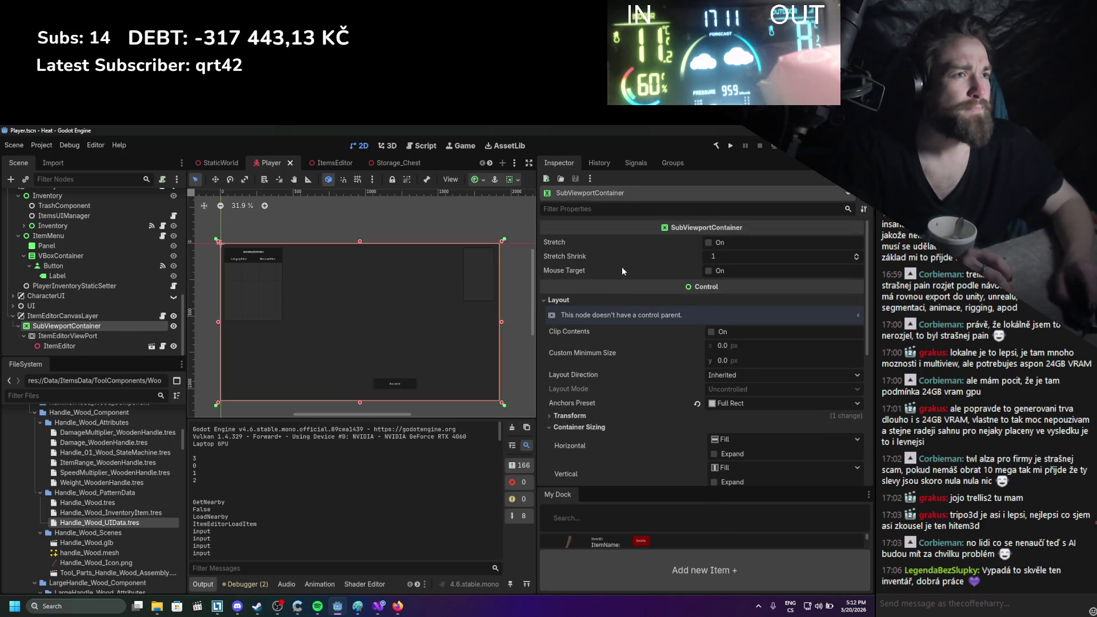
Enable Stretch and re-enable Horizontal and Vertical Expand on the SubViewportContainer, saving the scene
{"action": "mouse_move", "coordinate": [577, 241]}
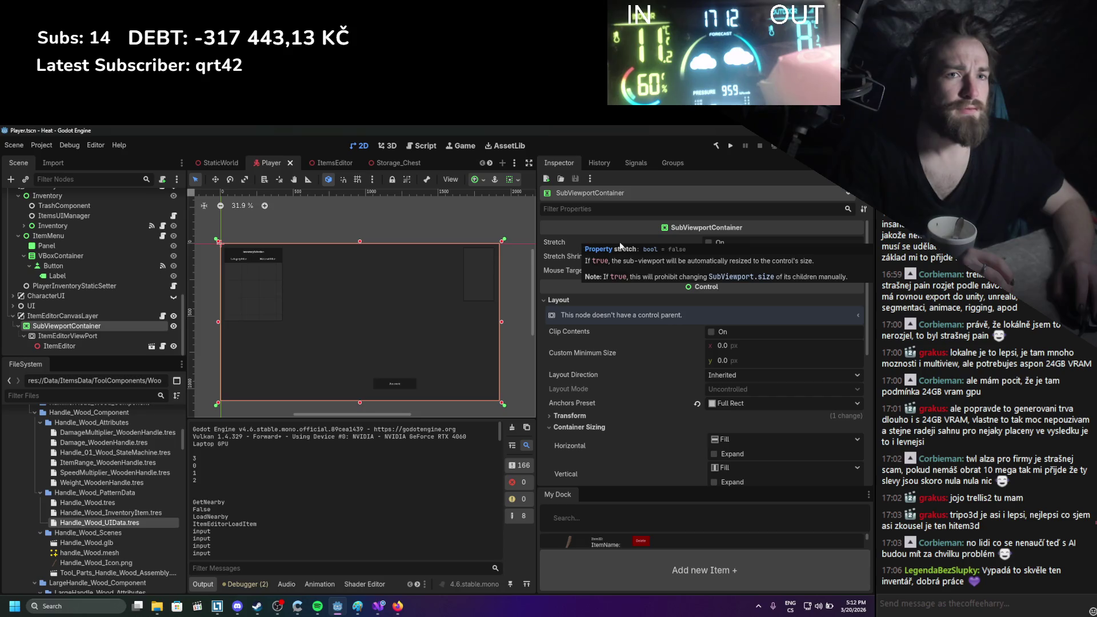
{"action": "left_click", "coordinate": [709, 242]}
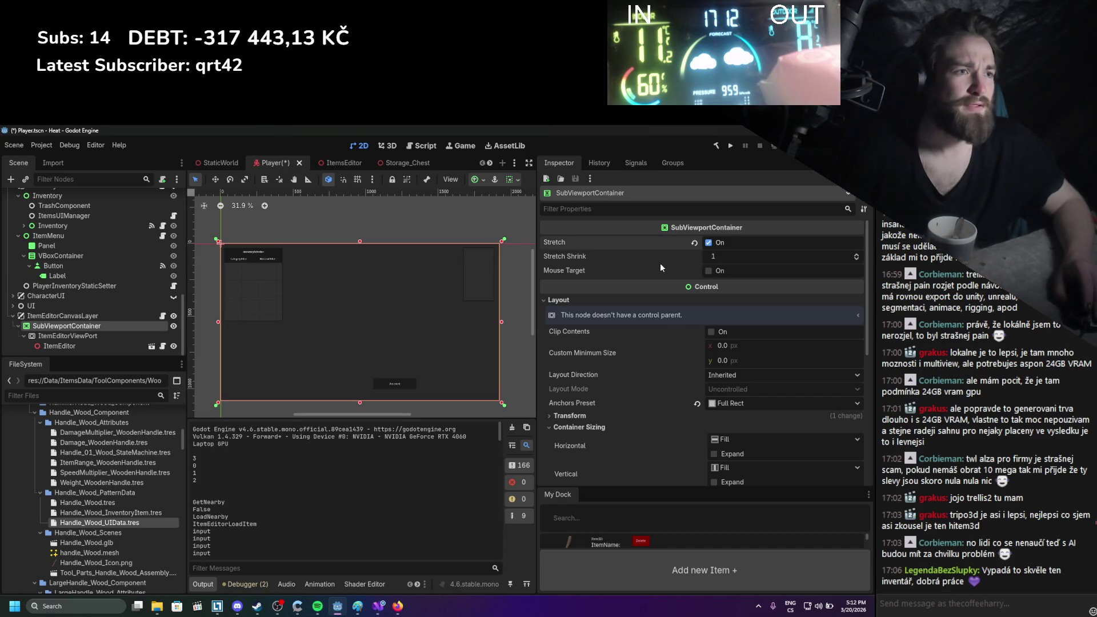
{"action": "key", "text": "ctrl+s"}
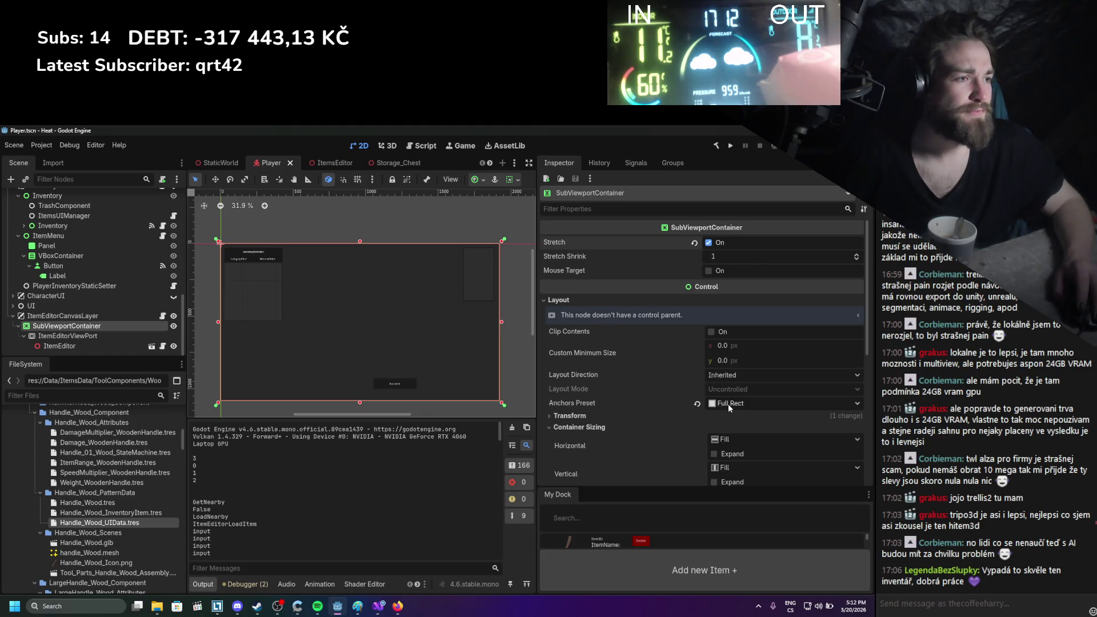
{"action": "left_click", "coordinate": [713, 454]}
{"action": "left_click", "coordinate": [713, 481]}
{"action": "scroll", "coordinate": [697, 423], "scroll_direction": "down", "scroll_amount": 3}
{"action": "key", "text": "ctrl+s"}
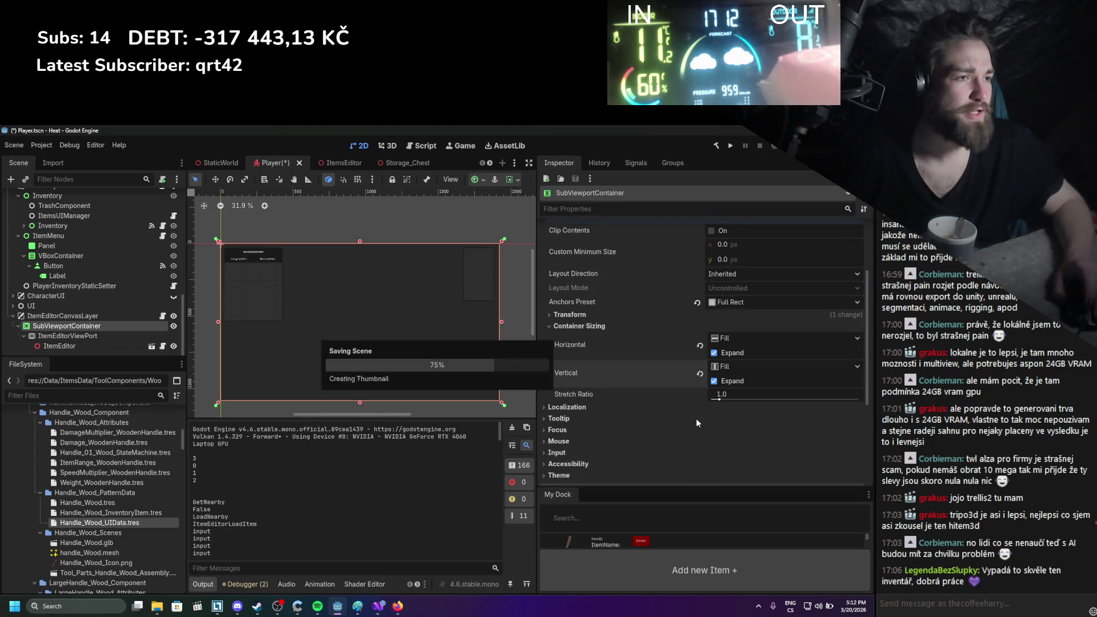
Inspect the ItemEditorViewPort, ItemEditor and ItemEditorCanvasLayer nodes
{"action": "left_click", "coordinate": [63, 335]}
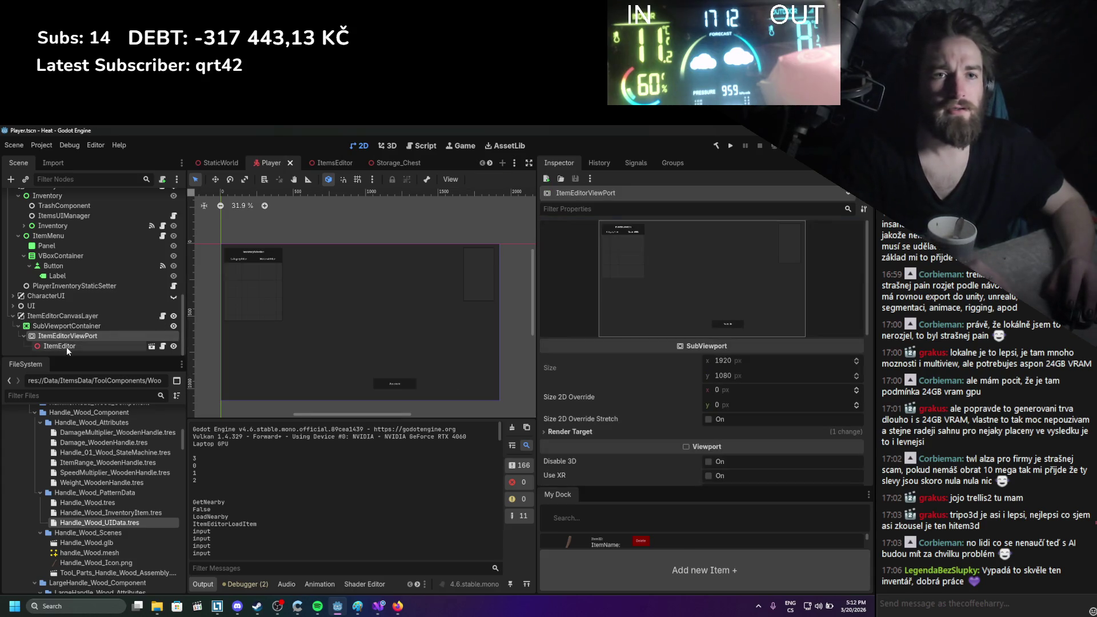
{"action": "left_click", "coordinate": [63, 347]}
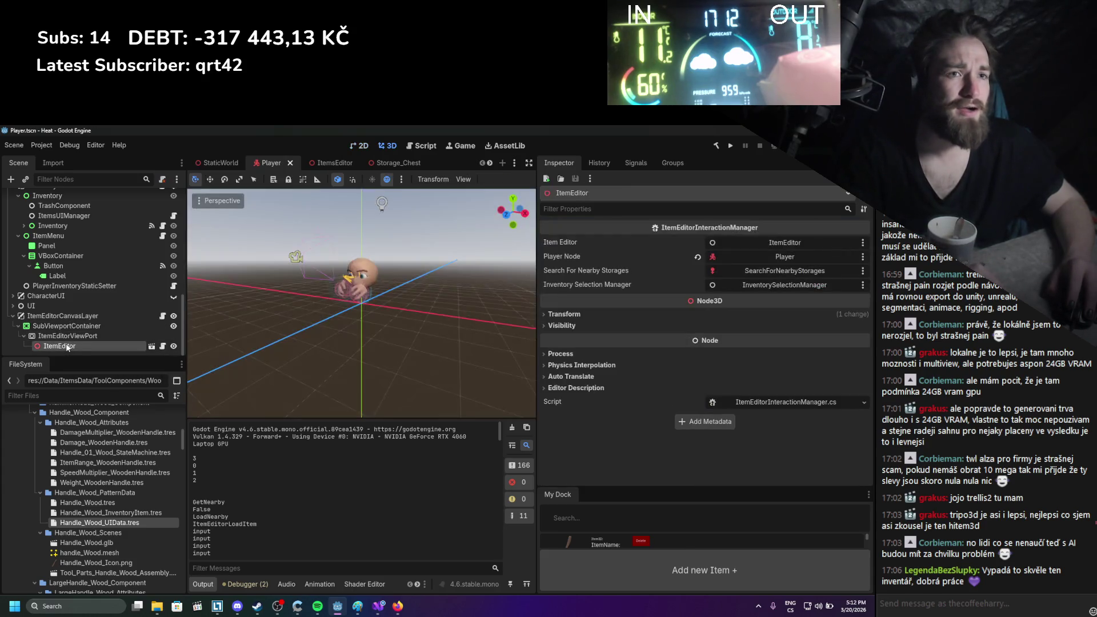
{"action": "left_click", "coordinate": [121, 317]}
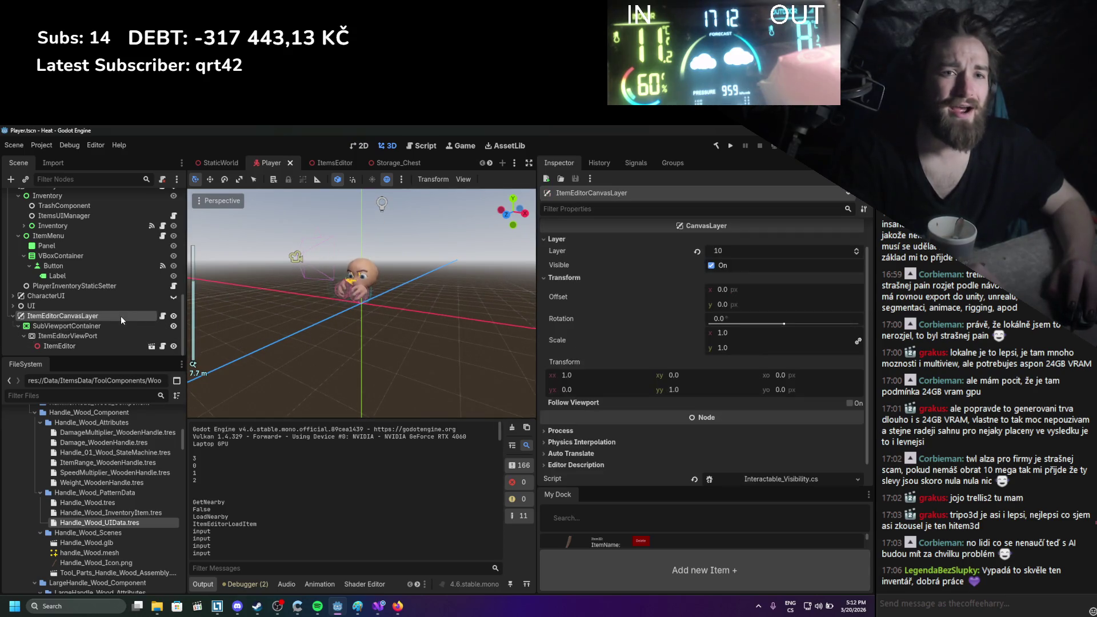
Set the window viewport width back to 1280 with a smaller height in Project Settings
{"action": "left_click", "coordinate": [359, 145]}
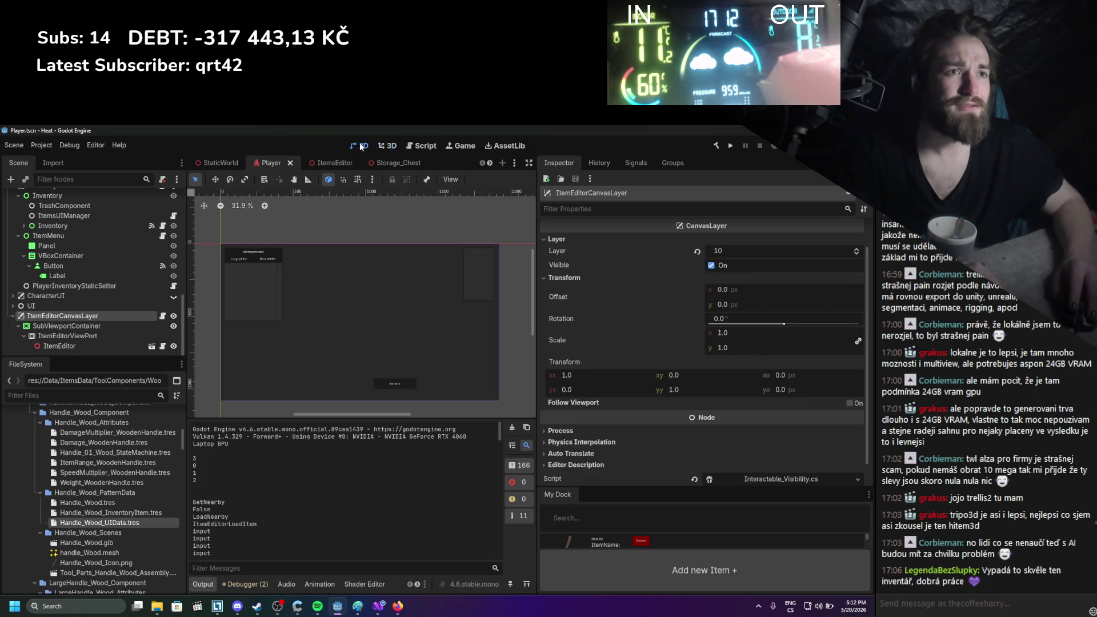
{"action": "left_click", "coordinate": [43, 147]}
{"action": "left_click", "coordinate": [47, 155]}
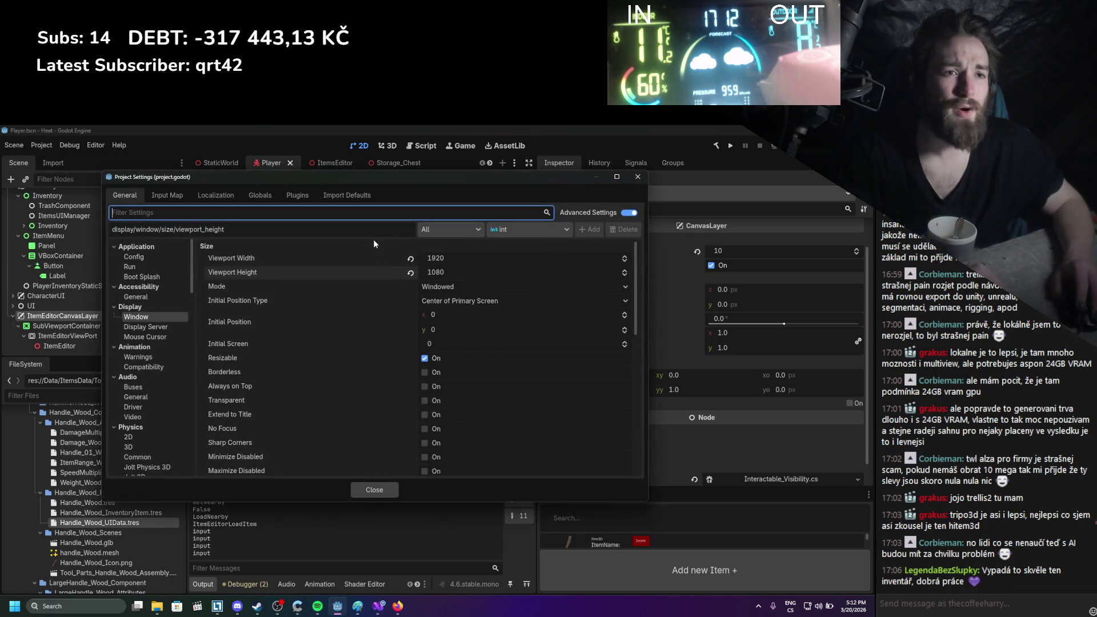
{"action": "left_click", "coordinate": [451, 258]}
{"action": "type", "text": "1"}
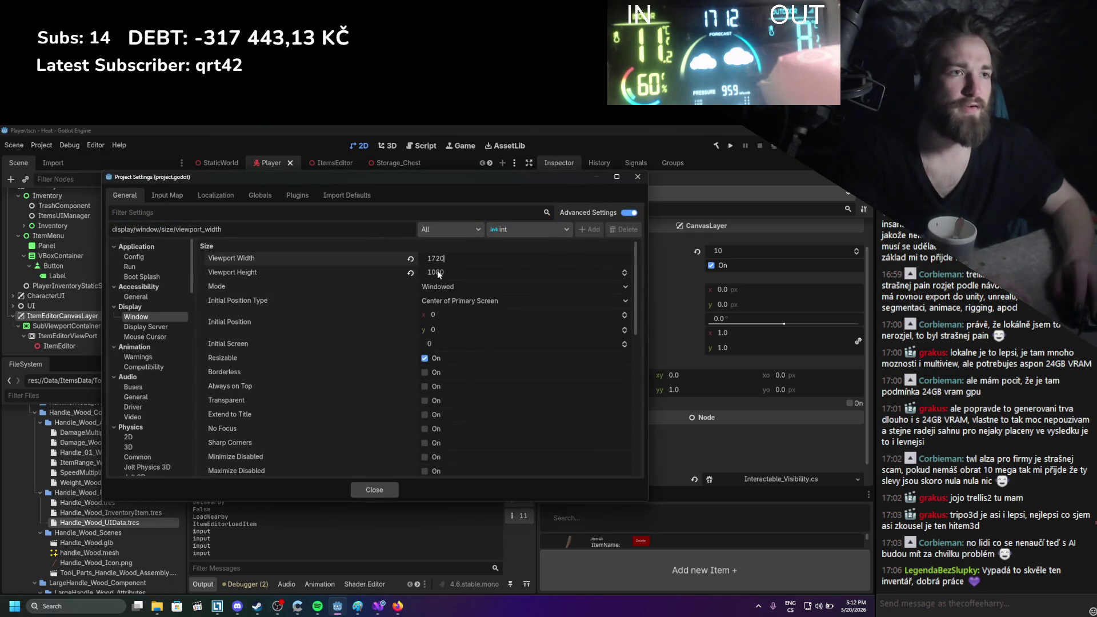
{"action": "left_click", "coordinate": [434, 272]}
{"action": "type", "text": "7"}
{"action": "left_click", "coordinate": [374, 490]}
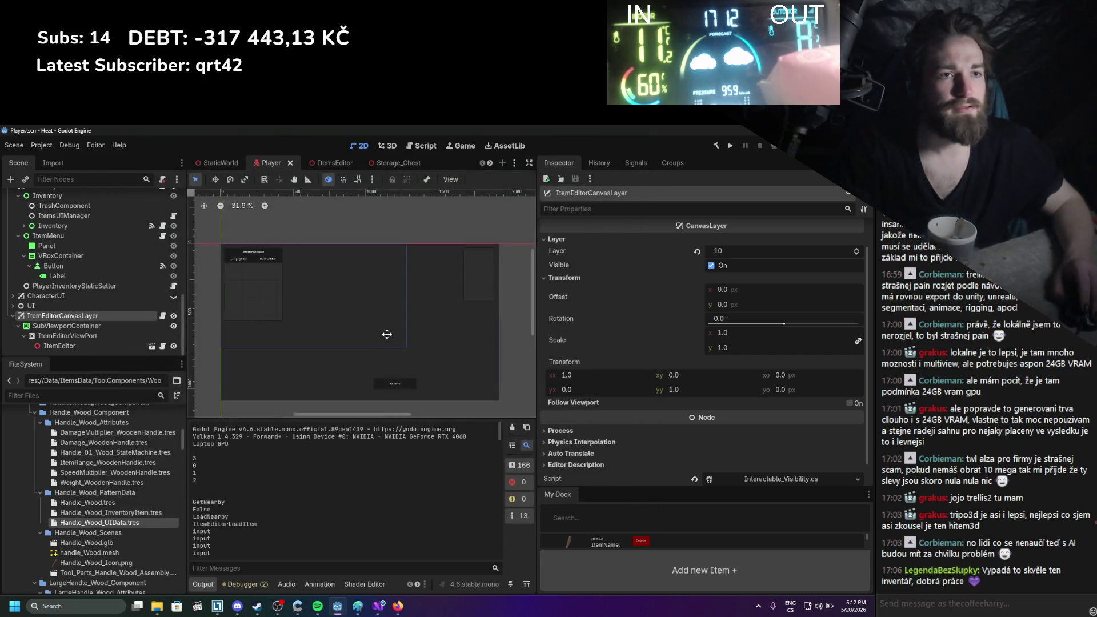
Toggle the SubViewportContainer's Stretch off and on, save the Player scene, then open Storage_Chest
{"action": "left_click", "coordinate": [70, 325]}
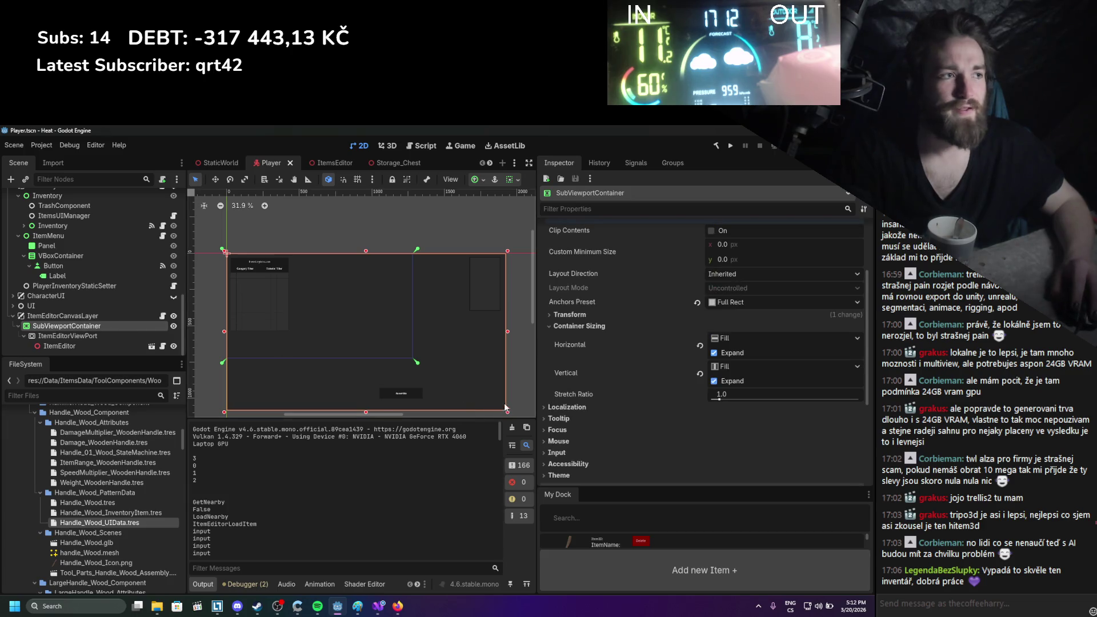
{"action": "scroll", "coordinate": [706, 300], "scroll_direction": "up", "scroll_amount": 3}
{"action": "left_click", "coordinate": [710, 242]}
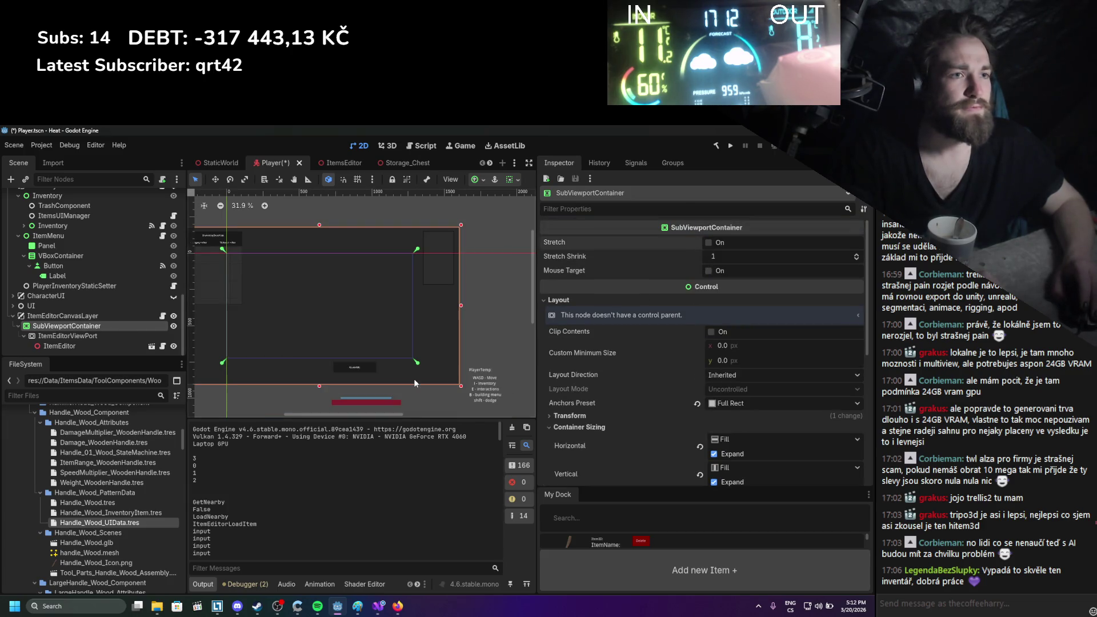
{"action": "left_click", "coordinate": [709, 242]}
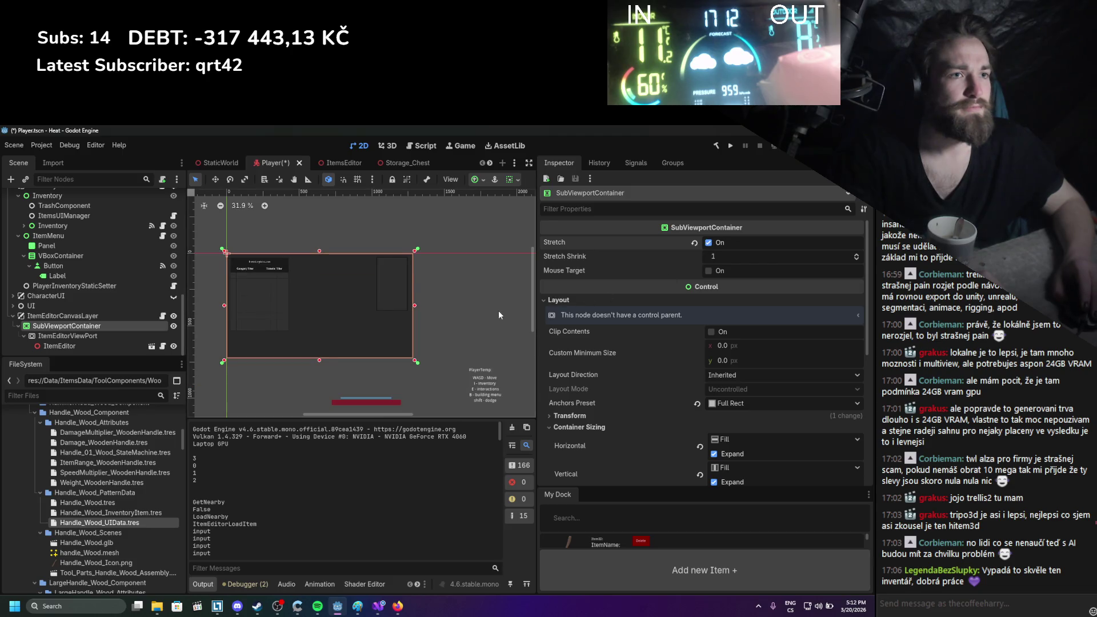
{"action": "scroll", "coordinate": [447, 318], "scroll_direction": "up", "scroll_amount": 3}
{"action": "key", "text": "ctrl+s"}
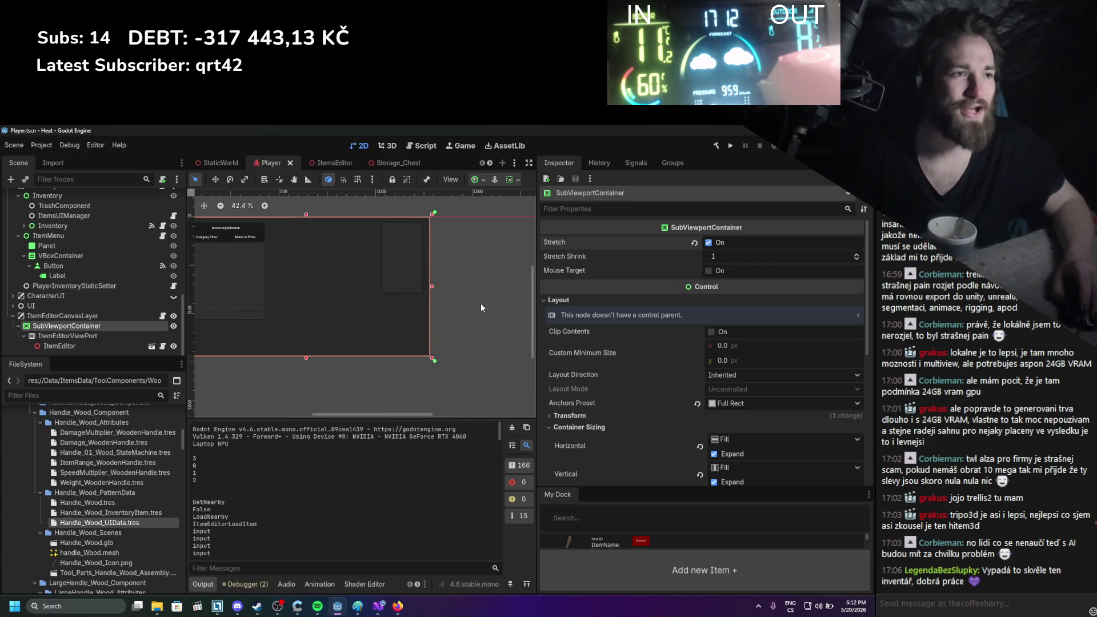
{"action": "scroll", "coordinate": [481, 303], "scroll_direction": "down", "scroll_amount": 1}
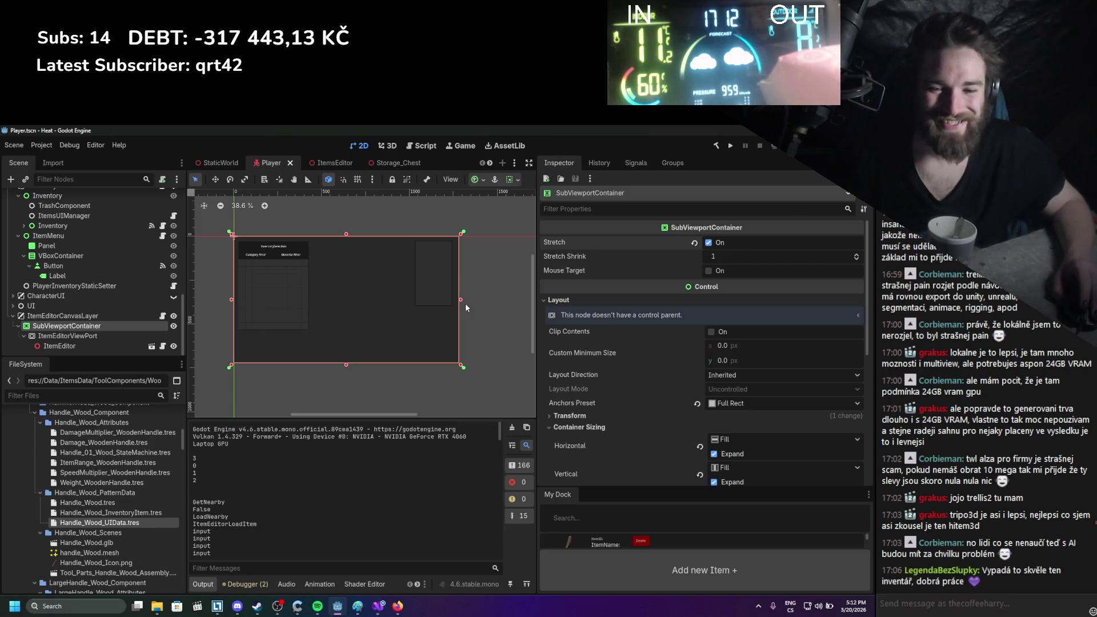
{"action": "scroll", "coordinate": [463, 309], "scroll_direction": "down", "scroll_amount": 1}
{"action": "scroll", "coordinate": [382, 368], "scroll_direction": "up", "scroll_amount": 2}
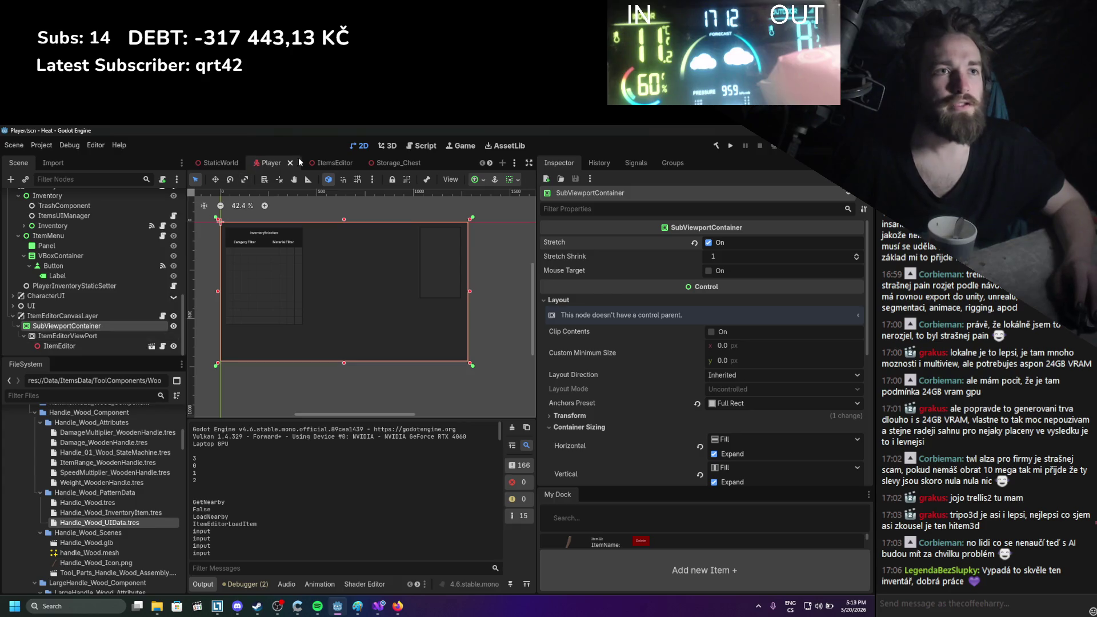
{"action": "left_click", "coordinate": [376, 162]}
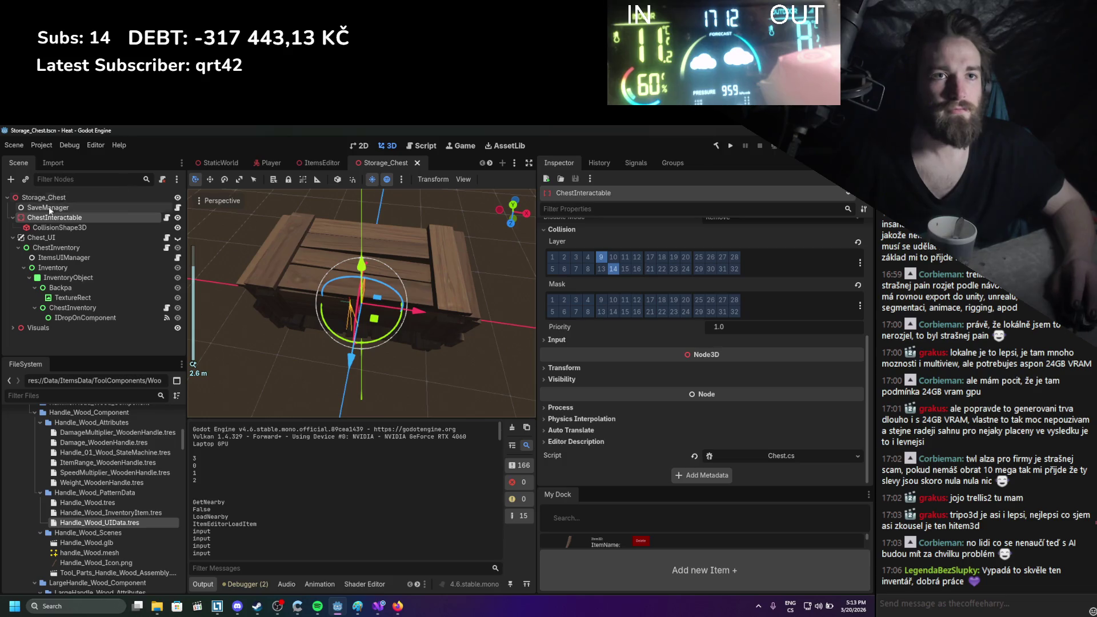
Open the ItemsEditor scene from the Player scene's ItemEditor node
{"action": "left_click", "coordinate": [272, 163]}
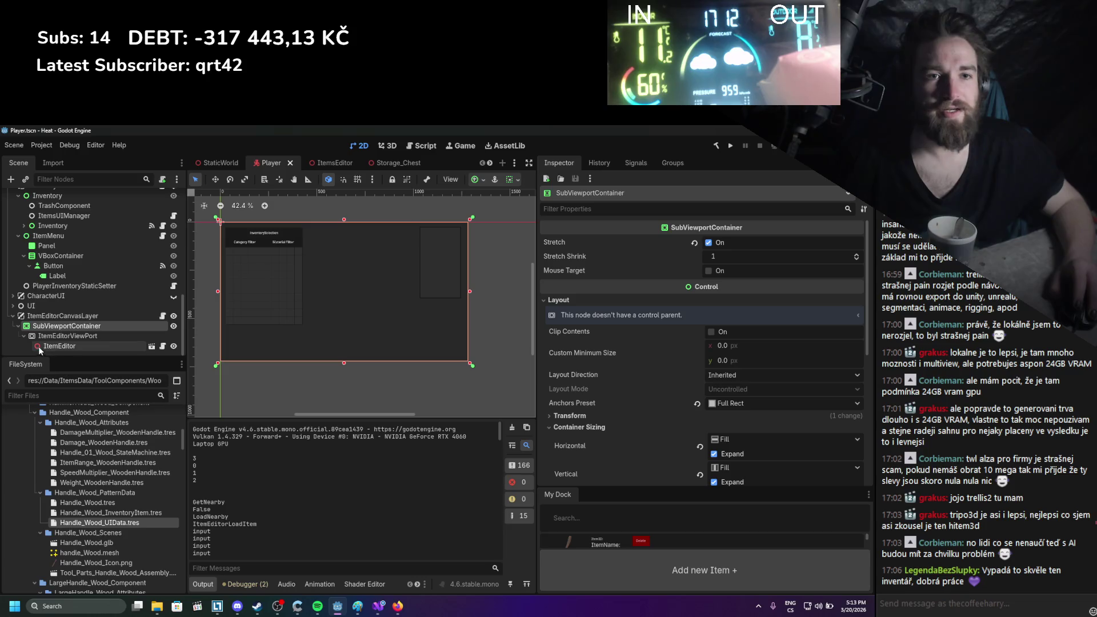
{"action": "left_click", "coordinate": [127, 346]}
{"action": "left_click", "coordinate": [152, 346]}
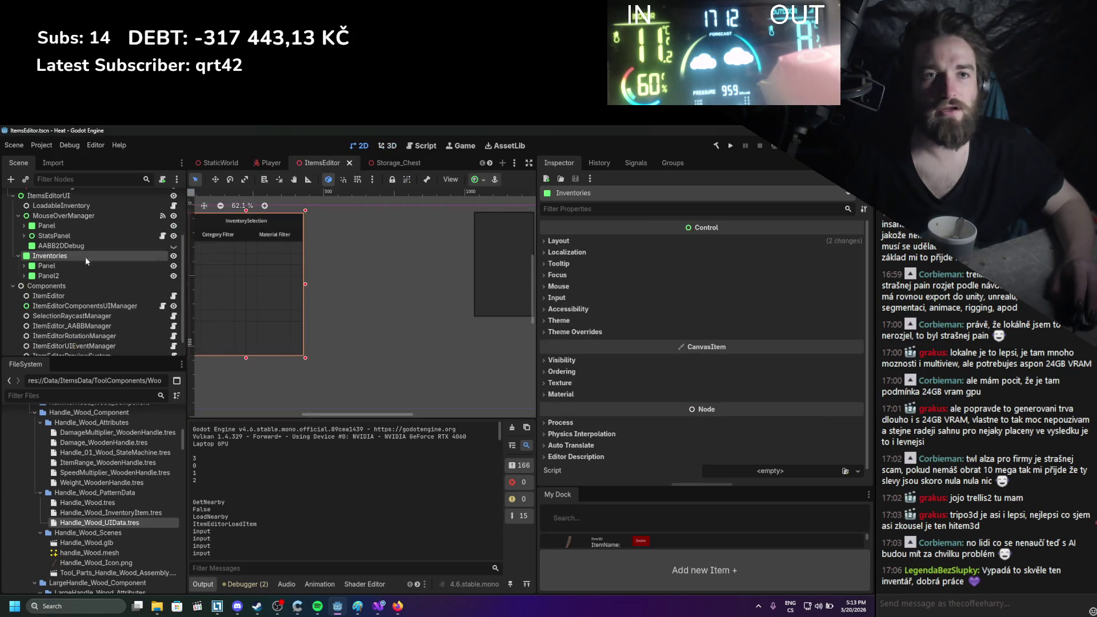
Inspect the SearchForNearbyStorages shape cast and its 5 m SphereShape3D in the 3D view
{"action": "left_click", "coordinate": [88, 208]}
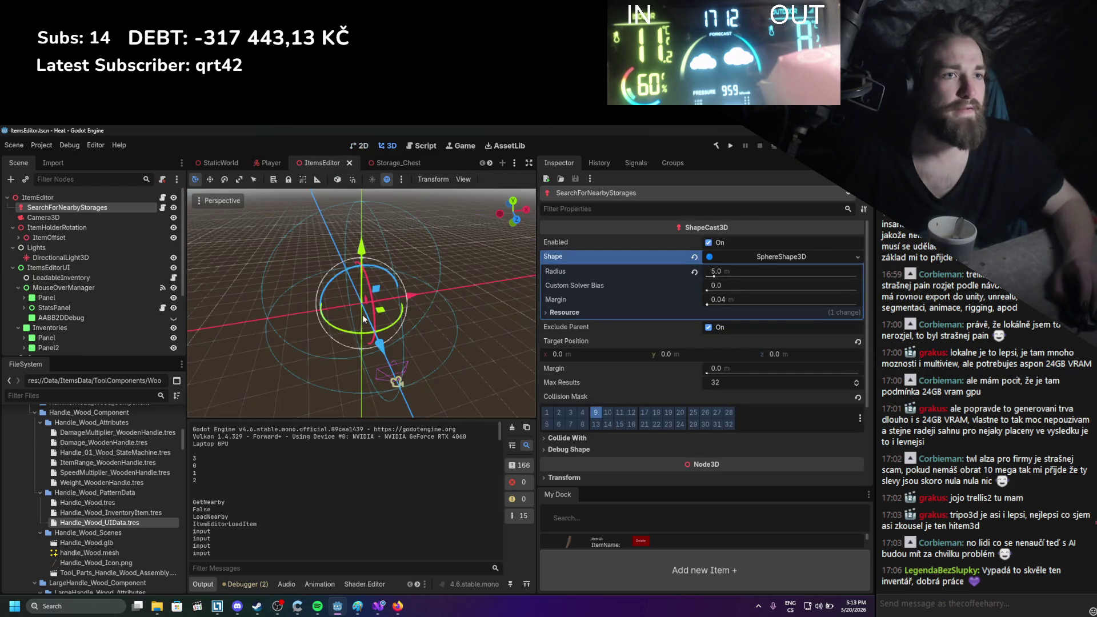
{"action": "left_click_drag", "start_coordinate": [358, 322], "coordinate": [366, 236]}
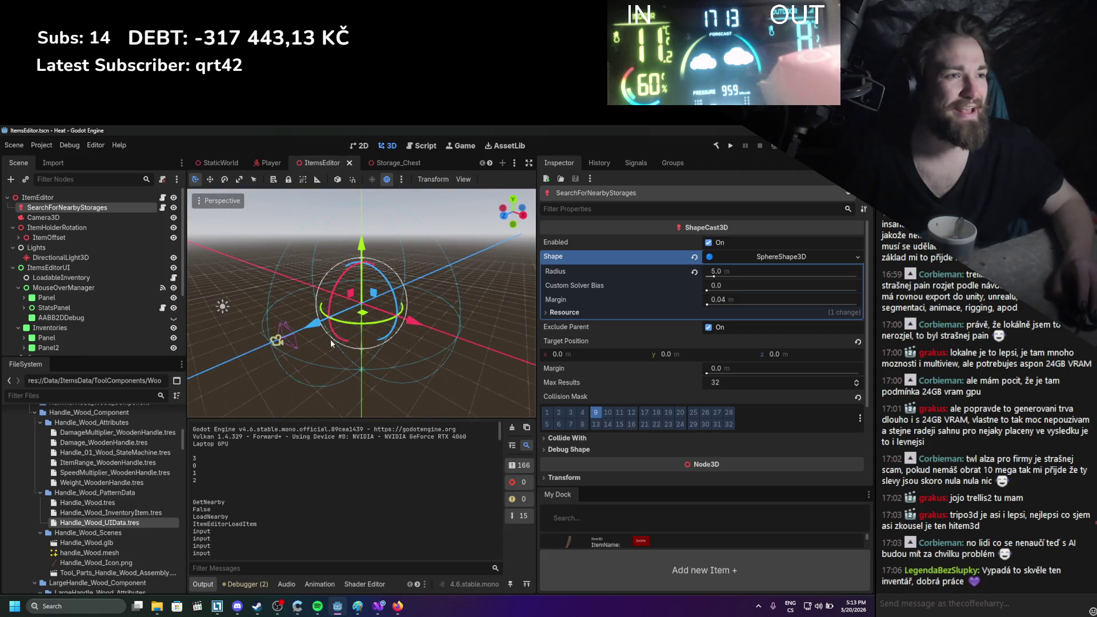
{"action": "scroll", "coordinate": [464, 321], "scroll_direction": "up", "scroll_amount": 2}
{"action": "scroll", "coordinate": [642, 372], "scroll_direction": "down", "scroll_amount": 4}
{"action": "scroll", "coordinate": [642, 369], "scroll_direction": "up", "scroll_amount": 3}
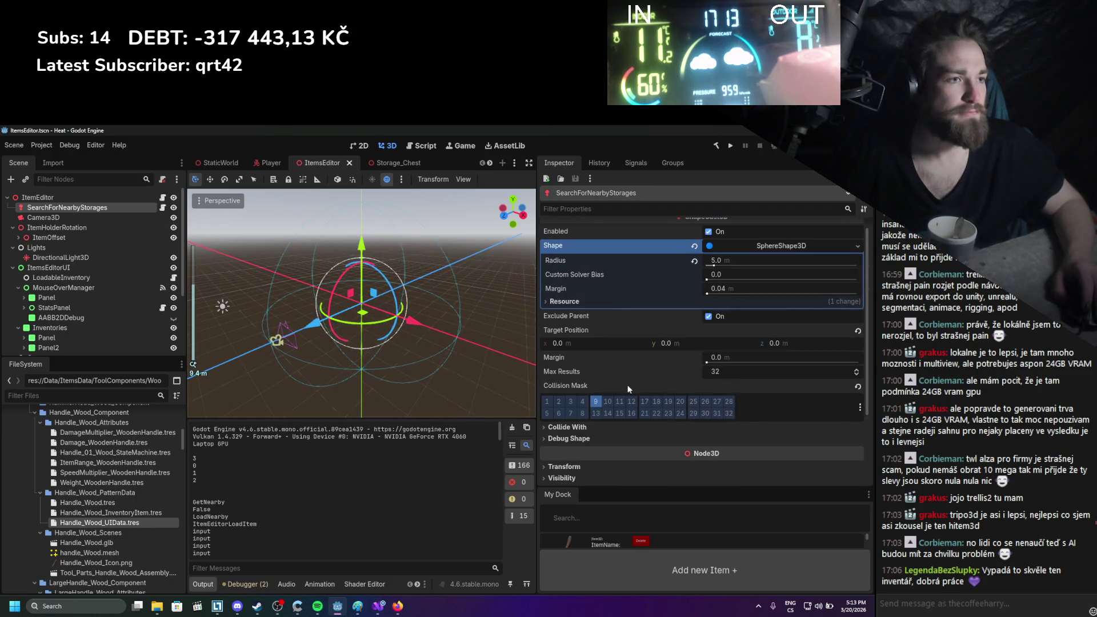
{"action": "left_click", "coordinate": [378, 606]}
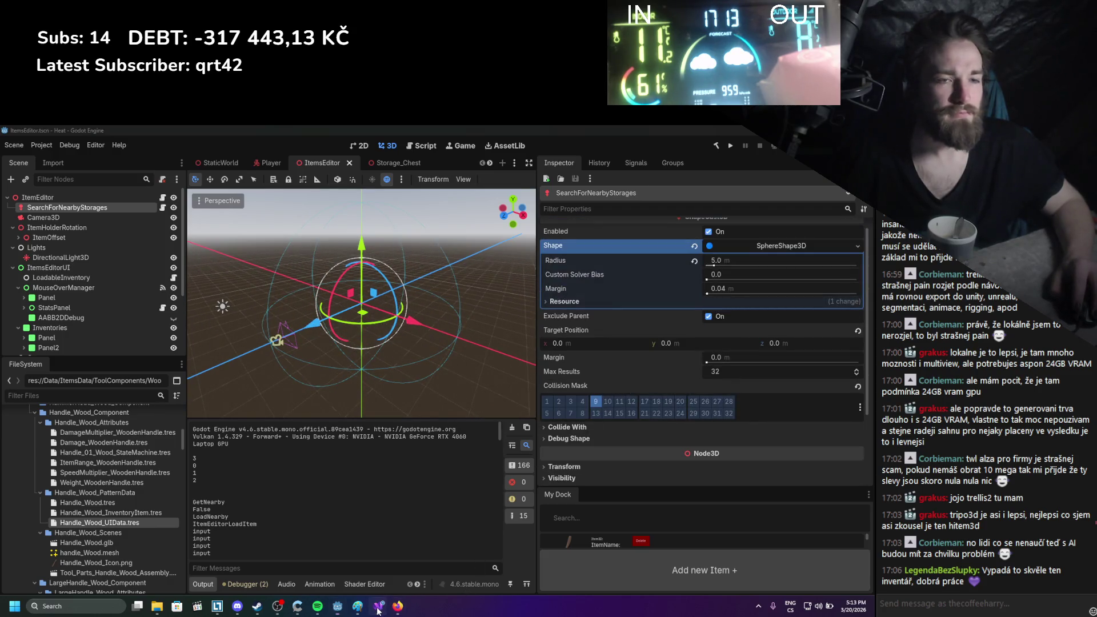
{"action": "scroll", "coordinate": [228, 417], "scroll_direction": "down", "scroll_amount": 1}
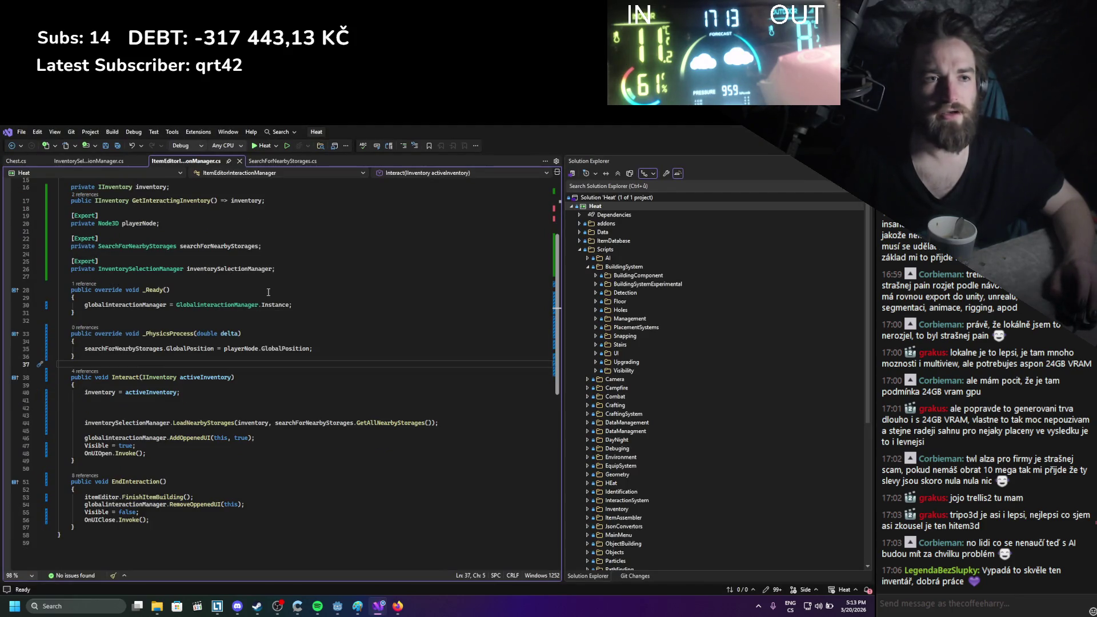
{"action": "scroll", "coordinate": [380, 327], "scroll_direction": "up", "scroll_amount": 3}
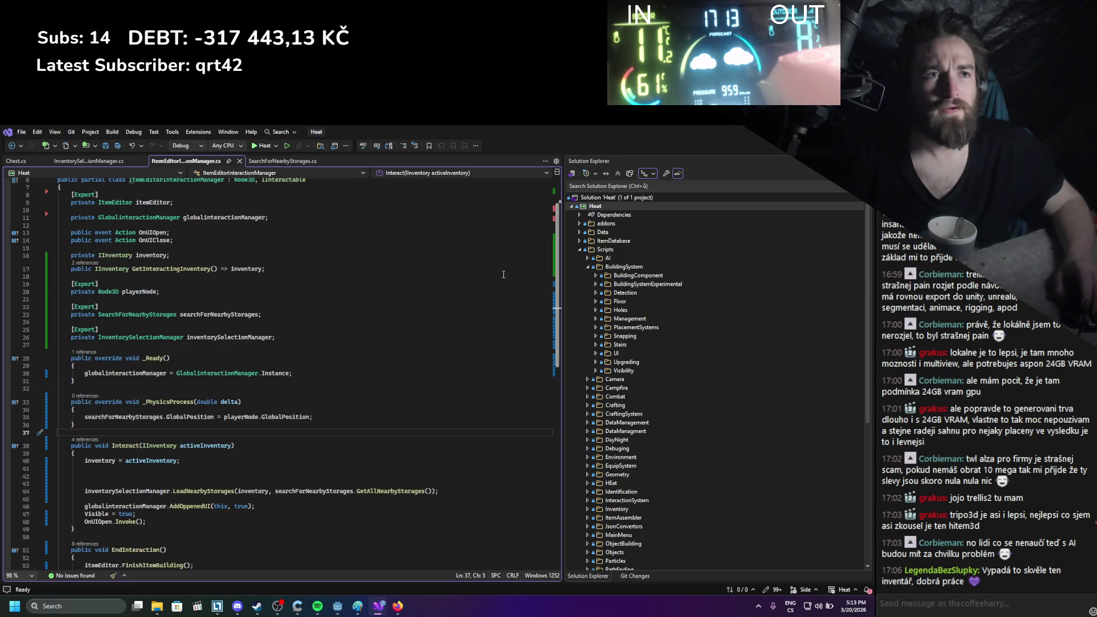
{"action": "scroll", "coordinate": [547, 249], "scroll_direction": "up", "scroll_amount": 2}
{"action": "key", "text": "alt+Tab"}
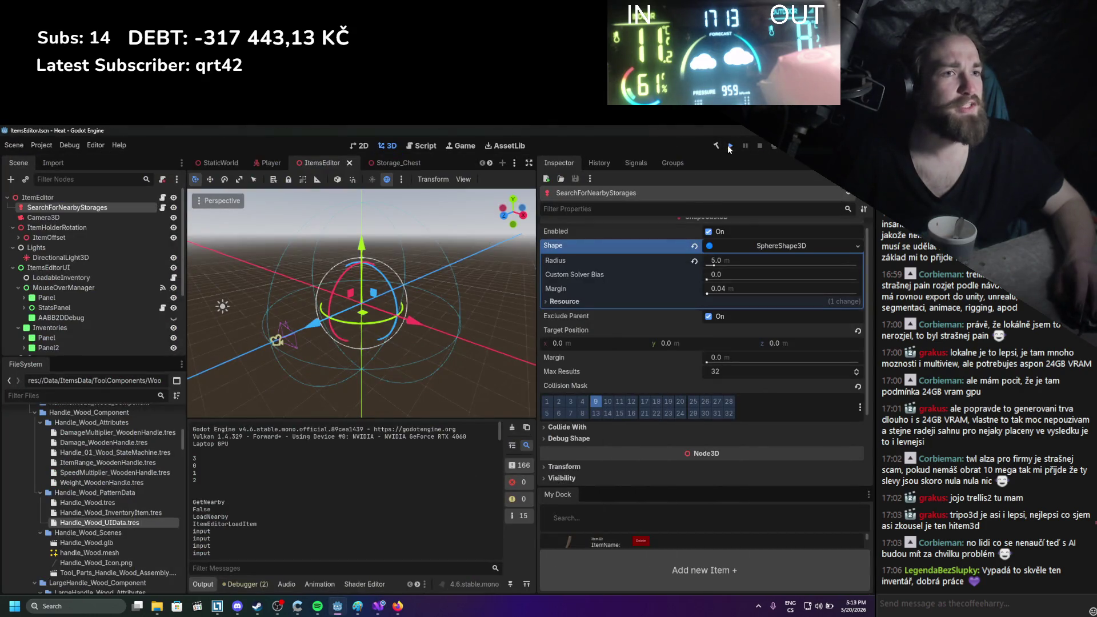
Run the project to test the InventorySelection item editor UI, then stop it
{"action": "left_click", "coordinate": [730, 147]}
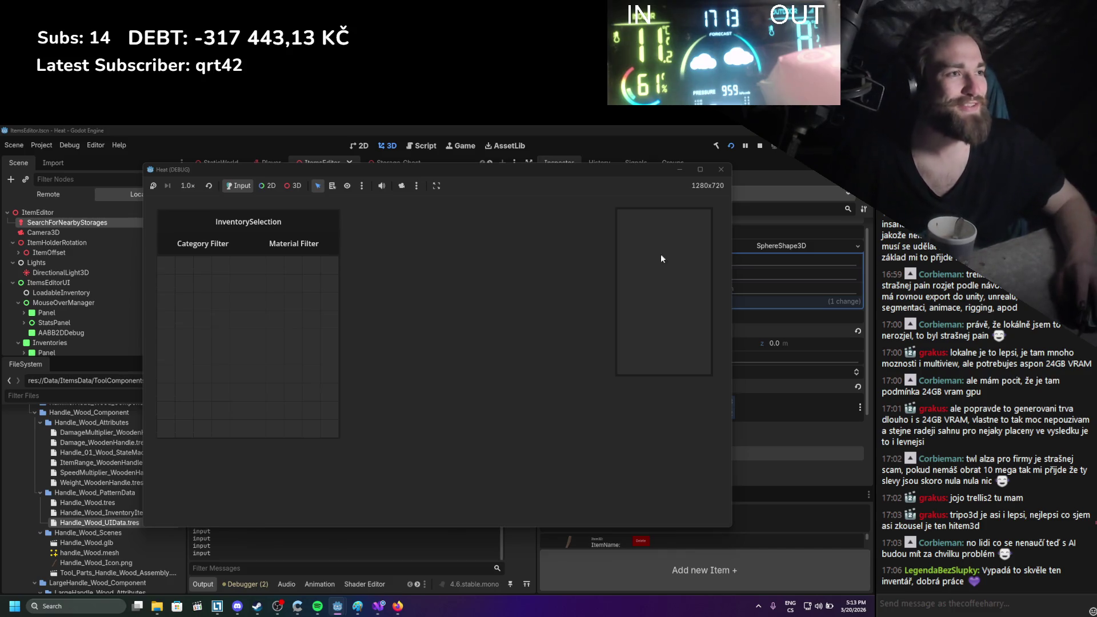
{"action": "left_click", "coordinate": [719, 171]}
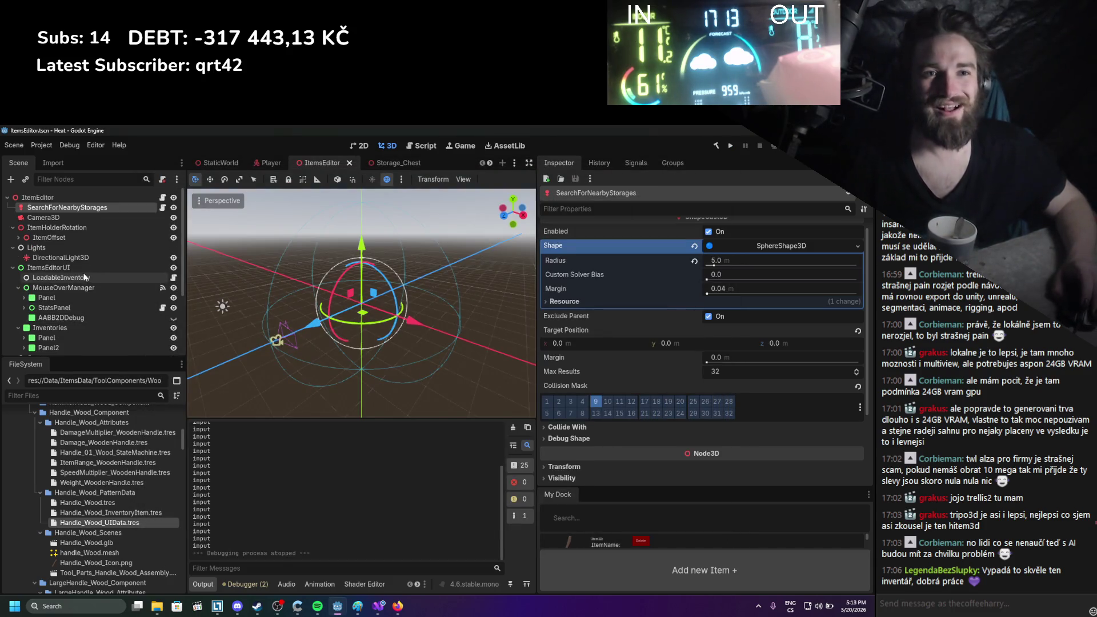
Search the code for 'input' from the output log, normalising line endings and saving AnimationController
{"action": "left_click", "coordinate": [267, 163]}
{"action": "double_click", "coordinate": [201, 516]}
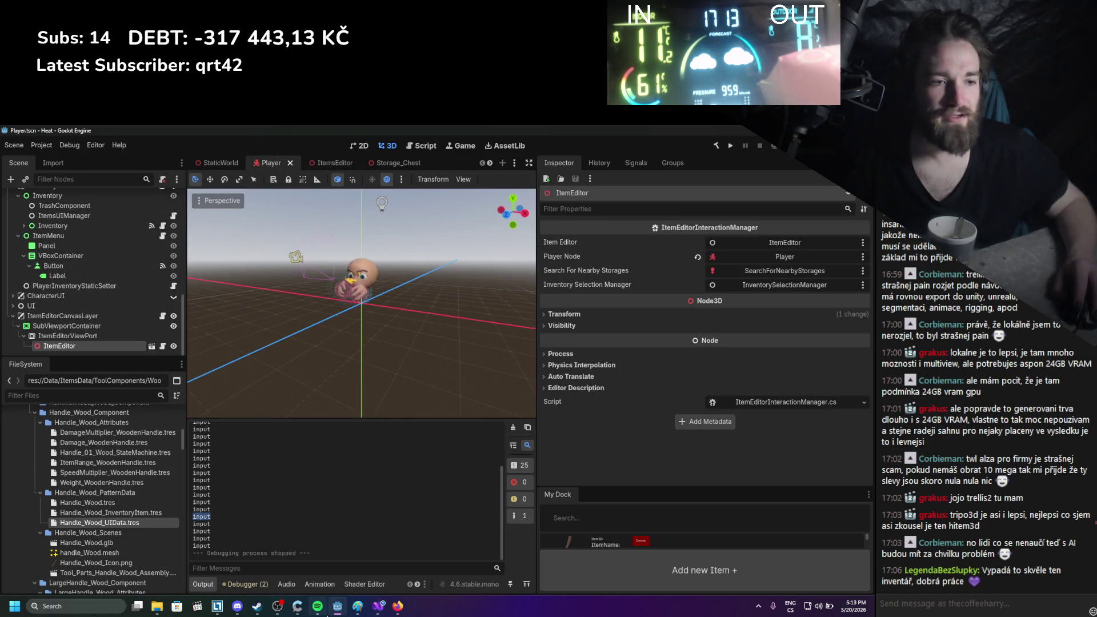
{"action": "left_click", "coordinate": [377, 611]}
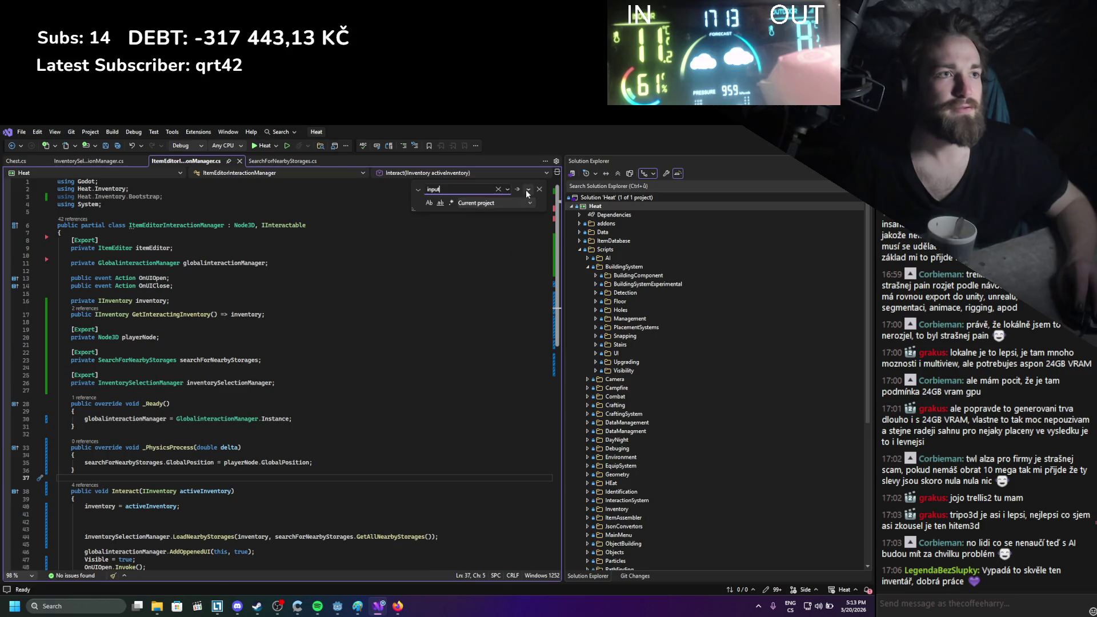
{"action": "left_click", "coordinate": [518, 189]}
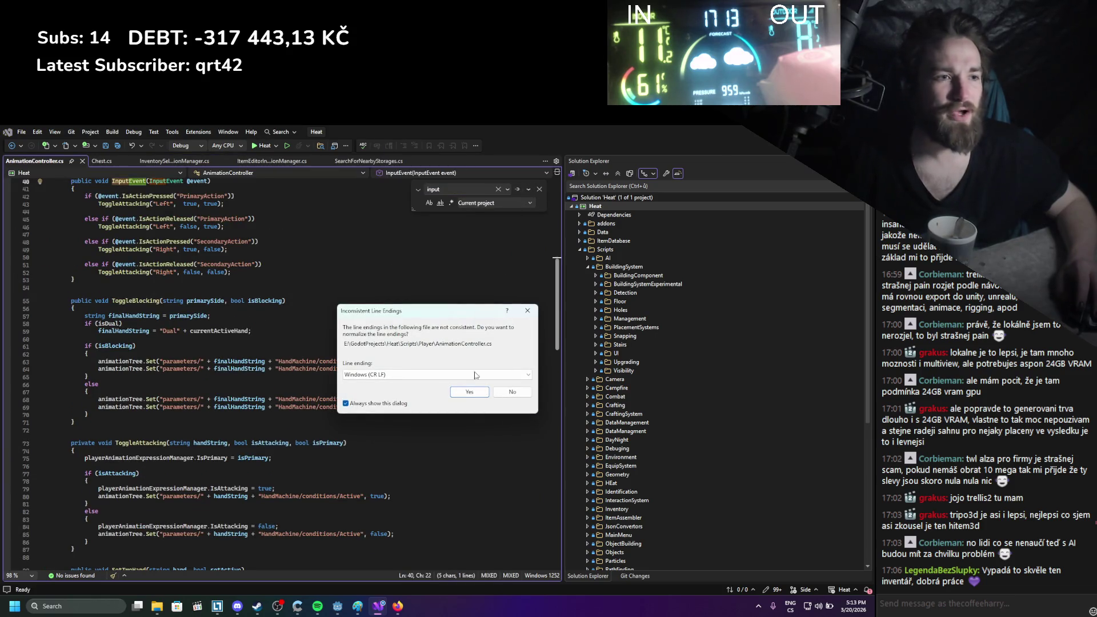
{"action": "left_click", "coordinate": [468, 391]}
{"action": "key", "text": "ctrl+s"}
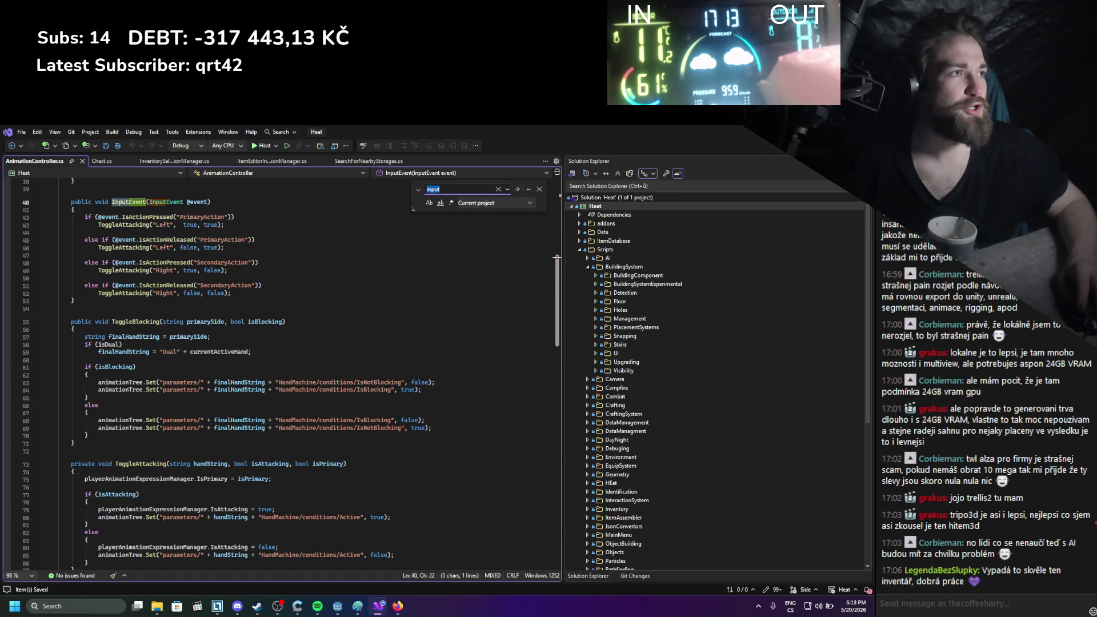
{"action": "key", "text": "alt+Tab"}
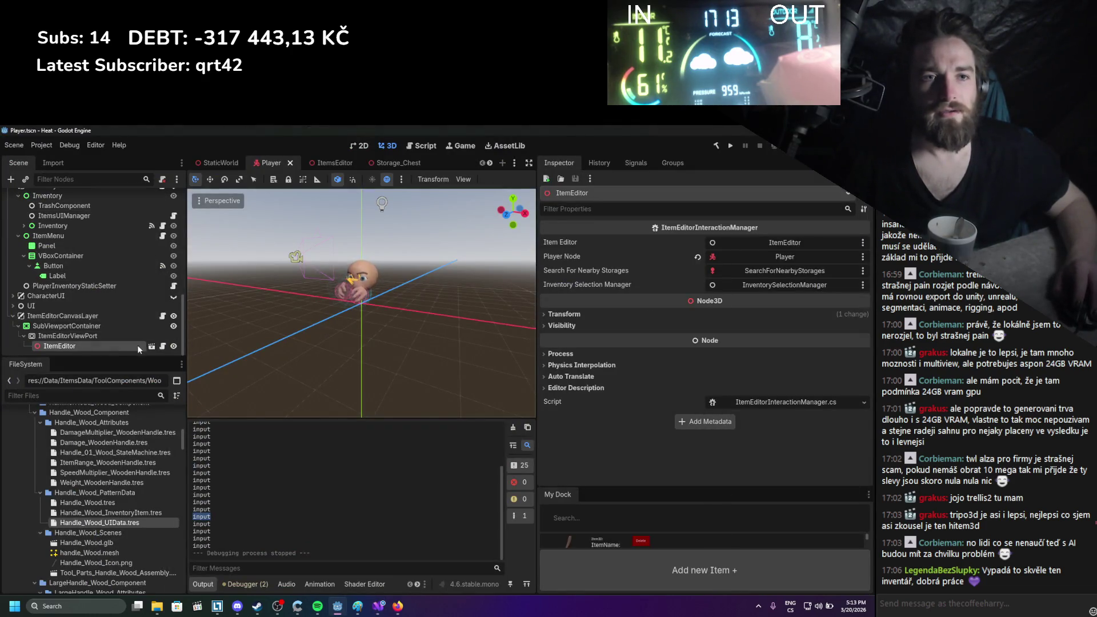
Open the ItemEditorCanvasLayer and ItemEditor node scripts in Visual Studio
{"action": "left_click", "coordinate": [162, 316]}
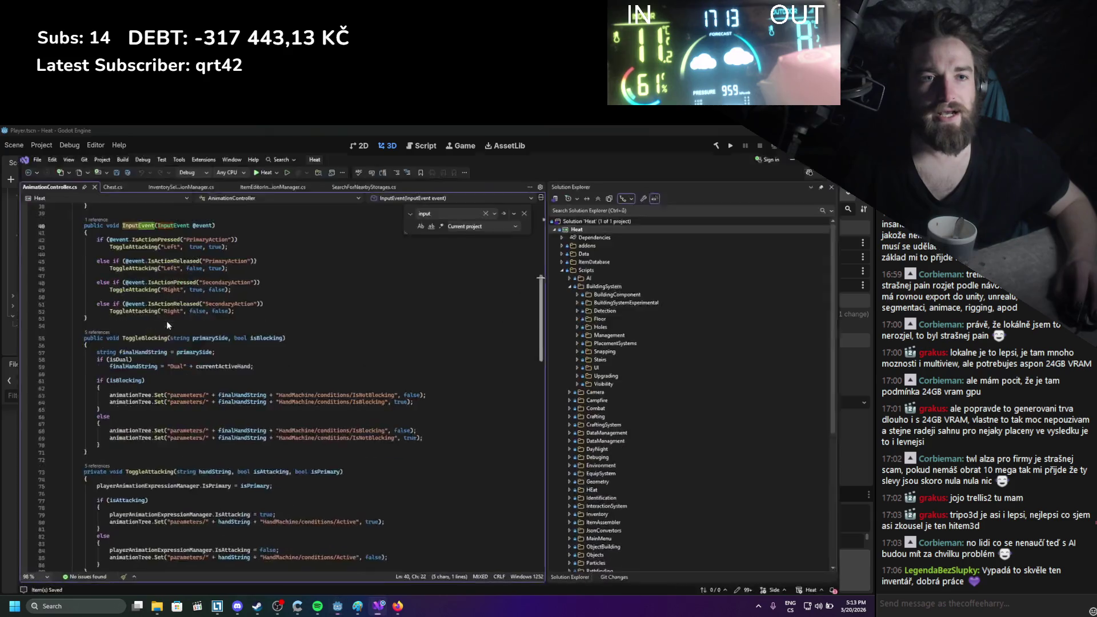
{"action": "left_click", "coordinate": [94, 158]}
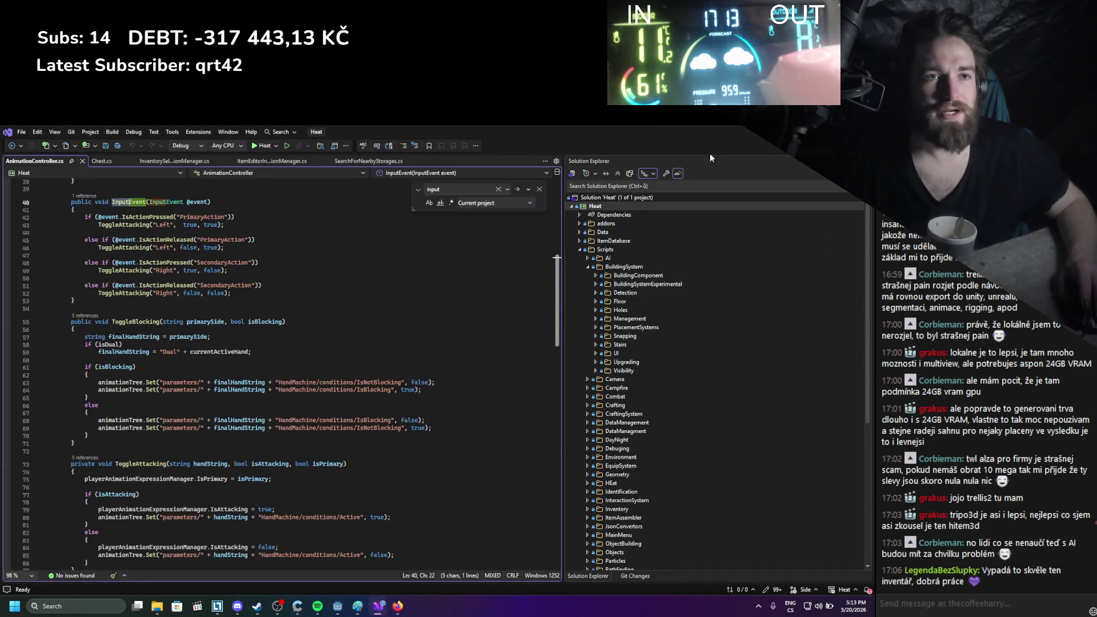
{"action": "key", "text": "alt+Tab"}
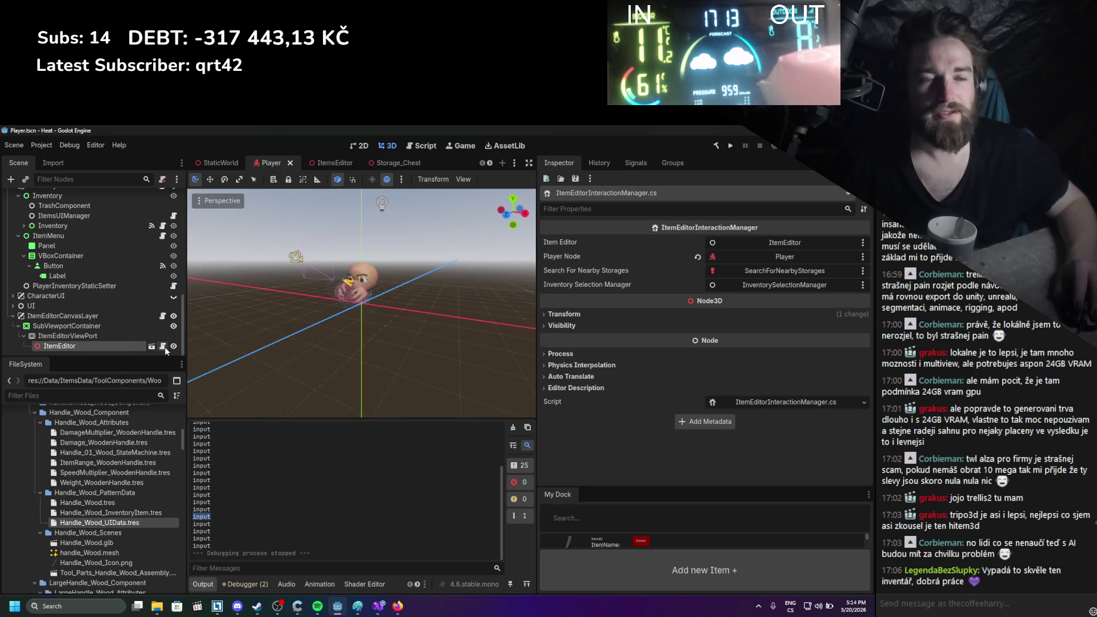
{"action": "left_click", "coordinate": [163, 346]}
{"action": "scroll", "coordinate": [223, 343], "scroll_direction": "down", "scroll_amount": 1}
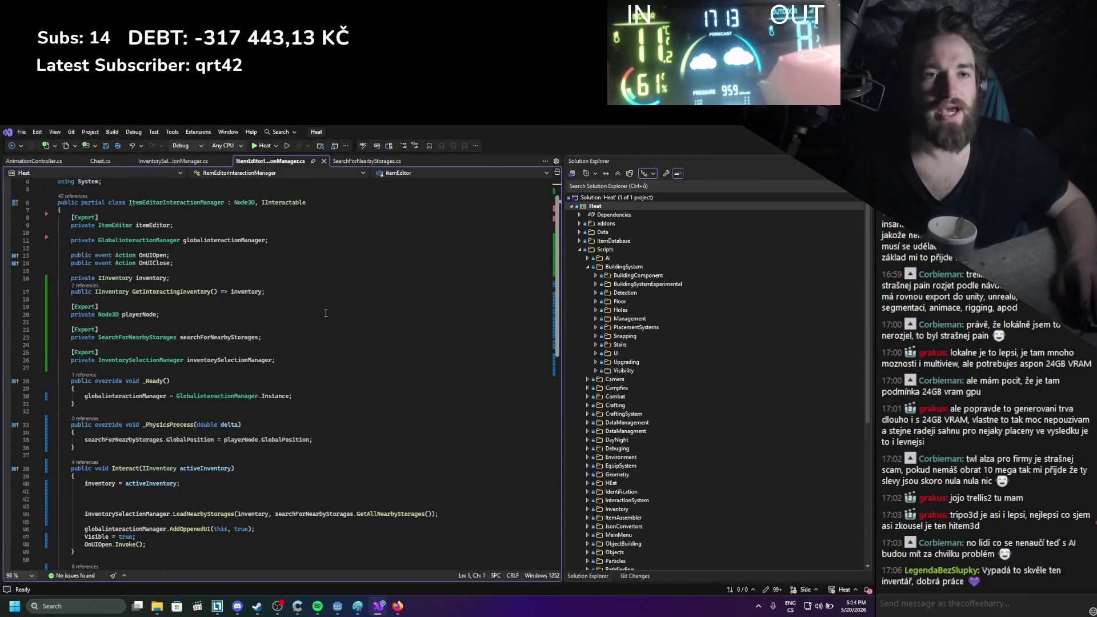
Find GD.Print("input") in ItemEditorUIEventManager.cs, delete that line, and save the file
{"action": "key", "text": "ctrl+f"}
{"action": "type", "text": "GD"}
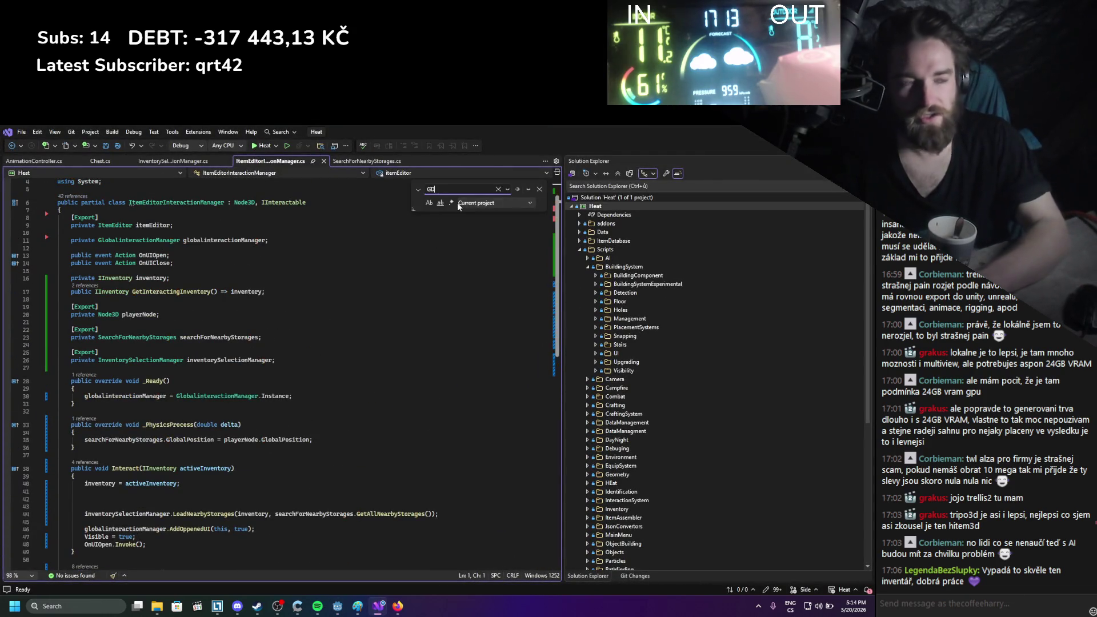
{"action": "type", "text": ".Print("}
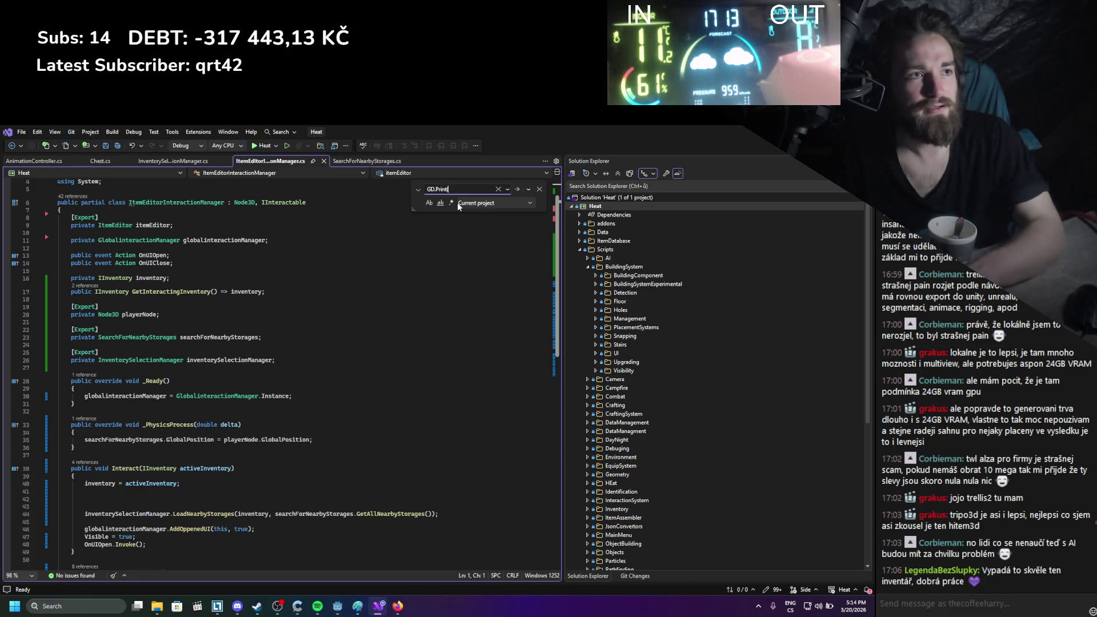
{"action": "type", "text": "\"input\")"}
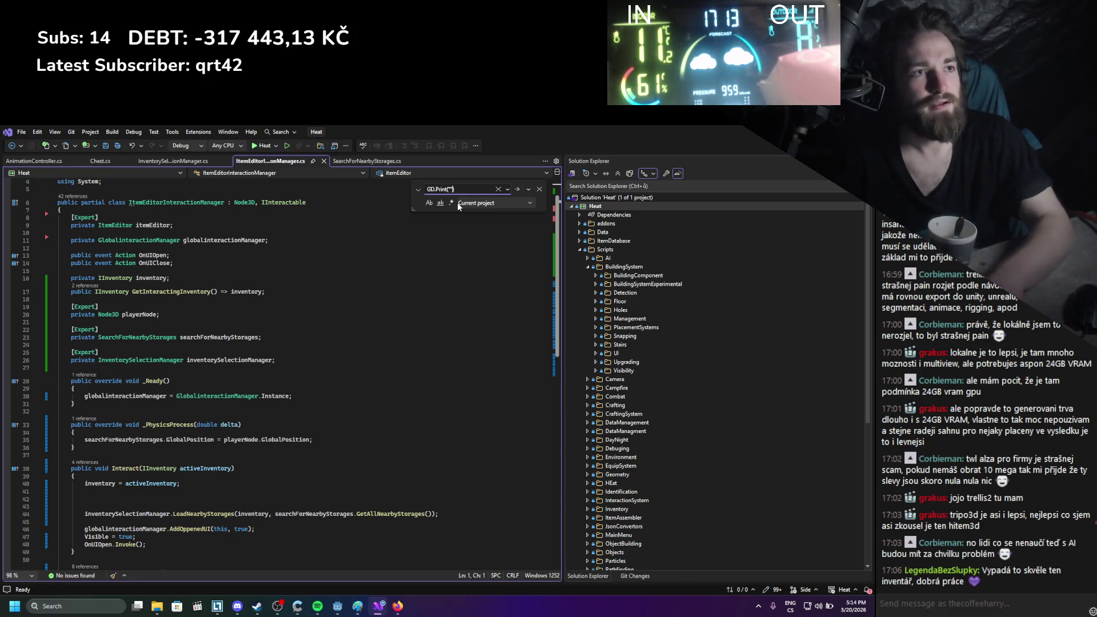
{"action": "left_click", "coordinate": [518, 190]}
{"action": "key", "text": "BackSpace"}
{"action": "left_click", "coordinate": [254, 317]}
{"action": "key", "text": "shift+Home"}
{"action": "key", "text": "shift+Home"}
{"action": "key", "text": "BackSpace"}
{"action": "key", "text": "BackSpace"}
{"action": "key", "text": "ctrl+s"}
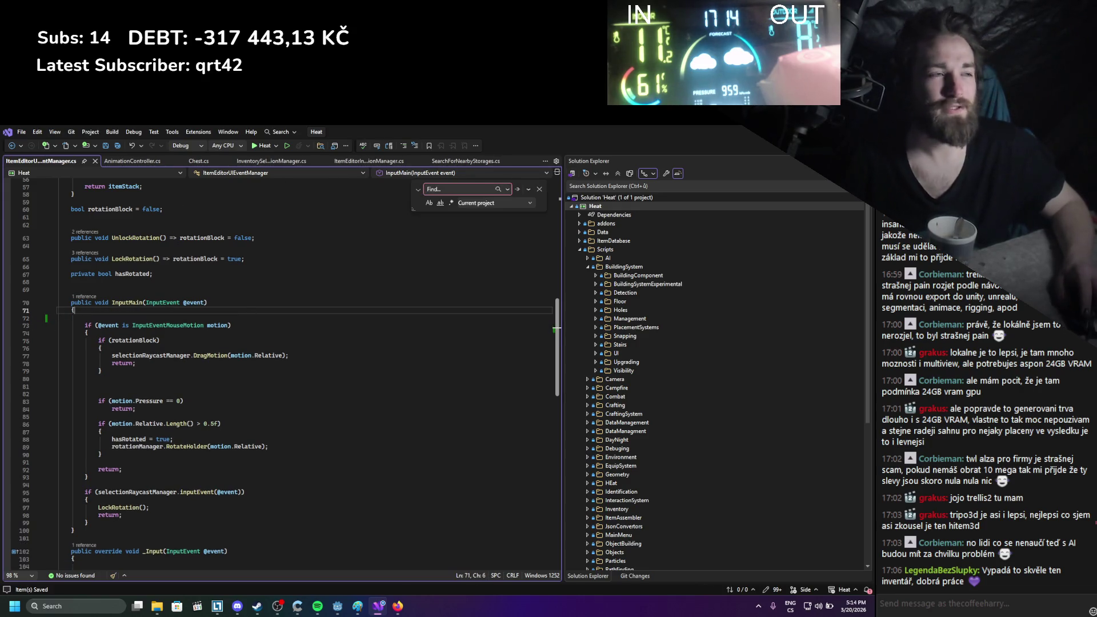
{"action": "key", "text": "alt+Tab"}
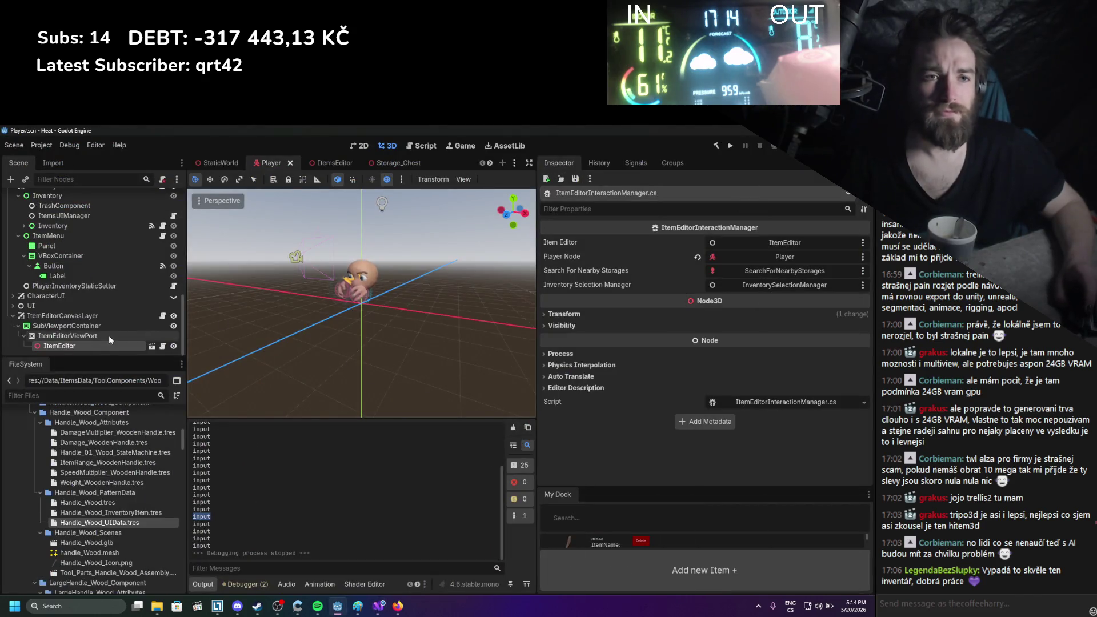
Hide ItemEditorCanvasLayer via its eye icon in the Player scene and rerun with F5
{"action": "left_click", "coordinate": [153, 348]}
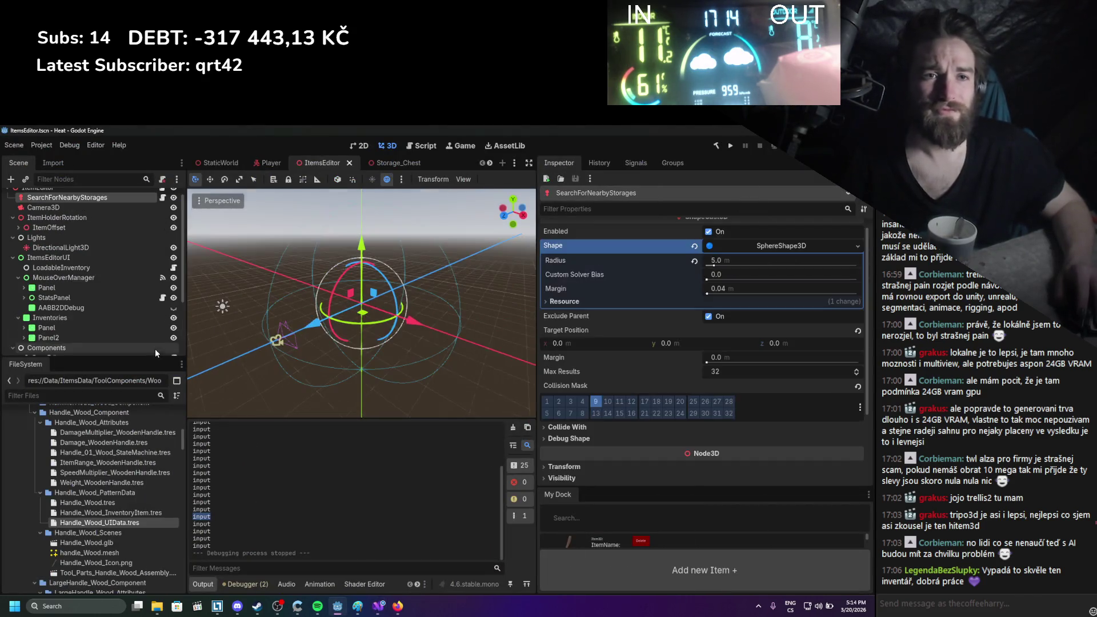
{"action": "left_click", "coordinate": [271, 163]}
{"action": "left_click", "coordinate": [173, 315]}
{"action": "key", "text": "F5"}
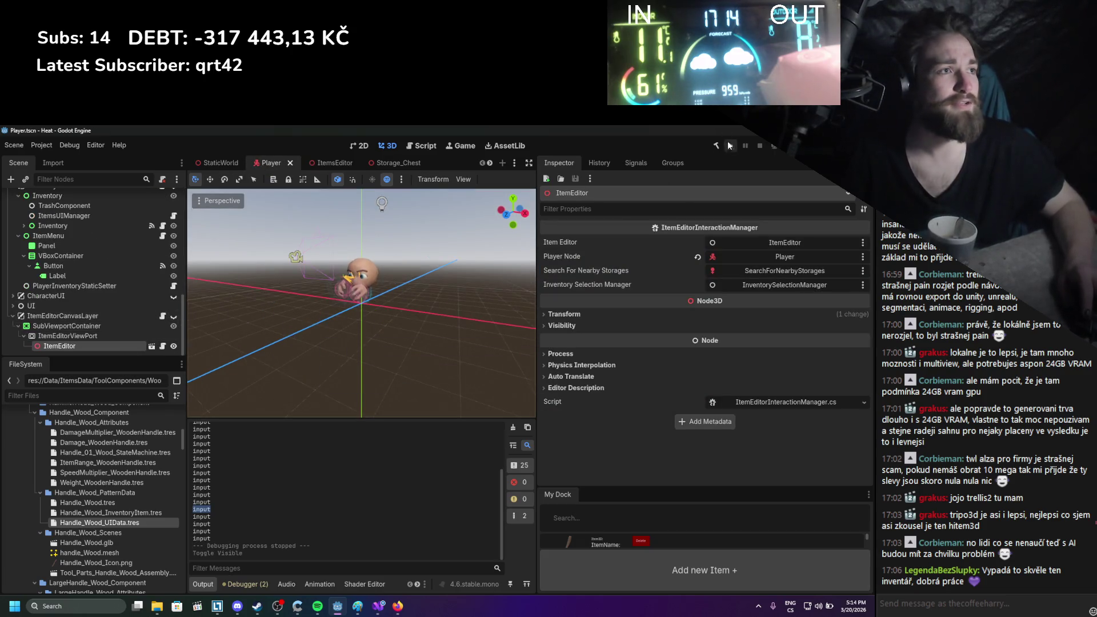
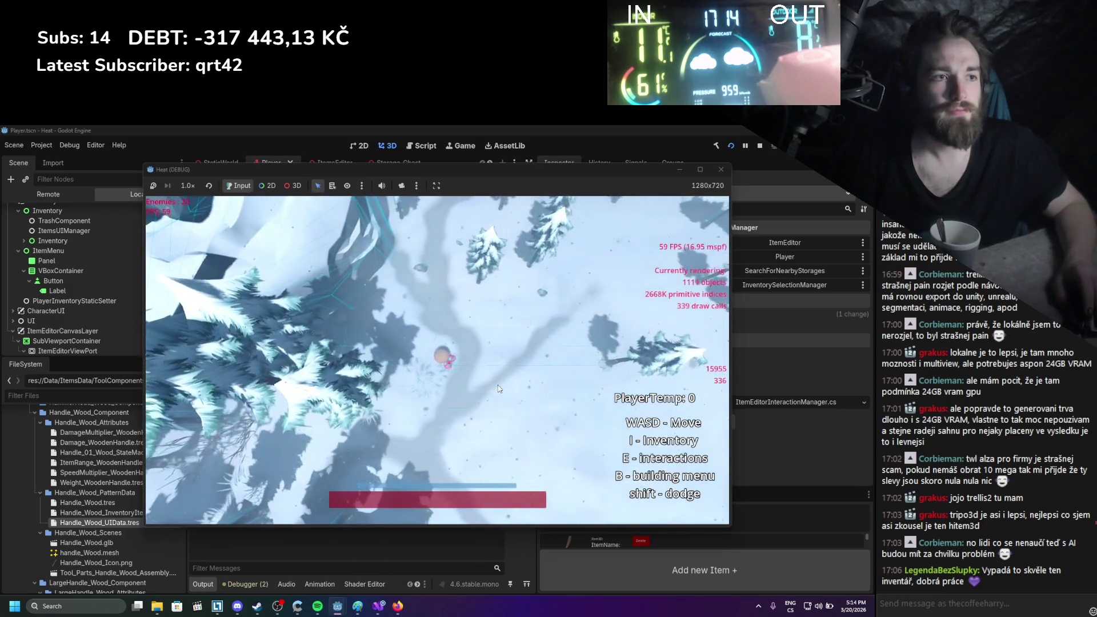
Walk the player around the snowy map with D, S and W, then stop the running game
{"action": "key", "text": "d"}
{"action": "key", "text": "d"}
{"action": "key", "text": "s"}
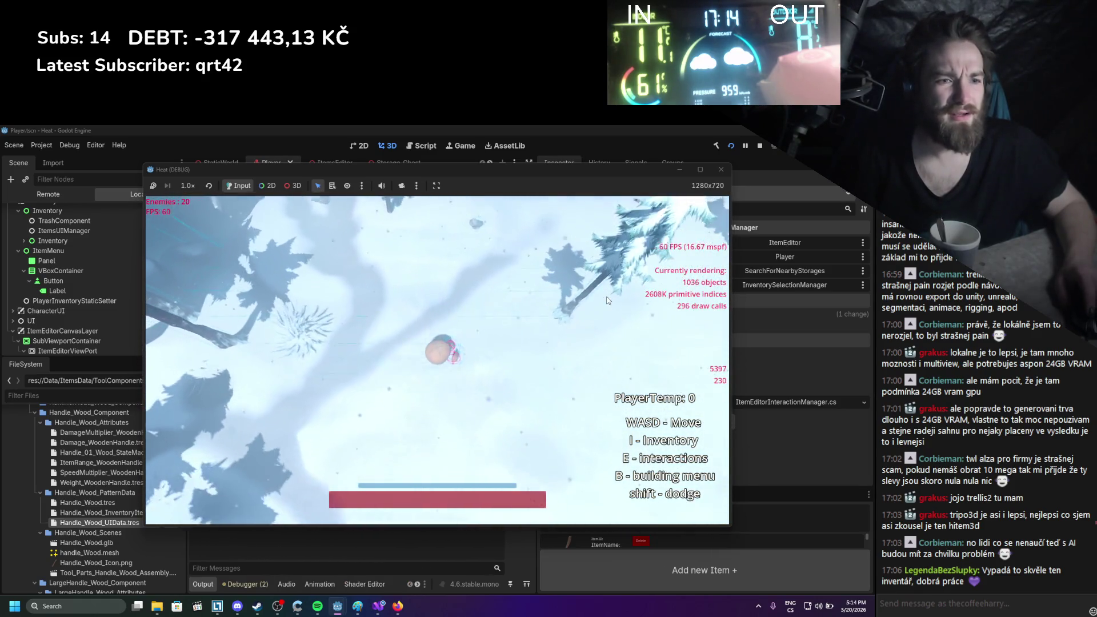
{"action": "key", "text": "w"}
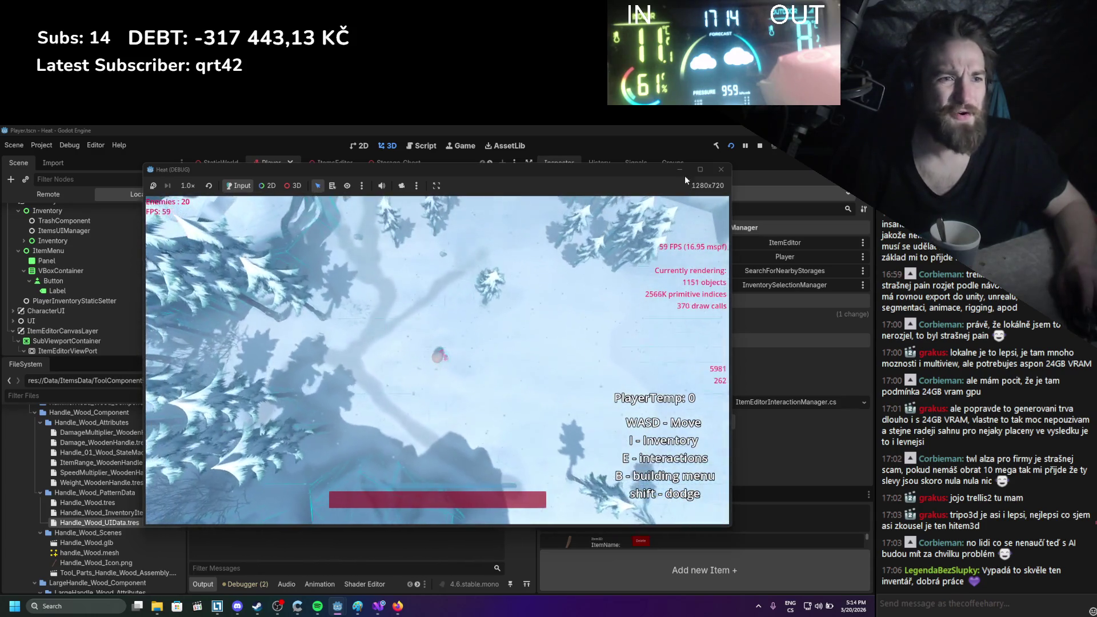
{"action": "left_click", "coordinate": [722, 172]}
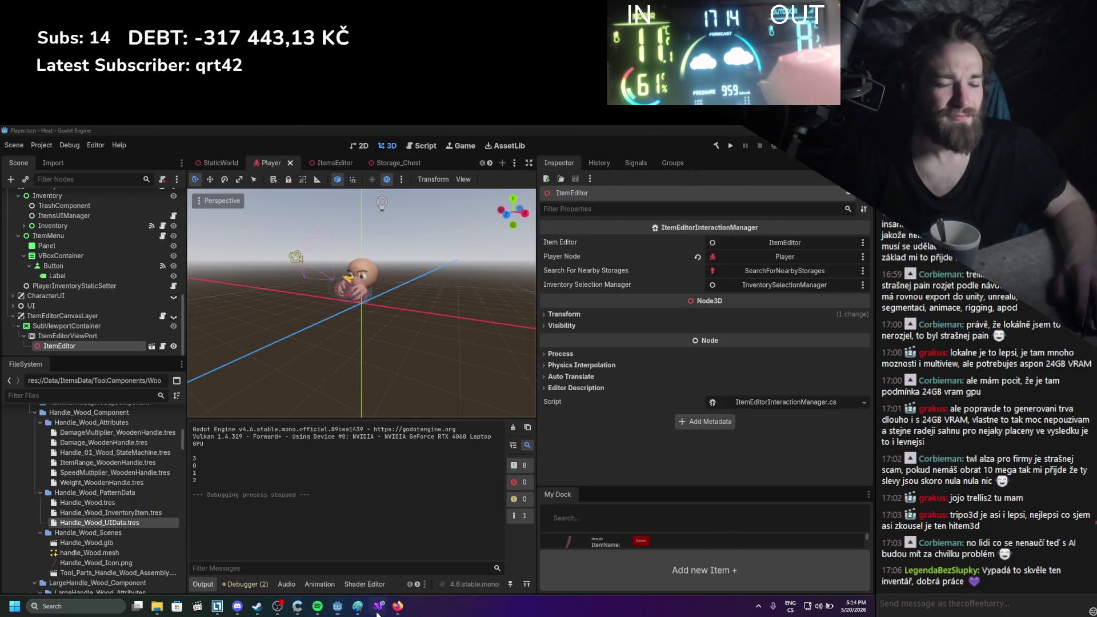
{"action": "left_click", "coordinate": [377, 608]}
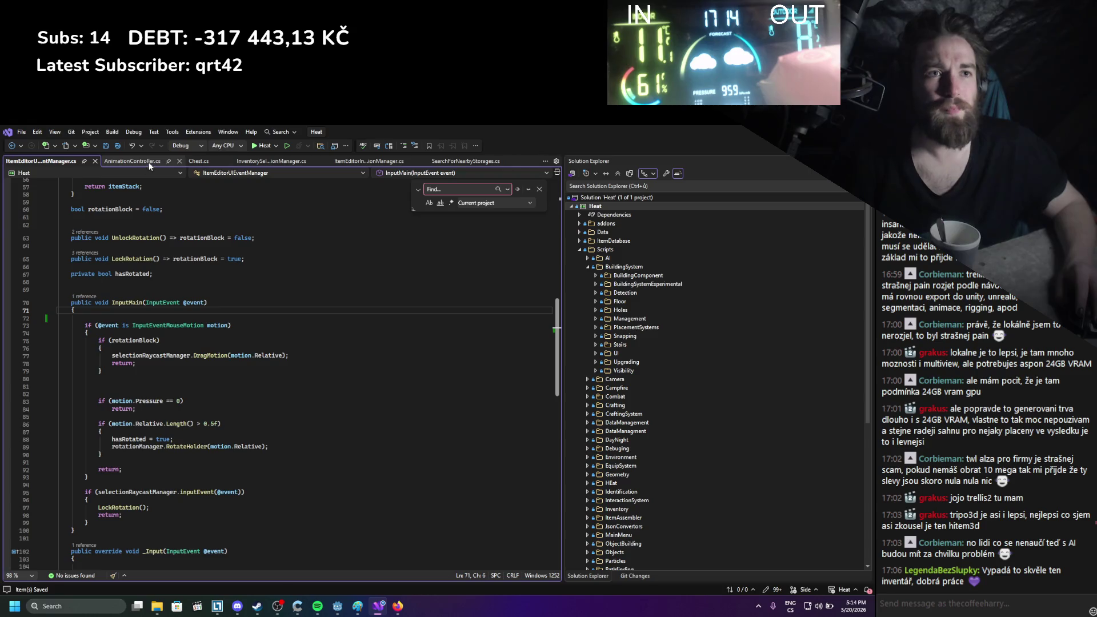
{"action": "left_click", "coordinate": [539, 189]}
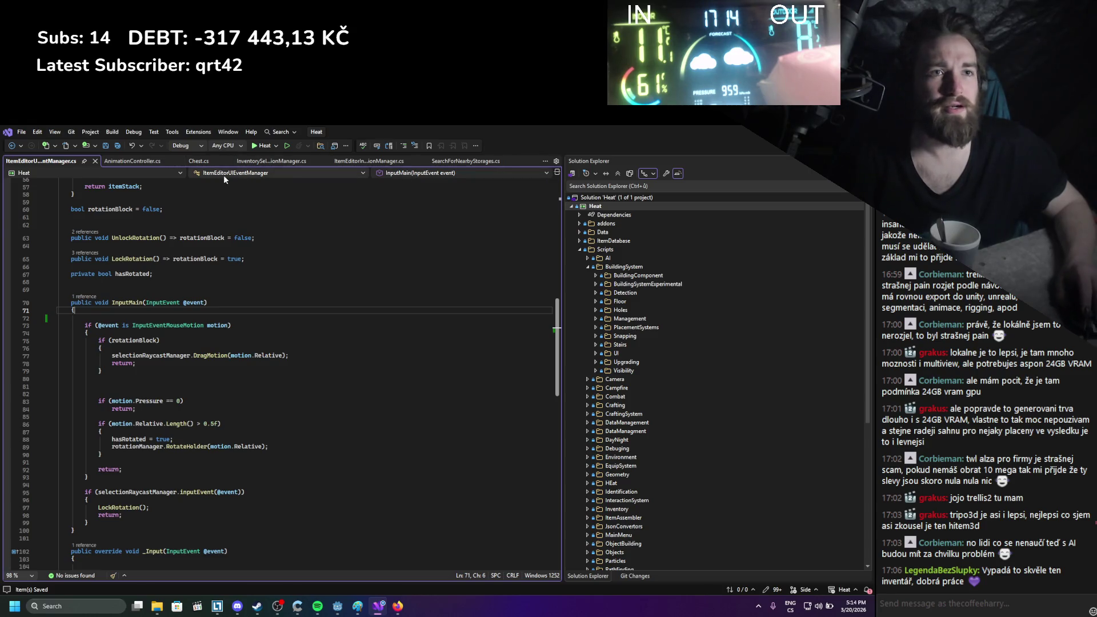
{"action": "left_click", "coordinate": [142, 161]}
{"action": "left_click", "coordinate": [249, 161]}
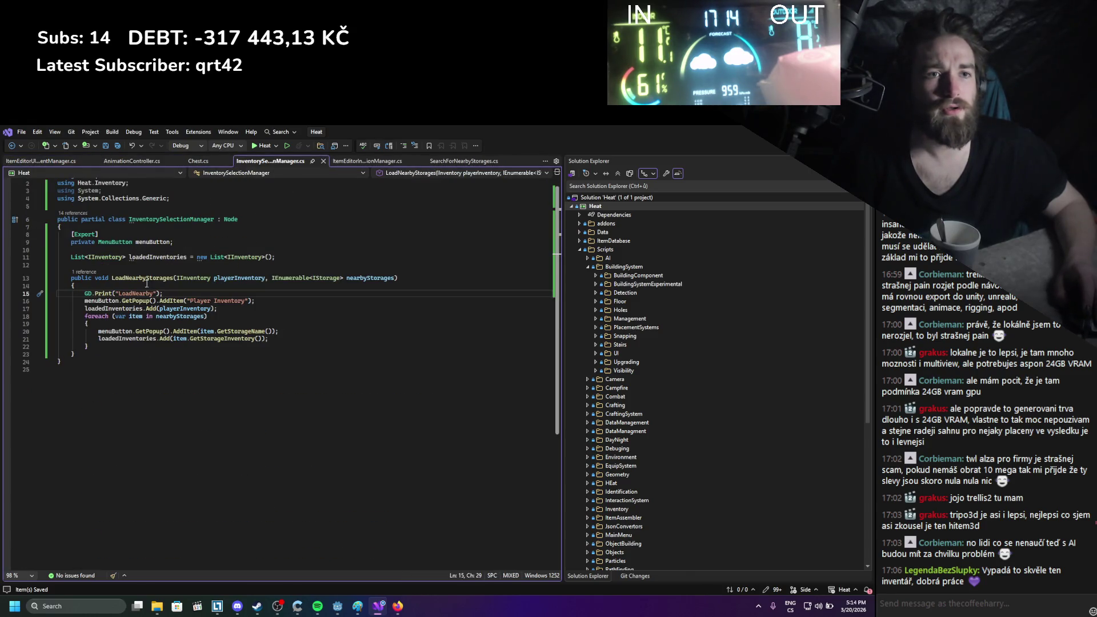
{"action": "scroll", "coordinate": [427, 169], "scroll_direction": "up", "scroll_amount": 1}
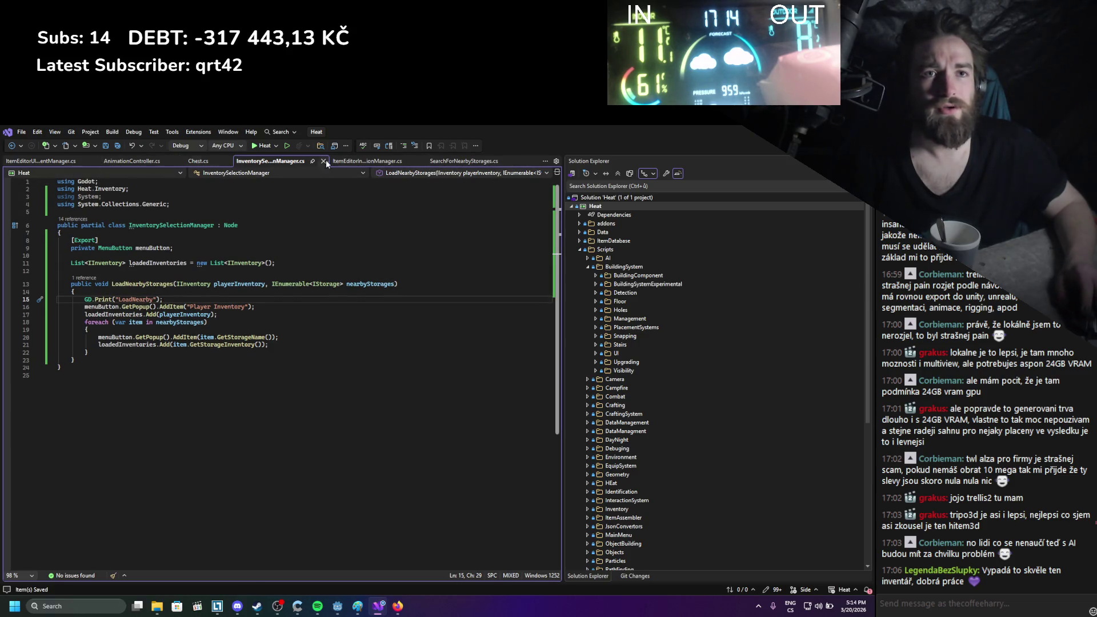
{"action": "left_click", "coordinate": [65, 164]}
{"action": "scroll", "coordinate": [270, 346], "scroll_direction": "down", "scroll_amount": 5}
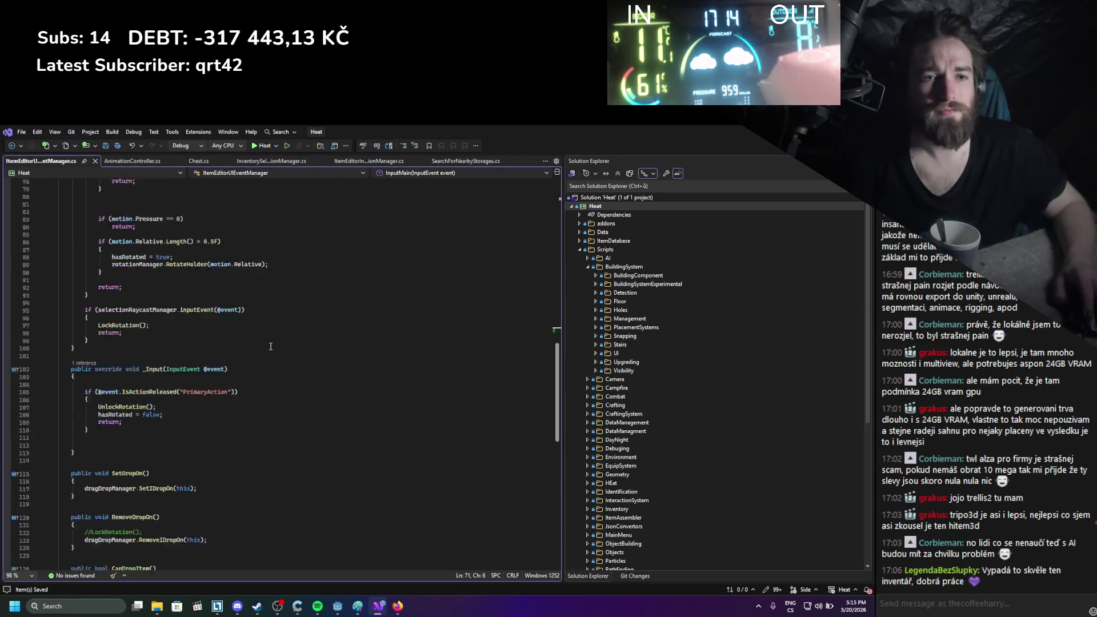
{"action": "scroll", "coordinate": [271, 346], "scroll_direction": "up", "scroll_amount": 20}
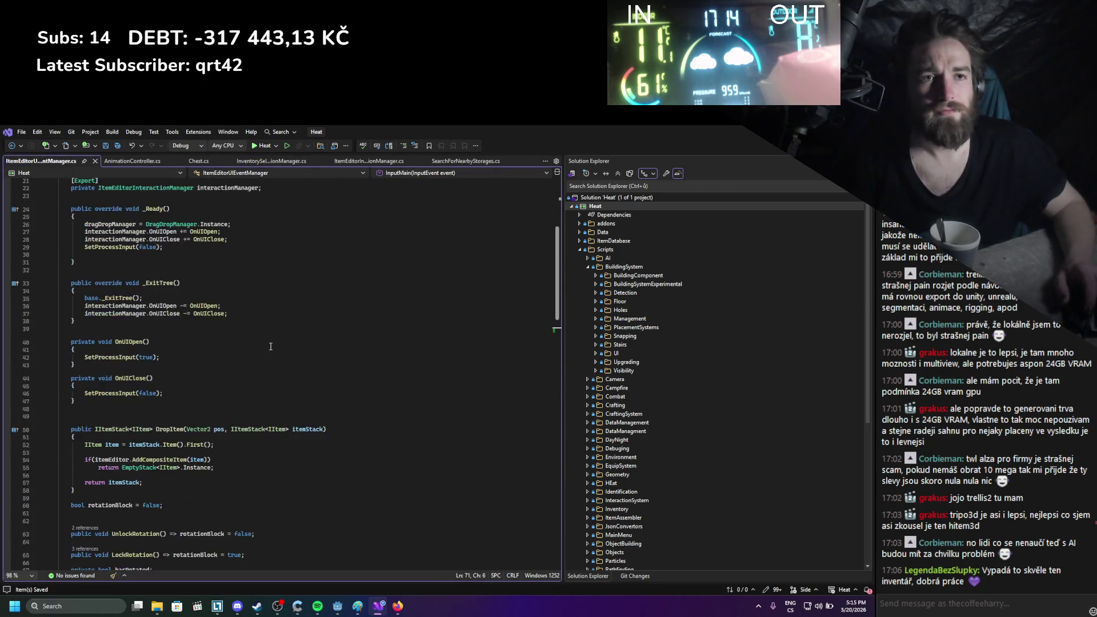
{"action": "key", "text": "alt+Tab"}
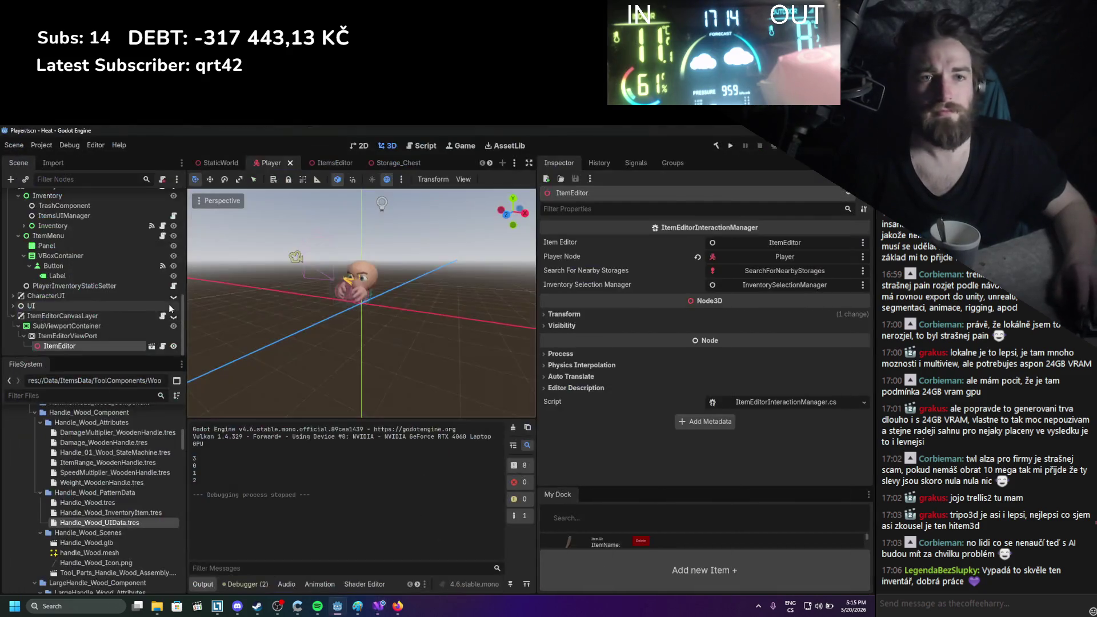
Open the Interactable_Visibility script attached to the ItemEditorCanvasLayer node
{"action": "left_click", "coordinate": [103, 316]}
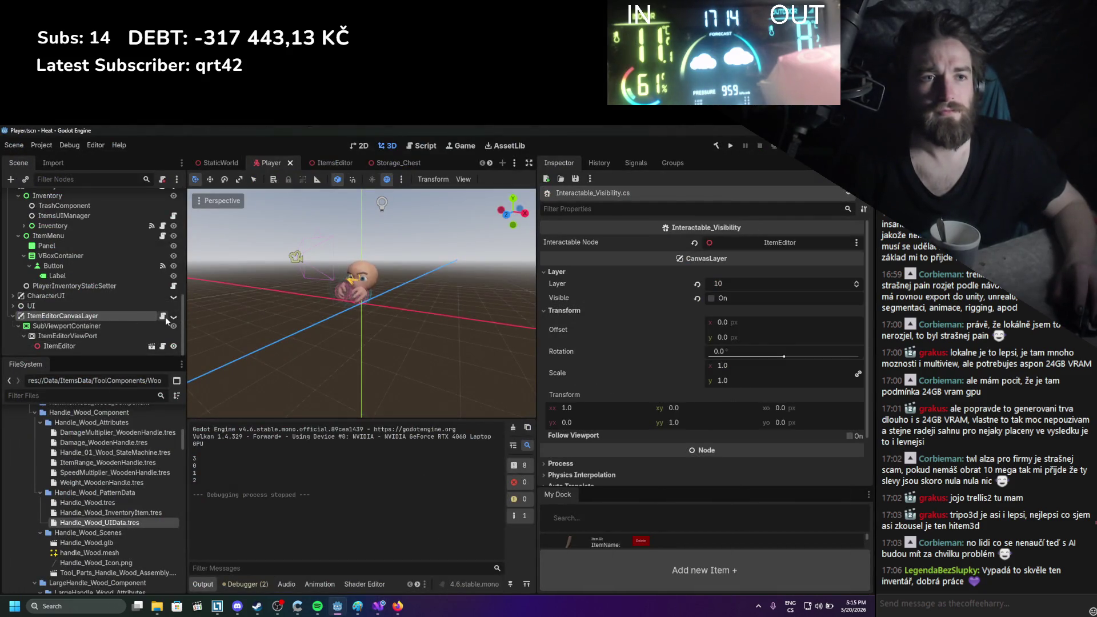
{"action": "left_click", "coordinate": [164, 317]}
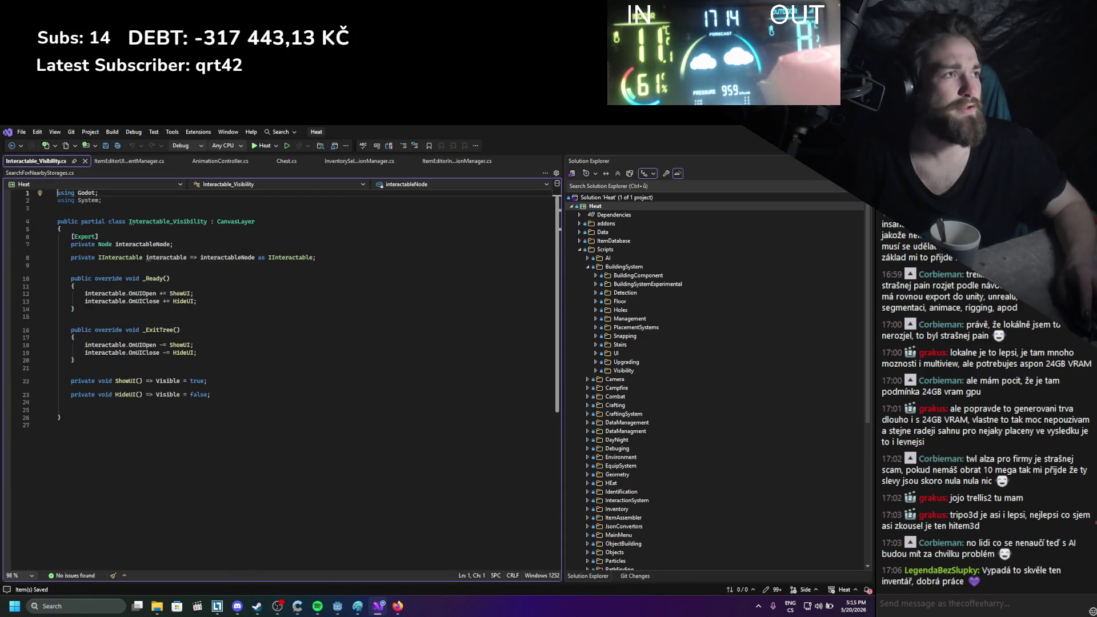
{"action": "key", "text": "alt+Tab"}
Review the ItemEditorInteractionManager script, checking the GlobalPosition line in _PhysicsProcess
{"action": "left_click", "coordinate": [92, 346]}
{"action": "left_click", "coordinate": [171, 346]}
{"action": "scroll", "coordinate": [163, 348], "scroll_direction": "down", "scroll_amount": 6}
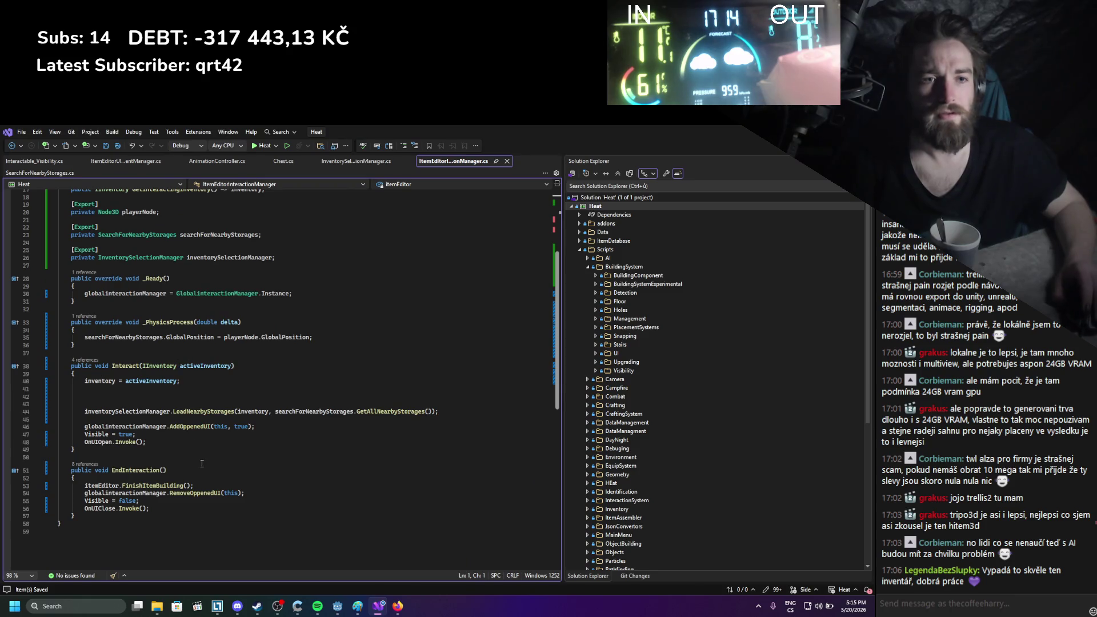
{"action": "scroll", "coordinate": [184, 434], "scroll_direction": "up", "scroll_amount": 1}
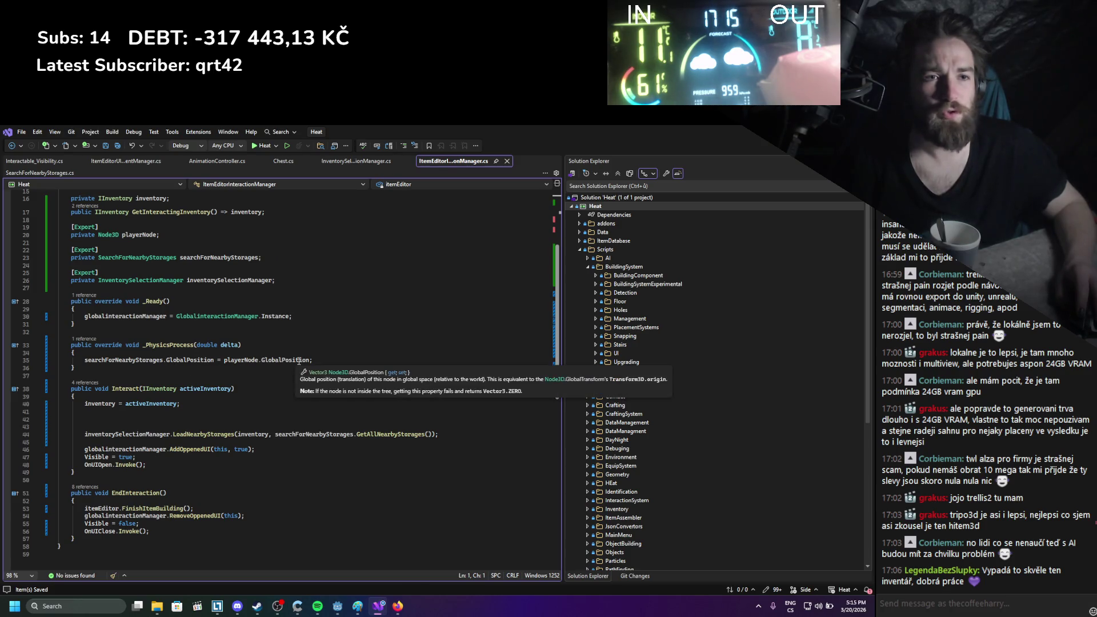
{"action": "left_click", "coordinate": [324, 363]}
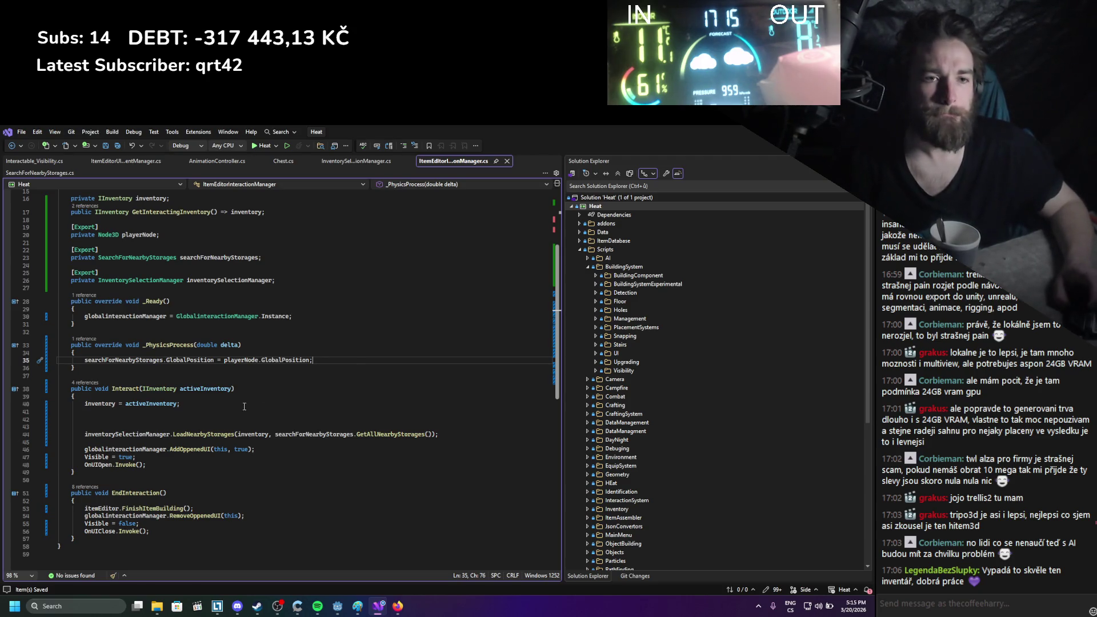
{"action": "key", "text": "alt+Tab"}
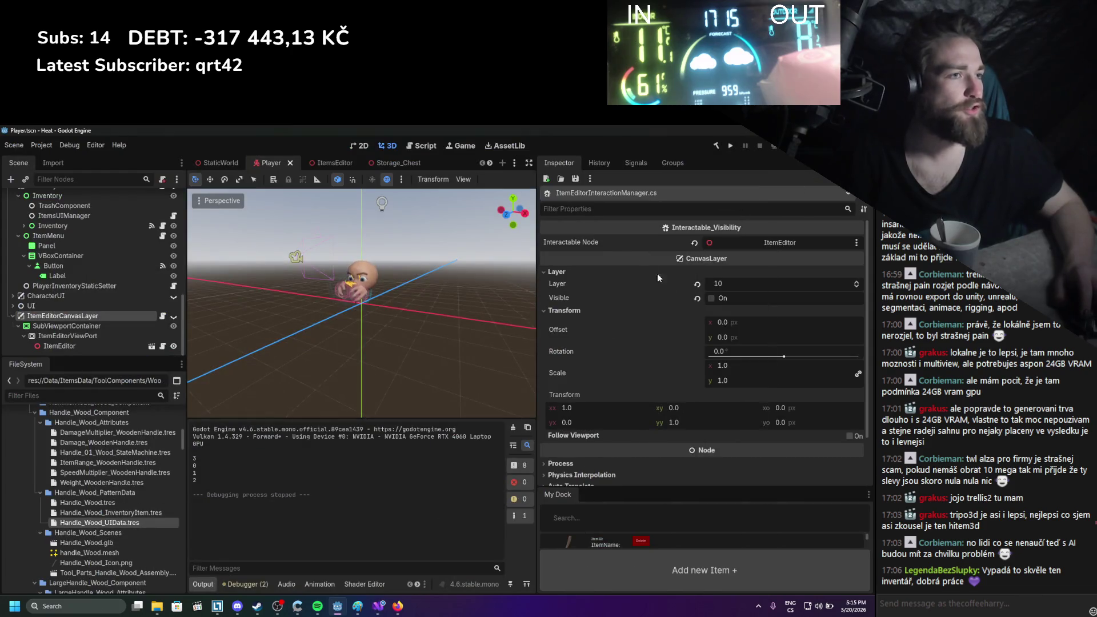
In the ItemsEditor scene, reveal SearchForNearbyStorages' Debug Shape colour setting
{"action": "left_click", "coordinate": [151, 346]}
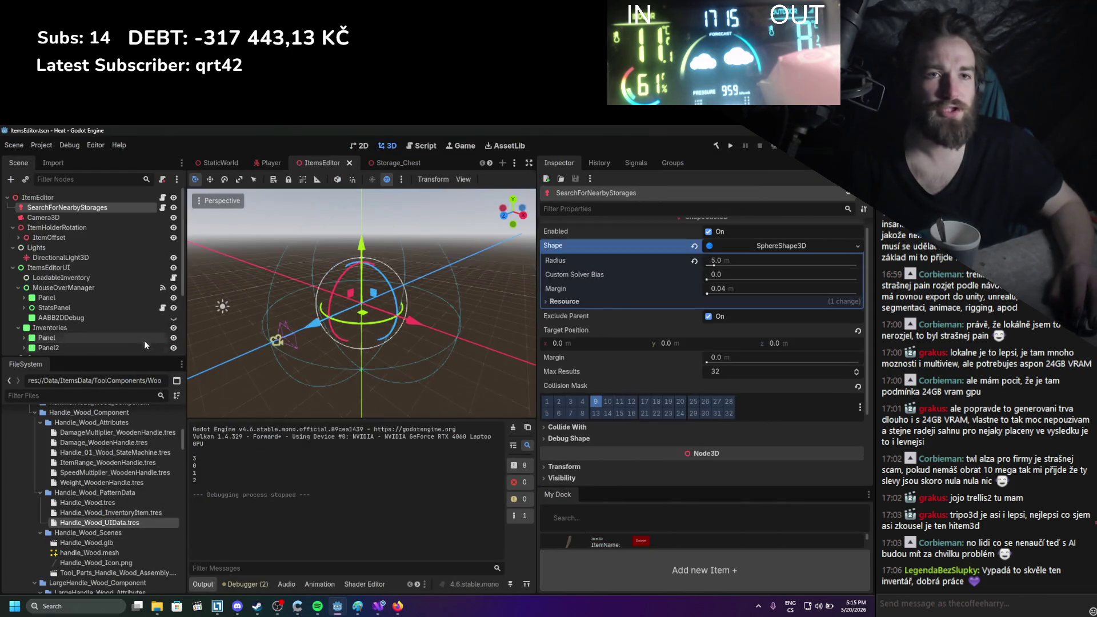
{"action": "left_click", "coordinate": [98, 229]}
{"action": "left_click", "coordinate": [85, 208]}
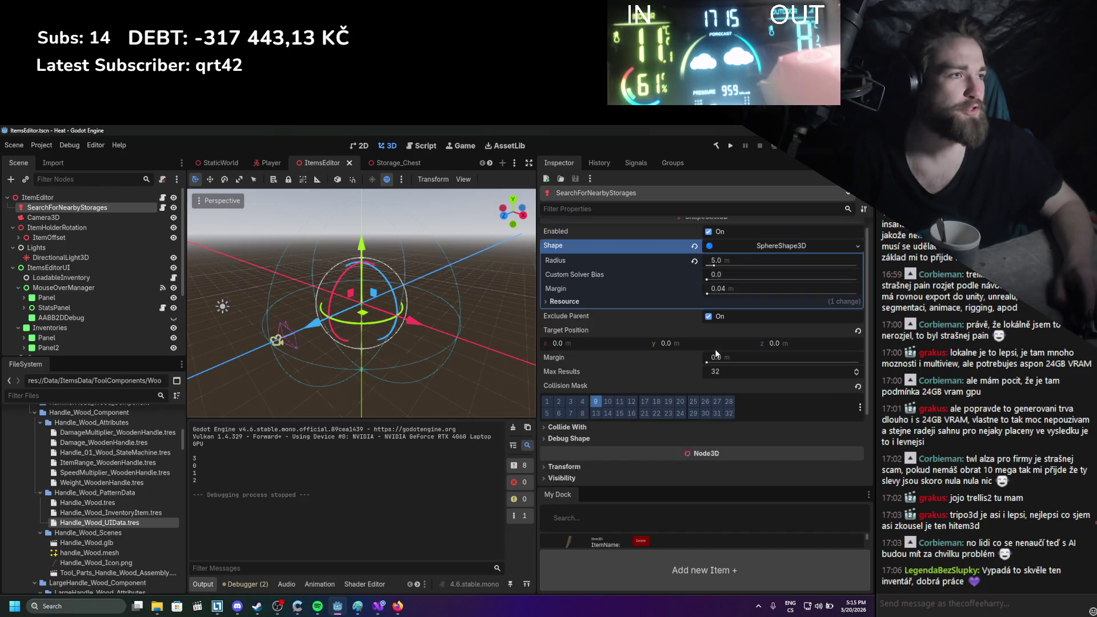
{"action": "scroll", "coordinate": [602, 297], "scroll_direction": "up", "scroll_amount": 1}
{"action": "left_click", "coordinate": [581, 315]}
{"action": "left_click", "coordinate": [581, 314]}
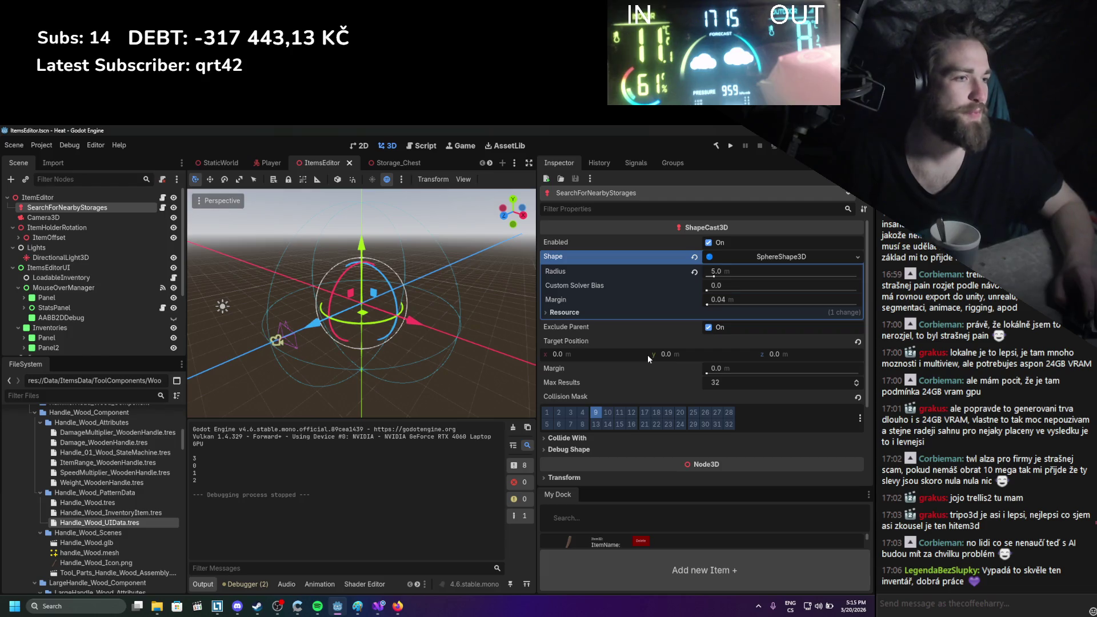
{"action": "left_click", "coordinate": [590, 447]}
{"action": "scroll", "coordinate": [686, 400], "scroll_direction": "down", "scroll_amount": 3}
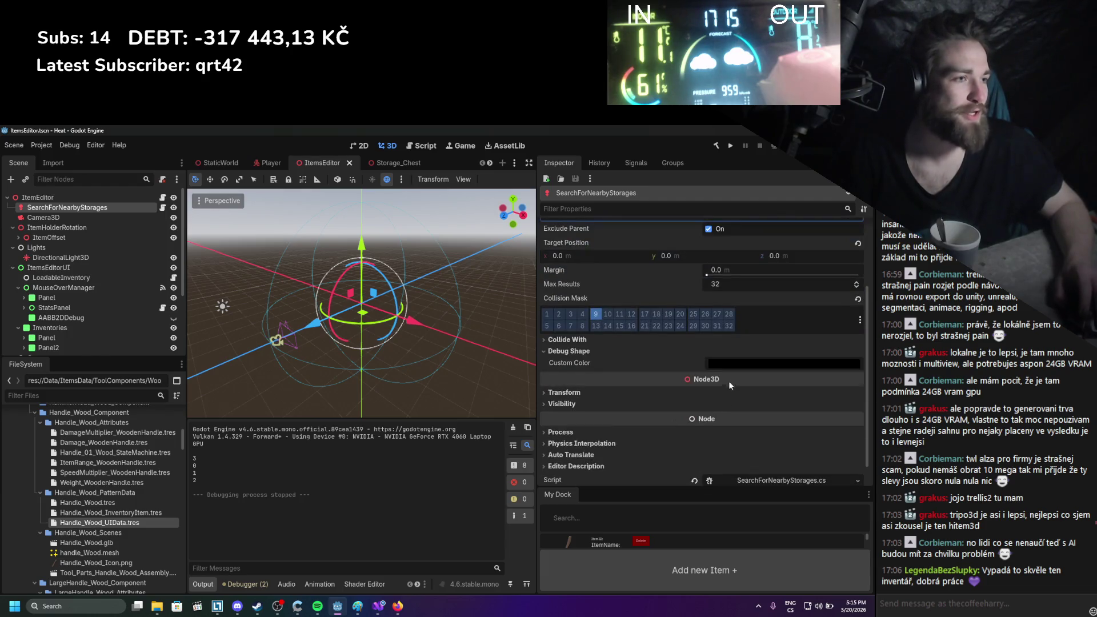
Set the debug shape's Custom Color to red, save the scene, and run the project
{"action": "left_click", "coordinate": [708, 365]}
{"action": "left_click_drag", "start_coordinate": [843, 397], "coordinate": [823, 346]}
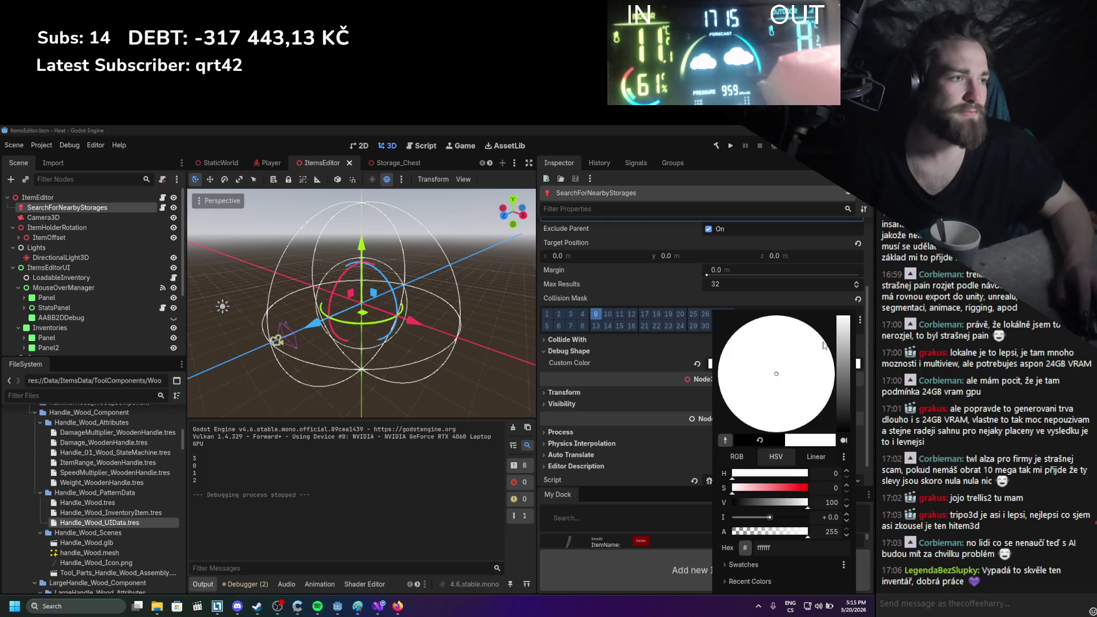
{"action": "mouse_move", "coordinate": [799, 395]}
{"action": "left_mouse_down"}
{"action": "mouse_move", "coordinate": [821, 369]}
{"action": "mouse_move", "coordinate": [844, 402]}
{"action": "mouse_move", "coordinate": [838, 373]}
{"action": "left_mouse_up"}
{"action": "left_click_drag", "start_coordinate": [729, 394], "coordinate": [711, 396]}
{"action": "left_click", "coordinate": [824, 394]}
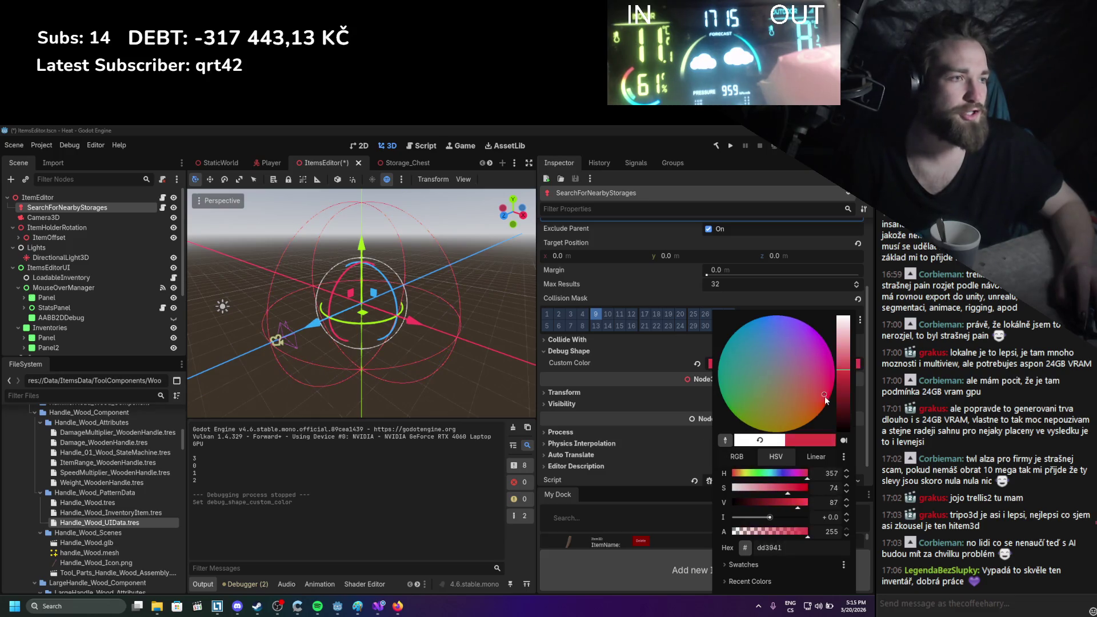
{"action": "left_click", "coordinate": [418, 358]}
{"action": "key", "text": "ctrl+s"}
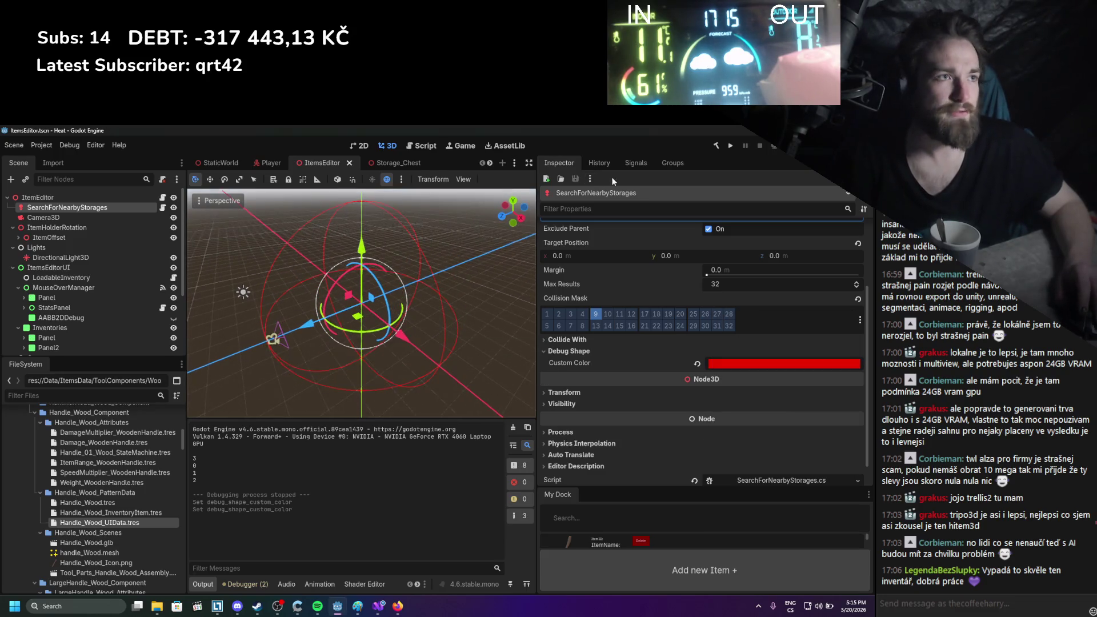
{"action": "left_click", "coordinate": [732, 146]}
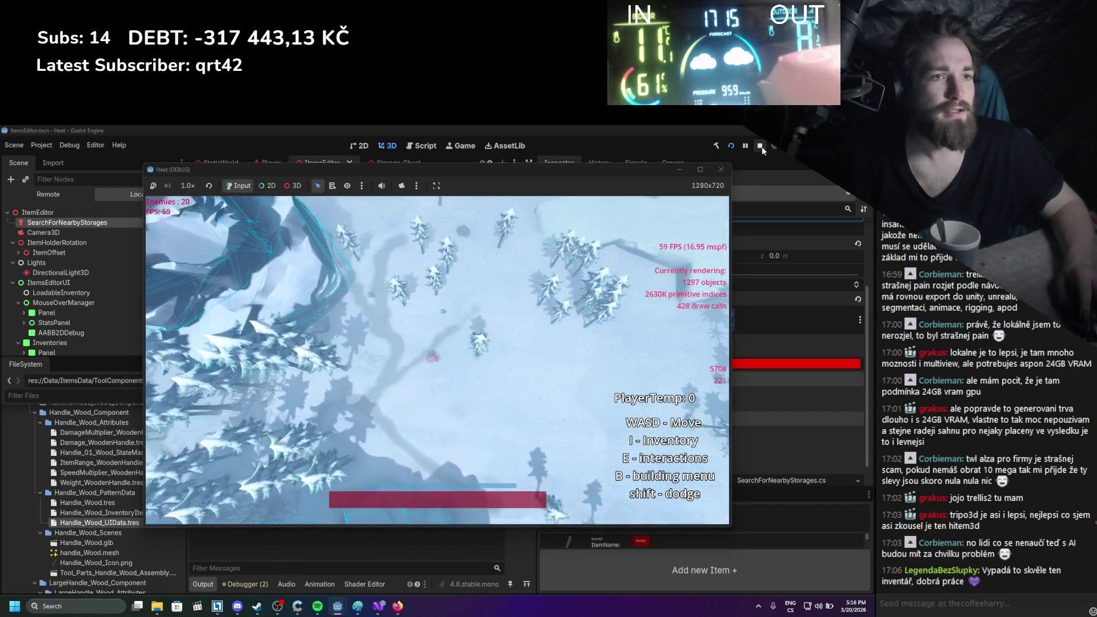
{"action": "left_click", "coordinate": [760, 146]}
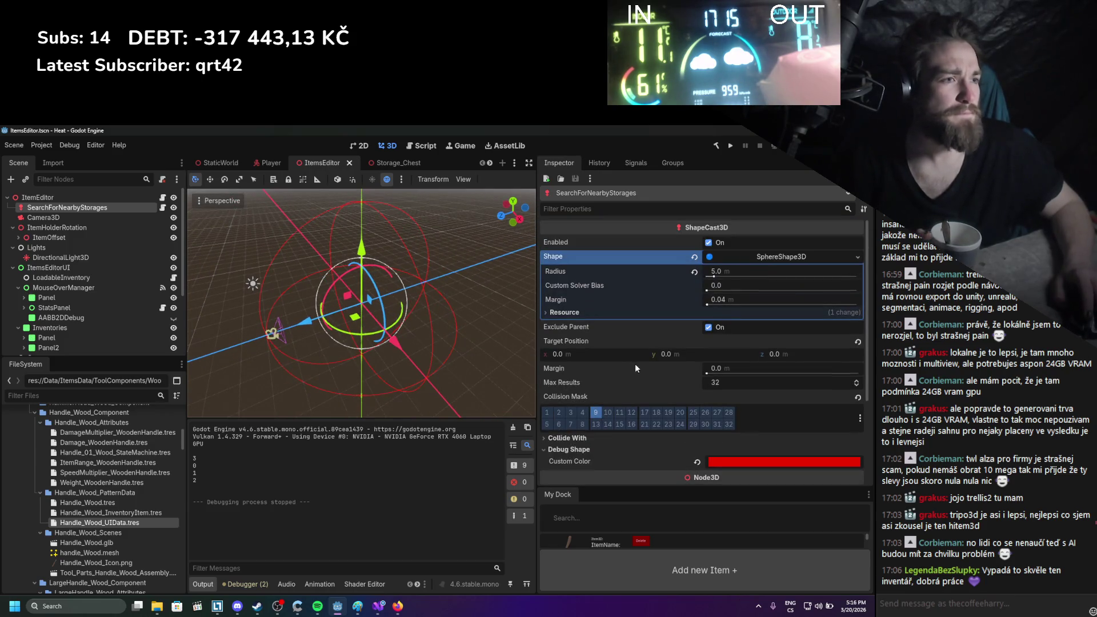
Open ItemEditor's ItemEditorInteractionManager script and scroll through its code
{"action": "left_click", "coordinate": [137, 199]}
{"action": "left_click", "coordinate": [163, 197]}
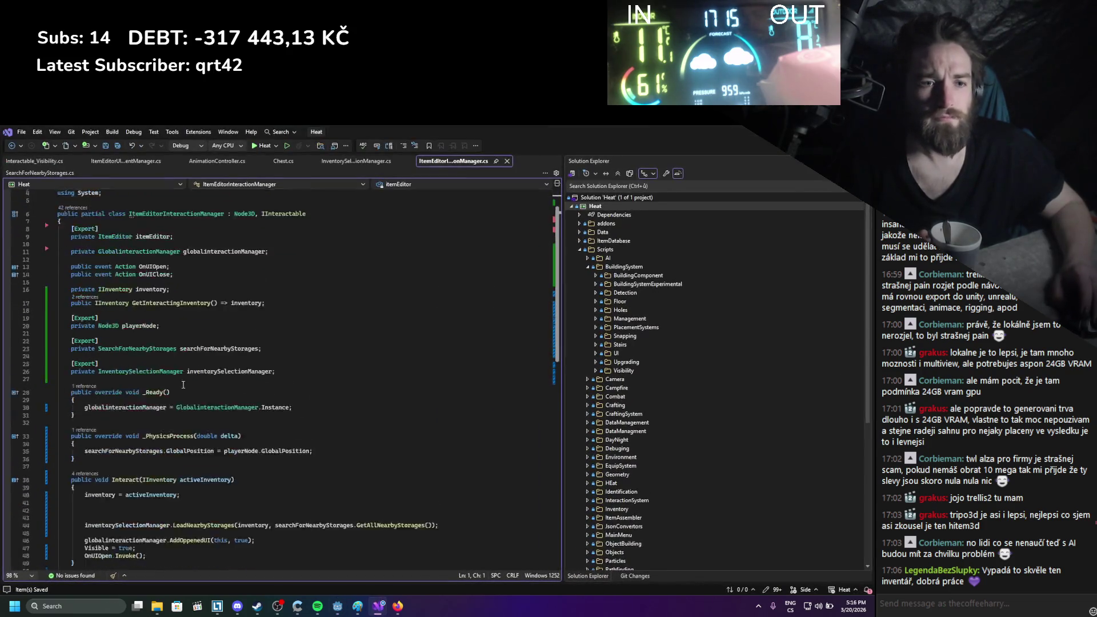
{"action": "scroll", "coordinate": [181, 380], "scroll_direction": "down", "scroll_amount": 3}
{"action": "scroll", "coordinate": [335, 382], "scroll_direction": "up", "scroll_amount": 3}
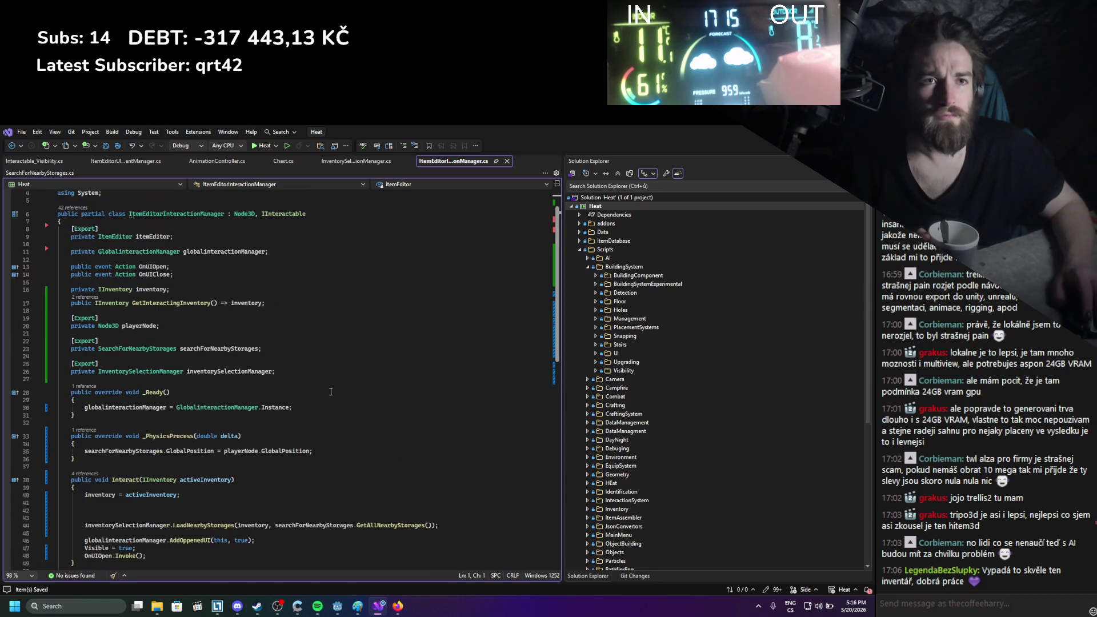
{"action": "scroll", "coordinate": [317, 429], "scroll_direction": "down", "scroll_amount": 1}
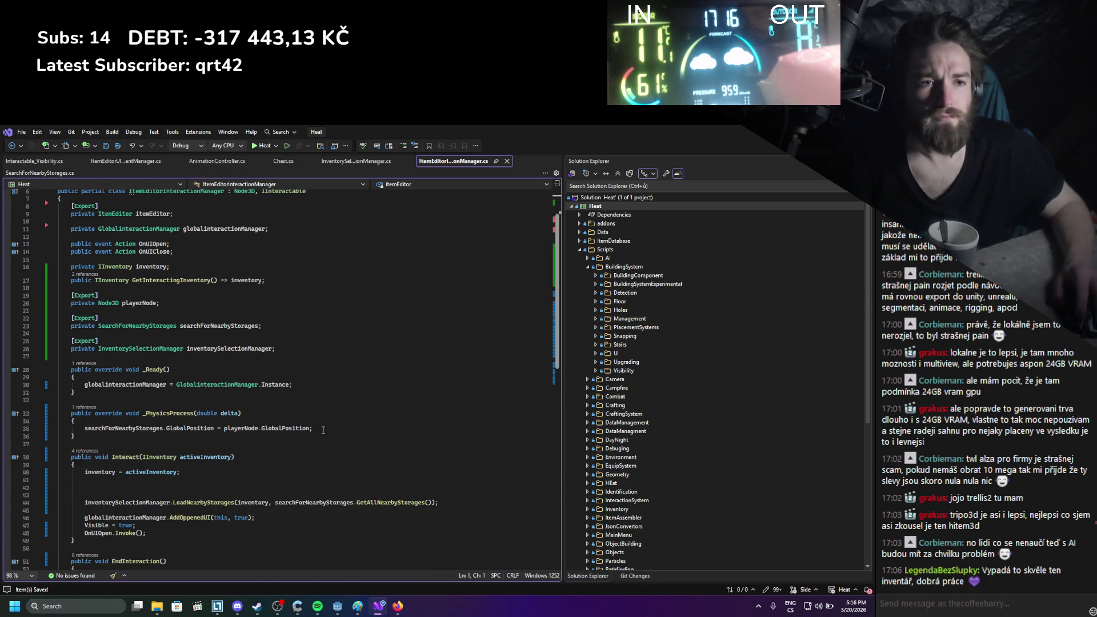
{"action": "key", "text": "alt+Tab"}
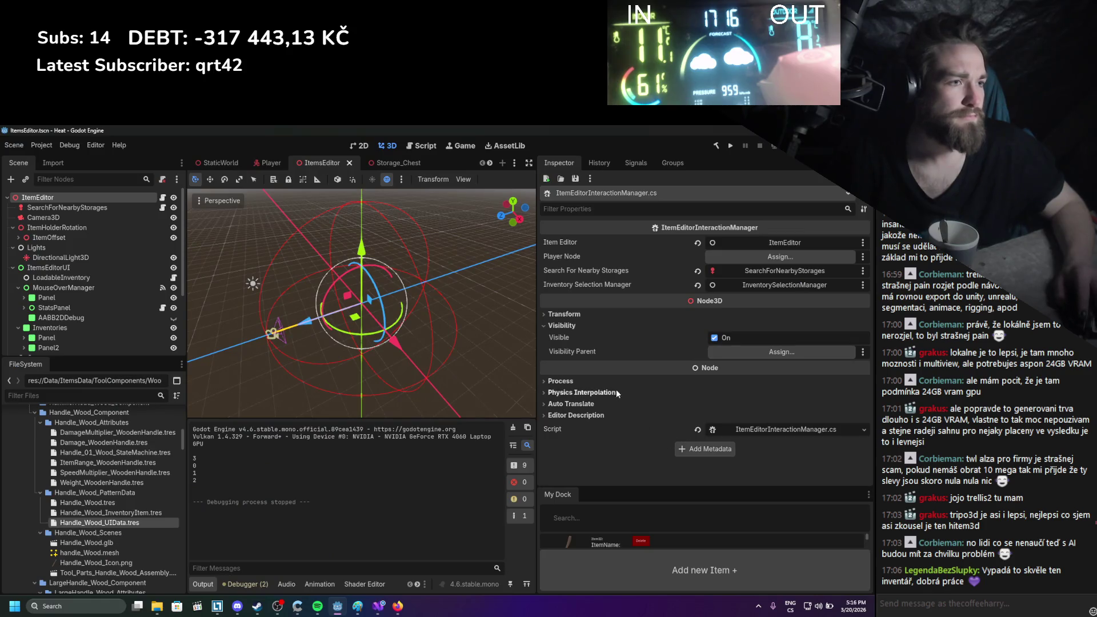
Select ItemEditor in the Player scene, confirming its Player Node is Player, and return to the code
{"action": "left_click", "coordinate": [616, 381]}
{"action": "left_click", "coordinate": [609, 433]}
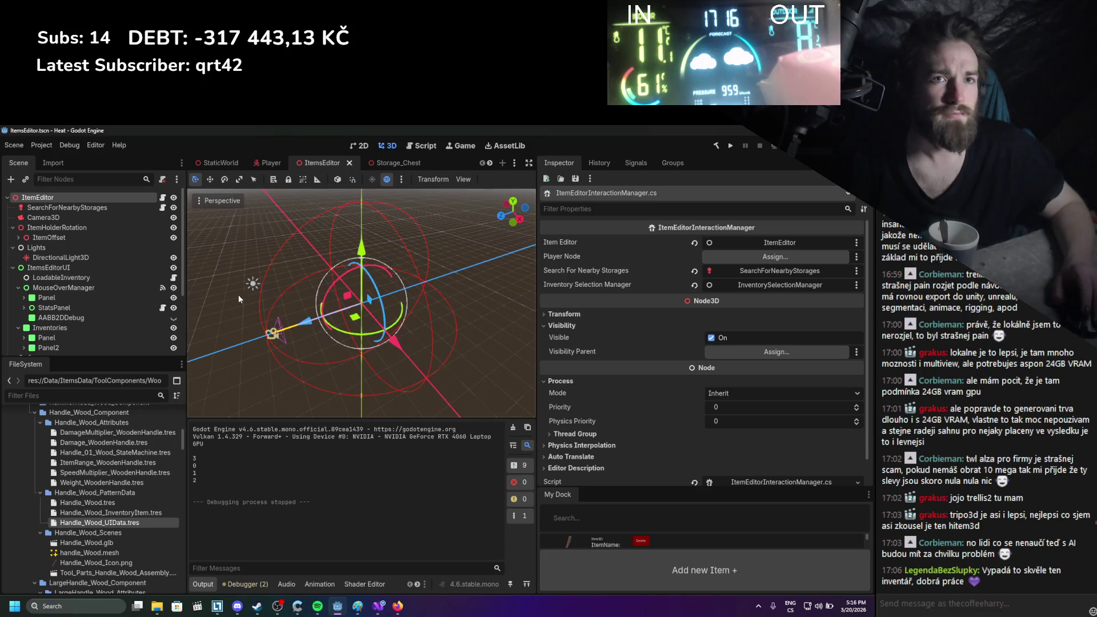
{"action": "left_click", "coordinate": [271, 164]}
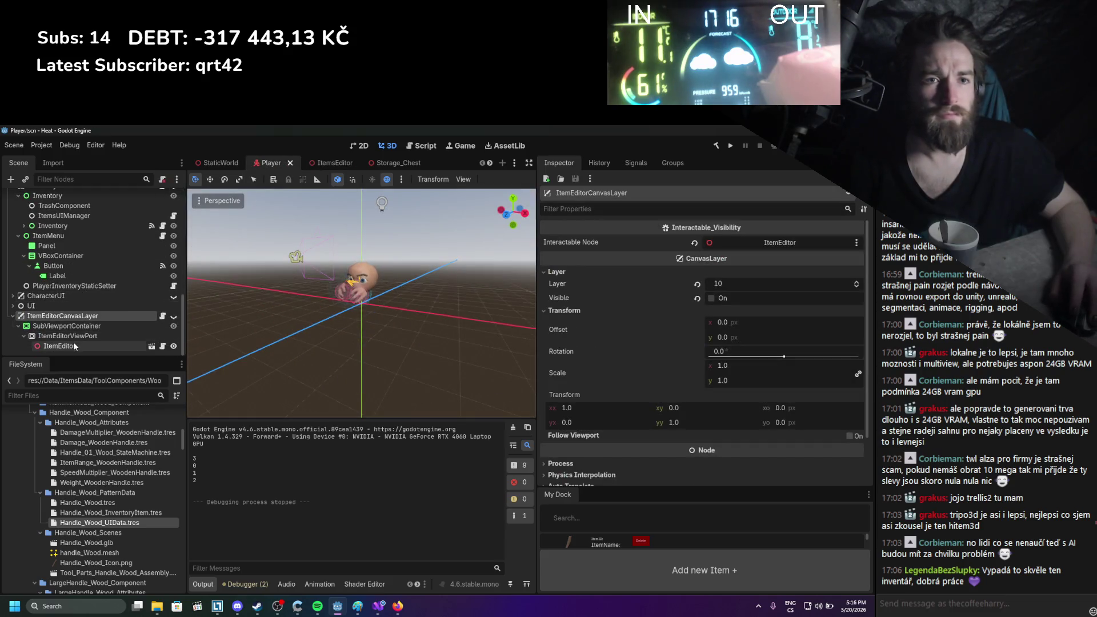
{"action": "left_click", "coordinate": [73, 345]}
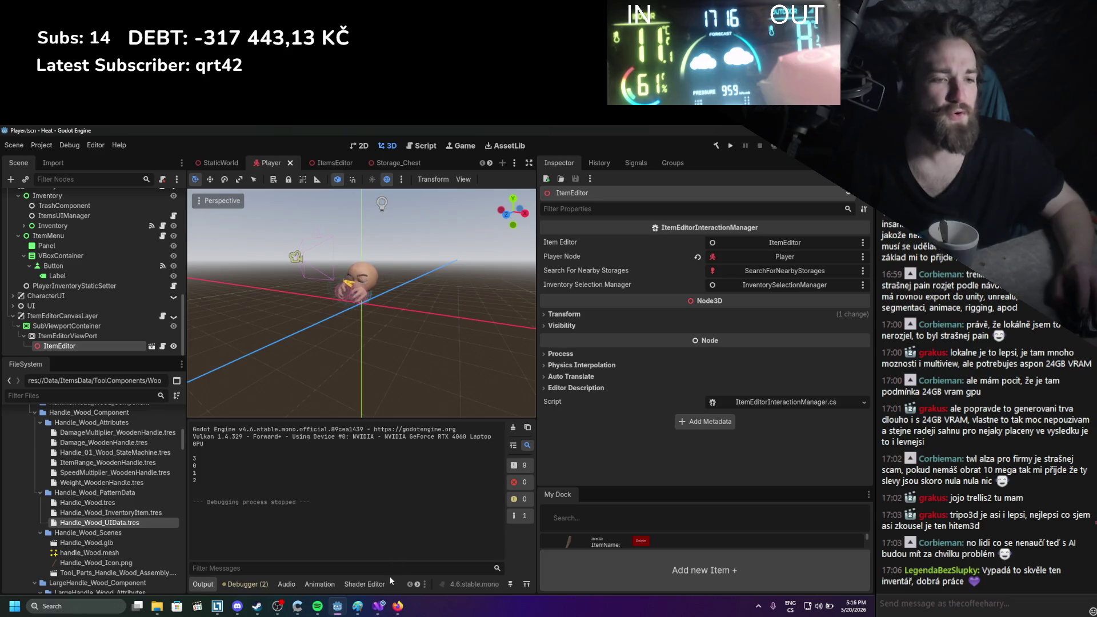
{"action": "left_click", "coordinate": [385, 610]}
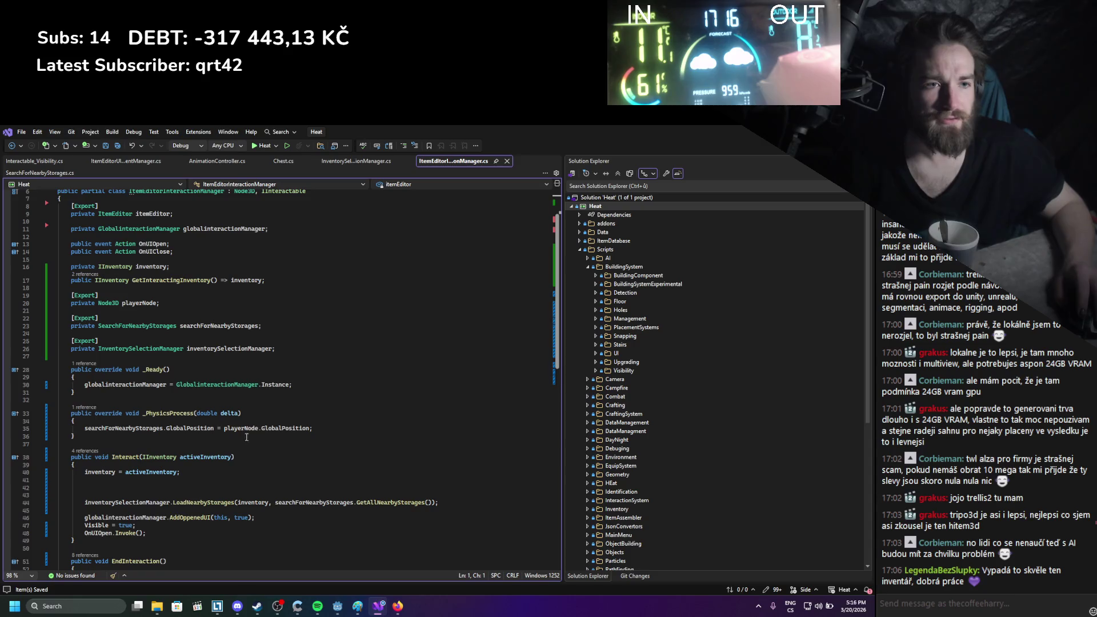
Add 'GD.Print(playerNode.GlobalPosition);' after line 35 in _PhysicsProcess and save the script
{"action": "left_click", "coordinate": [337, 428]}
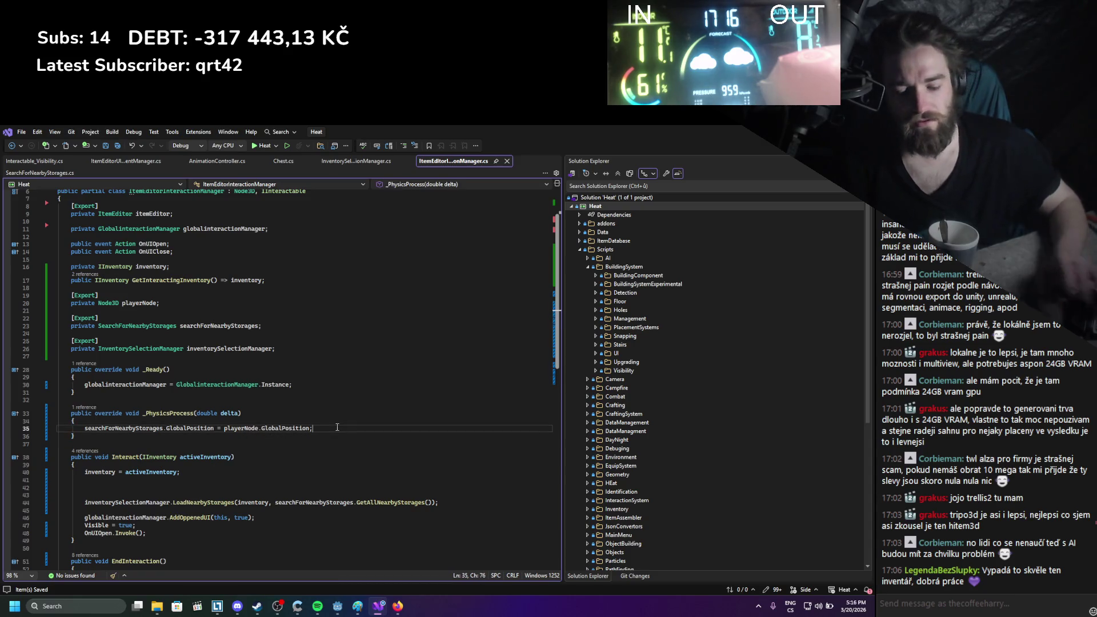
{"action": "key", "text": "Return"}
{"action": "type", "text": "GD.Print()"}
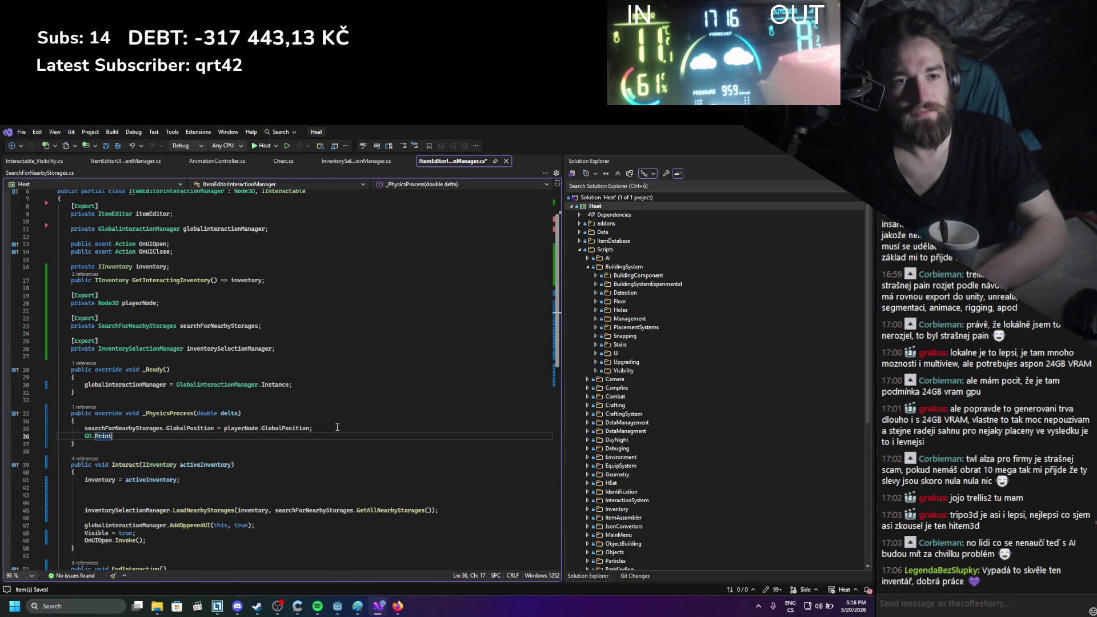
{"action": "left_click_drag", "start_coordinate": [224, 428], "coordinate": [309, 428]}
{"action": "key", "text": "ctrl+c"}
{"action": "left_click", "coordinate": [116, 436]}
{"action": "key", "text": "ctrl+v"}
{"action": "left_click", "coordinate": [220, 434]}
{"action": "type", "text": ";"}
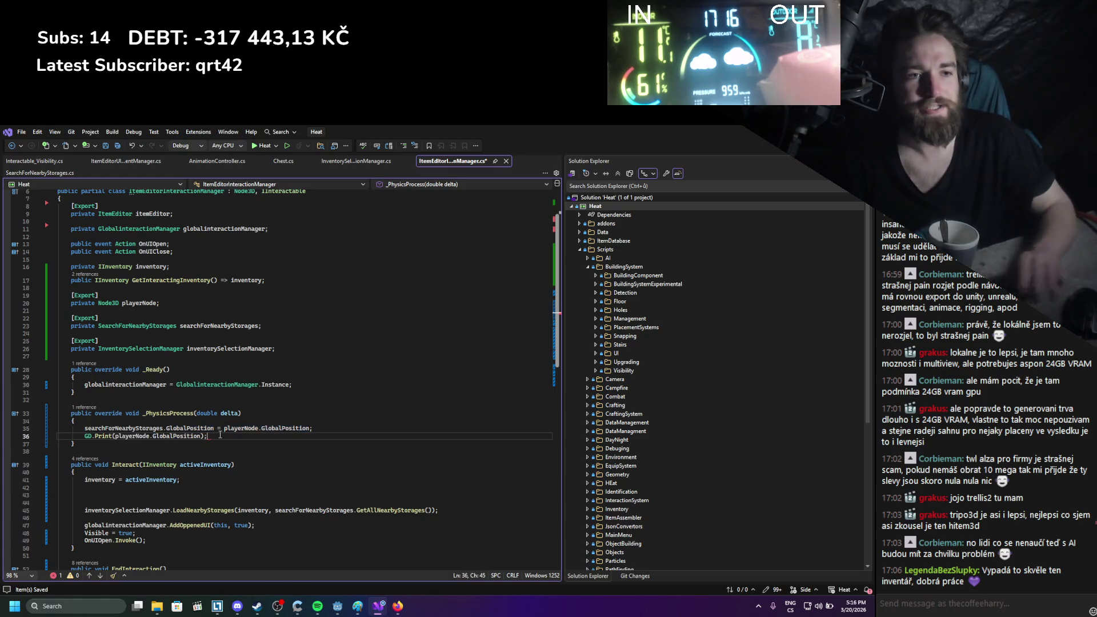
{"action": "key", "text": "ctrl+s"}
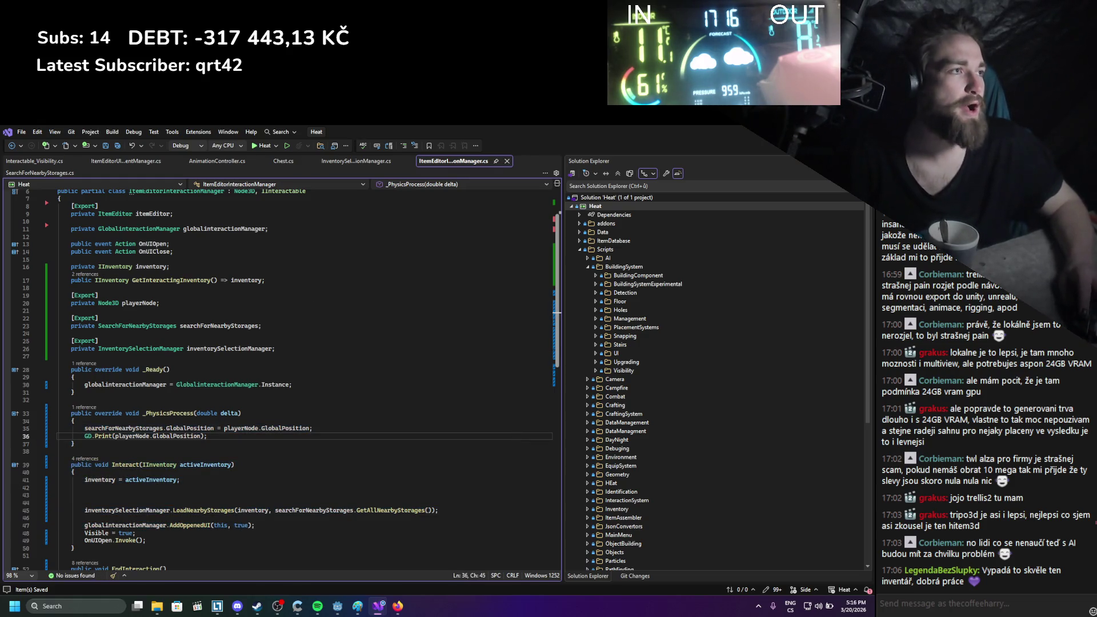
{"action": "key", "text": "alt+Tab"}
{"action": "key", "text": "F5"}
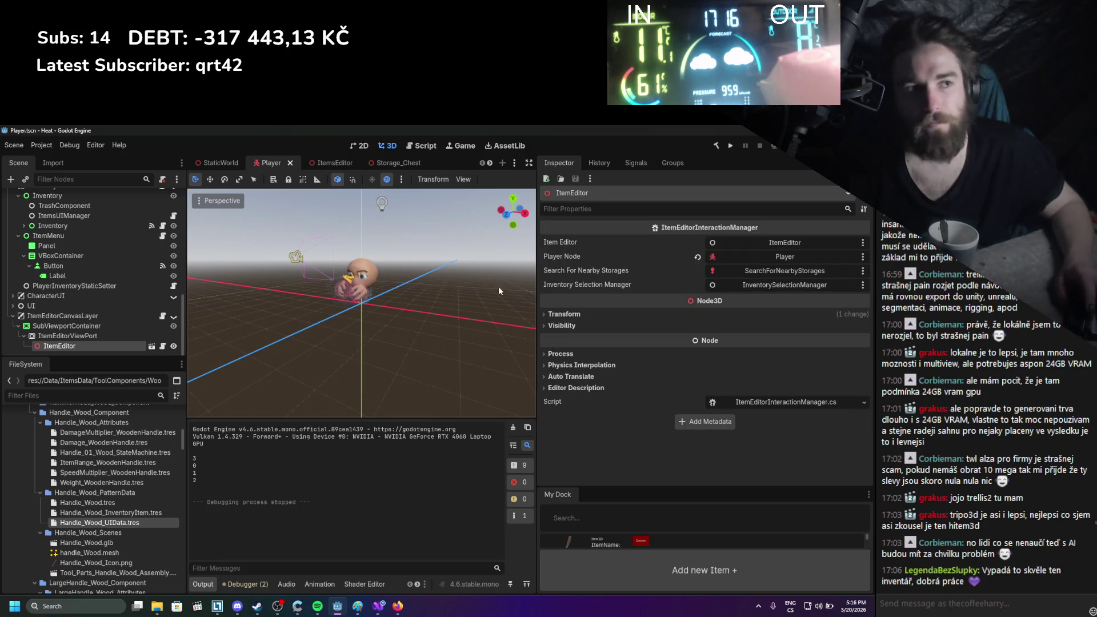
Run the game, watch the player's global position print in Output, then stop it
{"action": "left_click", "coordinate": [731, 145]}
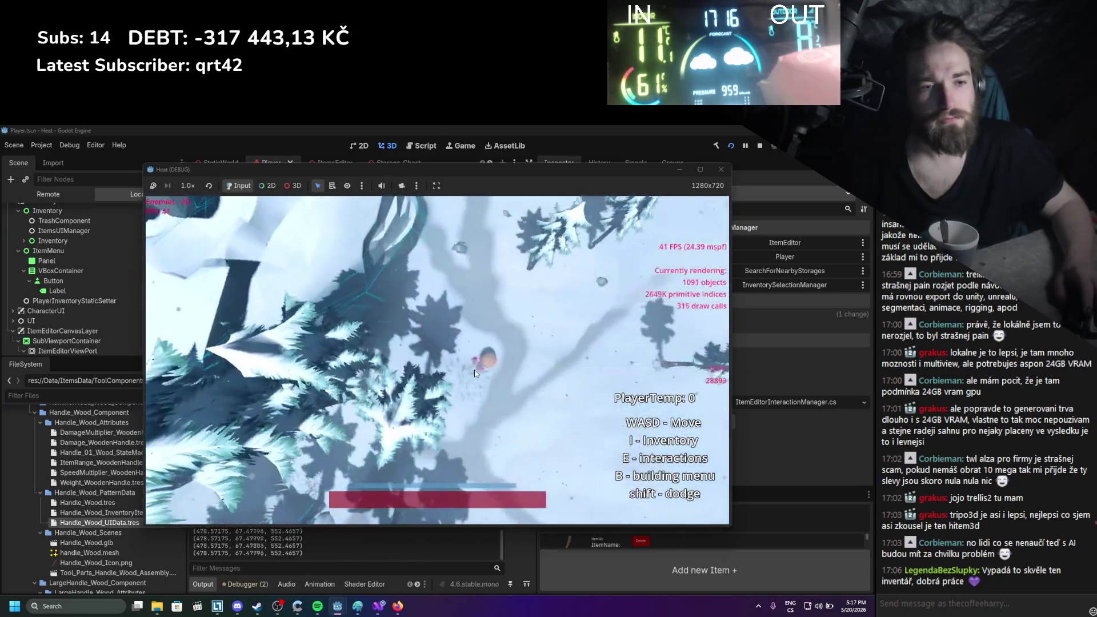
{"action": "key", "text": "F8"}
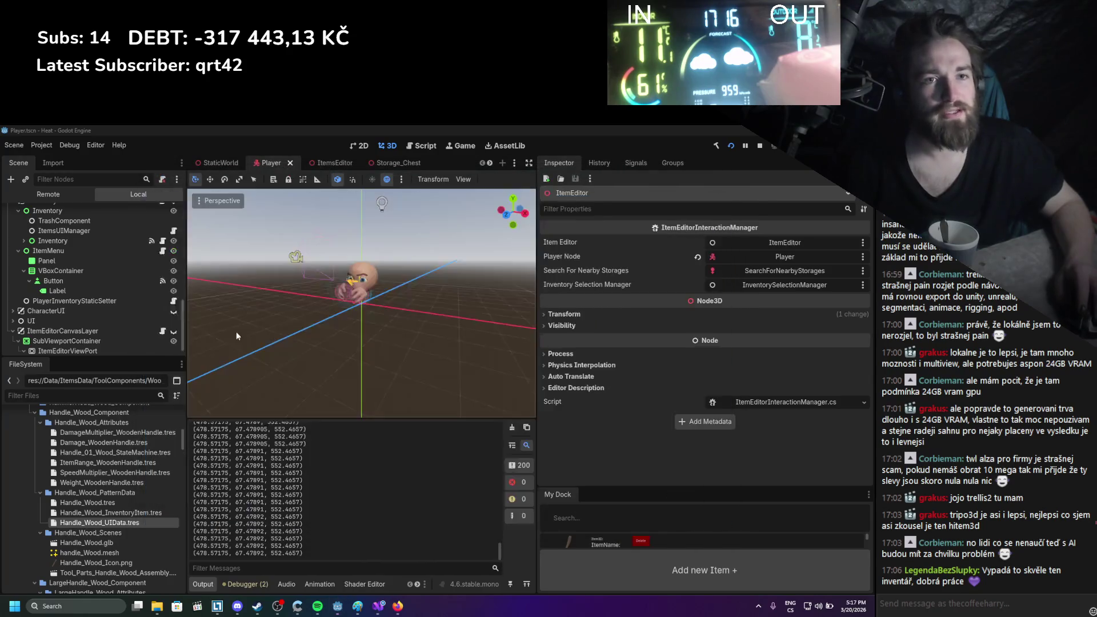
Select ItemEditorViewPort and look over its SubViewport properties, including the 1280×720 size
{"action": "left_click", "coordinate": [84, 335]}
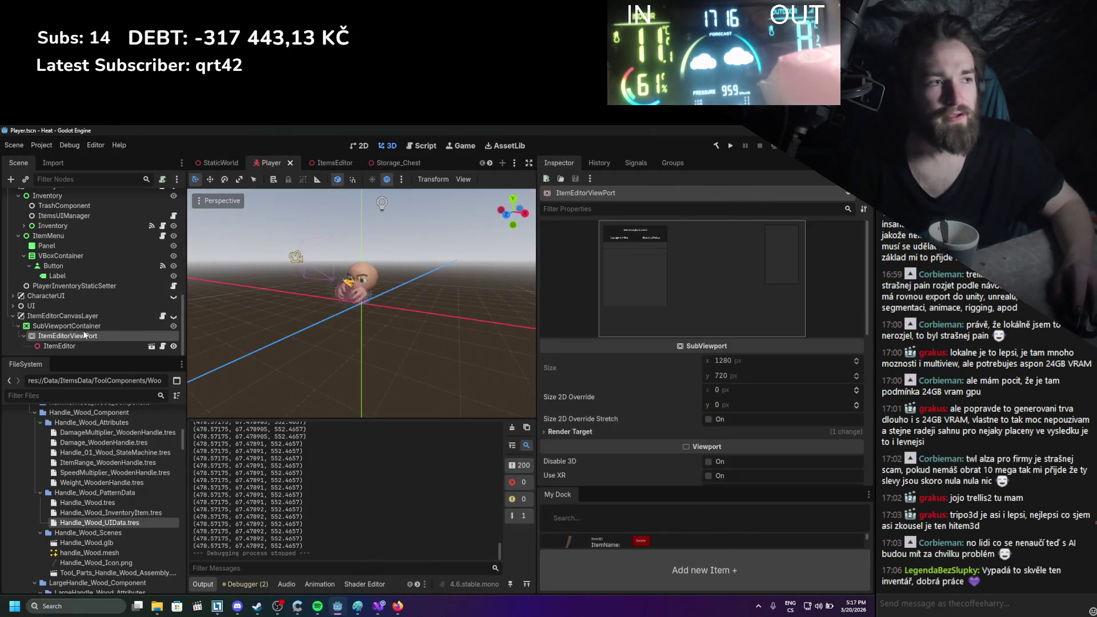
{"action": "scroll", "coordinate": [584, 383], "scroll_direction": "down", "scroll_amount": 5}
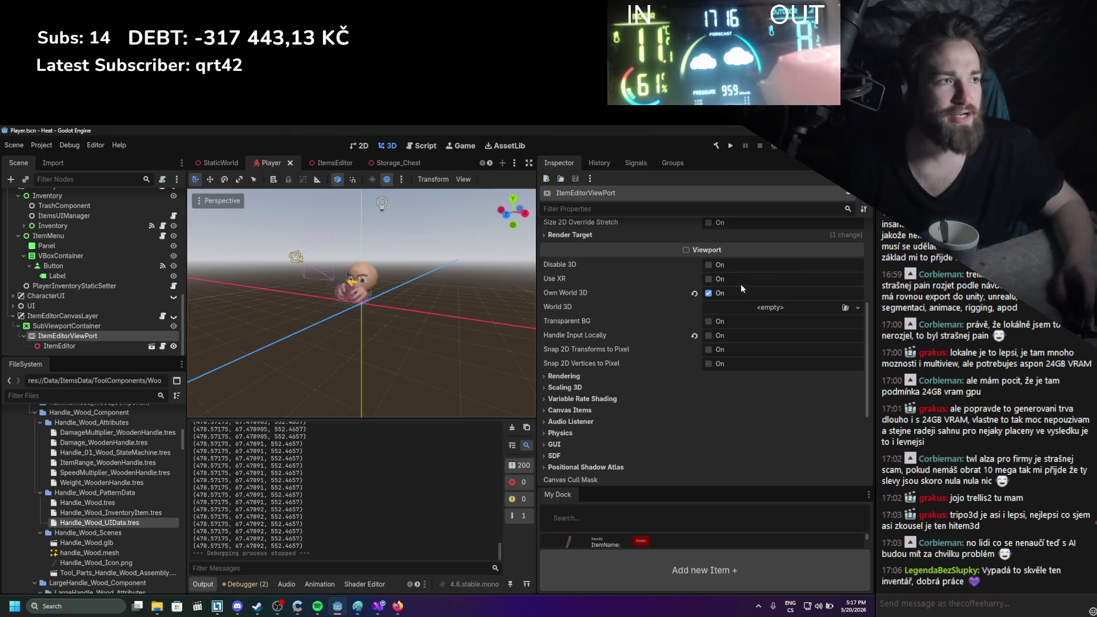
{"action": "scroll", "coordinate": [679, 382], "scroll_direction": "up", "scroll_amount": 4}
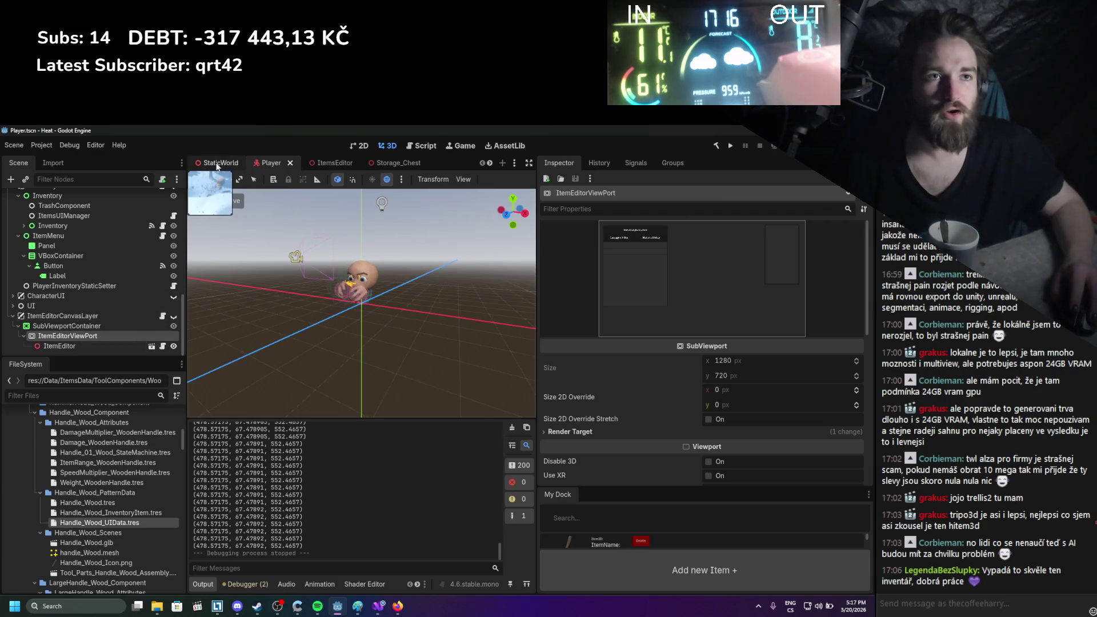
Copy the SearchForNearbyStorages node from the ItemsEditor scene
{"action": "key", "text": "ctrl+shift+Tab"}
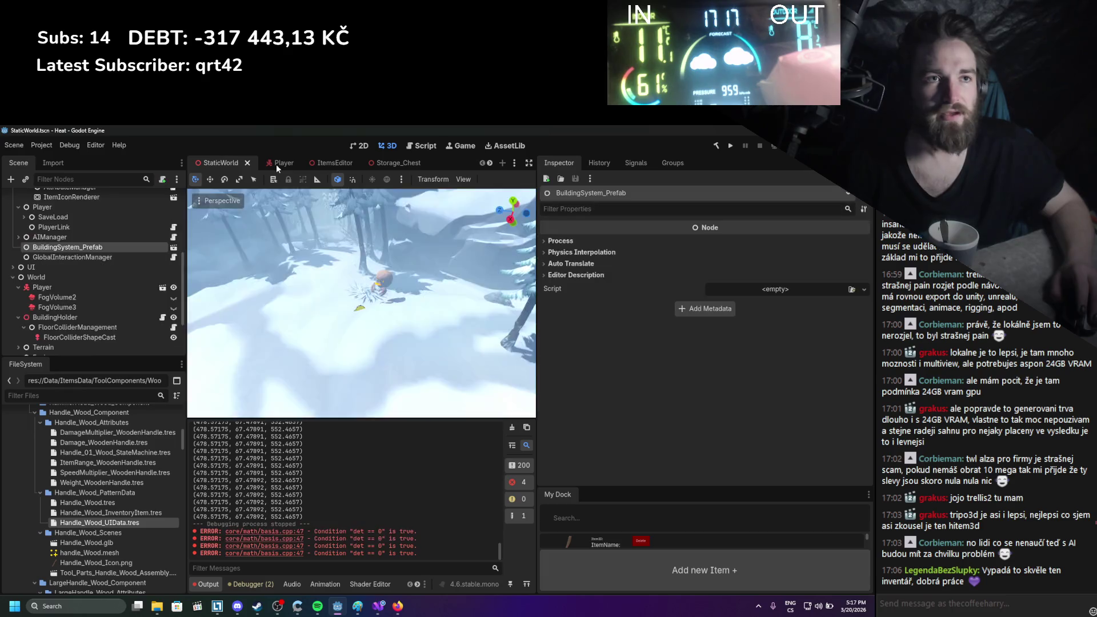
{"action": "key", "text": "ctrl+Tab"}
{"action": "key", "text": "ctrl+Tab"}
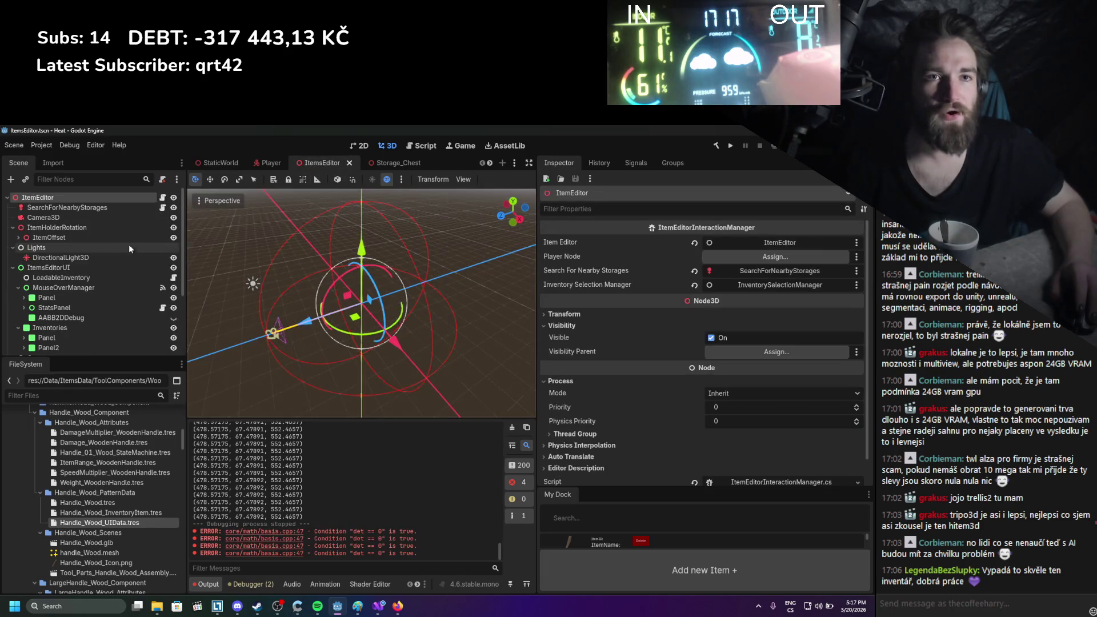
{"action": "left_click", "coordinate": [103, 209]}
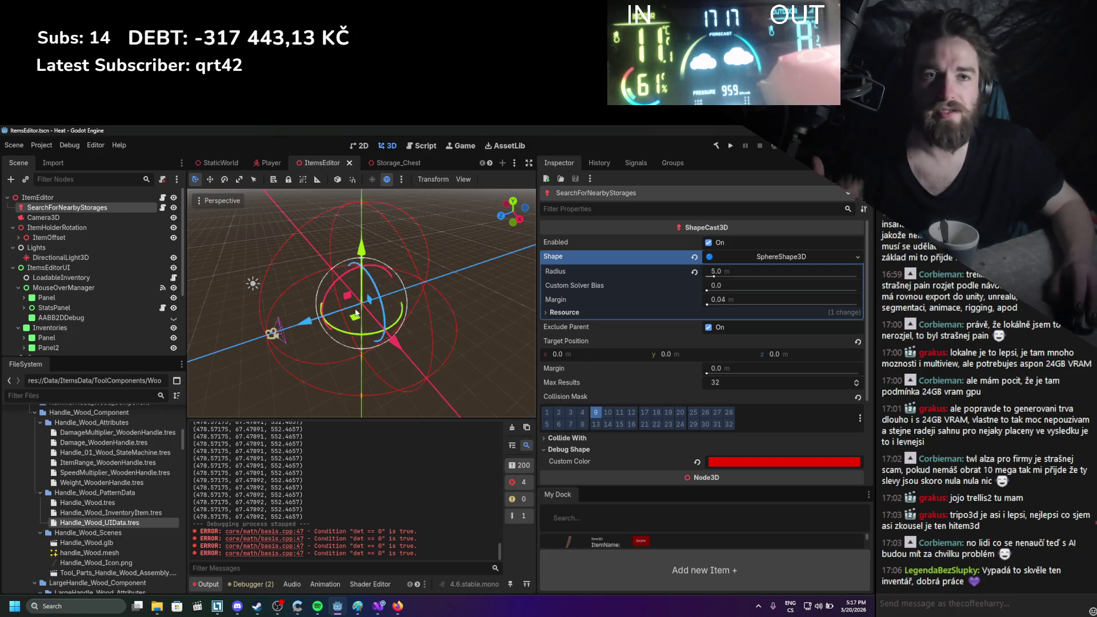
{"action": "left_click", "coordinate": [61, 218]}
{"action": "left_click", "coordinate": [64, 208]}
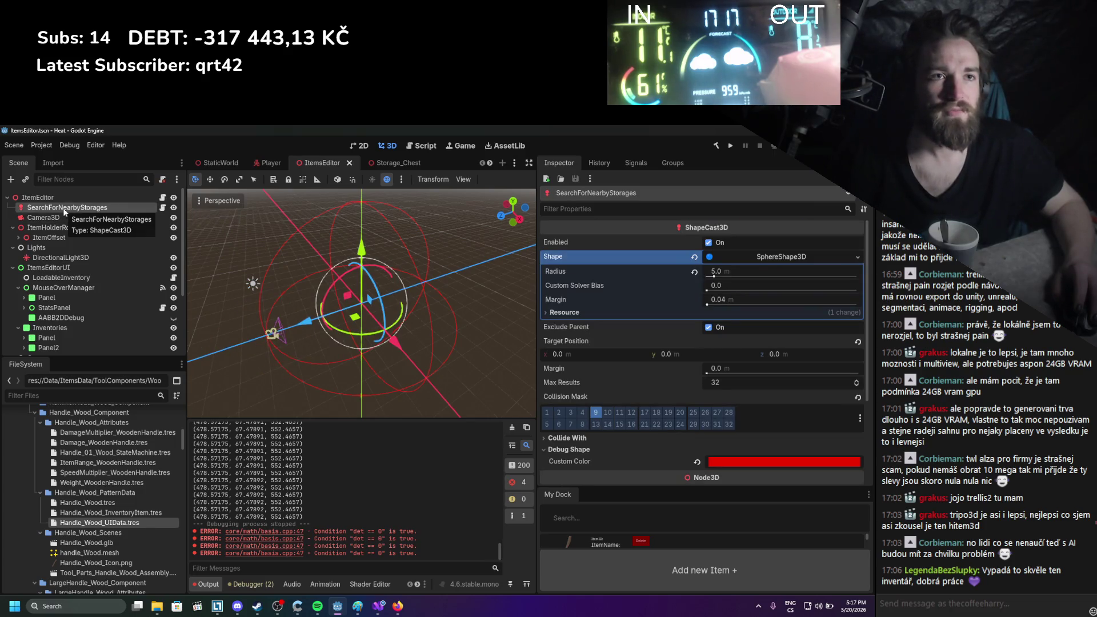
Paste SearchForNearbyStorages under Player in the Player scene, move it up, and save
{"action": "left_click", "coordinate": [267, 163]}
{"action": "left_click", "coordinate": [32, 197]}
{"action": "key", "text": "ctrl+v"}
{"action": "key", "text": "ctrl+s"}
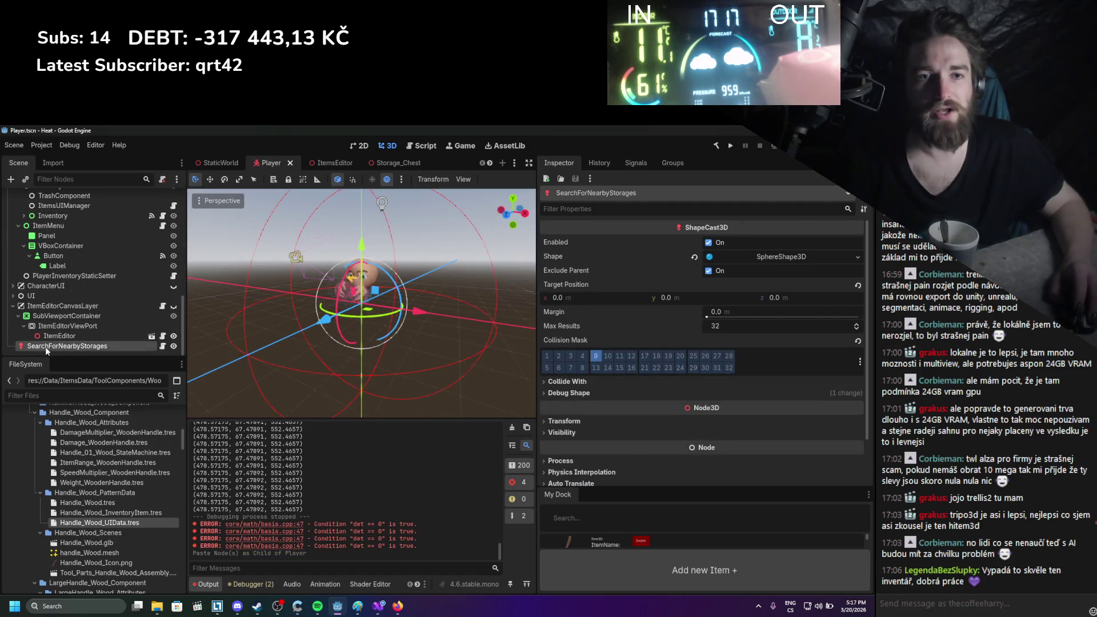
{"action": "mouse_move", "coordinate": [47, 350]}
{"action": "left_mouse_down"}
{"action": "mouse_move", "coordinate": [65, 189]}
{"action": "mouse_move", "coordinate": [62, 255]}
{"action": "left_mouse_up"}
{"action": "key", "text": "ctrl+s"}
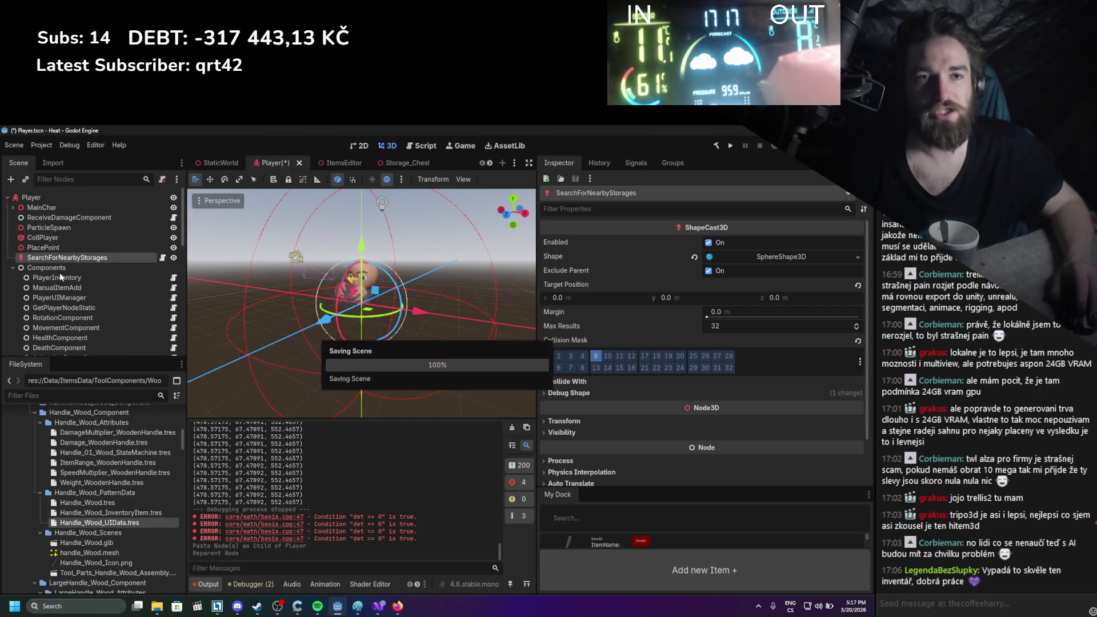
Open ItemEditor's script and delete the _PhysicsProcess method
{"action": "scroll", "coordinate": [59, 276], "scroll_direction": "down", "scroll_amount": 8}
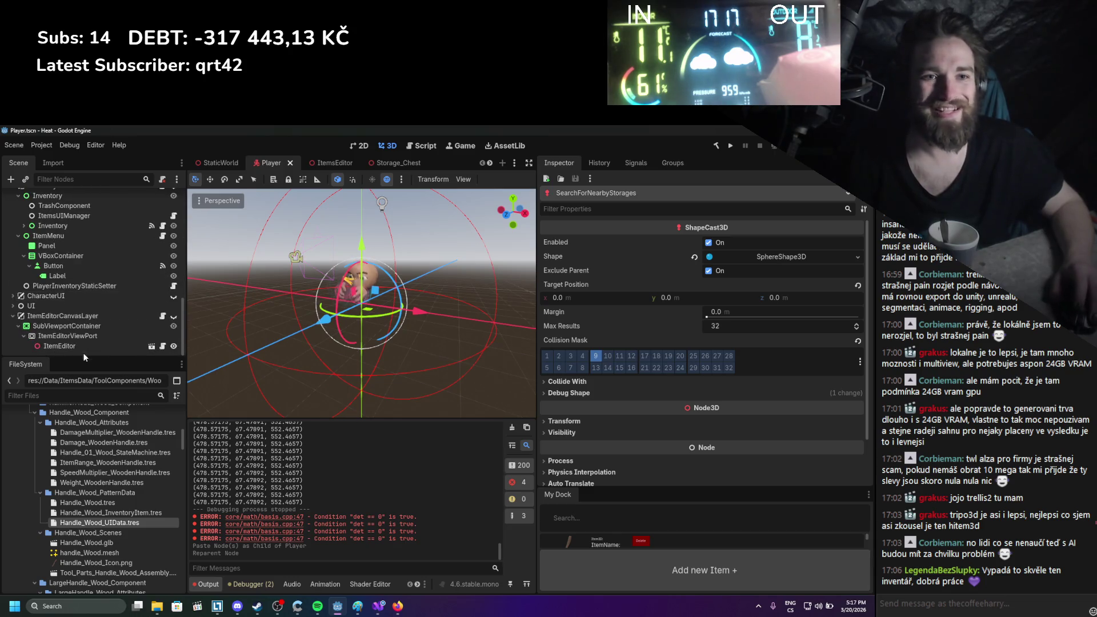
{"action": "left_click", "coordinate": [85, 346]}
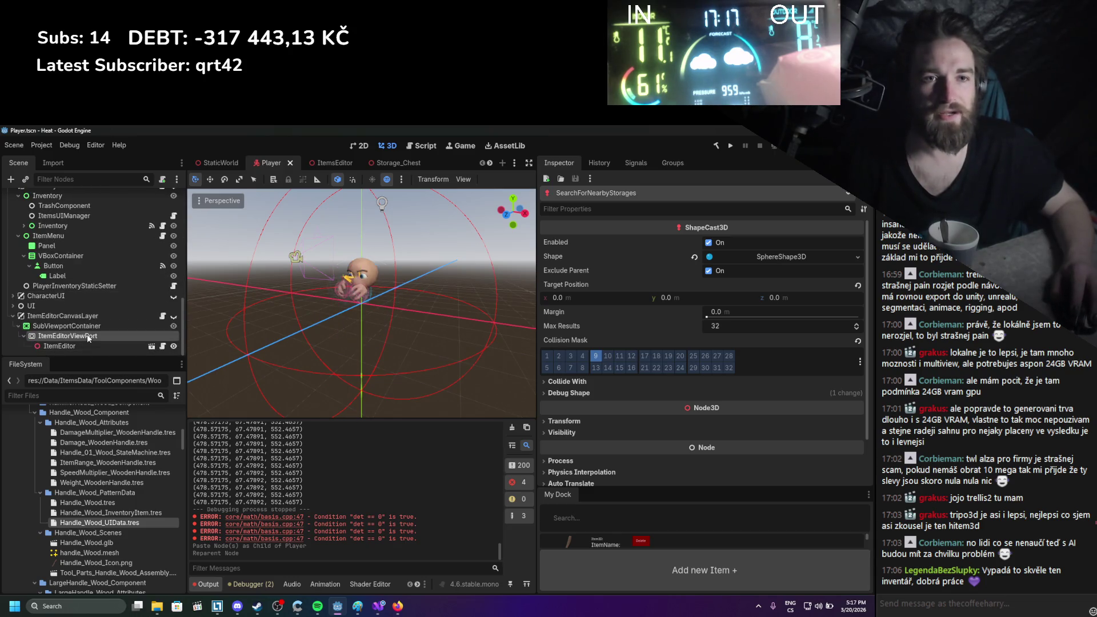
{"action": "left_click", "coordinate": [163, 346]}
{"action": "left_click_drag", "start_coordinate": [74, 429], "coordinate": [70, 382]}
{"action": "key", "text": "Delete"}
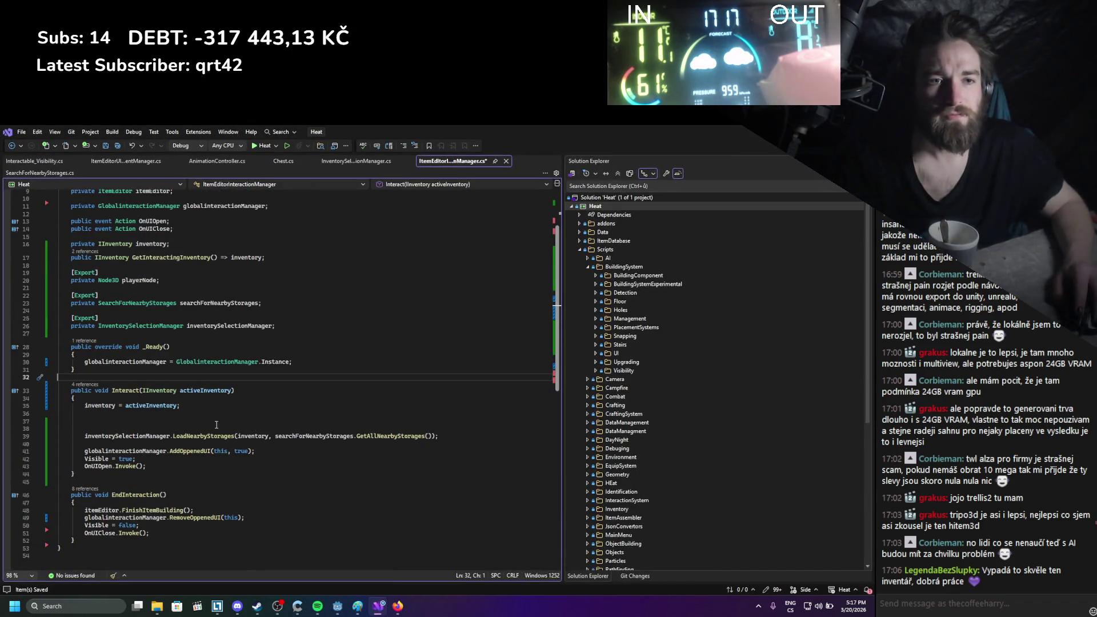
Delete the leftover blank lines and the '[Export] private Node3D playerNode;' field
{"action": "key", "text": "BackSpace"}
{"action": "key", "text": "BackSpace"}
{"action": "key", "text": "BackSpace"}
{"action": "scroll", "coordinate": [268, 373], "scroll_direction": "up", "scroll_amount": 3}
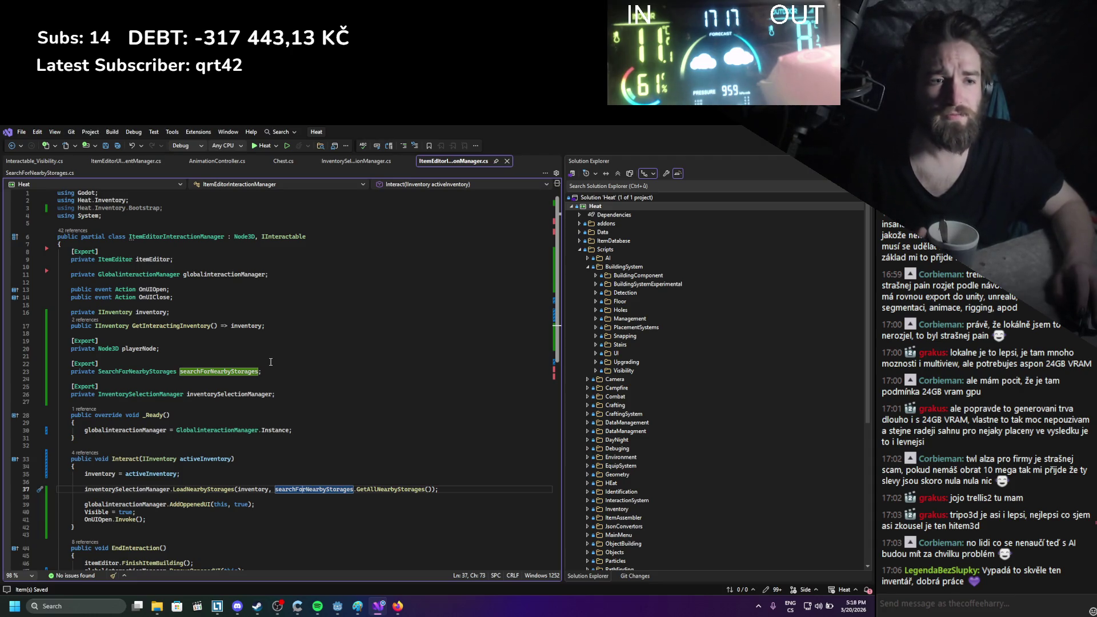
{"action": "left_click_drag", "start_coordinate": [262, 348], "coordinate": [267, 325]}
{"action": "key", "text": "Delete"}
{"action": "scroll", "coordinate": [326, 406], "scroll_direction": "down", "scroll_amount": 3}
Save the script and rebuild the C# project in Godot
{"action": "key", "text": "ctrl+s"}
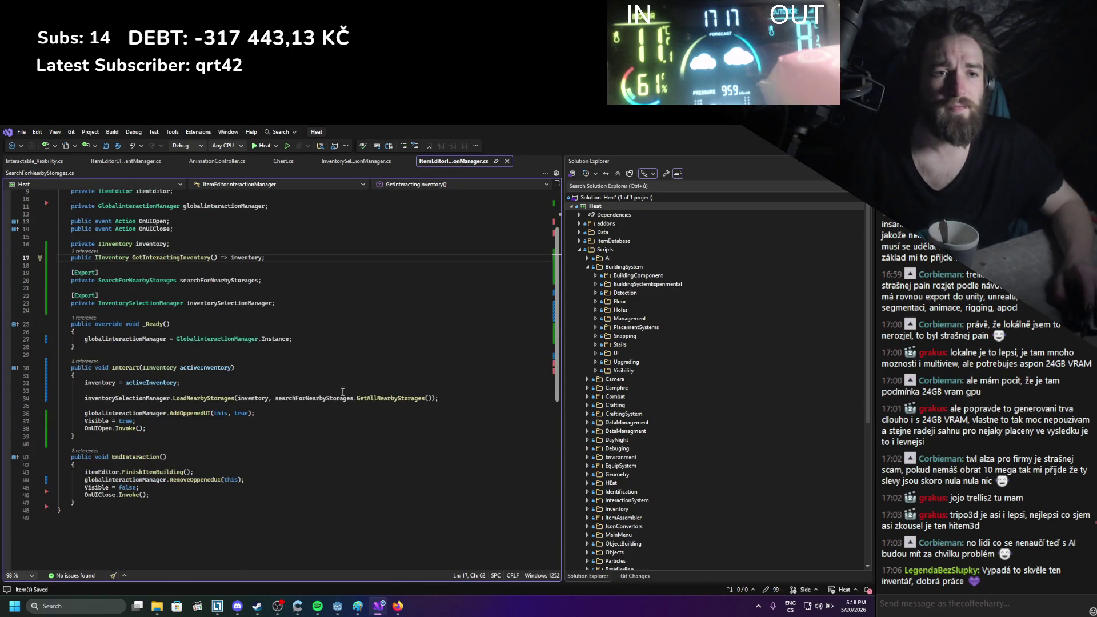
{"action": "key", "text": "alt+Tab"}
{"action": "left_click", "coordinate": [714, 145]}
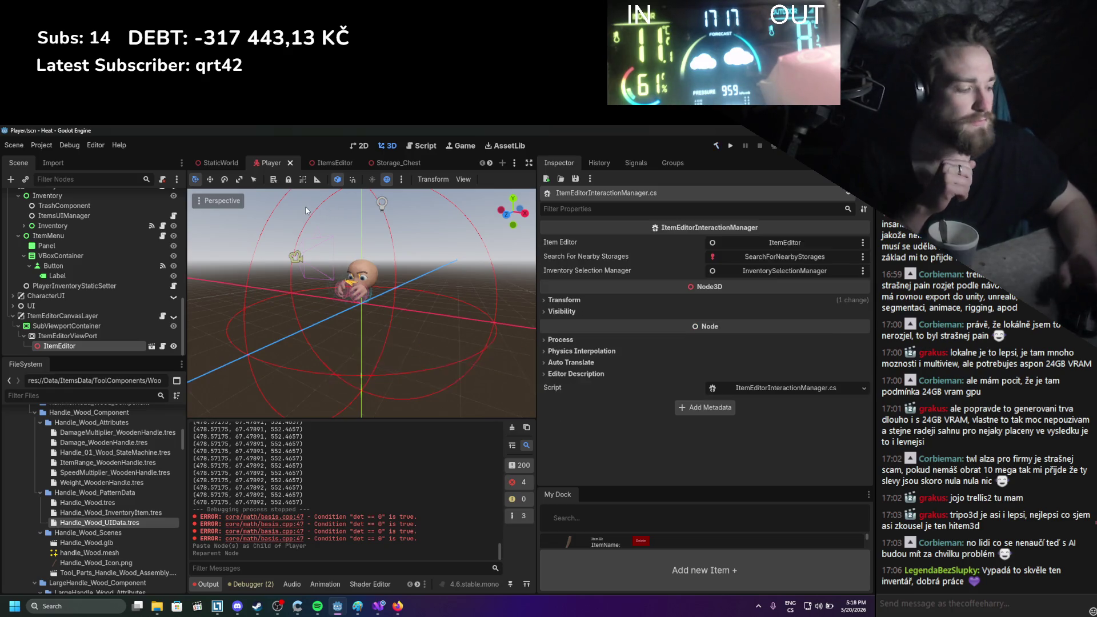
Delete SearchForNearbyStorages from the ItemsEditor scene, then check ItemEditor and InventorySelectionManager
{"action": "left_click", "coordinate": [335, 163]}
{"action": "right_click", "coordinate": [63, 208]}
{"action": "left_click", "coordinate": [123, 493]}
{"action": "left_click", "coordinate": [406, 382]}
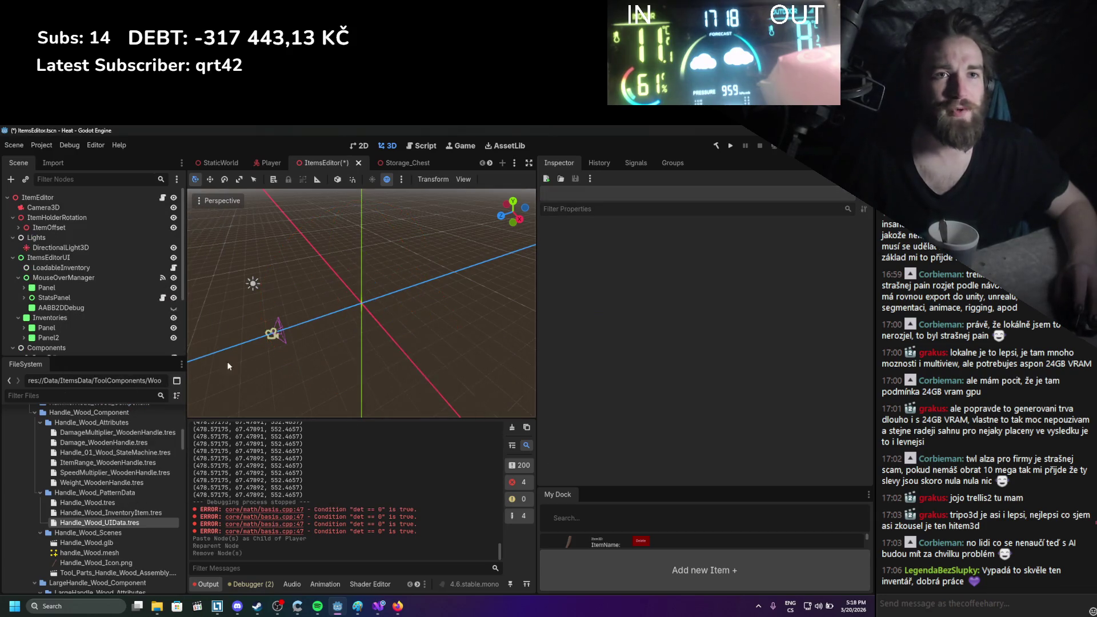
{"action": "scroll", "coordinate": [69, 318], "scroll_direction": "down", "scroll_amount": 3}
{"action": "left_click", "coordinate": [84, 275]}
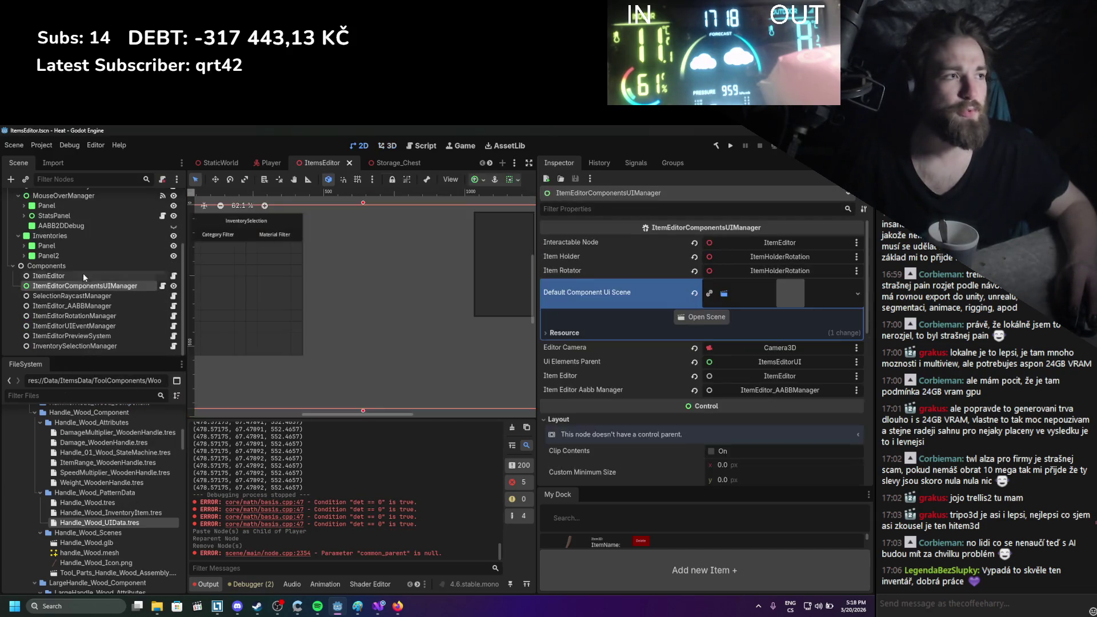
{"action": "left_click", "coordinate": [82, 345]}
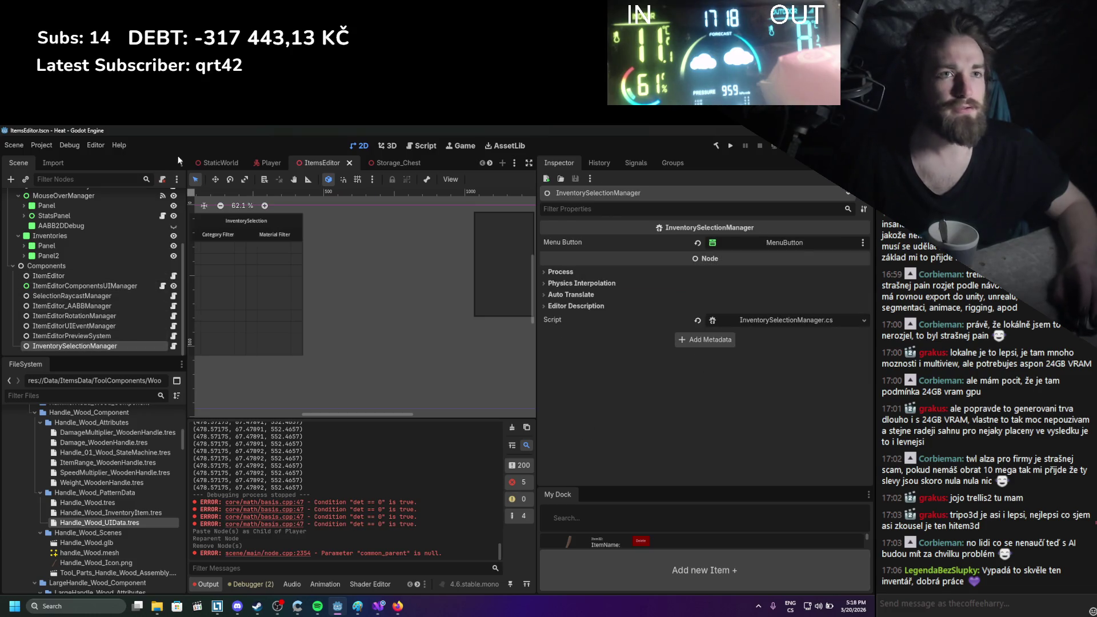
From the StaticWorld scene, open Player.tscn in its own tab
{"action": "left_click", "coordinate": [219, 163]}
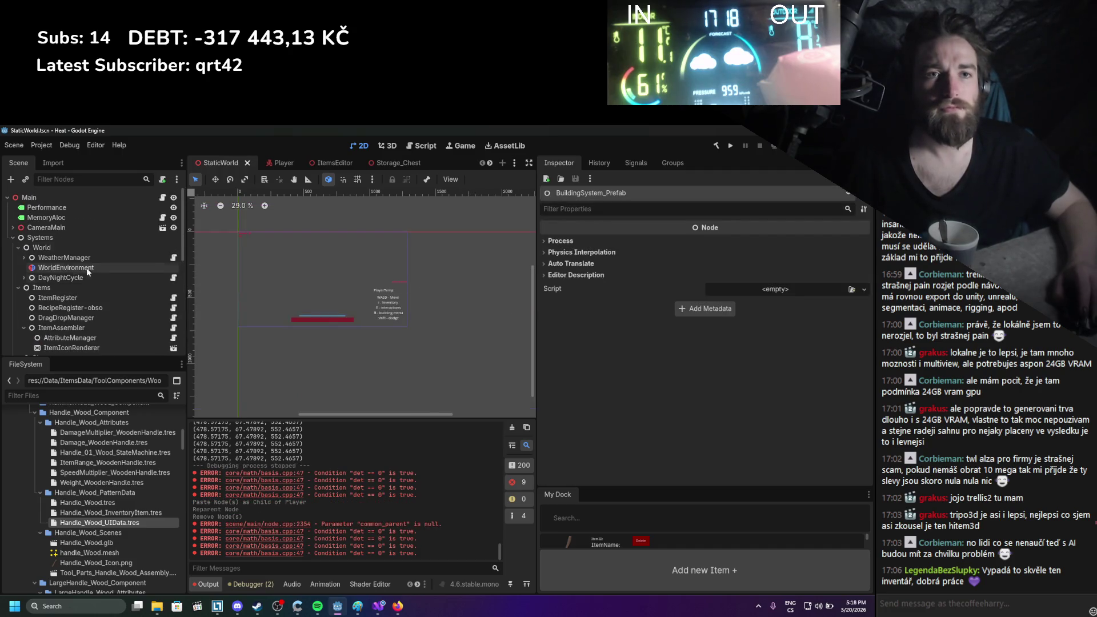
{"action": "left_click", "coordinate": [65, 198]}
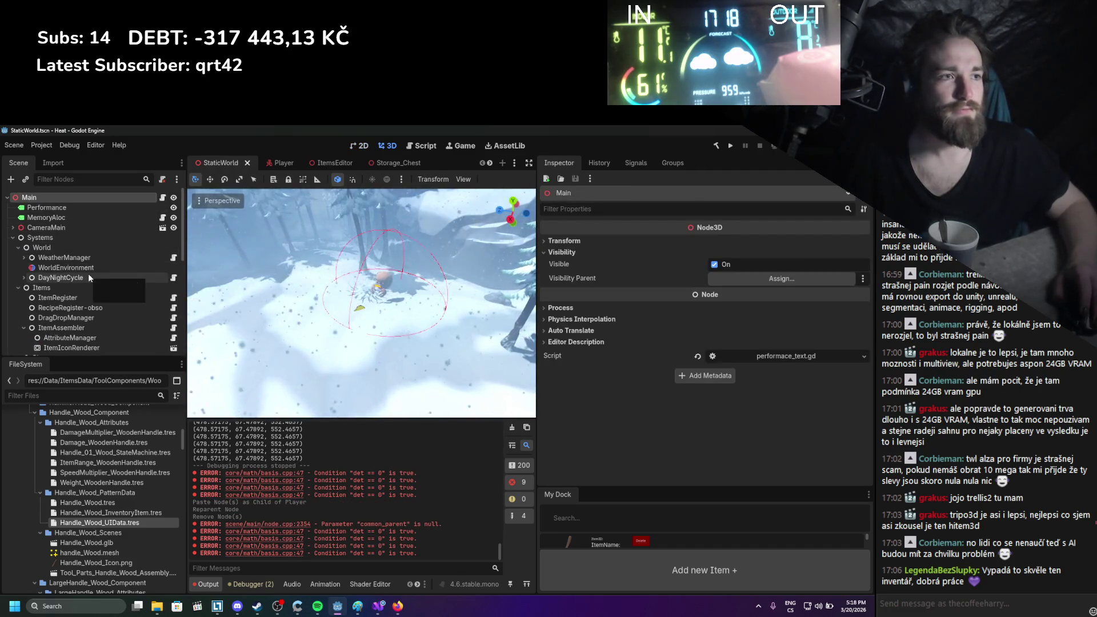
{"action": "left_click", "coordinate": [77, 229]}
{"action": "scroll", "coordinate": [80, 262], "scroll_direction": "down", "scroll_amount": 10}
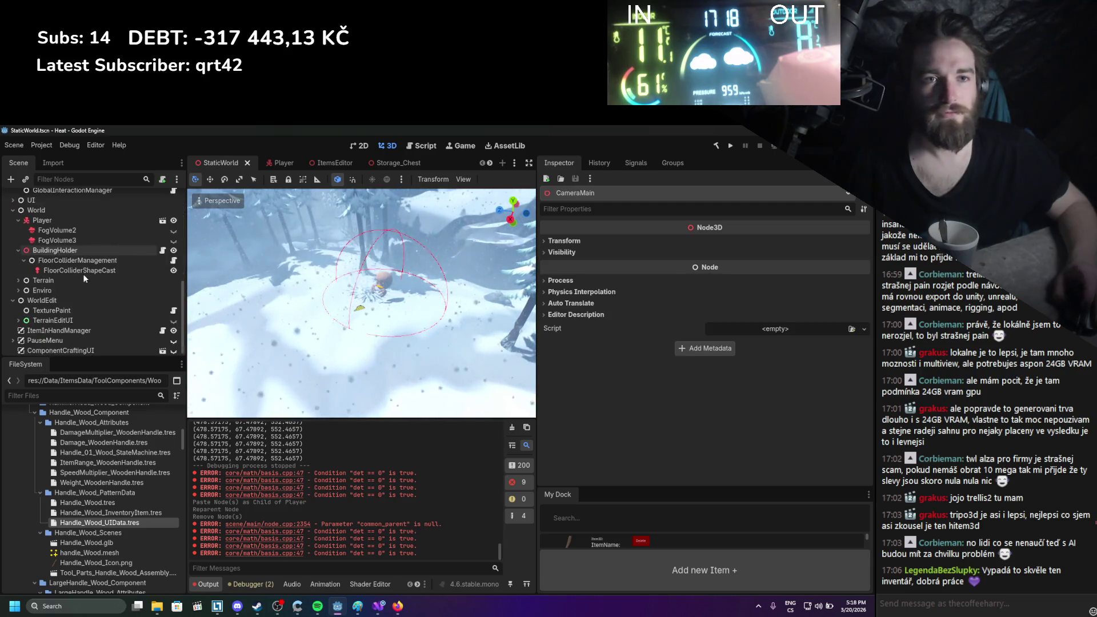
{"action": "double_click", "coordinate": [90, 289]}
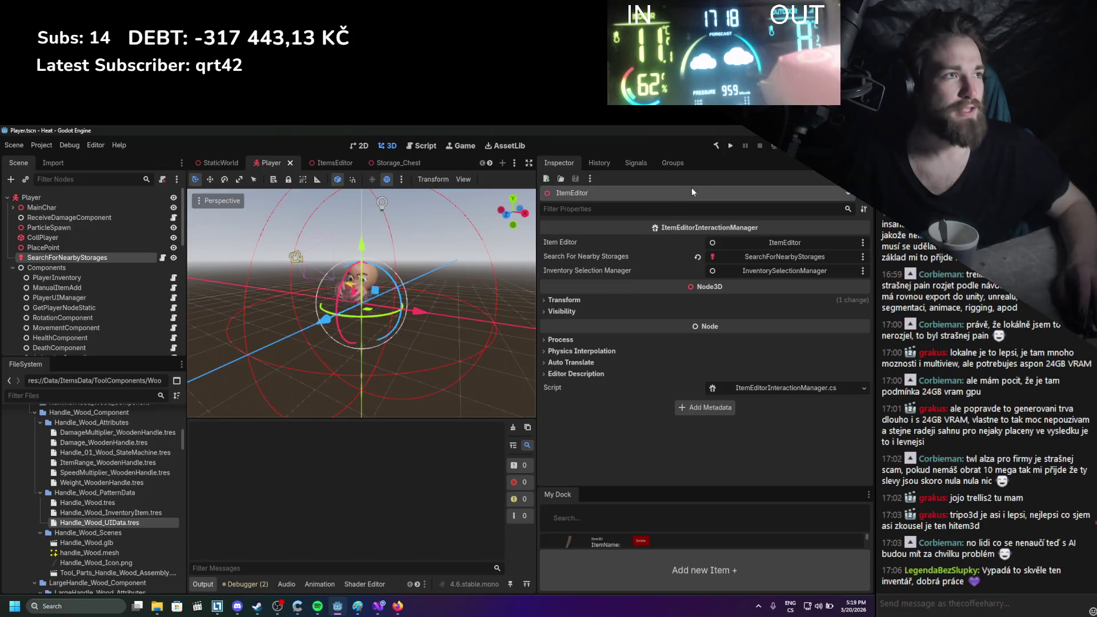
Run the project and drag the wooden box out of the inventory beside the player
{"action": "left_click", "coordinate": [730, 145]}
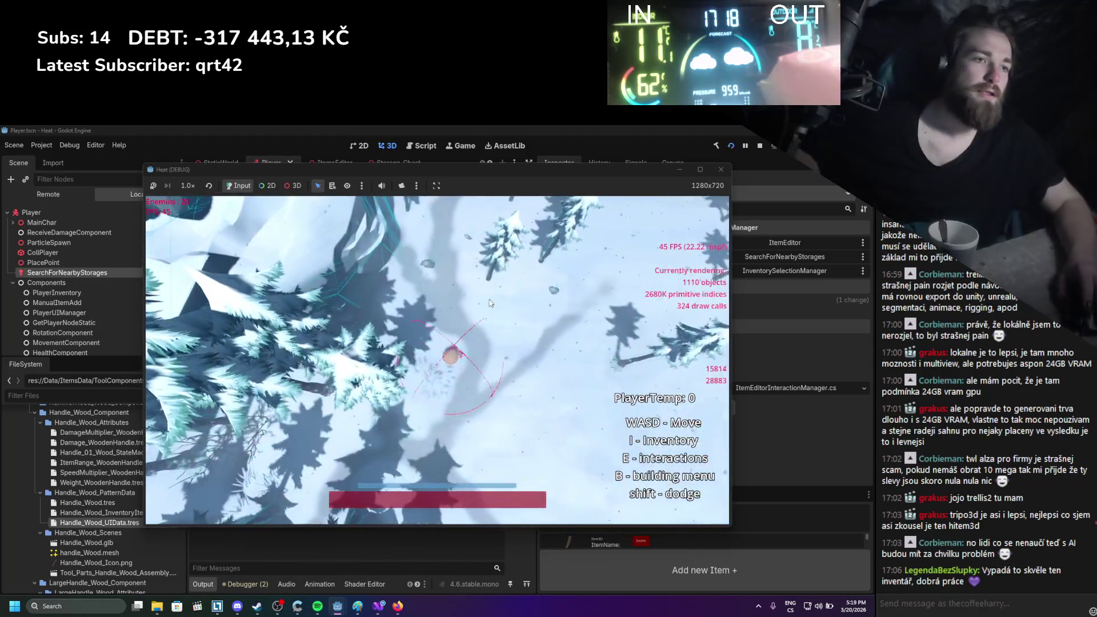
{"action": "key", "text": "i"}
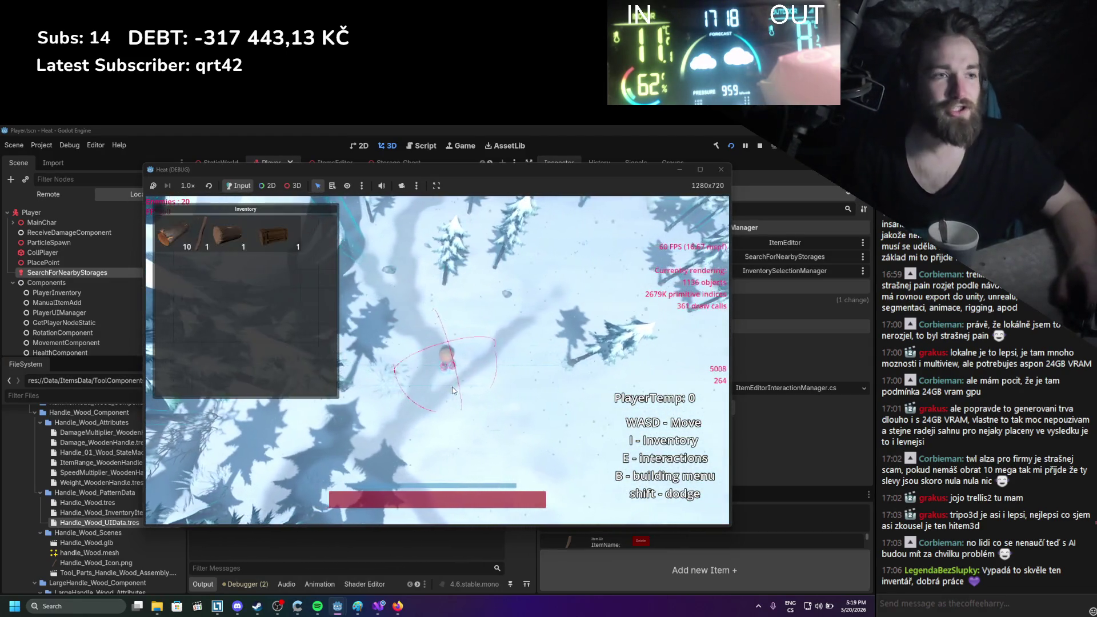
{"action": "left_click_drag", "start_coordinate": [264, 256], "coordinate": [411, 320]}
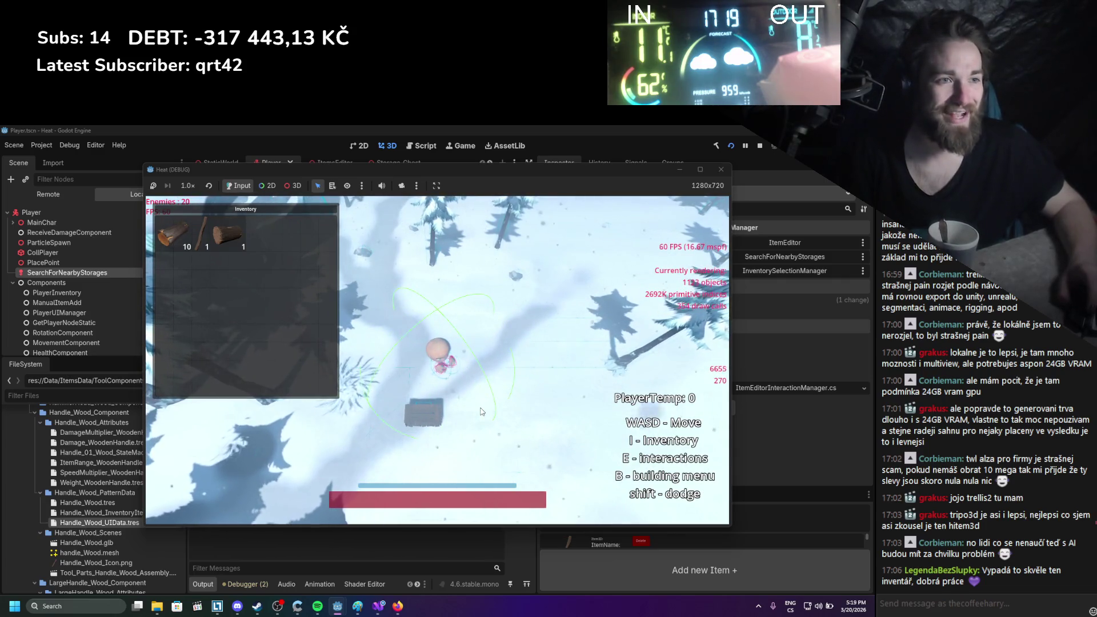
Walk the player around the dropped box with WASD, try an item's Edit Item action, then stop the game
{"action": "key", "text": "d"}
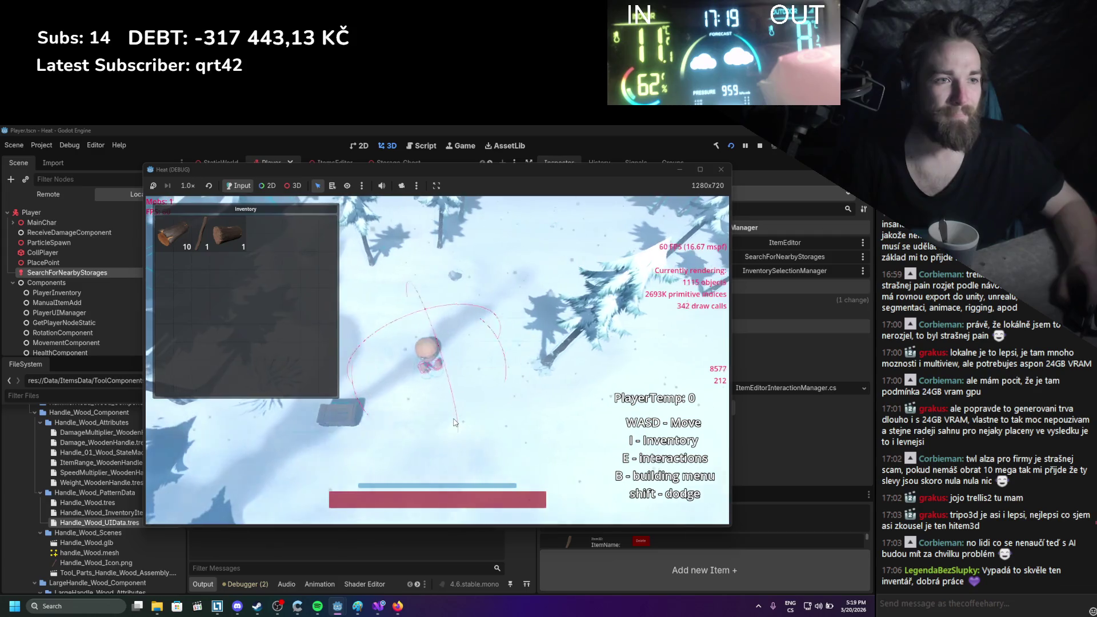
{"action": "key", "text": "a"}
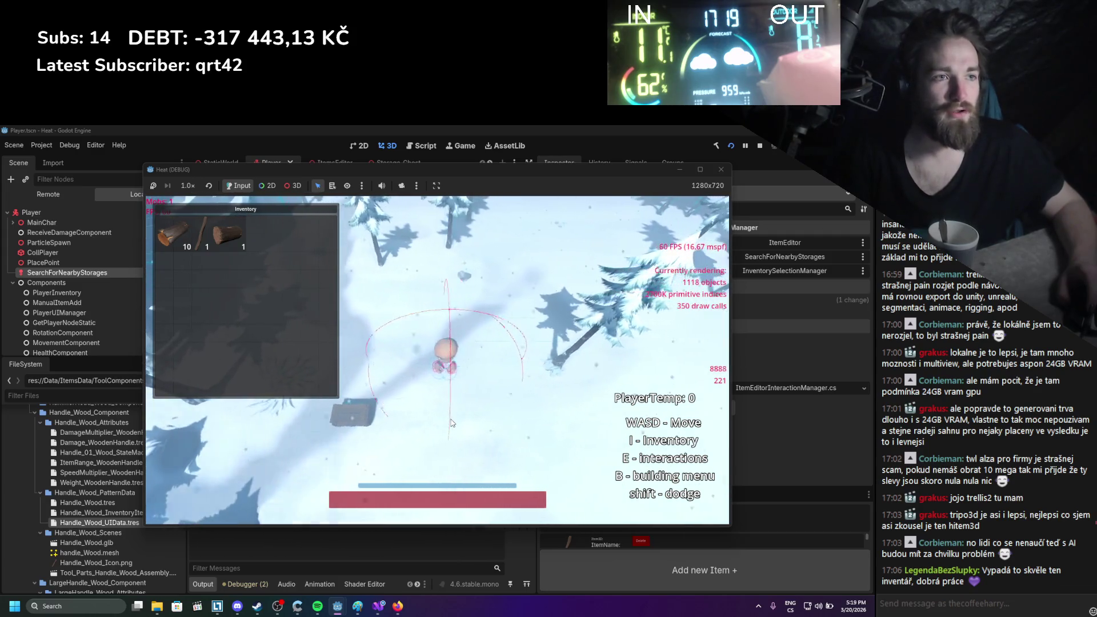
{"action": "key", "text": "a"}
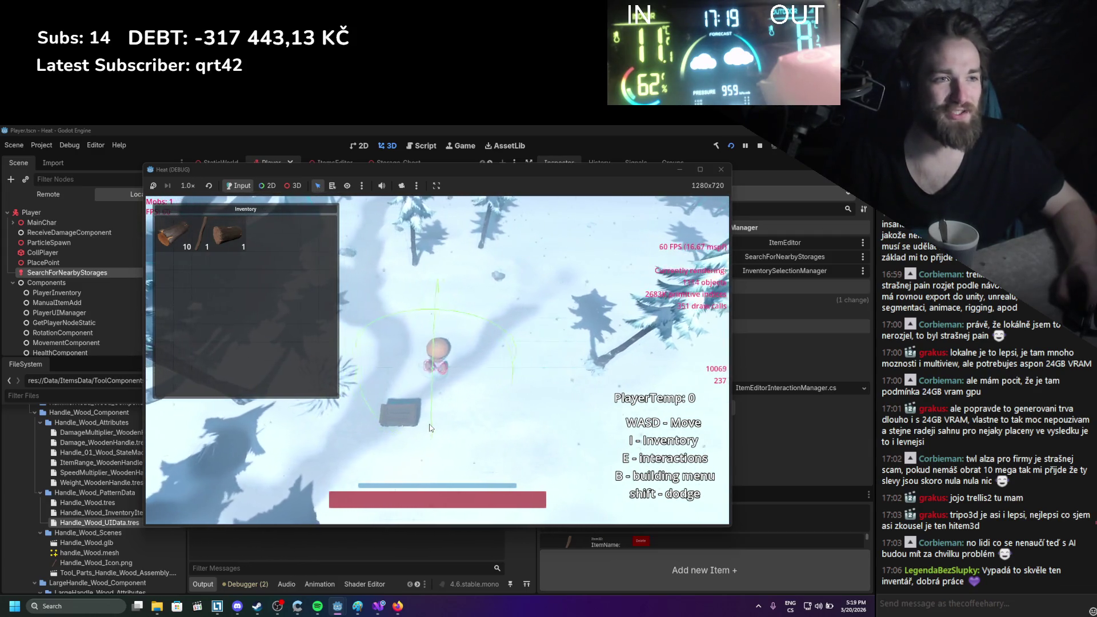
{"action": "key", "text": "s"}
{"action": "key", "text": "w"}
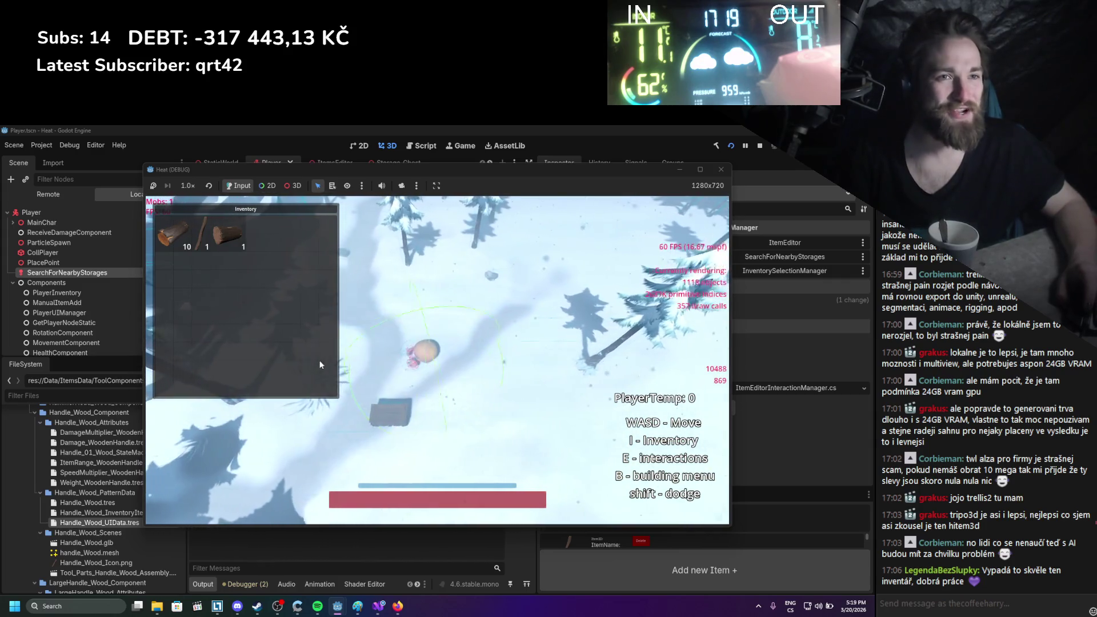
{"action": "right_click", "coordinate": [228, 235]}
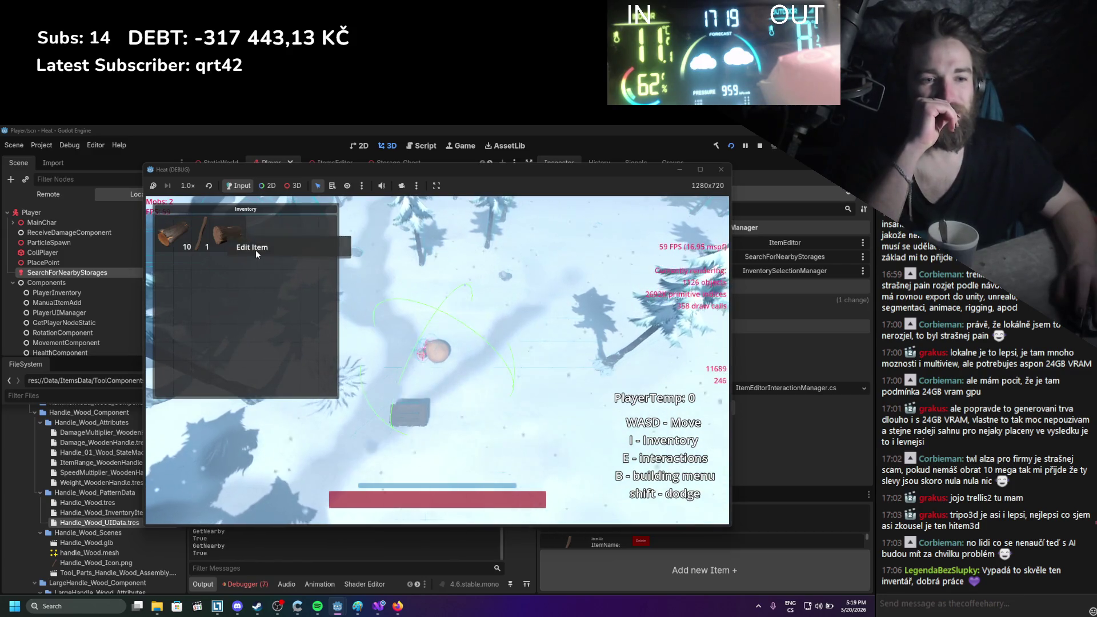
{"action": "left_click", "coordinate": [760, 145]}
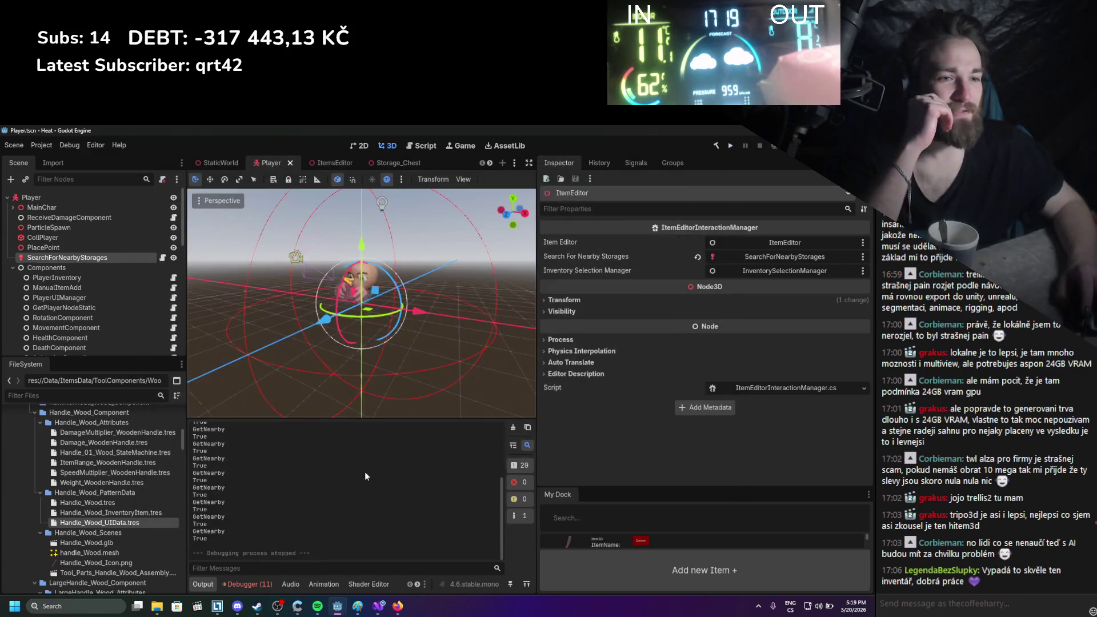
Read the KeyNotFoundException stack trace in the Debugger's Errors list, then switch to Visual Studio
{"action": "left_click", "coordinate": [249, 583]}
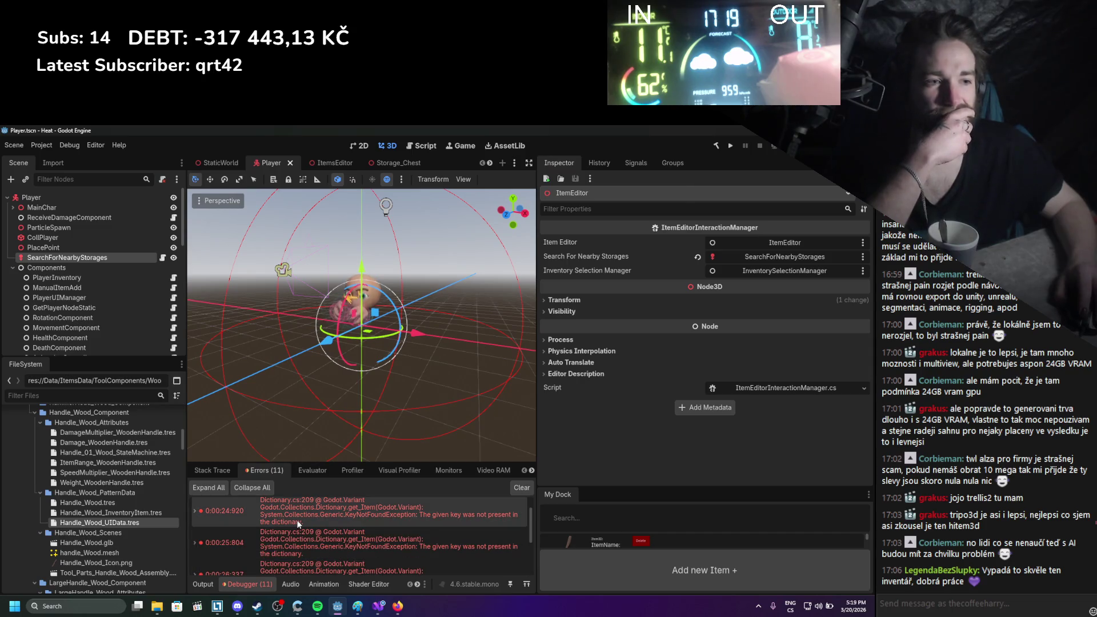
{"action": "scroll", "coordinate": [296, 526], "scroll_direction": "up", "scroll_amount": 1}
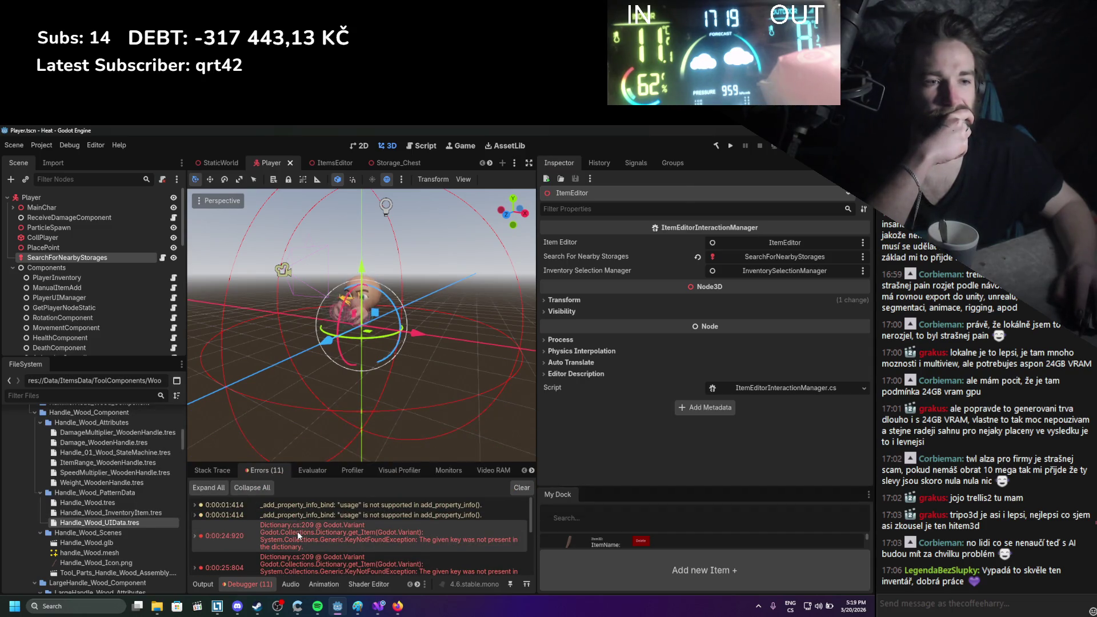
{"action": "mouse_move", "coordinate": [288, 544]}
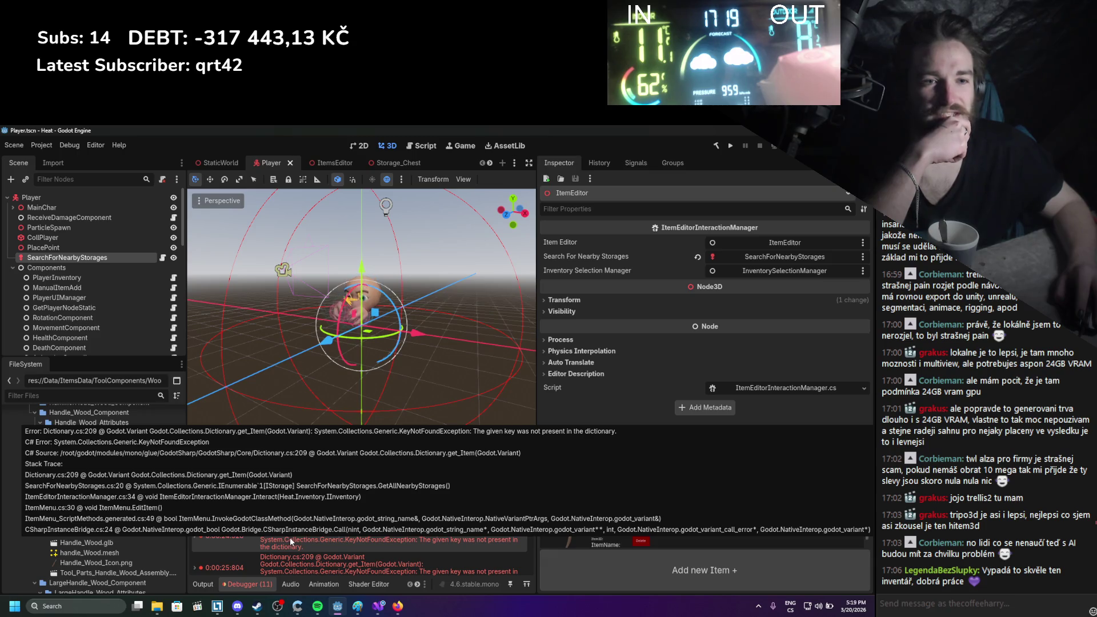
{"action": "left_click", "coordinate": [375, 605]}
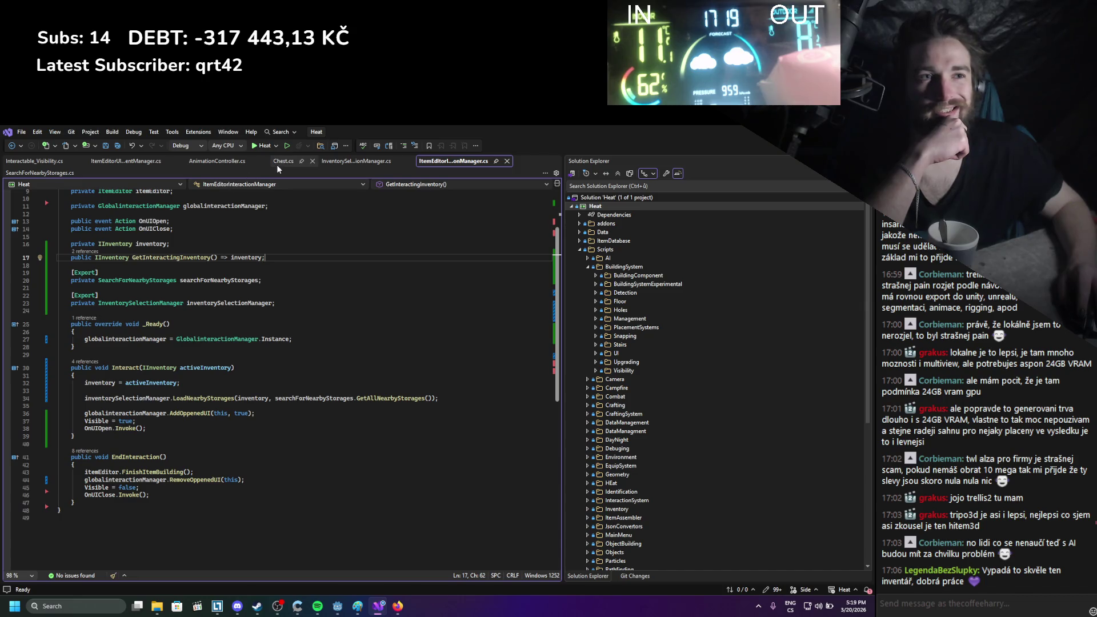
Change item["Collider"] to item["collider"] in SearchForNearbyStorages.cs, save it, and return to Godot
{"action": "left_click", "coordinate": [46, 173]}
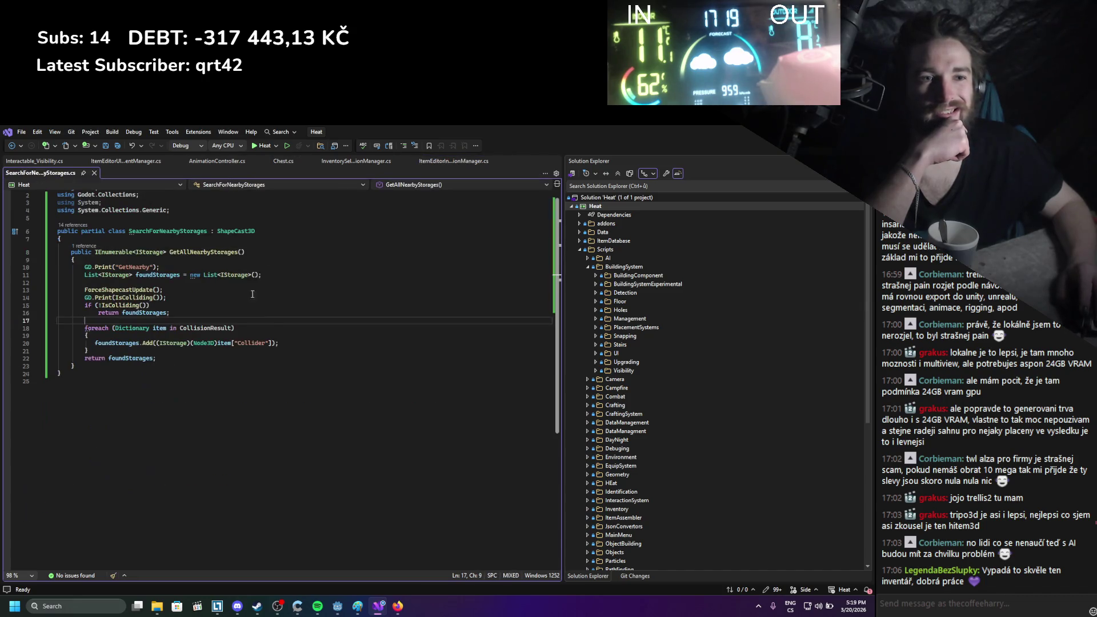
{"action": "left_click", "coordinate": [243, 343]}
{"action": "key", "text": "BackSpace"}
{"action": "type", "text": "c"}
{"action": "key", "text": "ctrl+s"}
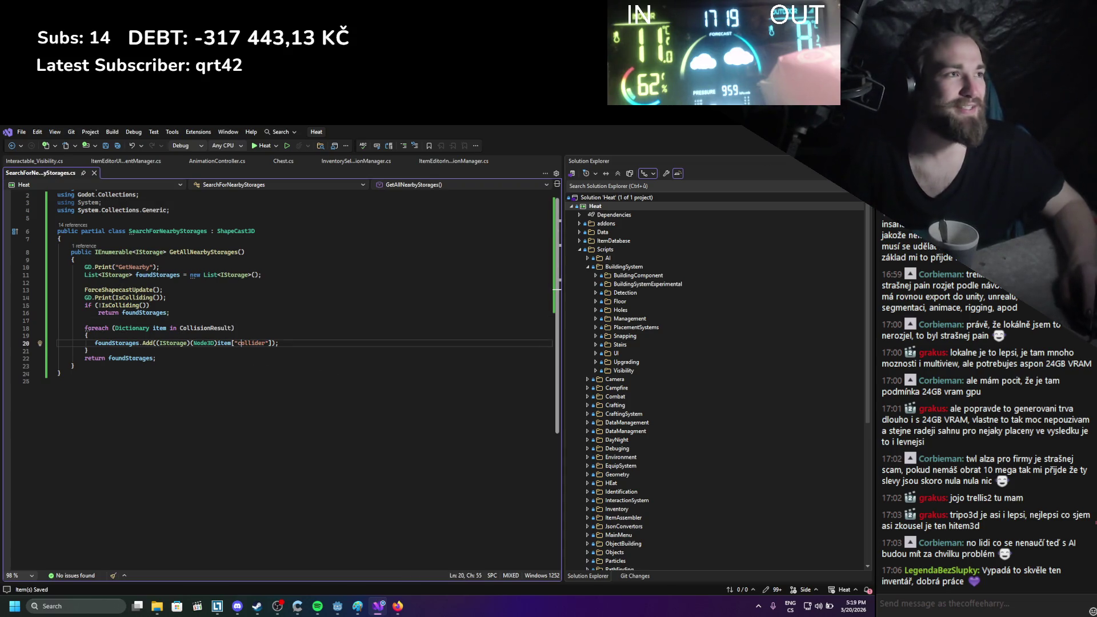
{"action": "key", "text": "alt+Tab"}
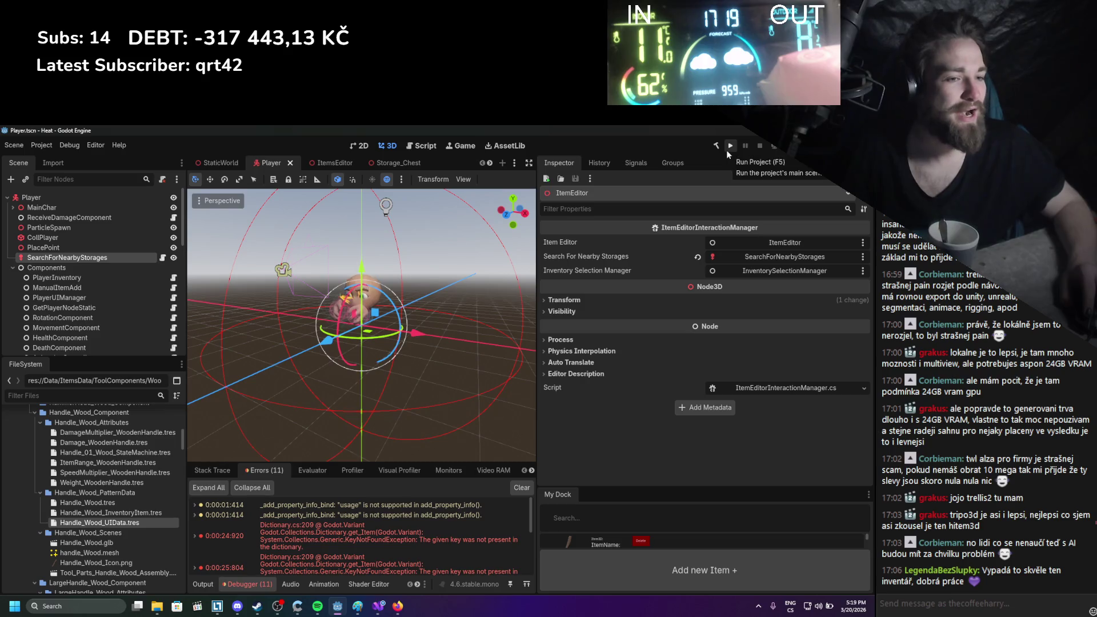
Start the game again from Godot to retest the fix
{"action": "left_click", "coordinate": [378, 606]}
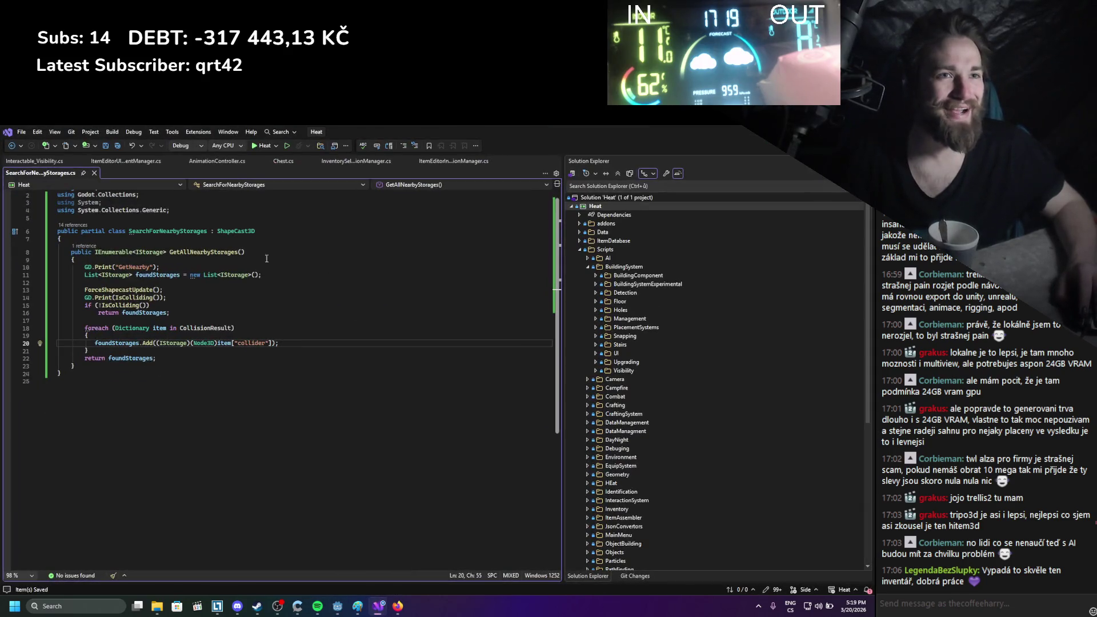
{"action": "key", "text": "alt+Tab"}
{"action": "left_click", "coordinate": [714, 145]}
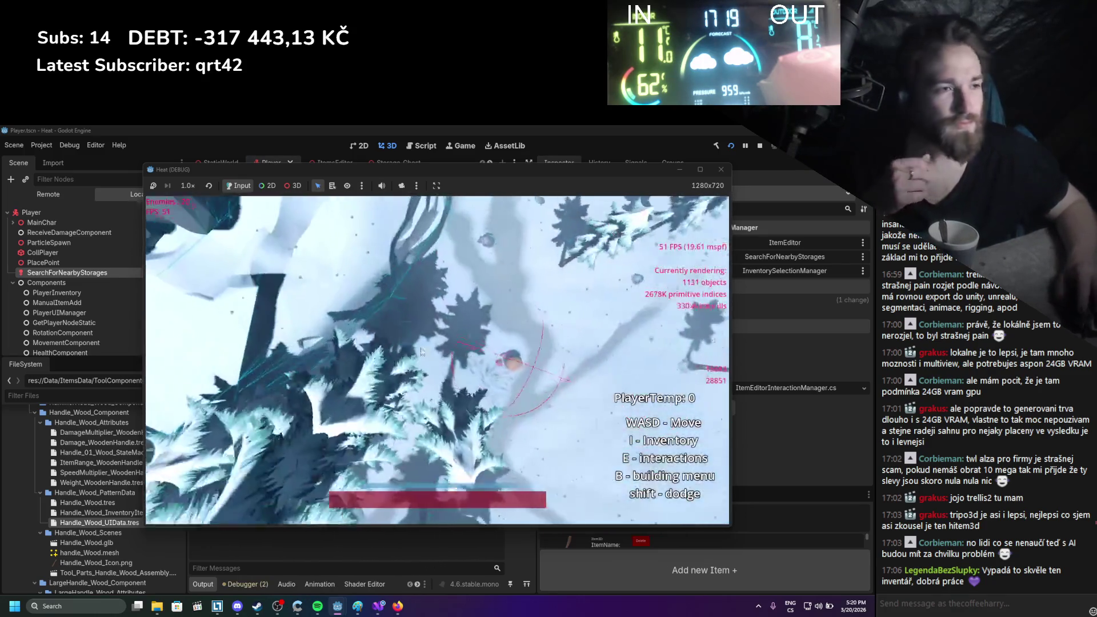
Open Edit Item for the log and check that its storage dropdown lists Player Inventory and Chest_01
{"action": "key", "text": "i"}
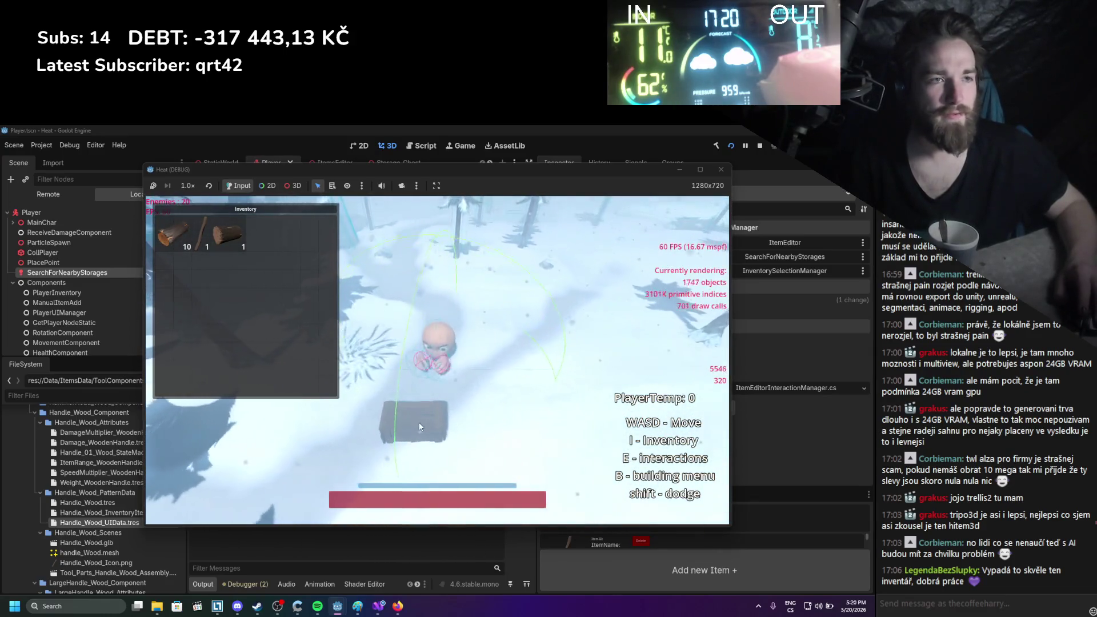
{"action": "right_click", "coordinate": [244, 243]}
{"action": "left_click", "coordinate": [260, 254]}
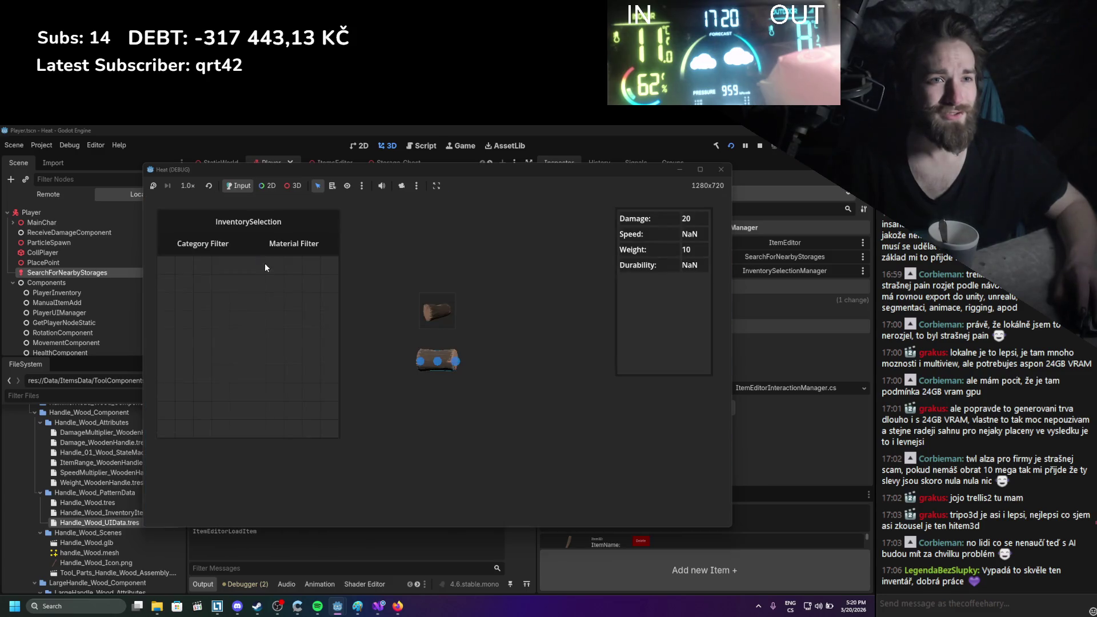
{"action": "left_click", "coordinate": [262, 224]}
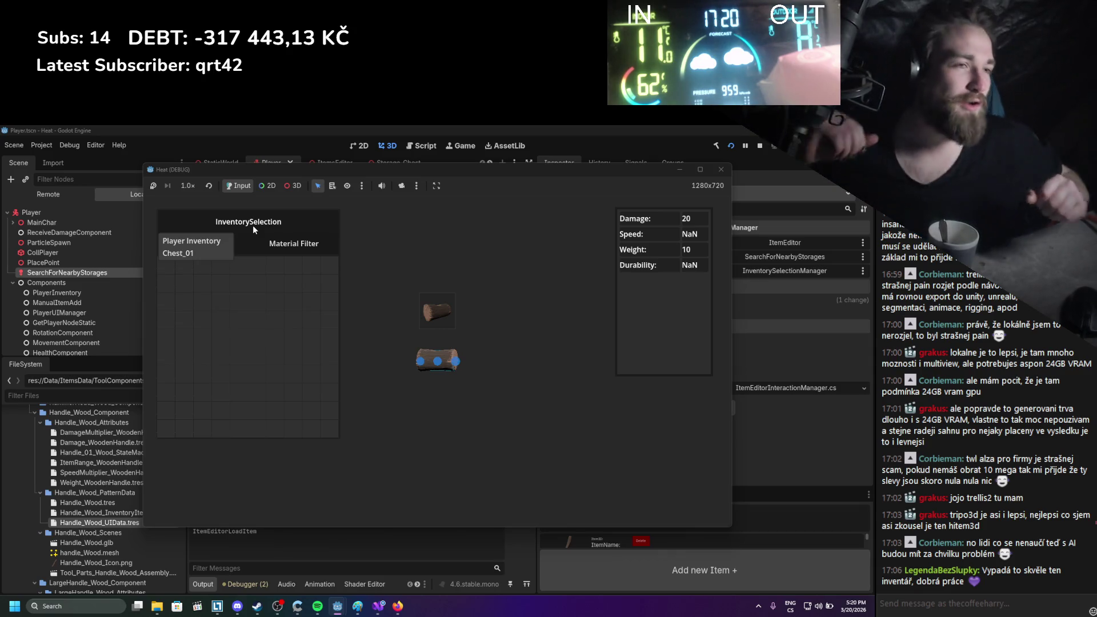
{"action": "left_click", "coordinate": [198, 249]}
{"action": "left_click", "coordinate": [202, 245]}
{"action": "left_click", "coordinate": [204, 245]}
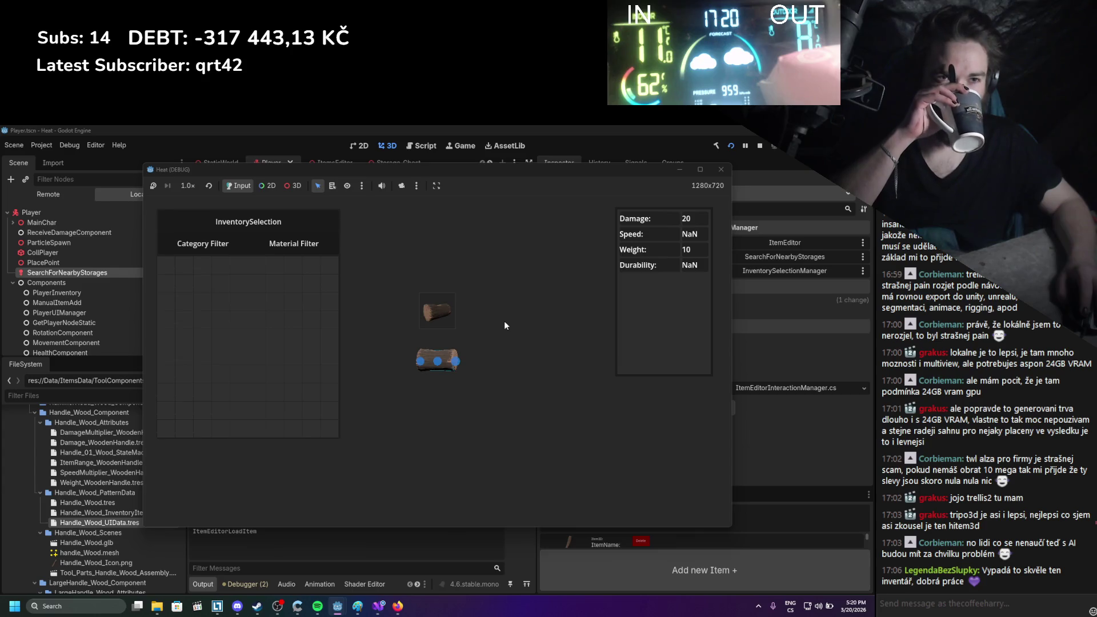
Stop the running game and bring the Paint sketch to the front
{"action": "left_click", "coordinate": [760, 147]}
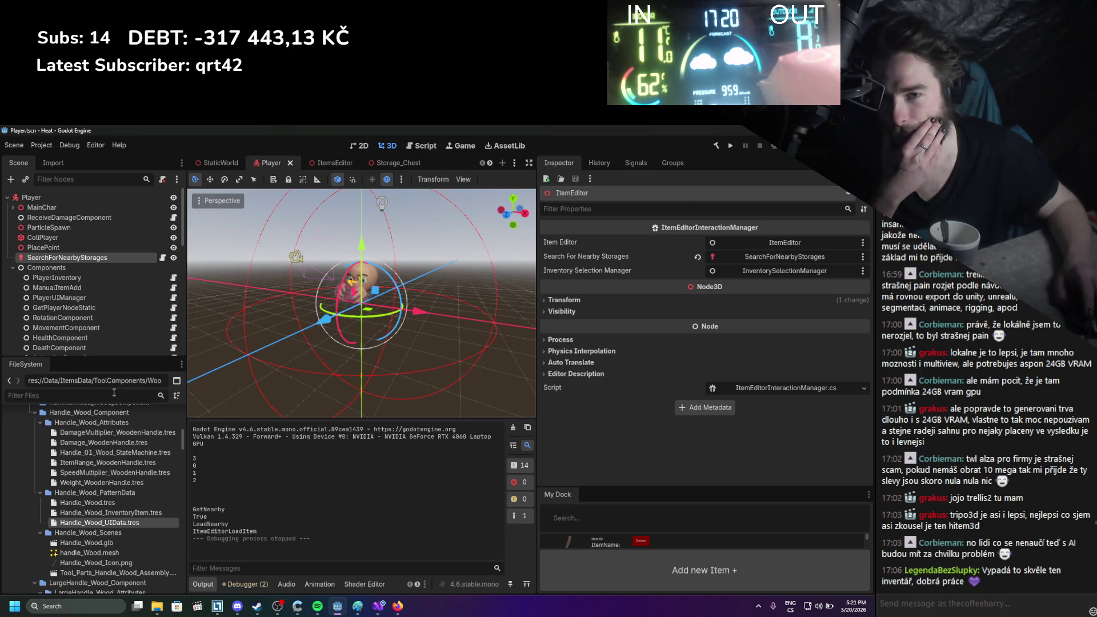
{"action": "left_click", "coordinate": [358, 606]}
{"action": "scroll", "coordinate": [403, 391], "scroll_direction": "down", "scroll_amount": 2}
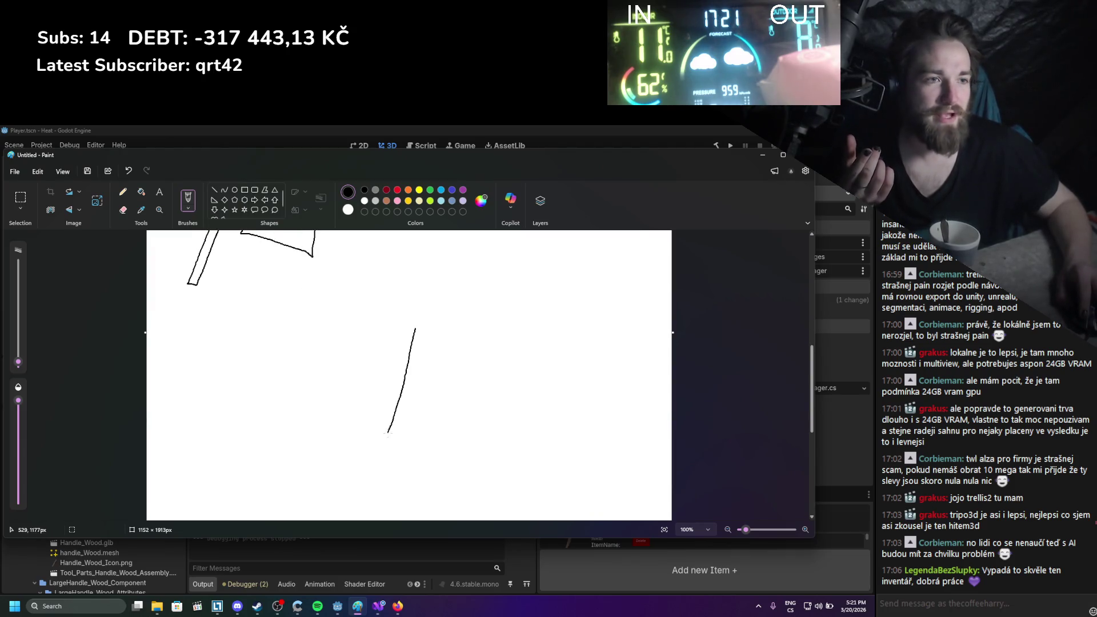
Close the arrow shaft's top, turn the 6 into 6/1, and draw the box's top edge
{"action": "left_click_drag", "start_coordinate": [422, 333], "coordinate": [415, 329]}
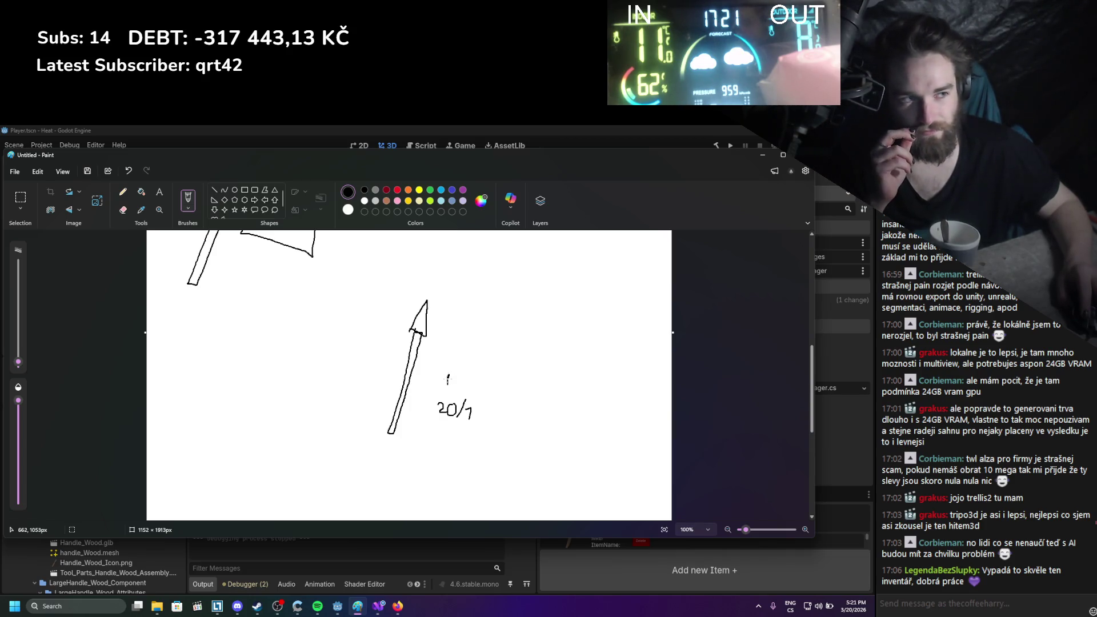
{"action": "left_click_drag", "start_coordinate": [461, 390], "coordinate": [473, 369]}
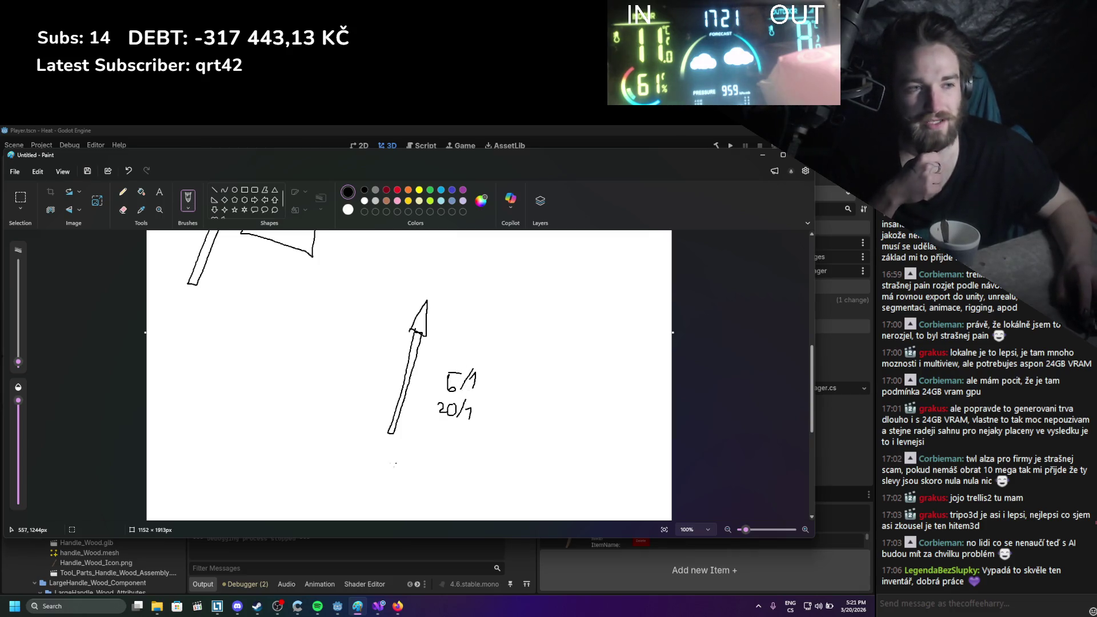
{"action": "left_click_drag", "start_coordinate": [449, 450], "coordinate": [374, 454]}
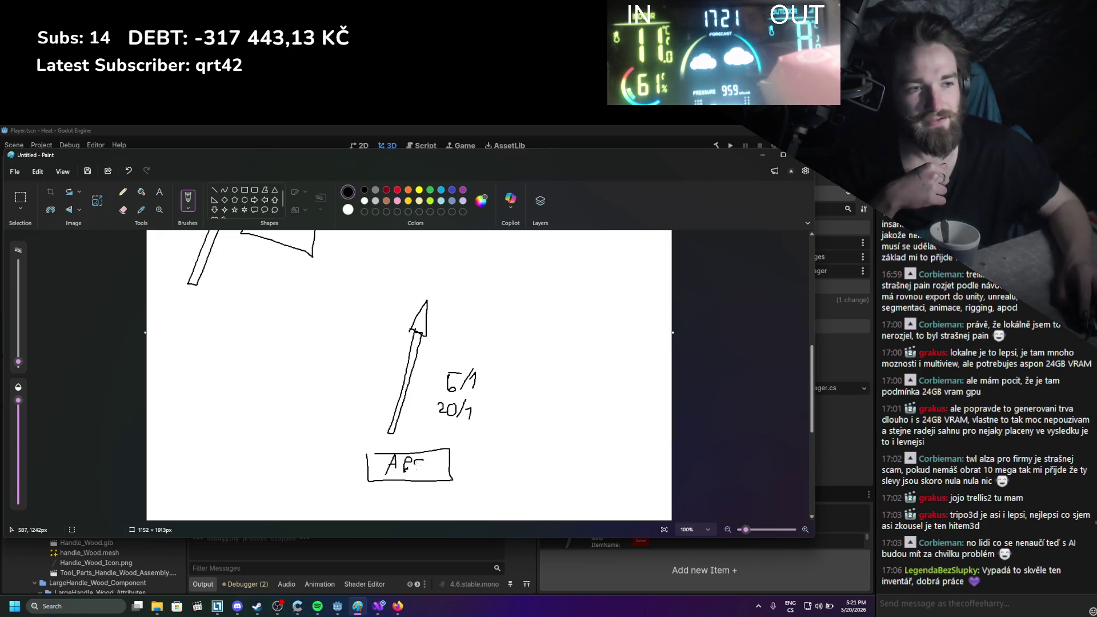
Add an arrowhead toward the box and a stroke under the small arrow, then minimize Paint unsaved
{"action": "left_click_drag", "start_coordinate": [469, 453], "coordinate": [461, 469]}
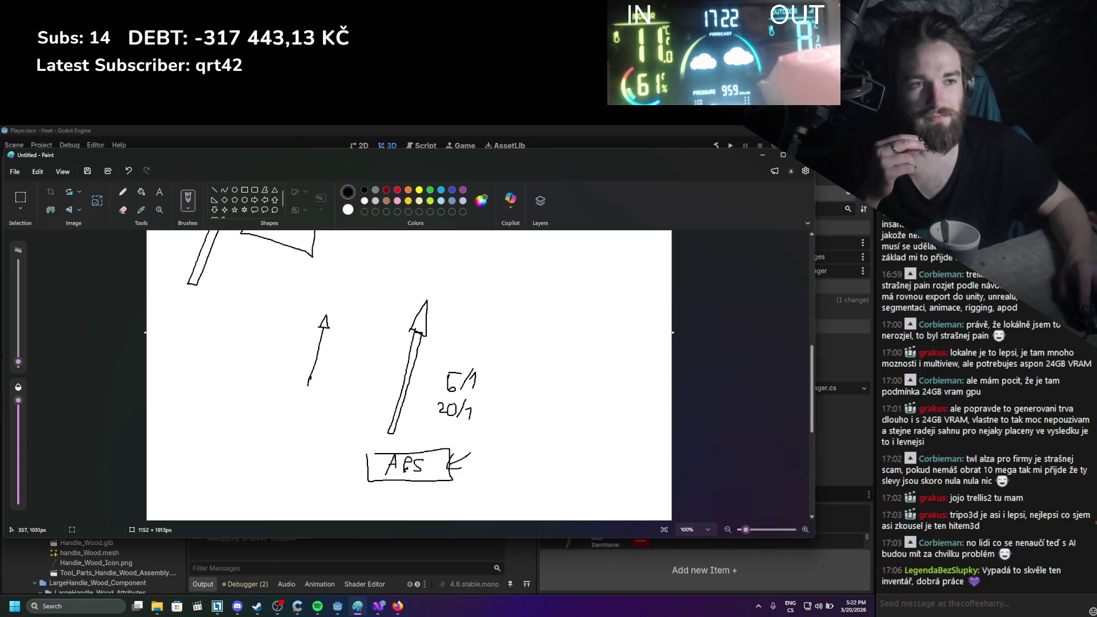
{"action": "left_click_drag", "start_coordinate": [309, 382], "coordinate": [311, 392]}
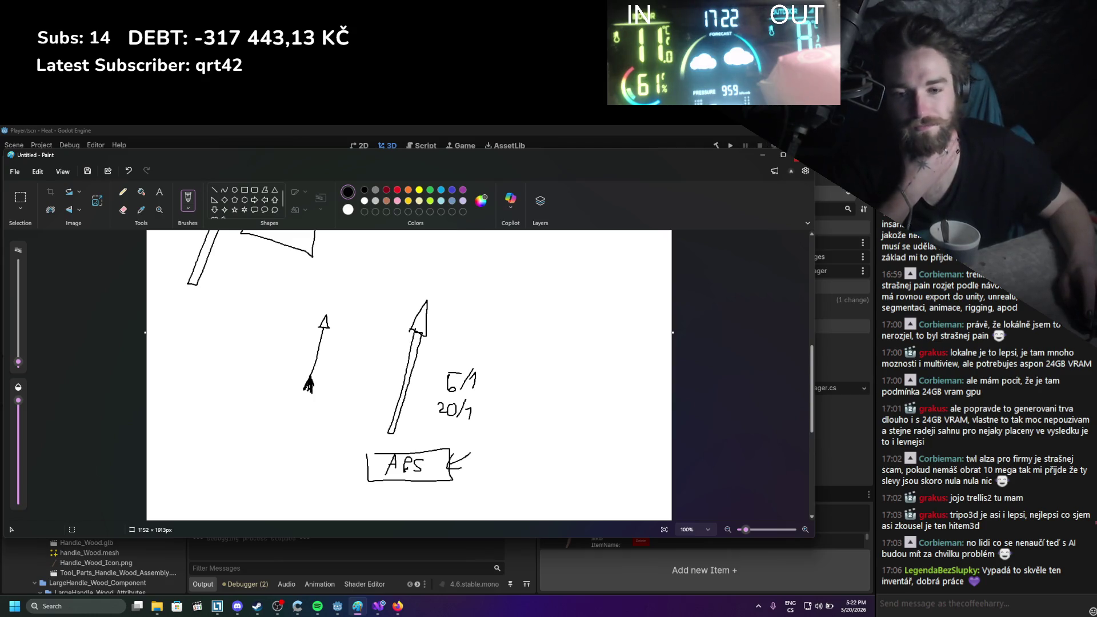
{"action": "left_click", "coordinate": [796, 155]}
{"action": "left_click", "coordinate": [459, 368]}
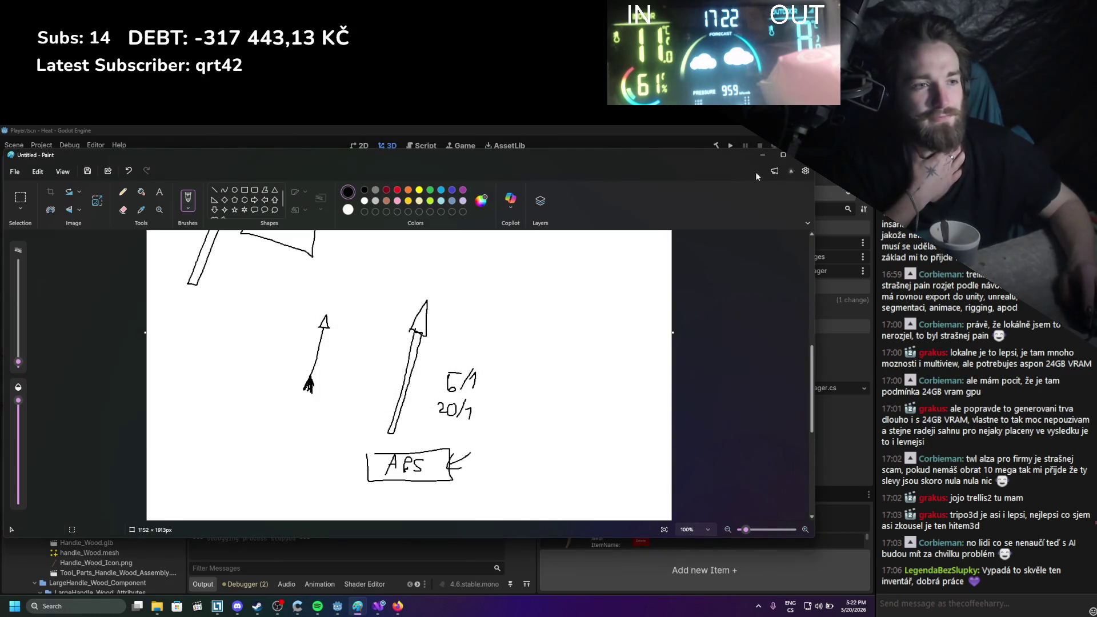
{"action": "left_click", "coordinate": [762, 154]}
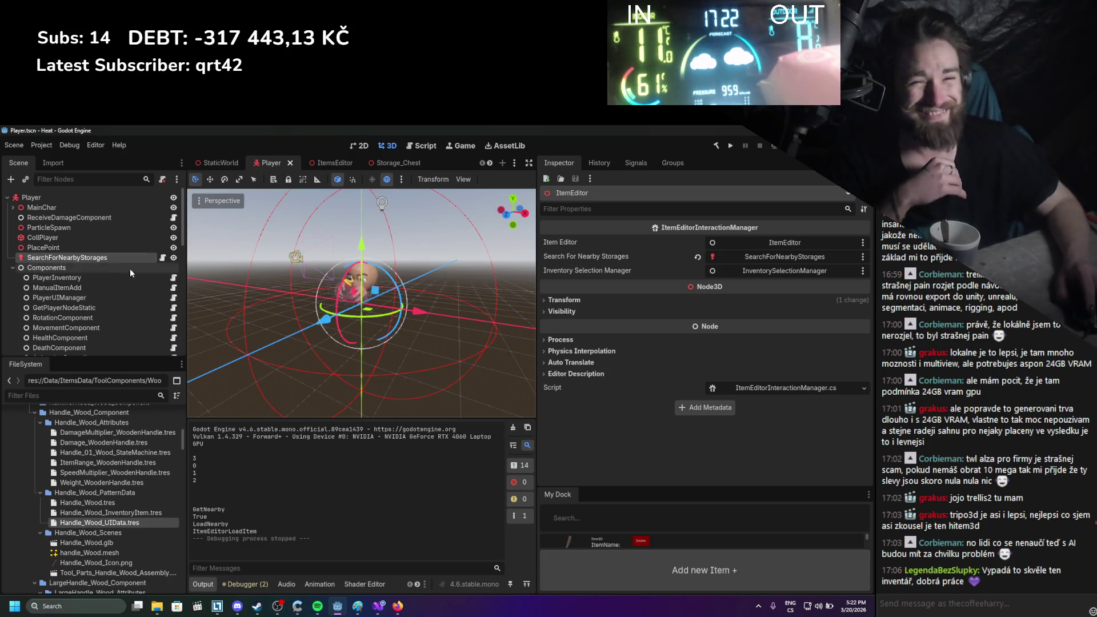
Look over Godot's Player scene tree, then switch to the code in Visual Studio
{"action": "scroll", "coordinate": [114, 273], "scroll_direction": "down", "scroll_amount": 5}
{"action": "scroll", "coordinate": [108, 263], "scroll_direction": "up", "scroll_amount": 5}
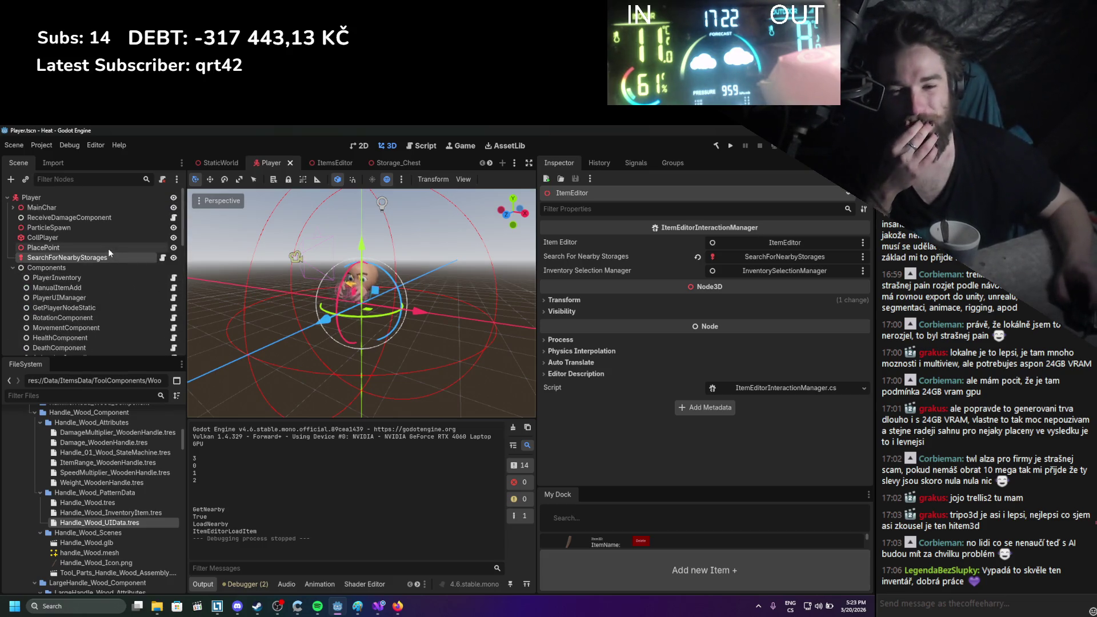
{"action": "left_click", "coordinate": [375, 606]}
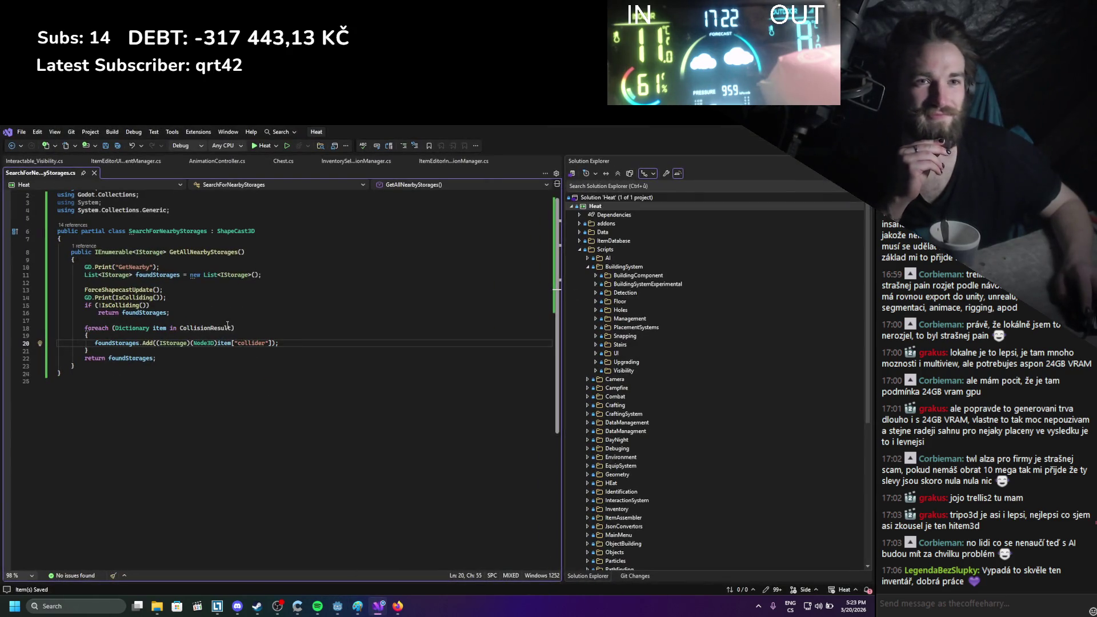
Delete the GetNearby and IsColliding GD.Print lines from SearchForNearbyStorages
{"action": "scroll", "coordinate": [109, 309], "scroll_direction": "up", "scroll_amount": 1}
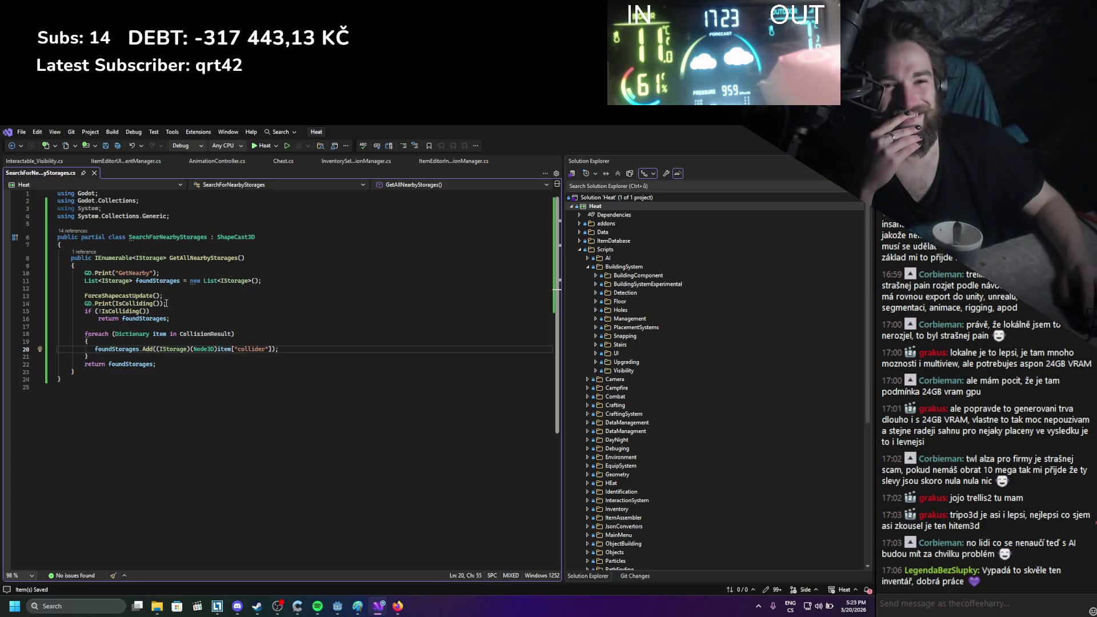
{"action": "left_click_drag", "start_coordinate": [167, 276], "coordinate": [40, 274]}
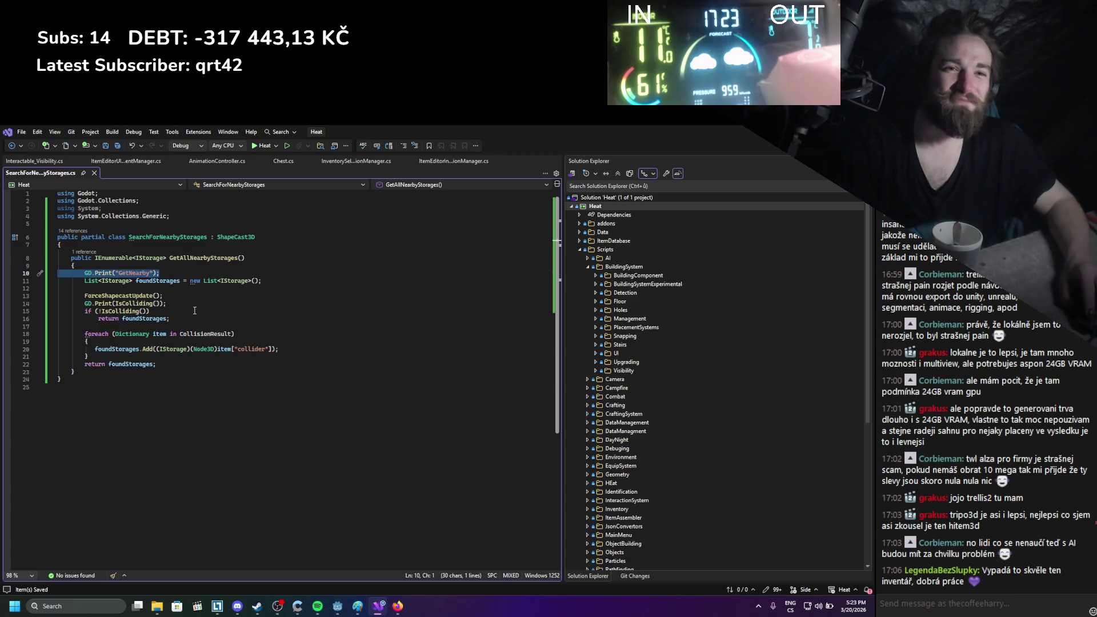
{"action": "key", "text": "Delete"}
{"action": "left_click_drag", "start_coordinate": [167, 296], "coordinate": [17, 297]}
{"action": "key", "text": "Delete"}
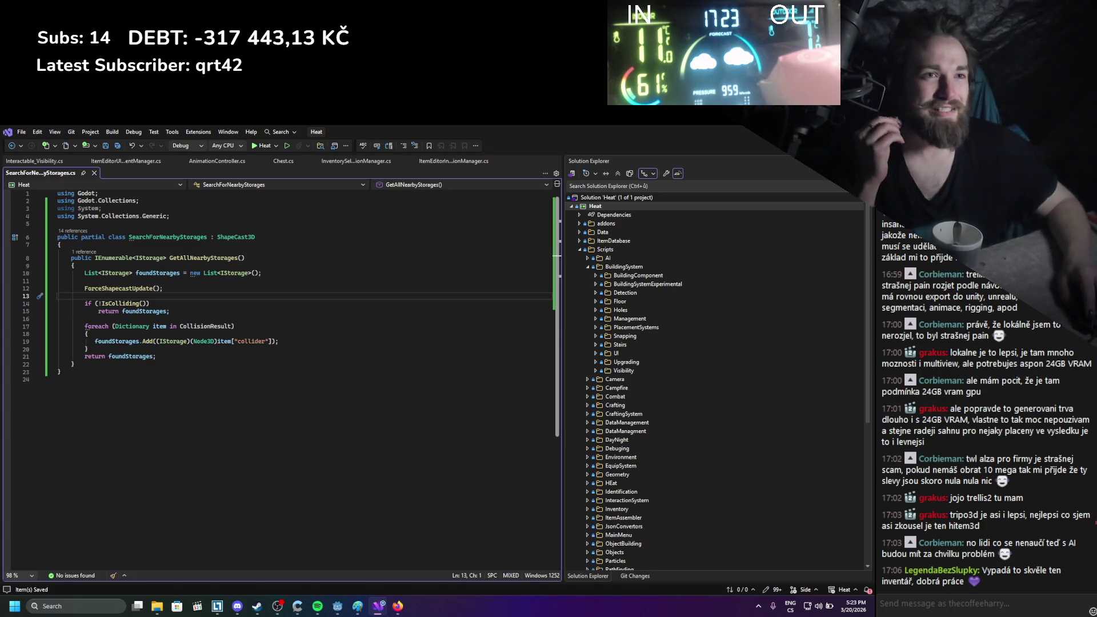
Glance at Godot, then return to Visual Studio and open ItemEditorUIEventManager.cs
{"action": "key", "text": "alt+Tab"}
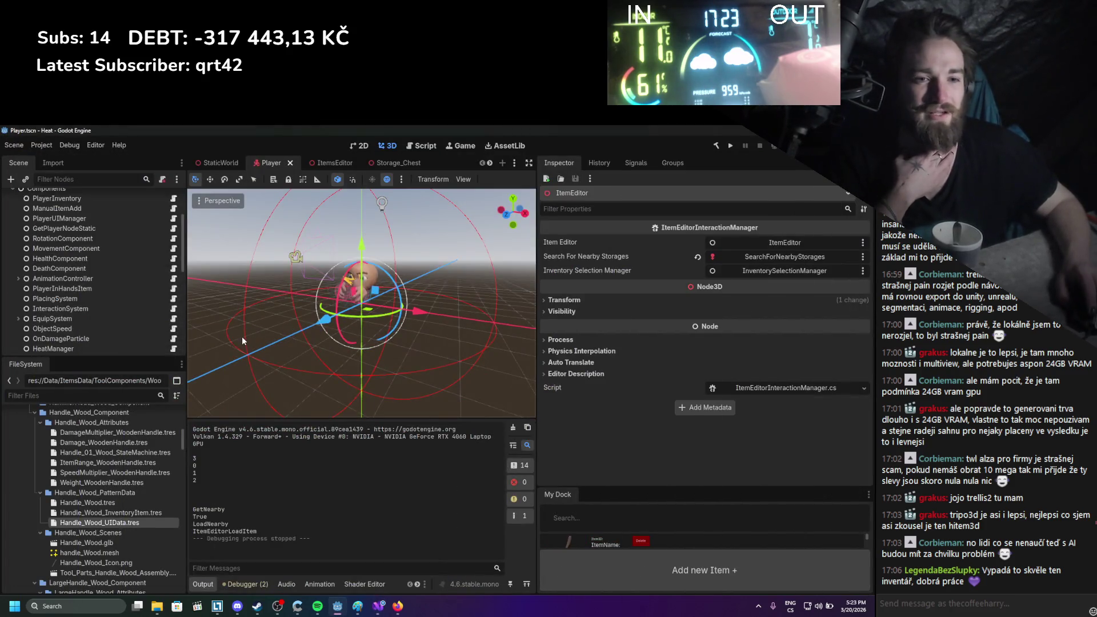
{"action": "left_click", "coordinate": [378, 606]}
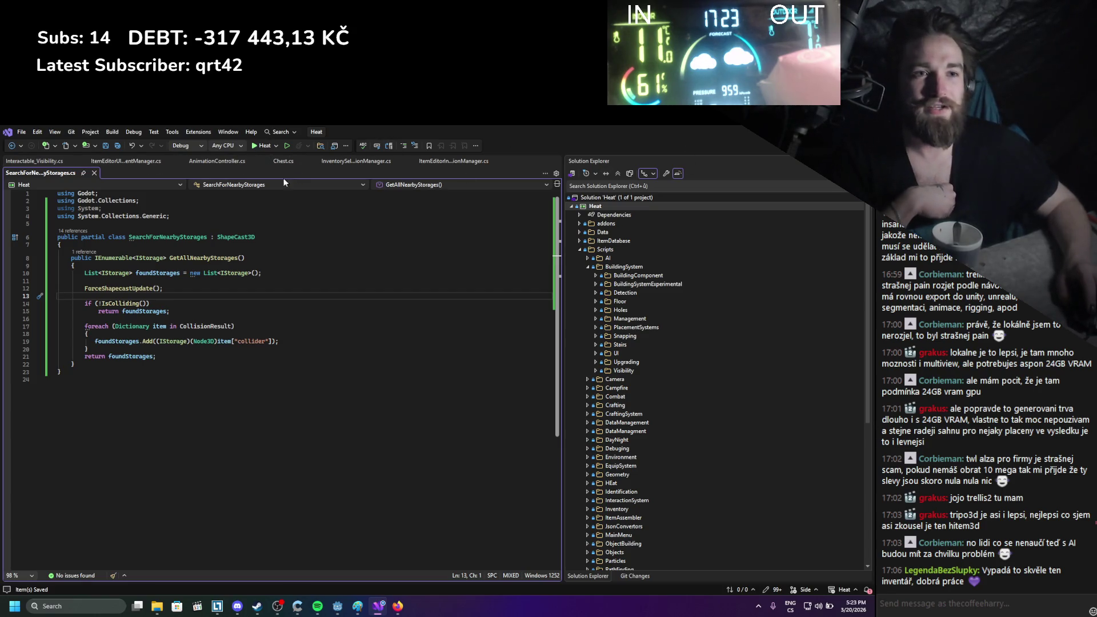
{"action": "left_click", "coordinate": [108, 161]}
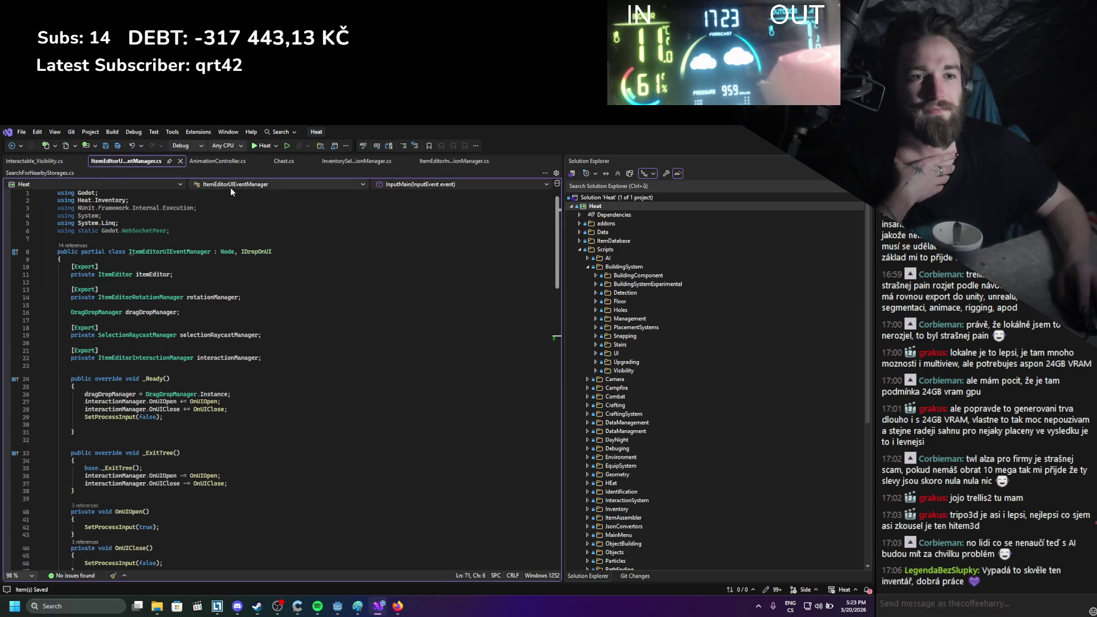
Remove the LoadNearby debug print from InventorySelectionManager.cs
{"action": "left_click", "coordinate": [220, 163]}
{"action": "left_click", "coordinate": [333, 163]}
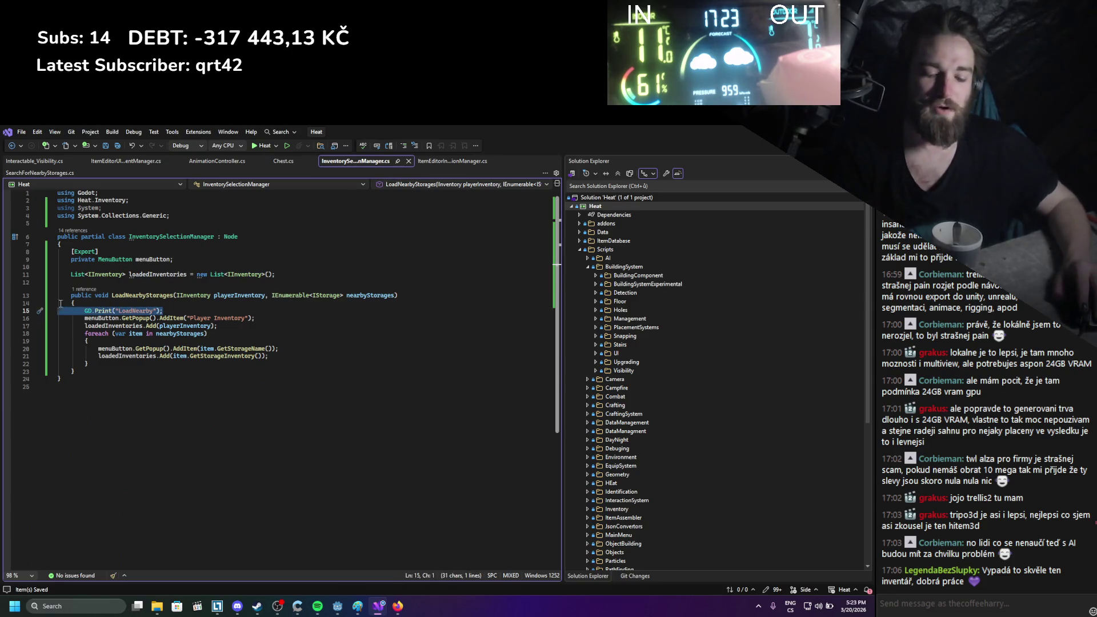
{"action": "key", "text": "ctrl+x"}
Add "[Export] private LoadableInventory inventory;" below the menuButton field and save
{"action": "left_click", "coordinate": [183, 261]}
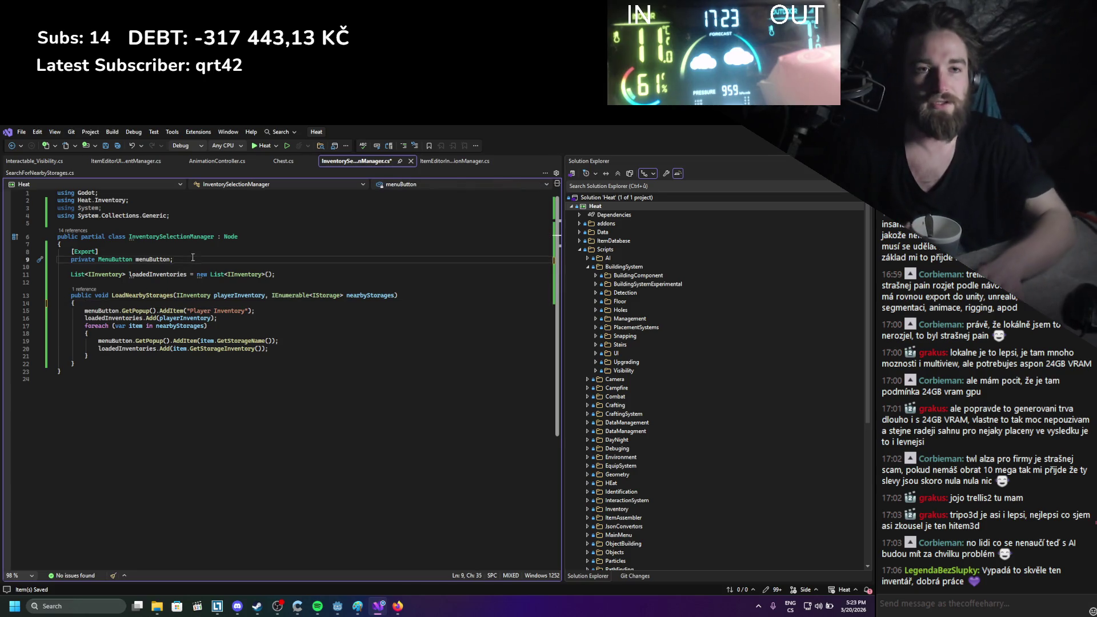
{"action": "key", "text": "Return"}
{"action": "key", "text": "Return"}
{"action": "type", "text": "[Export]"}
{"action": "key", "text": "Return"}
{"action": "type", "text": "private loada"}
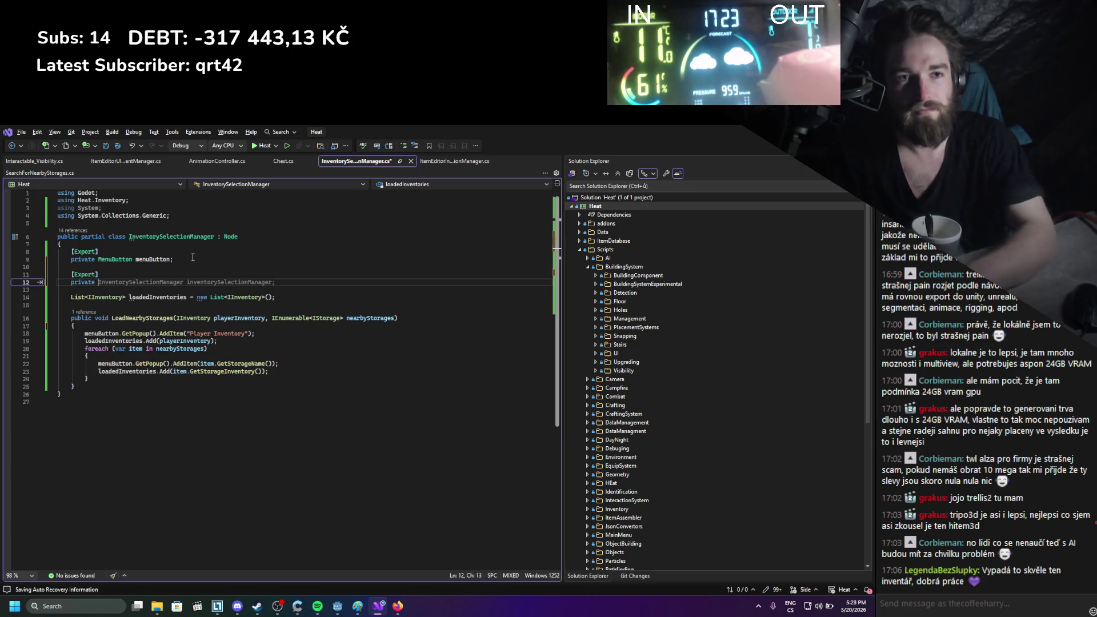
{"action": "key", "text": "Tab"}
{"action": "type", "text": "in"}
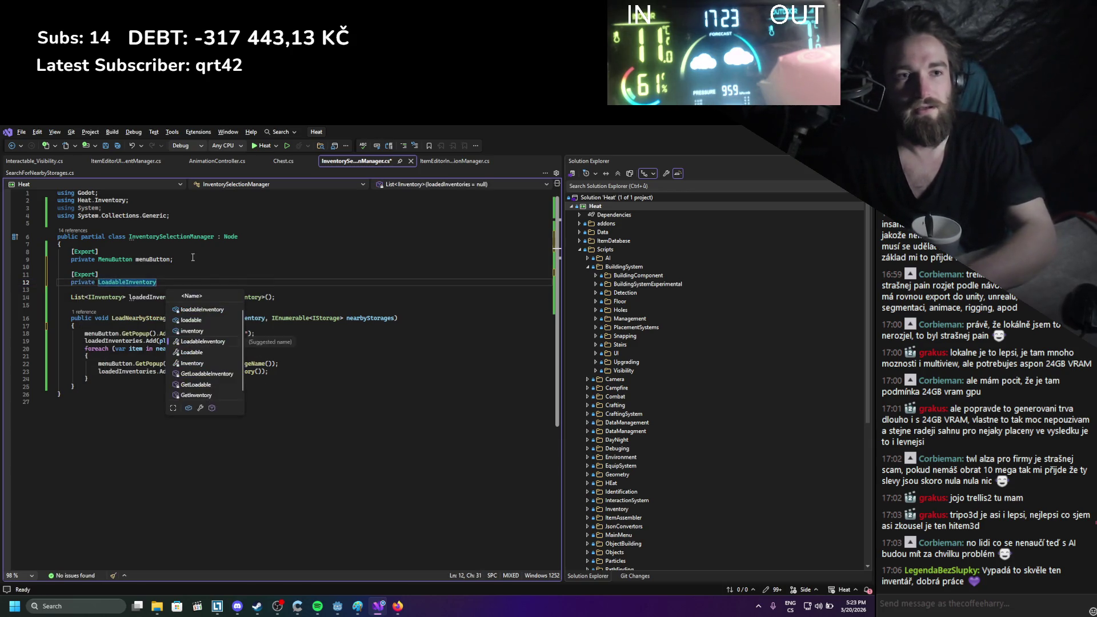
{"action": "key", "text": "Tab"}
{"action": "type", "text": ";"}
{"action": "key", "text": "ctrl+s"}
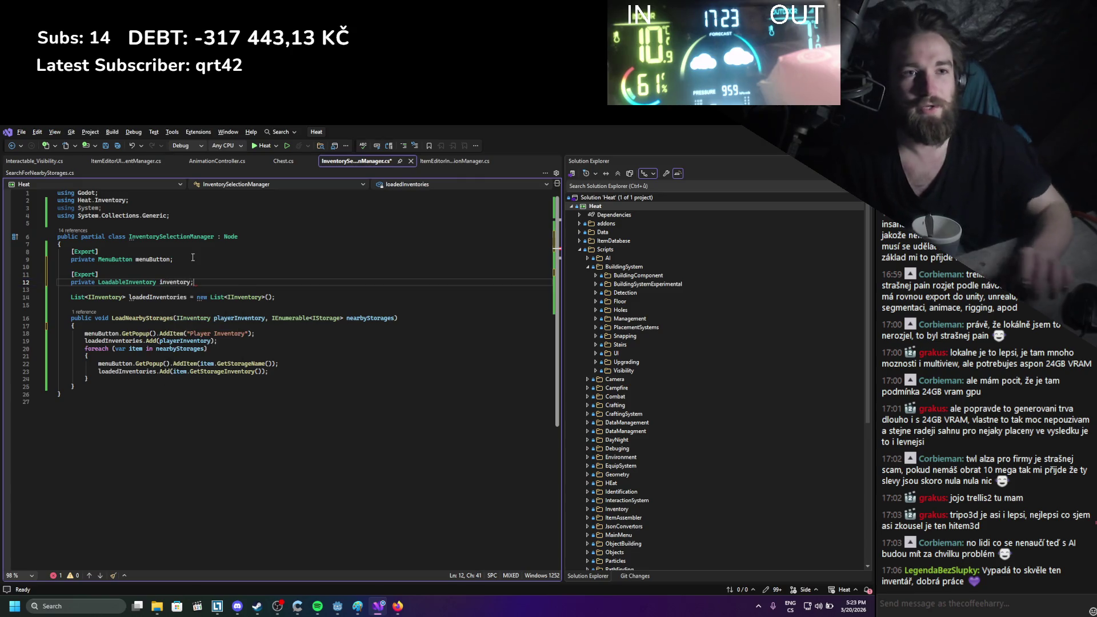
Start a new private void SelectInventory() method below LoadNearbyStorages
{"action": "double_click", "coordinate": [171, 281]}
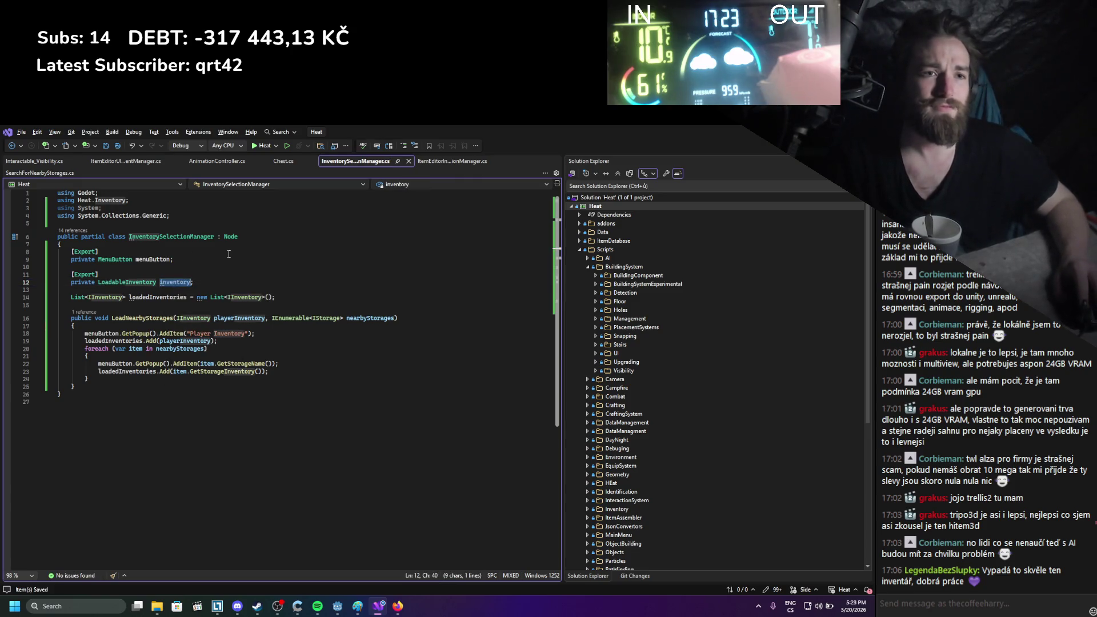
{"action": "left_click", "coordinate": [86, 390]}
{"action": "key", "text": "Return"}
{"action": "key", "text": "Return"}
{"action": "type", "text": "private void Select Inv"}
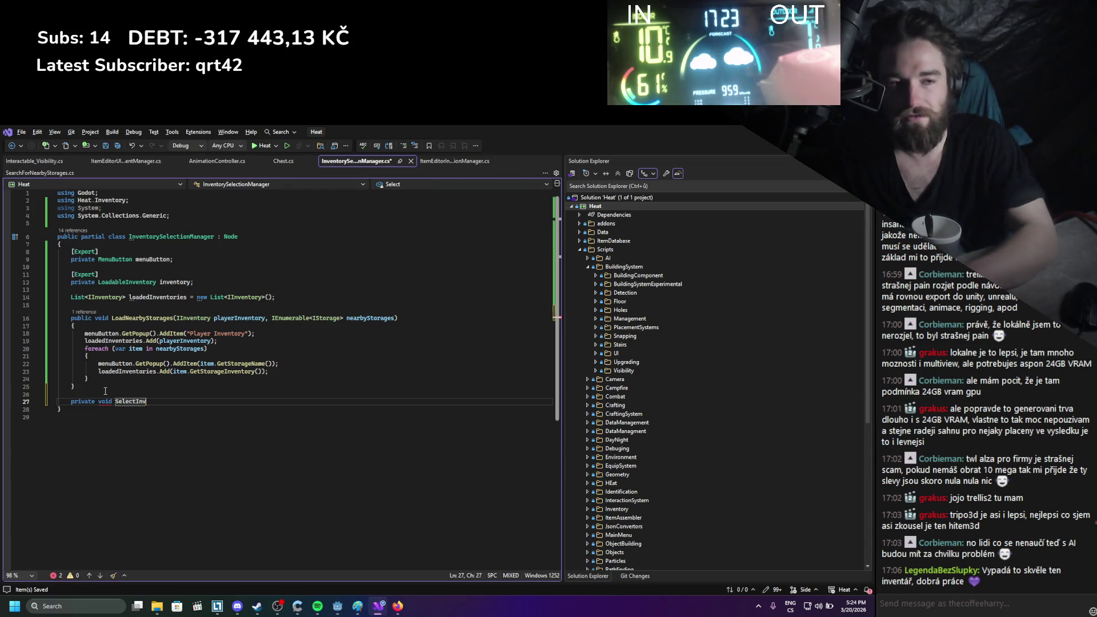
{"action": "type", "text": "entory"}
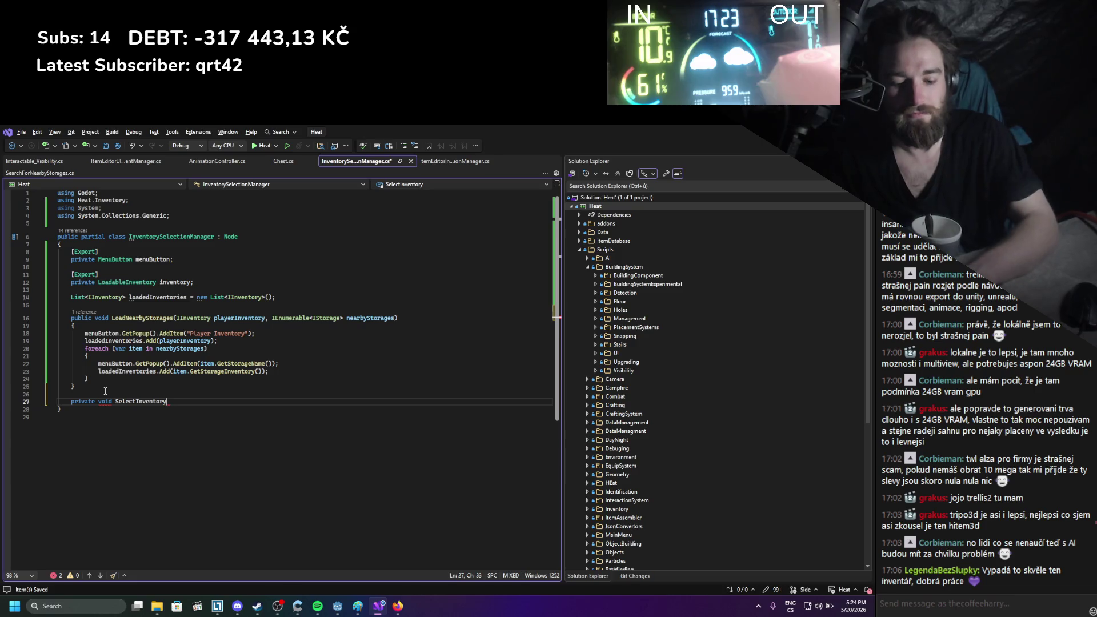
{"action": "type", "text": "()"}
Open the SelectInventory method body with a brace and an indented line
{"action": "key", "text": "Return"}
{"action": "type", "text": "{"}
{"action": "key", "text": "Return"}
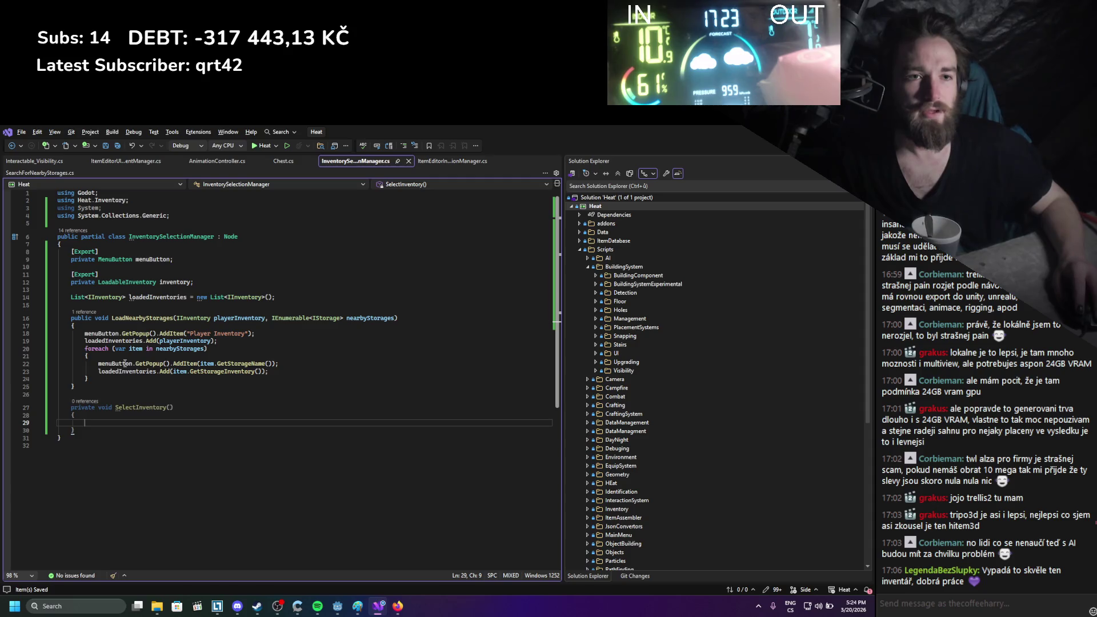
Copy the menuButton.GetPopup() call onto a new line after line 22 and begin typing an item member
{"action": "left_click_drag", "start_coordinate": [99, 364], "coordinate": [170, 364]}
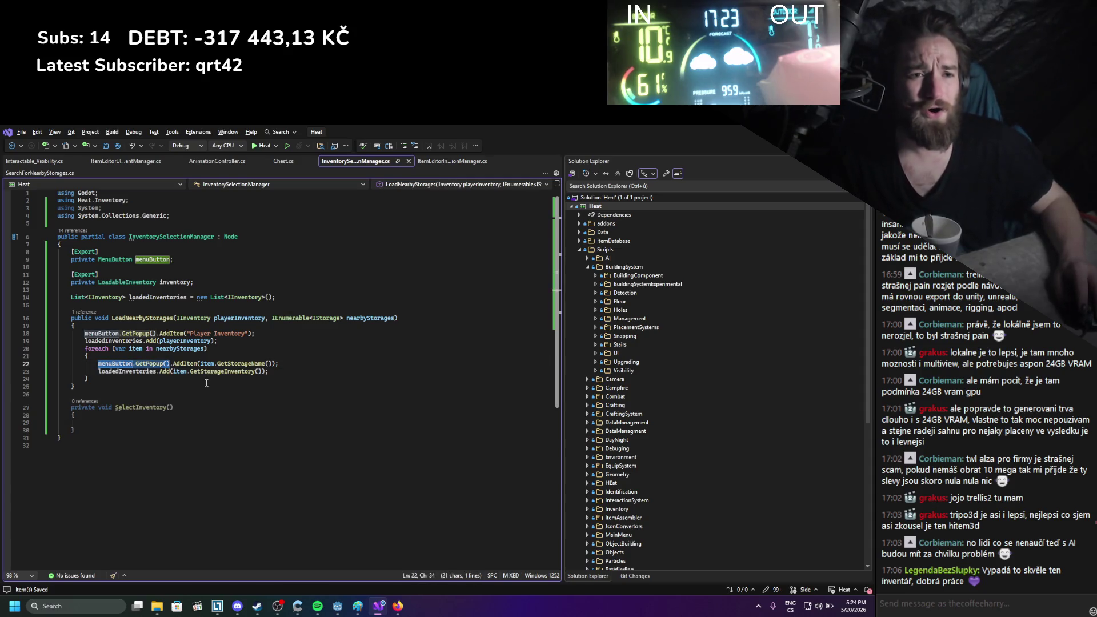
{"action": "key", "text": "ctrl+c"}
{"action": "left_click", "coordinate": [286, 362]}
{"action": "key", "text": "Return"}
{"action": "key", "text": "ctrl+v"}
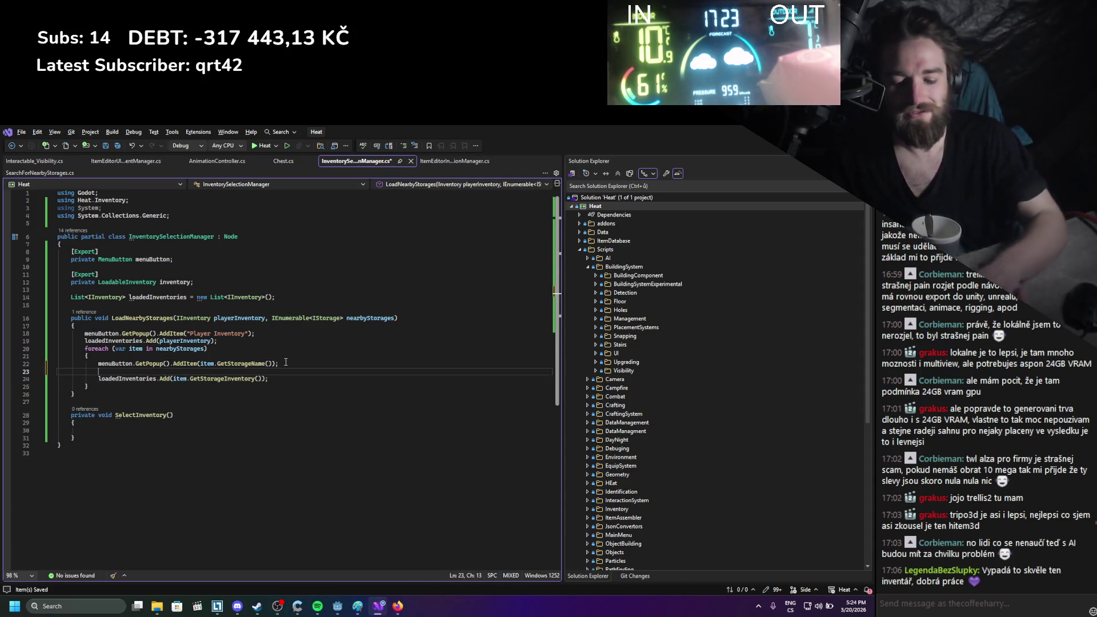
{"action": "type", "text": ".GetPopup()."}
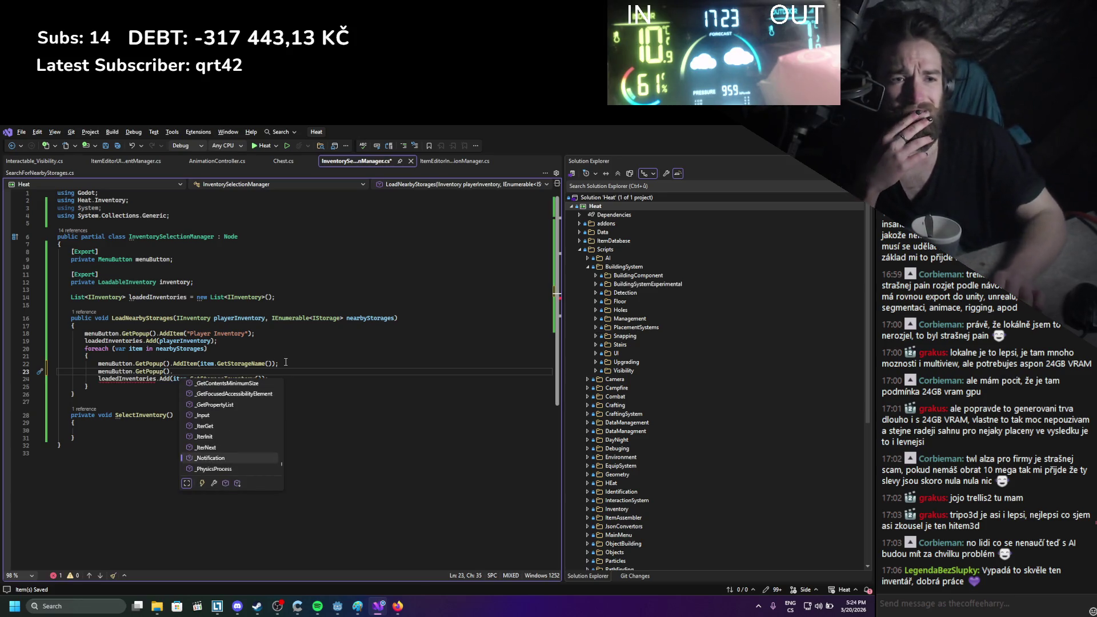
{"action": "type", "text": "sele"}
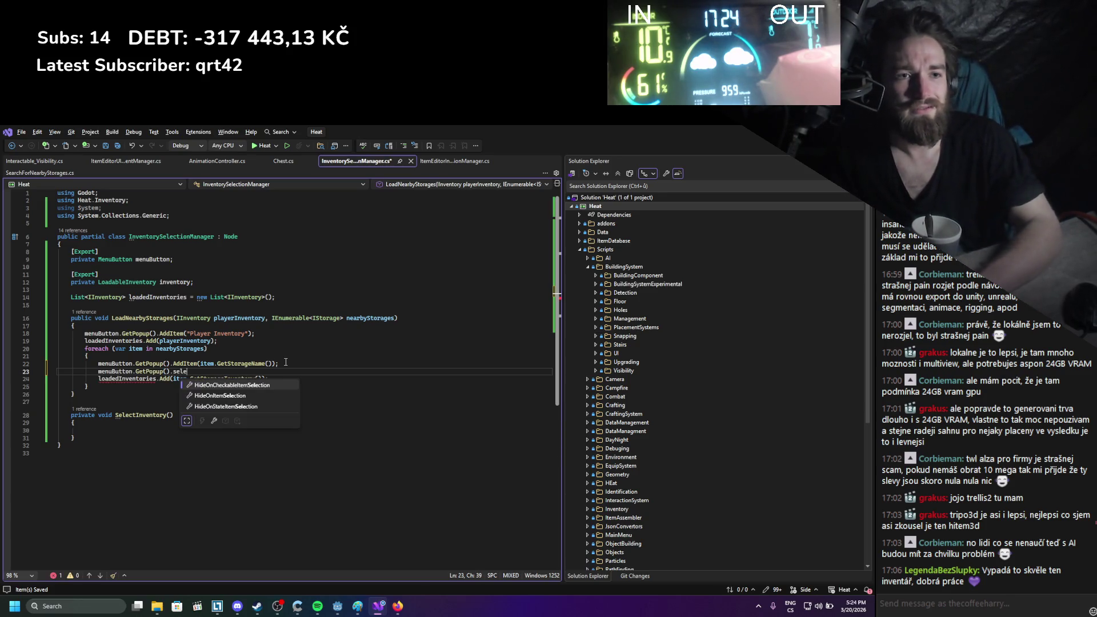
{"action": "key", "text": "BackSpace"}
{"action": "key", "text": "BackSpace"}
{"action": "key", "text": "BackSpace"}
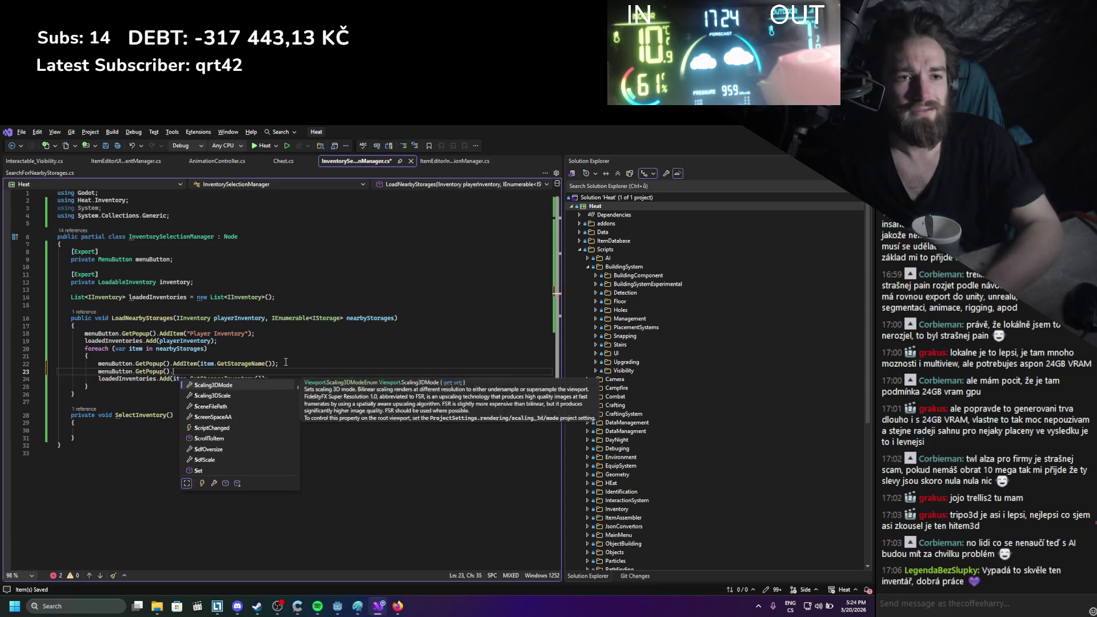
{"action": "key", "text": "Page_Up"}
{"action": "key", "text": "Page_Up"}
{"action": "key", "text": "Page_Up"}
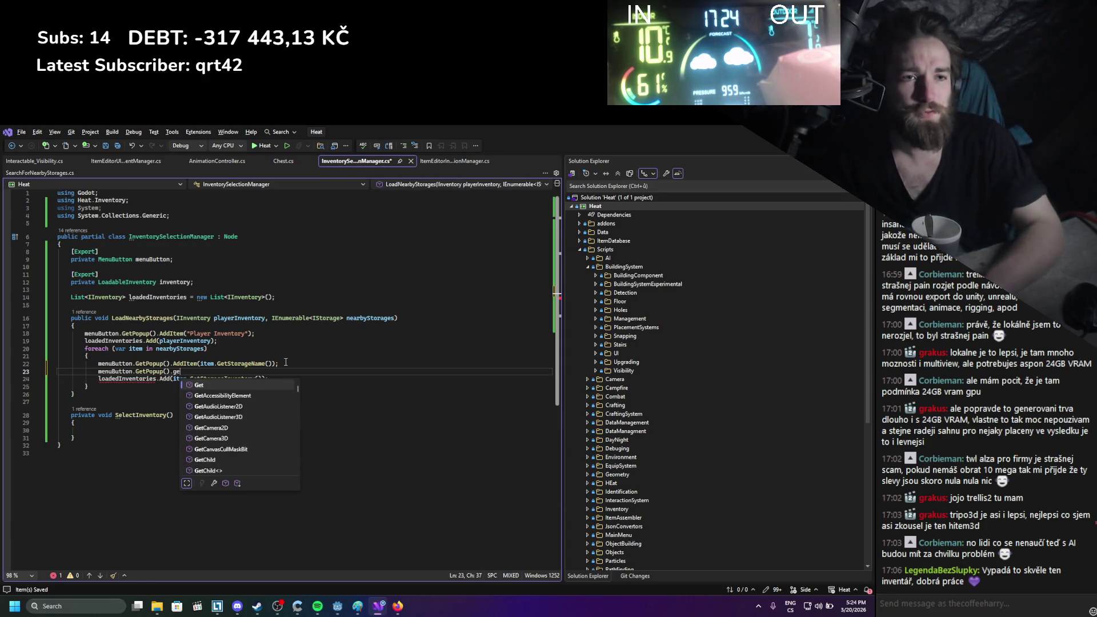
{"action": "type", "text": "item"}
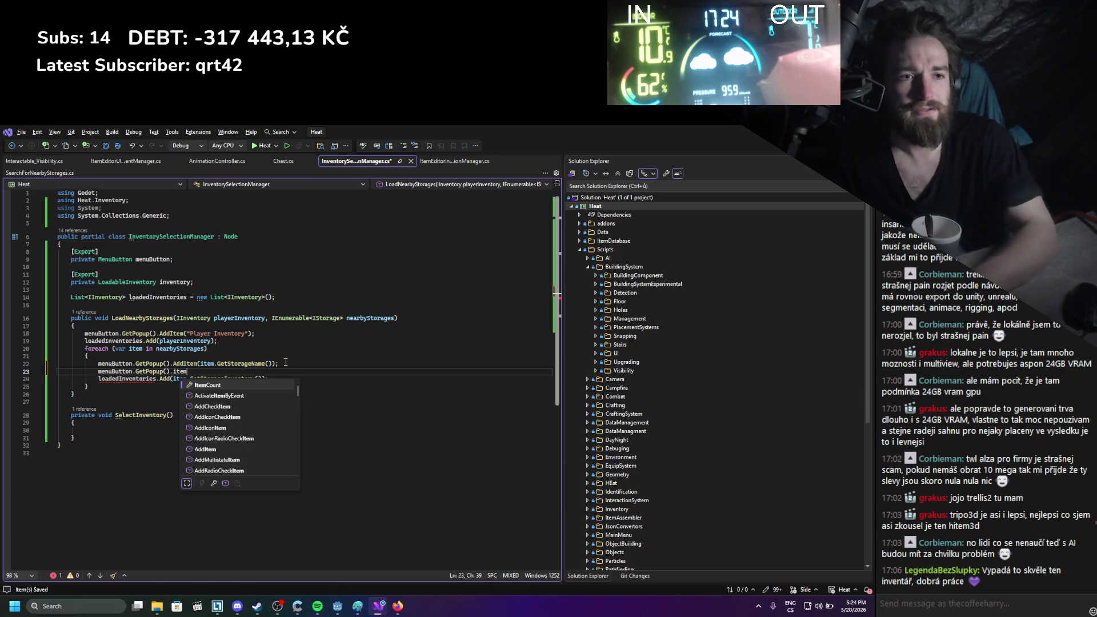
{"action": "key", "text": "Down"}
{"action": "key", "text": "Down"}
{"action": "key", "text": "Down"}
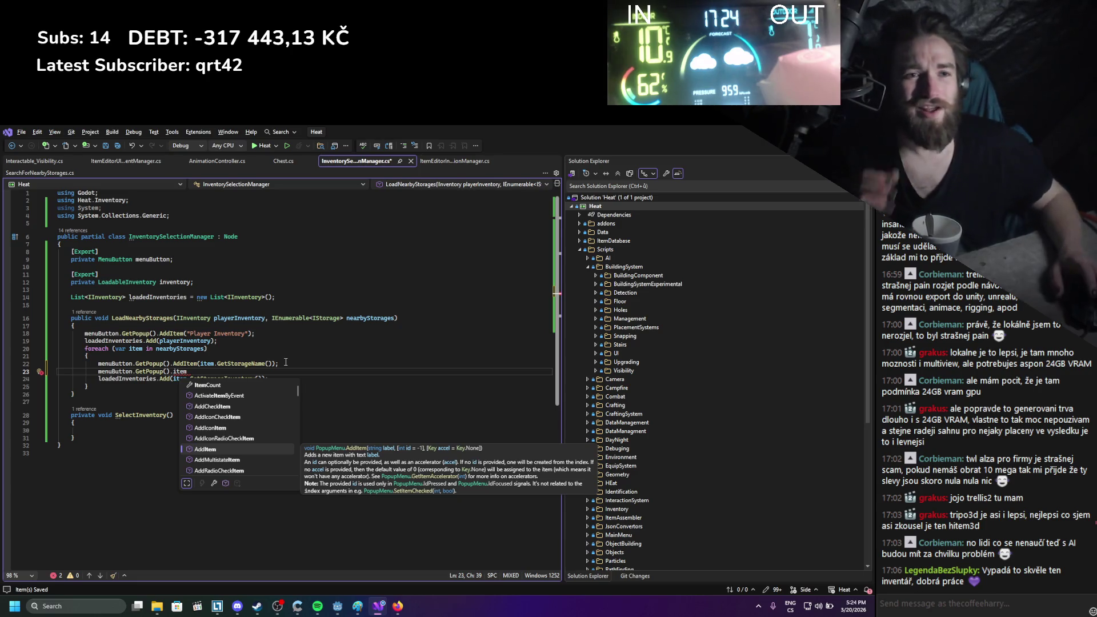
{"action": "left_click", "coordinate": [156, 334]}
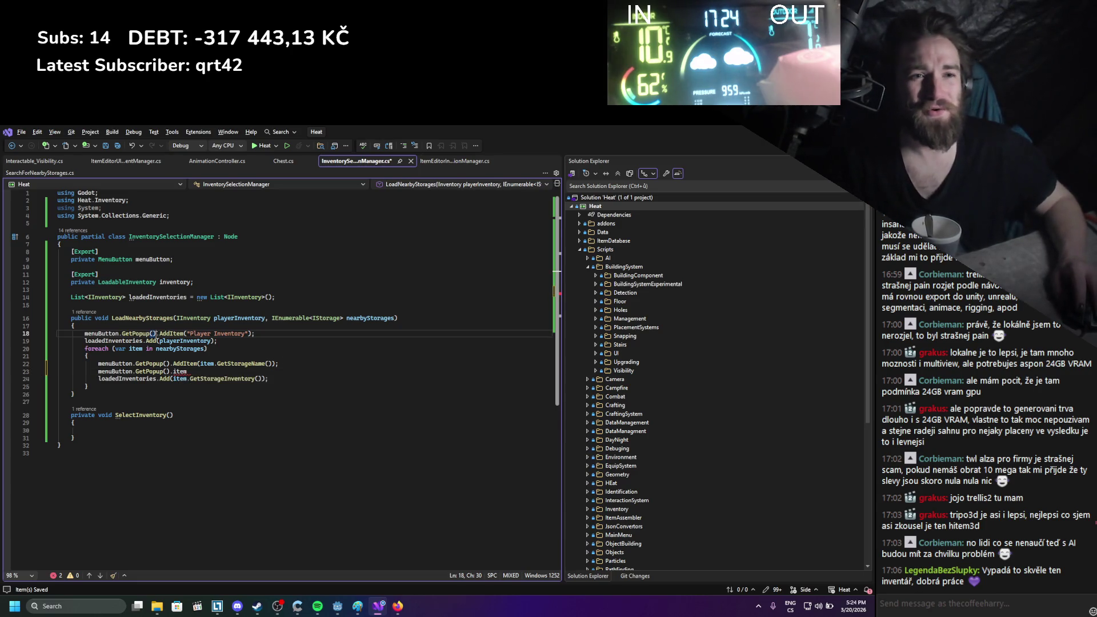
{"action": "double_click", "coordinate": [115, 260]}
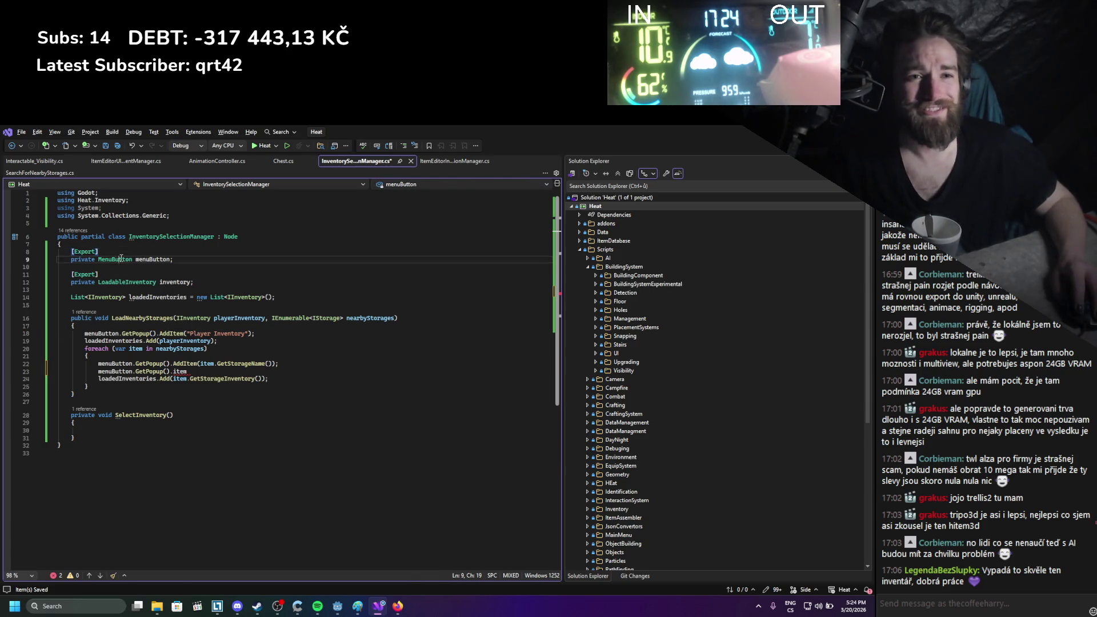
Search Google for 'godot MenuButton' and open the MenuButton docs page in a new tab
{"action": "left_click", "coordinate": [397, 606]}
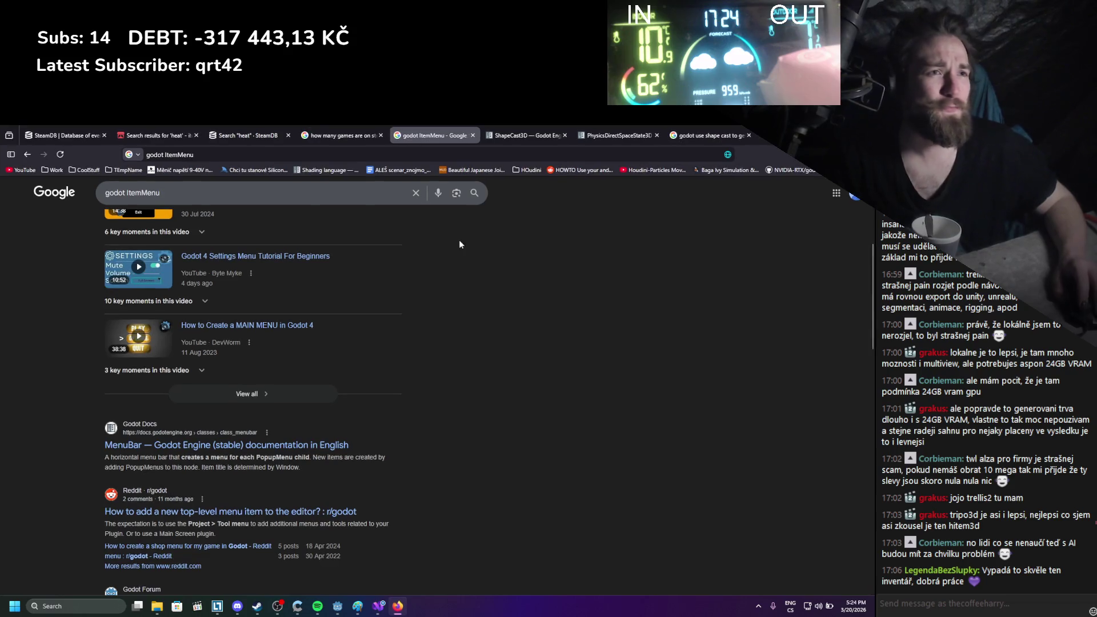
{"action": "left_click_drag", "start_coordinate": [160, 192], "coordinate": [129, 185]}
{"action": "key", "text": "ctrl+v"}
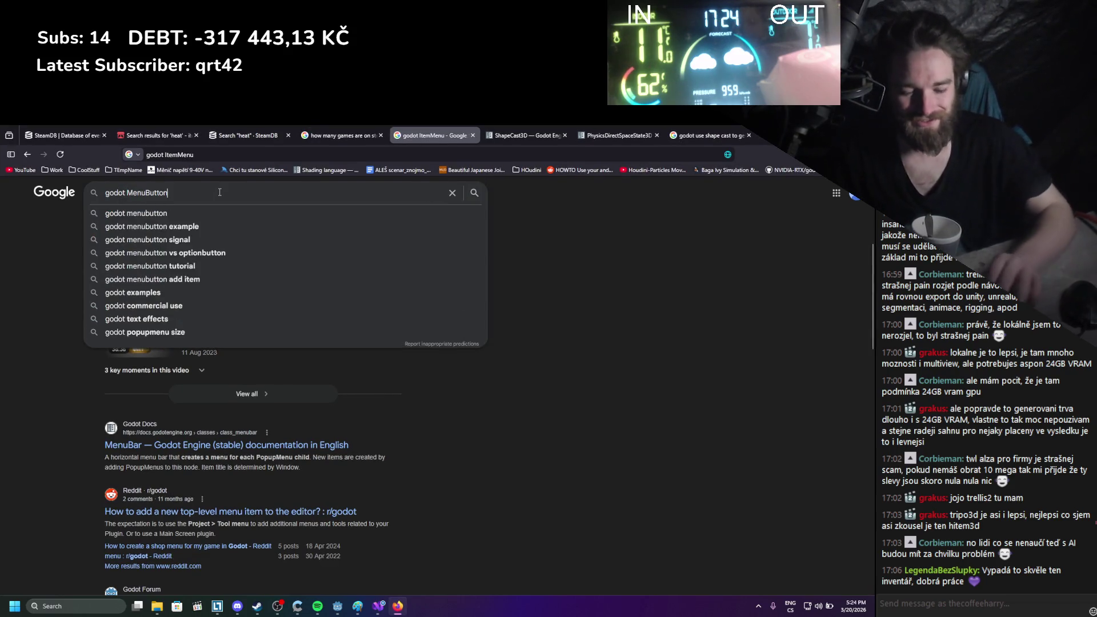
{"action": "key", "text": "Return"}
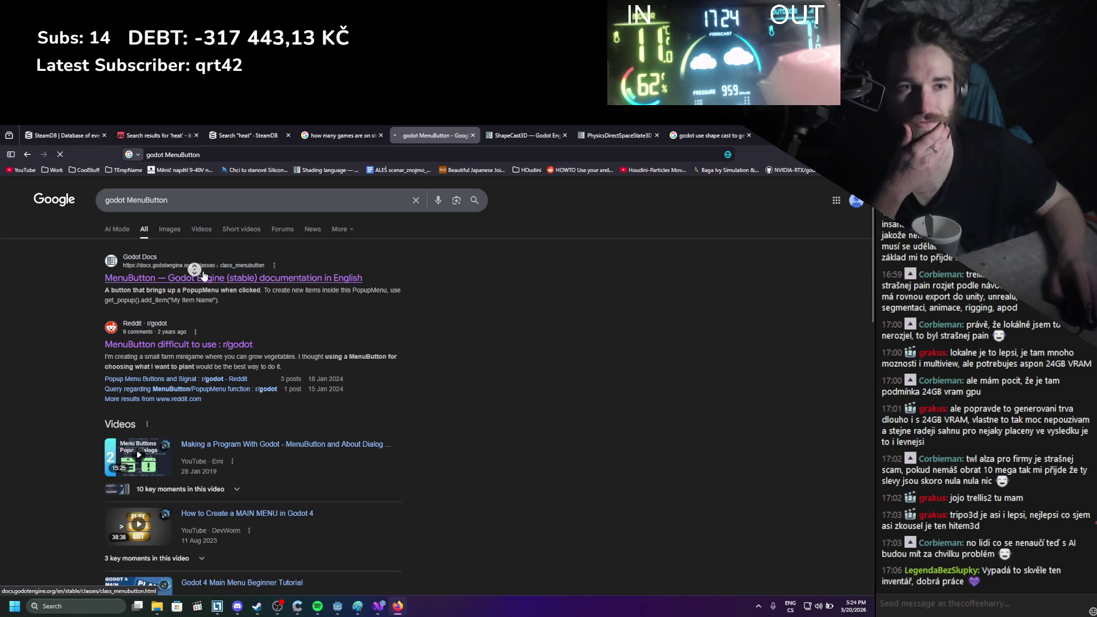
{"action": "middle_click", "coordinate": [231, 275]}
{"action": "left_click", "coordinate": [466, 131]}
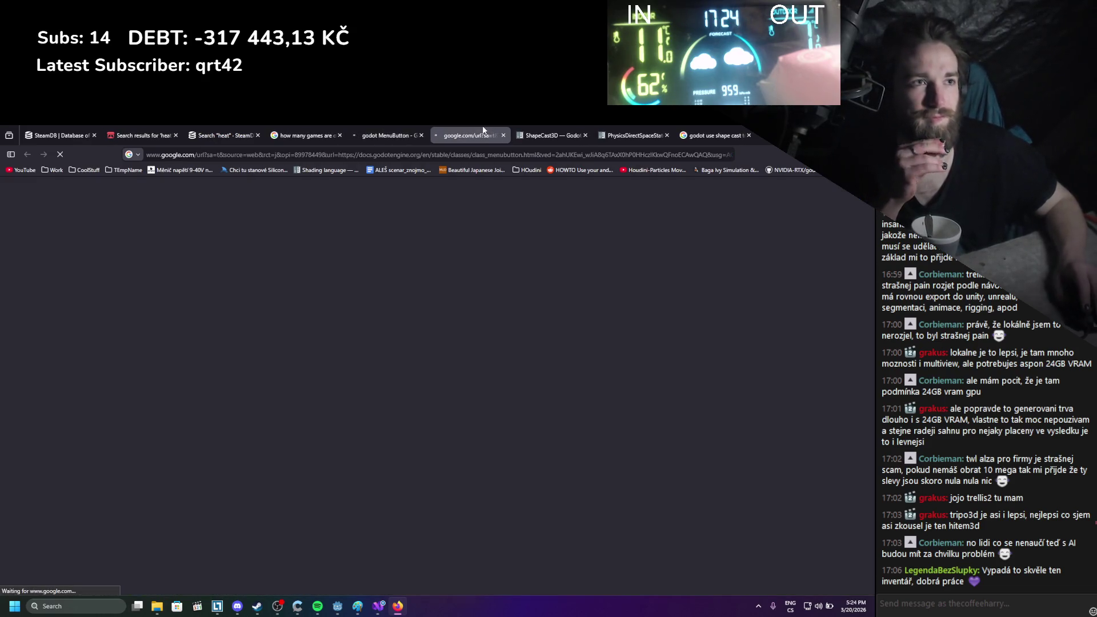
From the MenuButton page, open the get_popup method and PopupMenu class reference
{"action": "scroll", "coordinate": [573, 358], "scroll_direction": "down", "scroll_amount": 1}
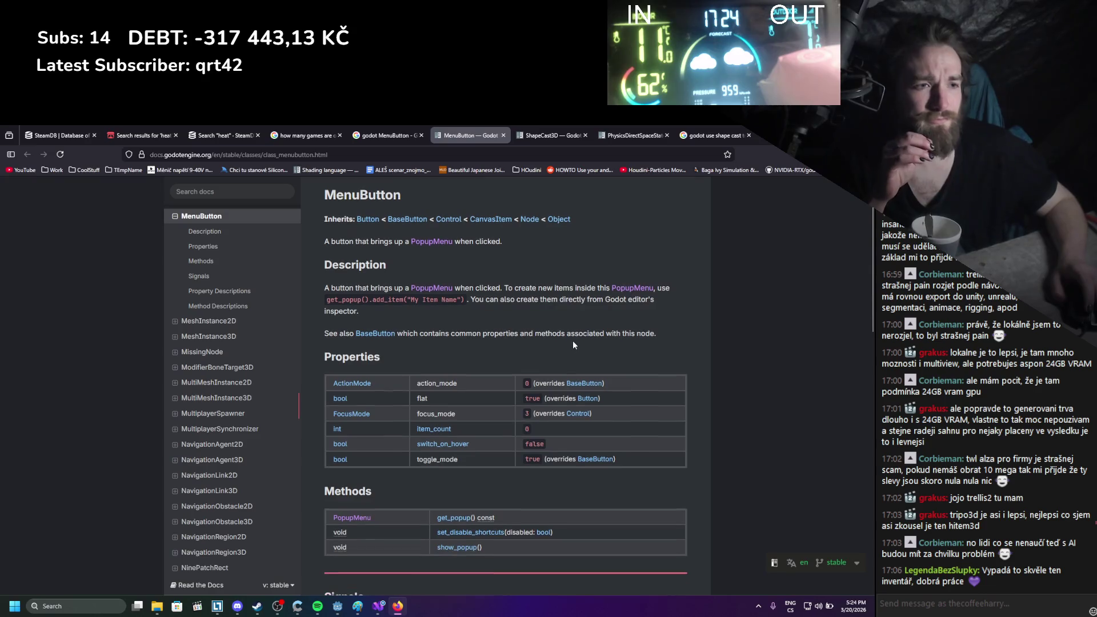
{"action": "scroll", "coordinate": [577, 332], "scroll_direction": "down", "scroll_amount": 1}
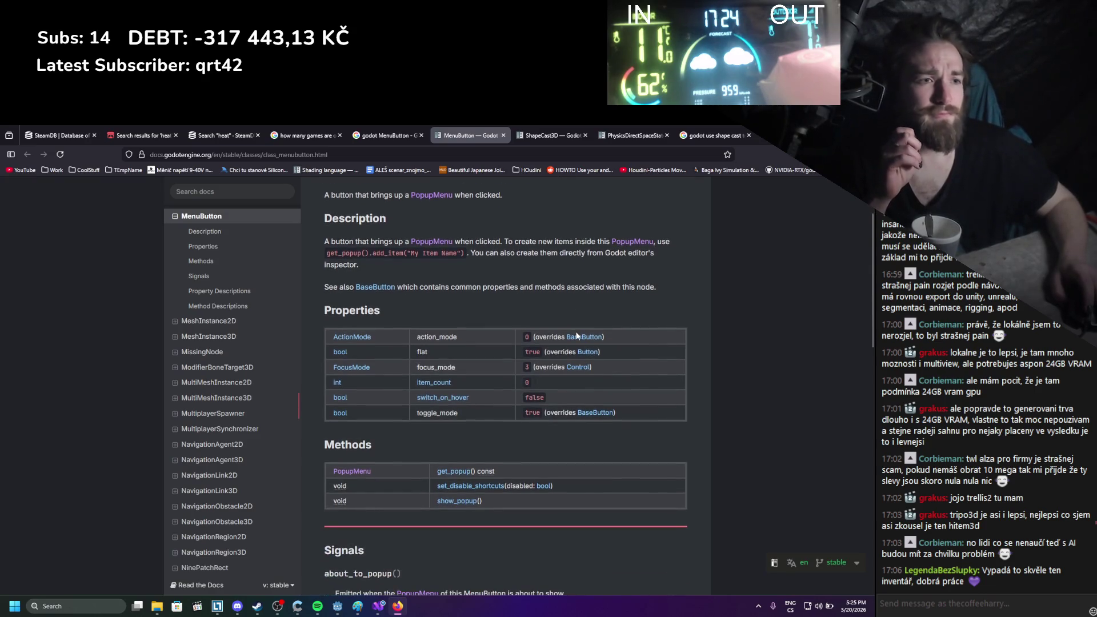
{"action": "scroll", "coordinate": [576, 337], "scroll_direction": "down", "scroll_amount": 1}
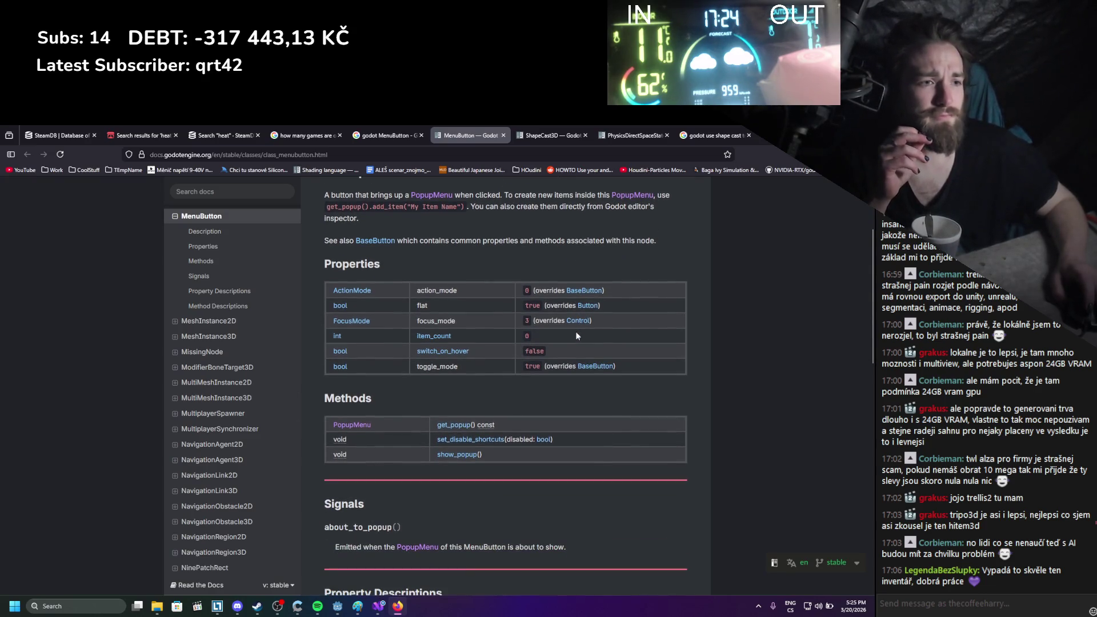
{"action": "middle_click", "coordinate": [442, 425]}
{"action": "middle_click", "coordinate": [348, 425]}
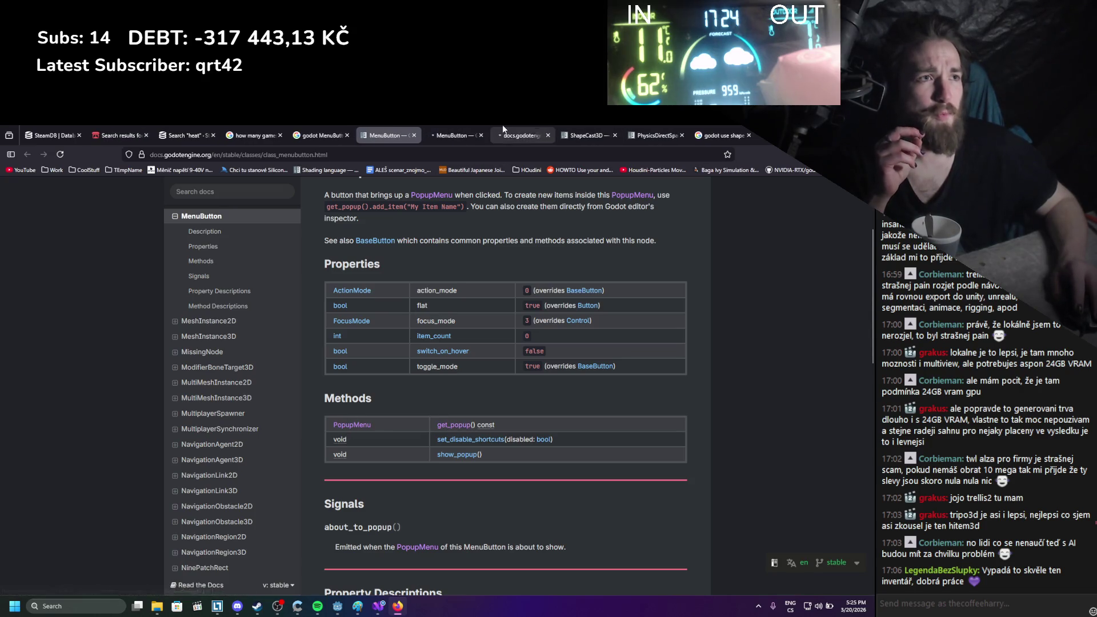
{"action": "left_click", "coordinate": [503, 134]}
Read through the PopupMenu page's methods and signals, then return to the code
{"action": "scroll", "coordinate": [489, 259], "scroll_direction": "down", "scroll_amount": 5}
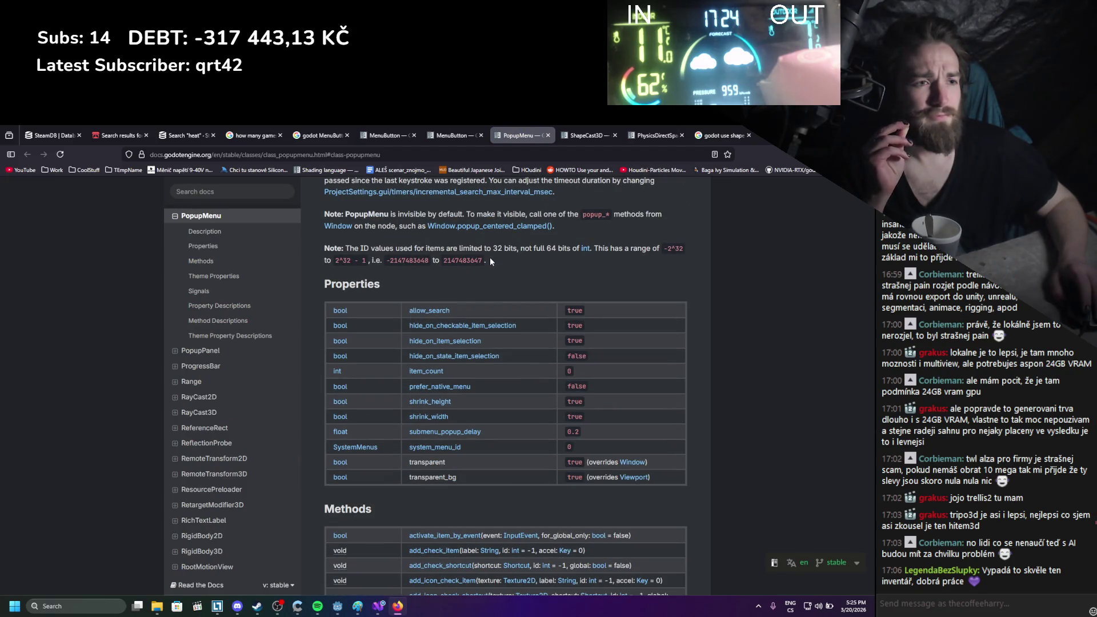
{"action": "scroll", "coordinate": [490, 261], "scroll_direction": "down", "scroll_amount": 2}
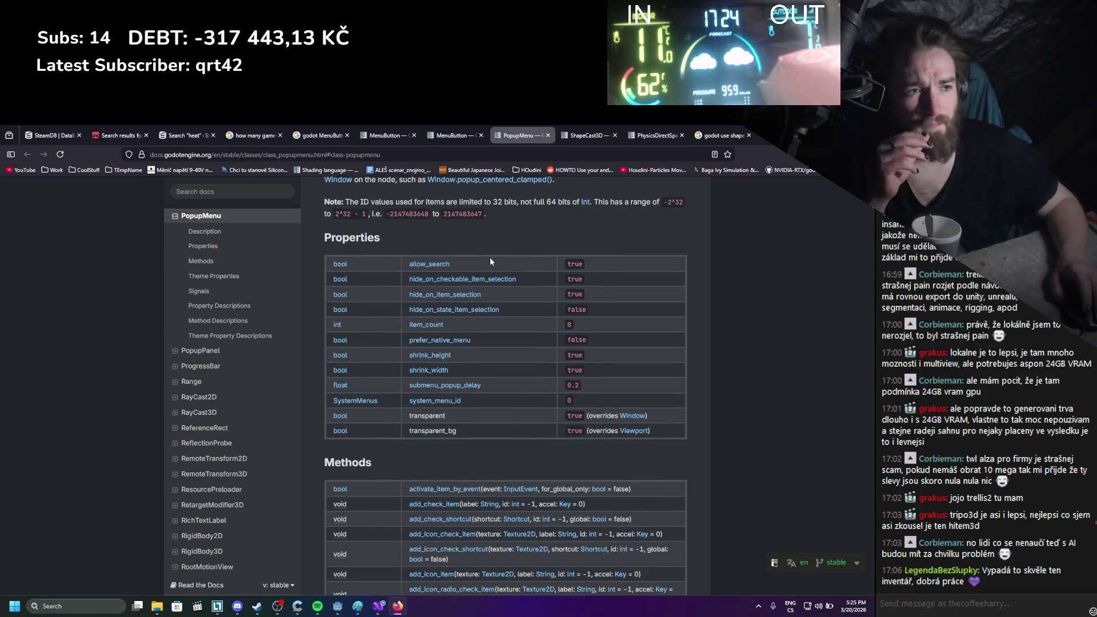
{"action": "scroll", "coordinate": [494, 255], "scroll_direction": "down", "scroll_amount": 3}
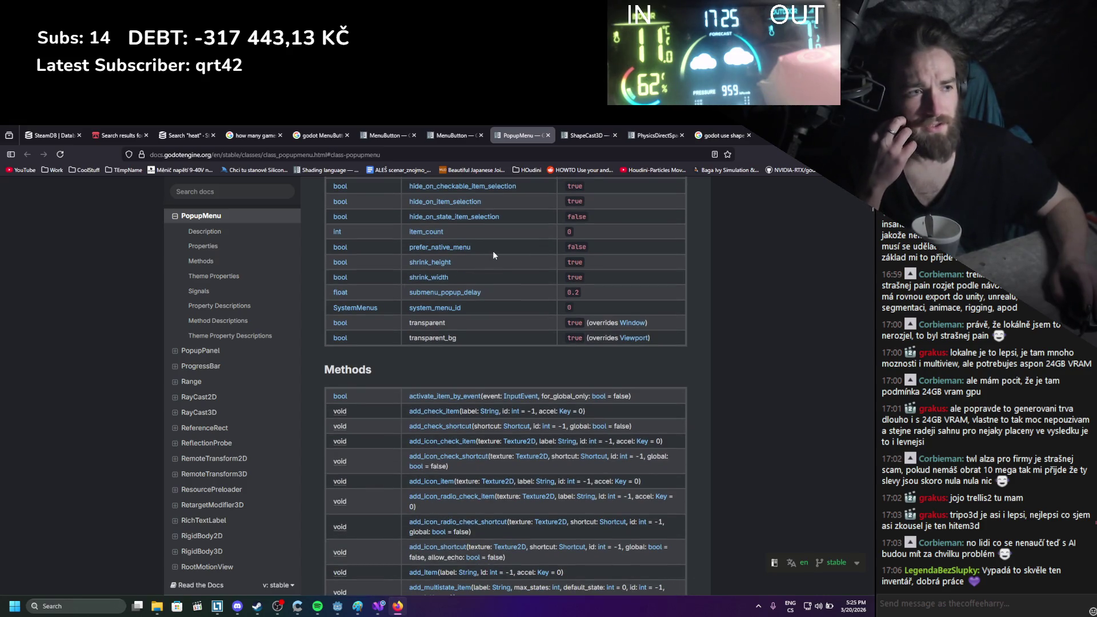
{"action": "scroll", "coordinate": [493, 254], "scroll_direction": "down", "scroll_amount": 2}
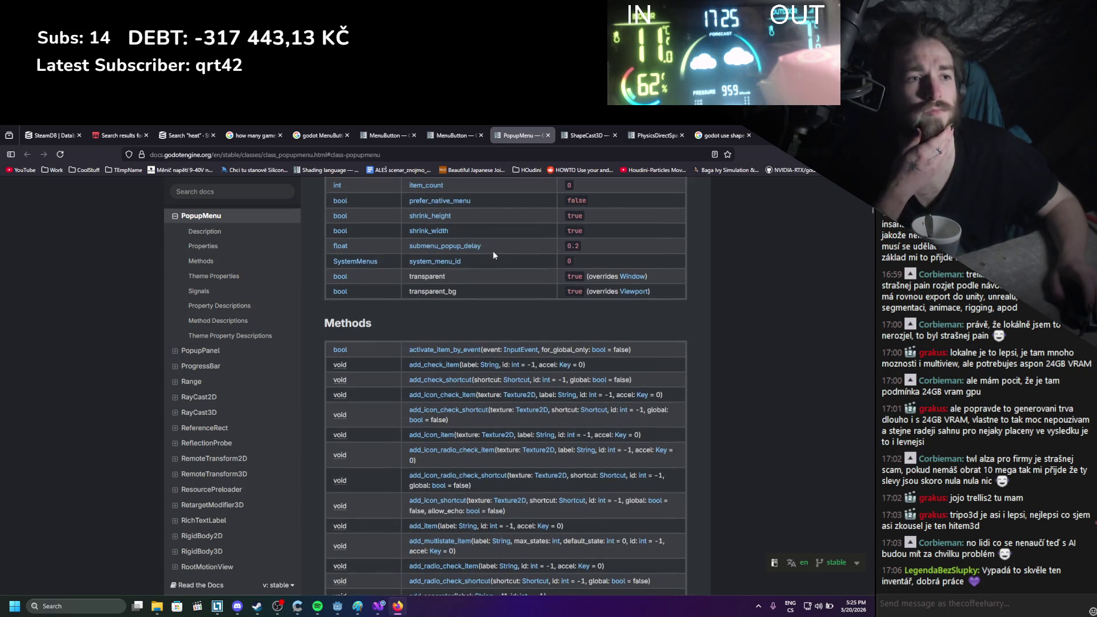
{"action": "scroll", "coordinate": [494, 255], "scroll_direction": "down", "scroll_amount": 2}
{"action": "scroll", "coordinate": [493, 255], "scroll_direction": "down", "scroll_amount": 3}
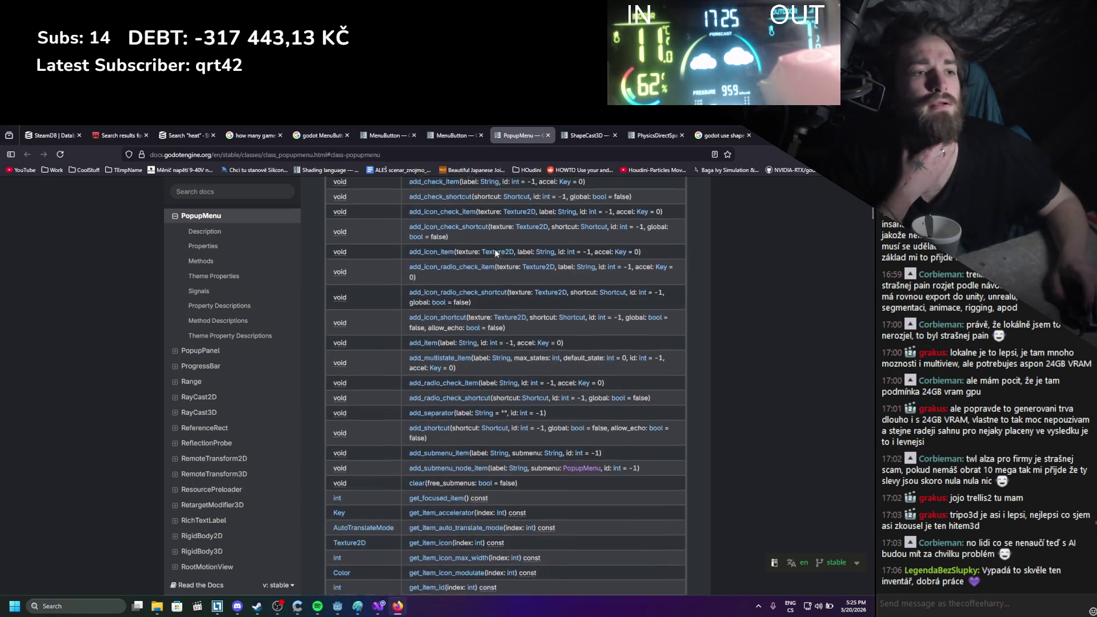
{"action": "scroll", "coordinate": [497, 253], "scroll_direction": "down", "scroll_amount": 1}
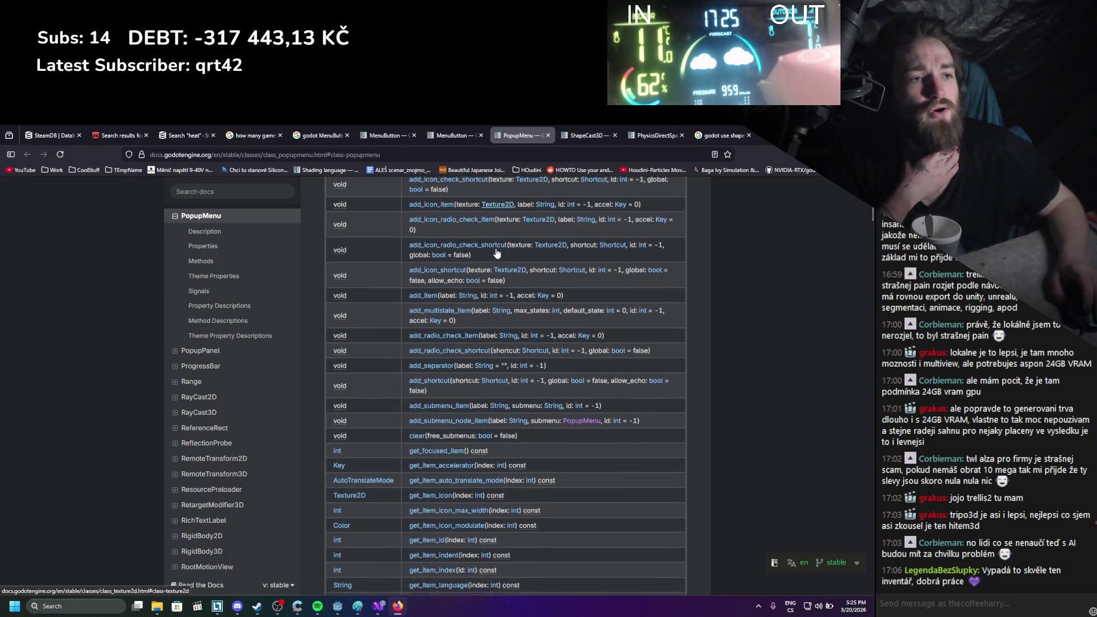
{"action": "scroll", "coordinate": [495, 252], "scroll_direction": "down", "scroll_amount": 1}
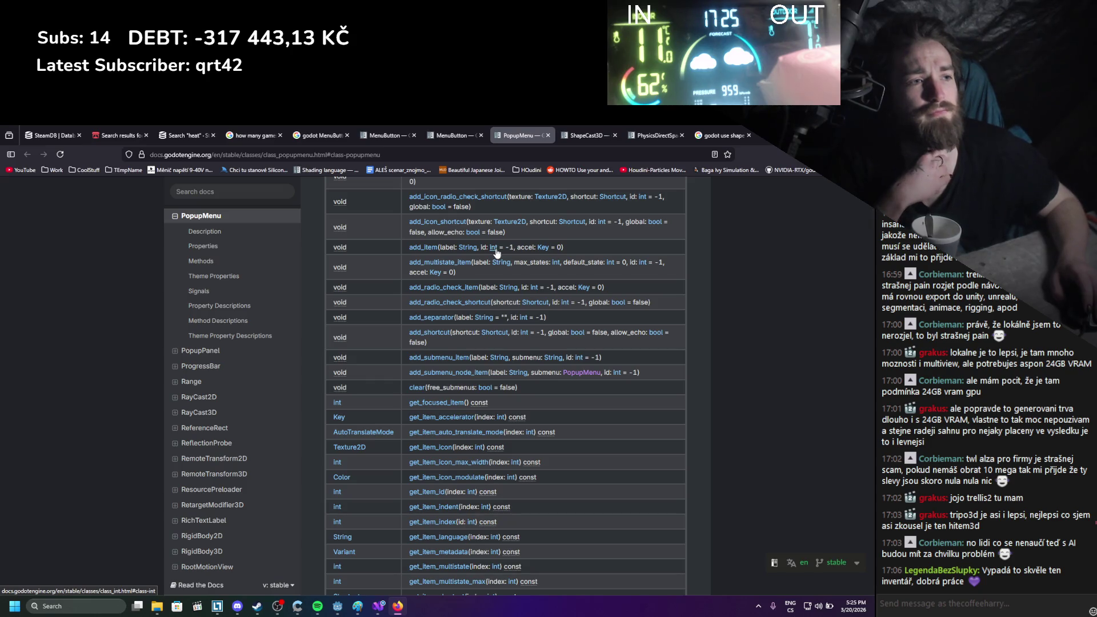
{"action": "scroll", "coordinate": [495, 252], "scroll_direction": "down", "scroll_amount": 1}
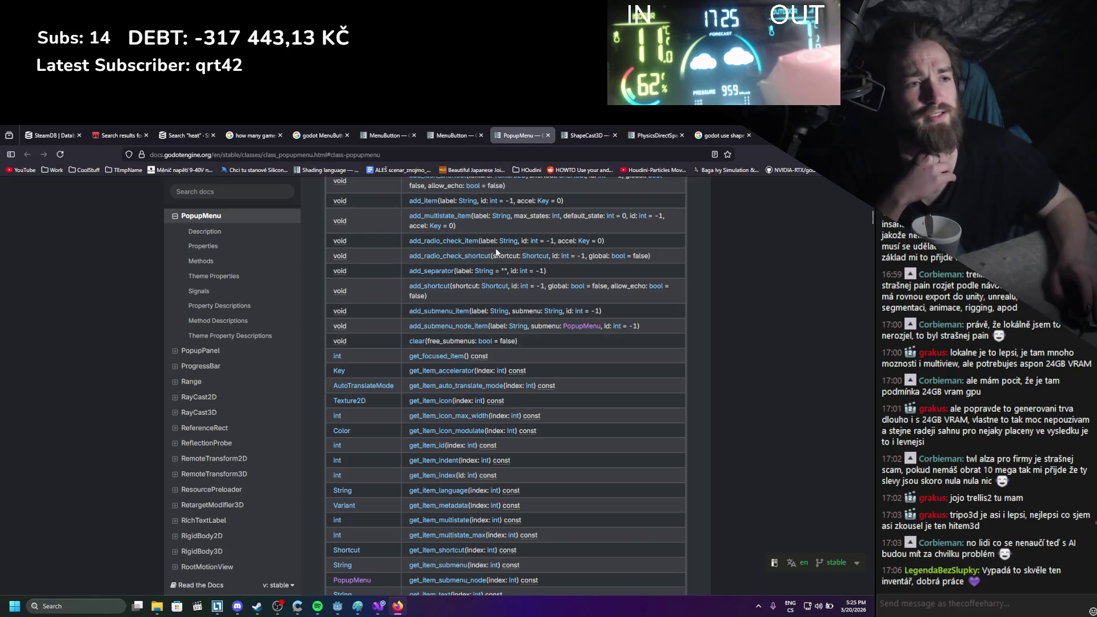
{"action": "scroll", "coordinate": [495, 250], "scroll_direction": "down", "scroll_amount": 1}
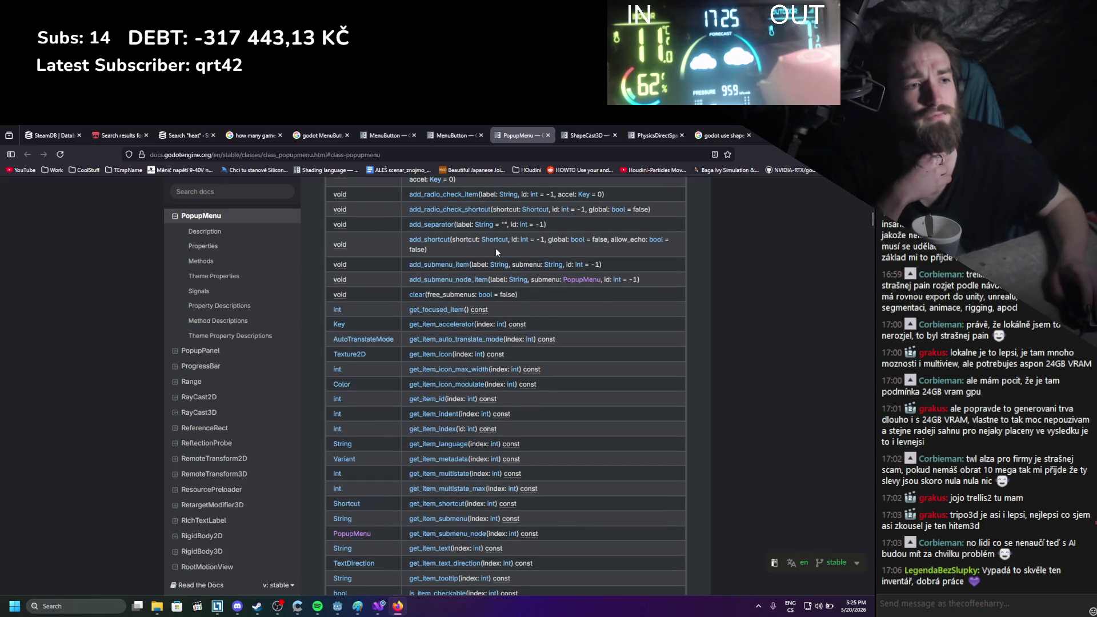
{"action": "scroll", "coordinate": [495, 250], "scroll_direction": "down", "scroll_amount": 1}
{"action": "scroll", "coordinate": [495, 248], "scroll_direction": "down", "scroll_amount": 1}
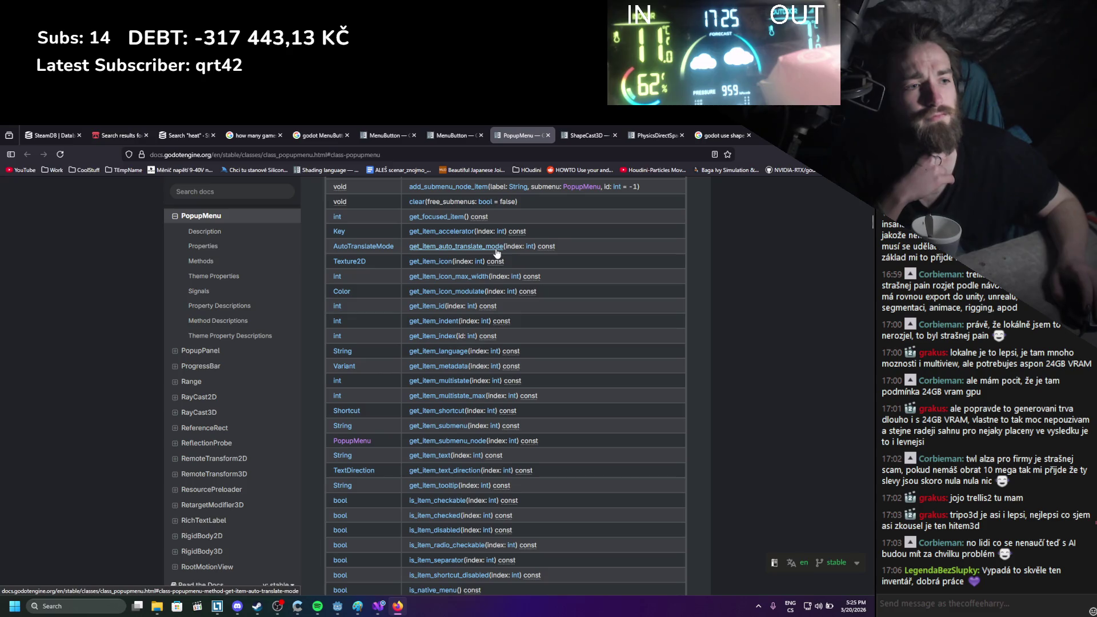
{"action": "scroll", "coordinate": [495, 250], "scroll_direction": "down", "scroll_amount": 1}
{"action": "scroll", "coordinate": [495, 250], "scroll_direction": "down", "scroll_amount": 2}
{"action": "scroll", "coordinate": [495, 250], "scroll_direction": "down", "scroll_amount": 2}
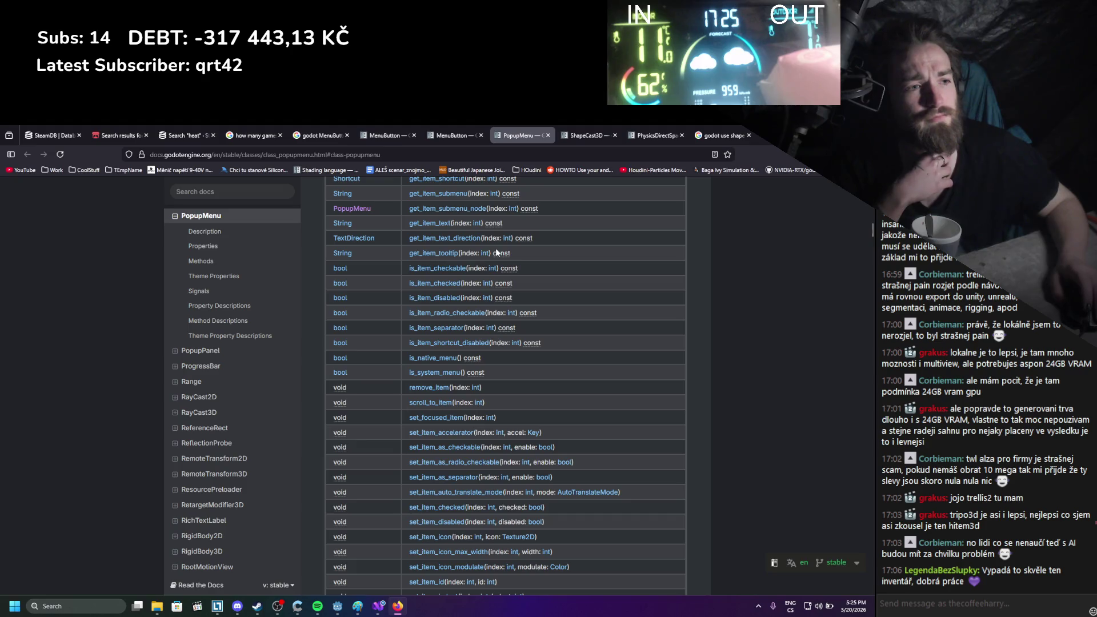
{"action": "scroll", "coordinate": [495, 252], "scroll_direction": "down", "scroll_amount": 3}
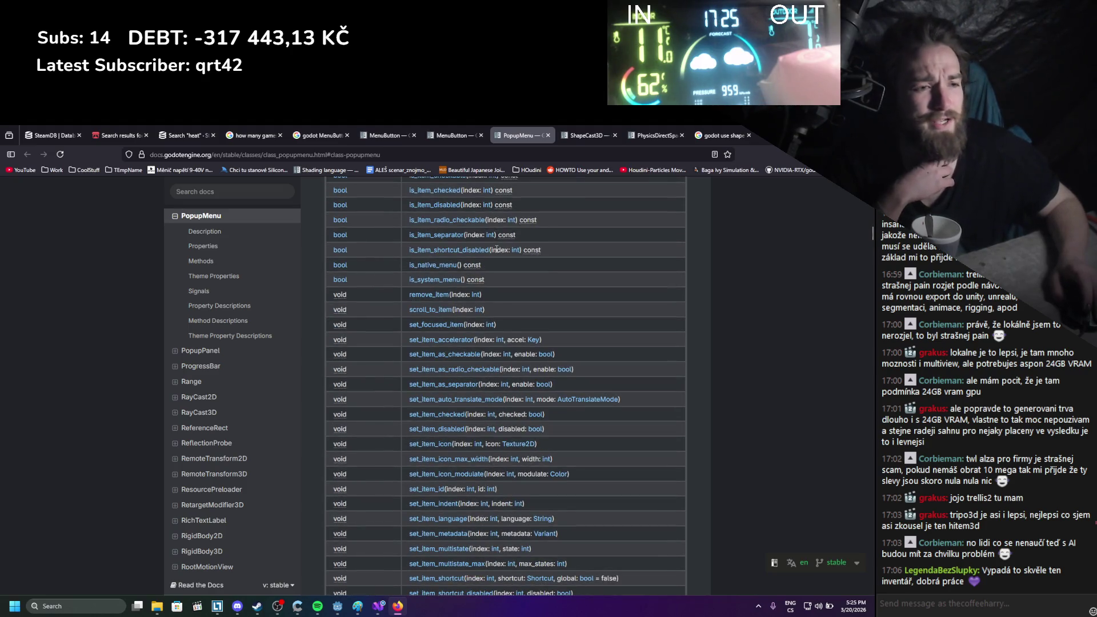
{"action": "scroll", "coordinate": [495, 248], "scroll_direction": "down", "scroll_amount": 2}
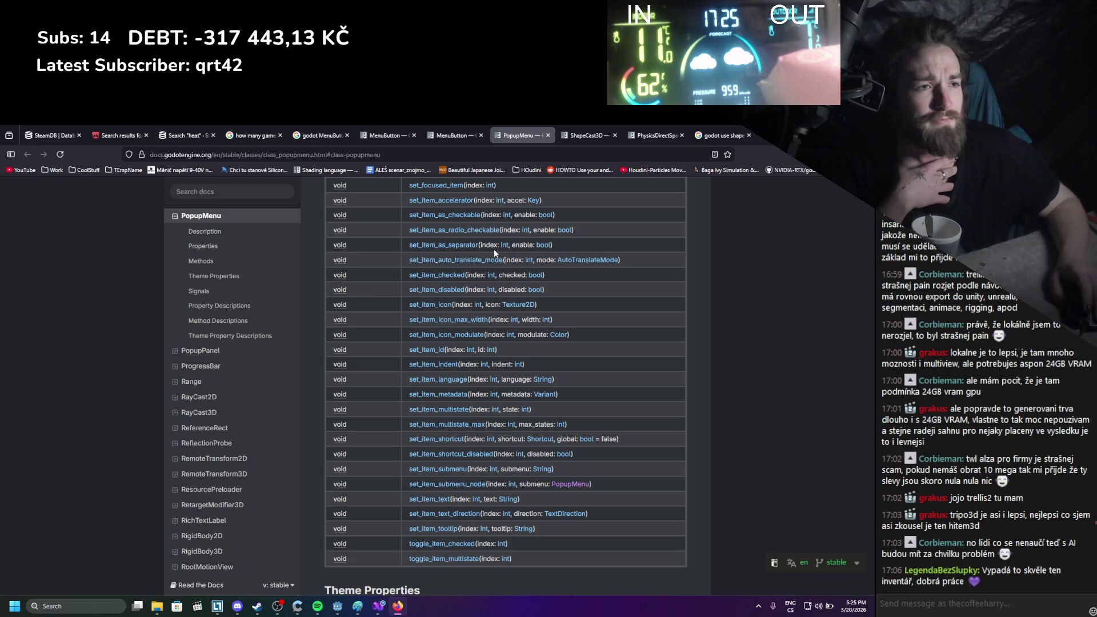
{"action": "scroll", "coordinate": [494, 249], "scroll_direction": "down", "scroll_amount": 3}
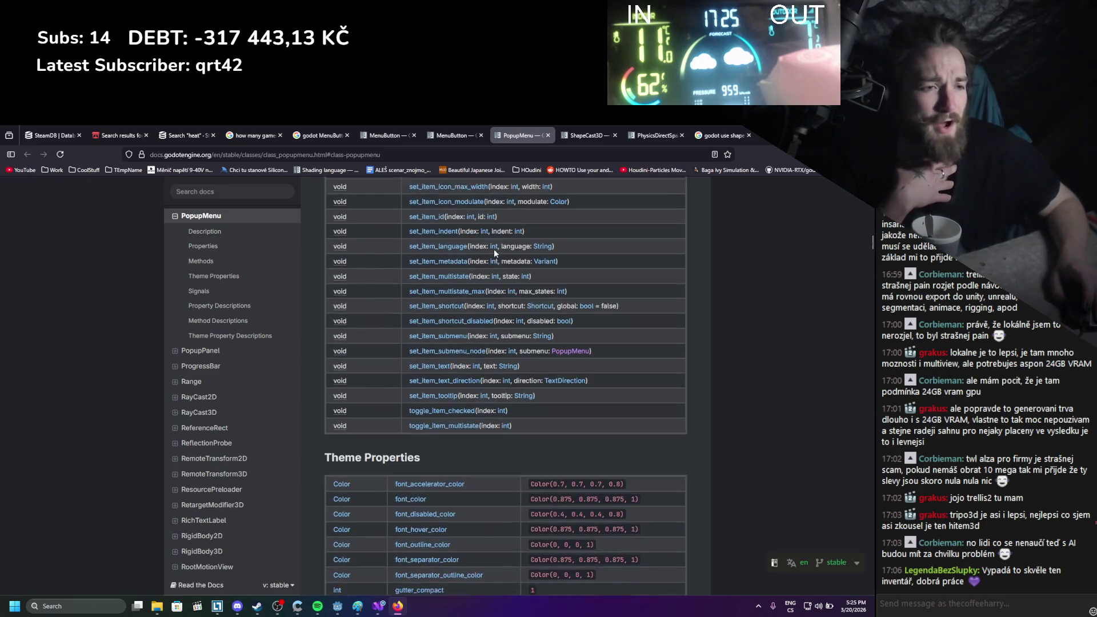
{"action": "scroll", "coordinate": [493, 253], "scroll_direction": "down", "scroll_amount": 5}
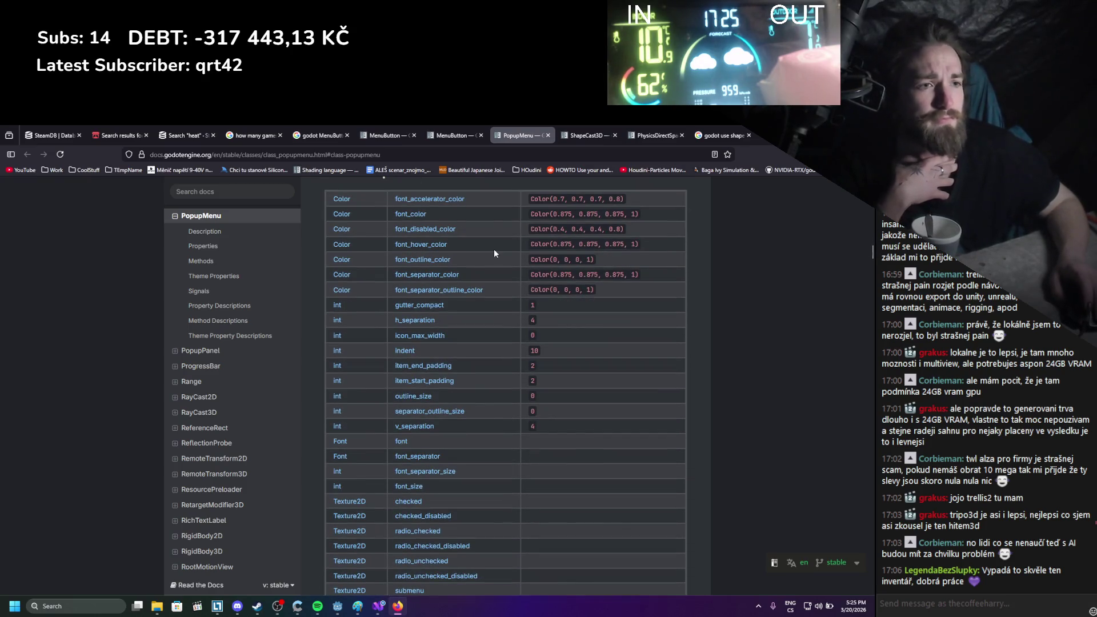
{"action": "scroll", "coordinate": [495, 253], "scroll_direction": "down", "scroll_amount": 3}
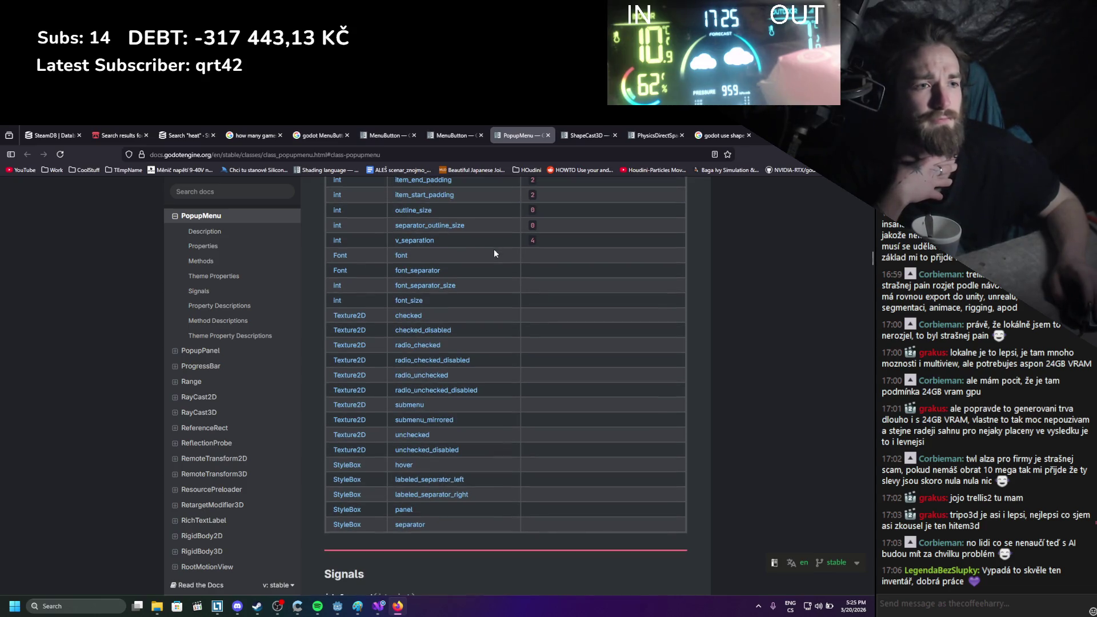
{"action": "scroll", "coordinate": [495, 253], "scroll_direction": "down", "scroll_amount": 6}
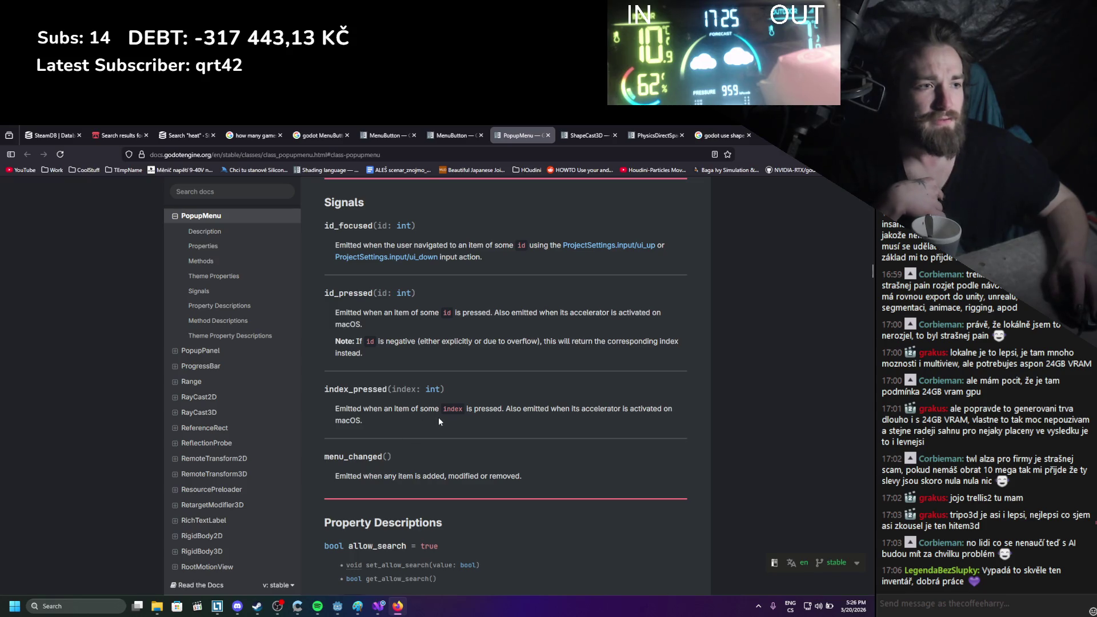
{"action": "key", "text": "alt+Tab"}
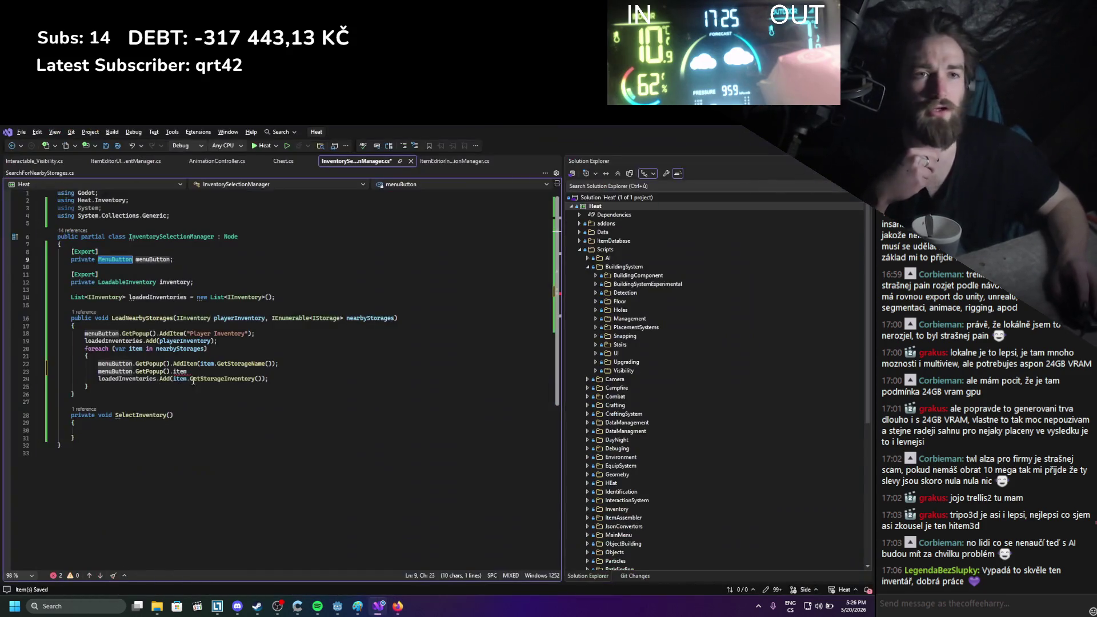
Give SelectInventory an 'int index' parameter, delete the unfinished popup line, and save
{"action": "left_click", "coordinate": [178, 416]}
{"action": "type", "text": "int index"}
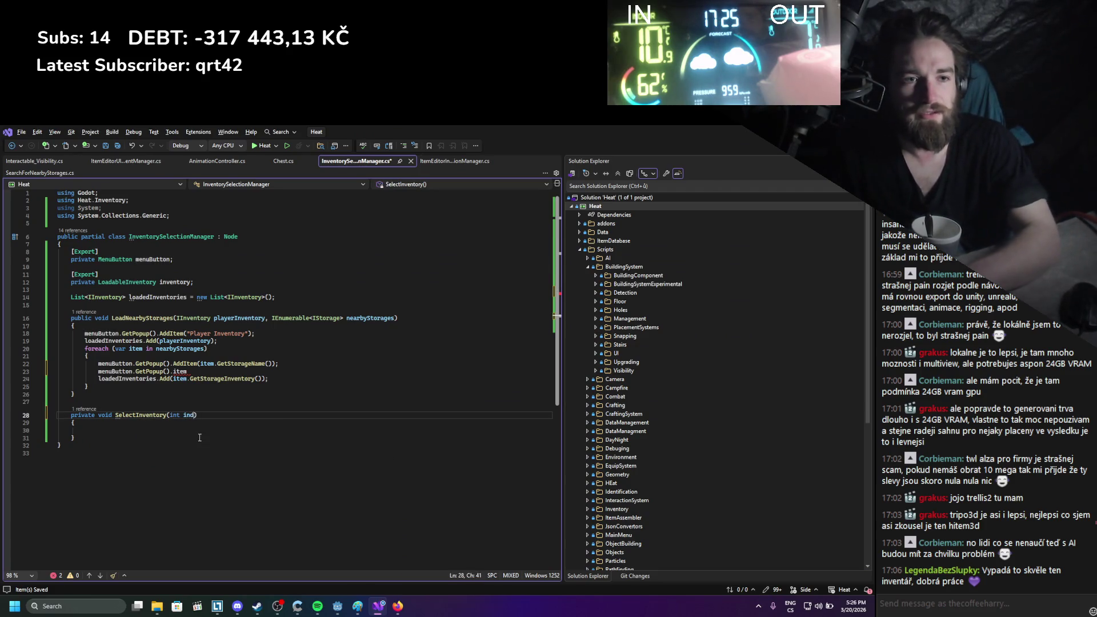
{"action": "left_click", "coordinate": [204, 372]}
{"action": "key", "text": "shift+Home"}
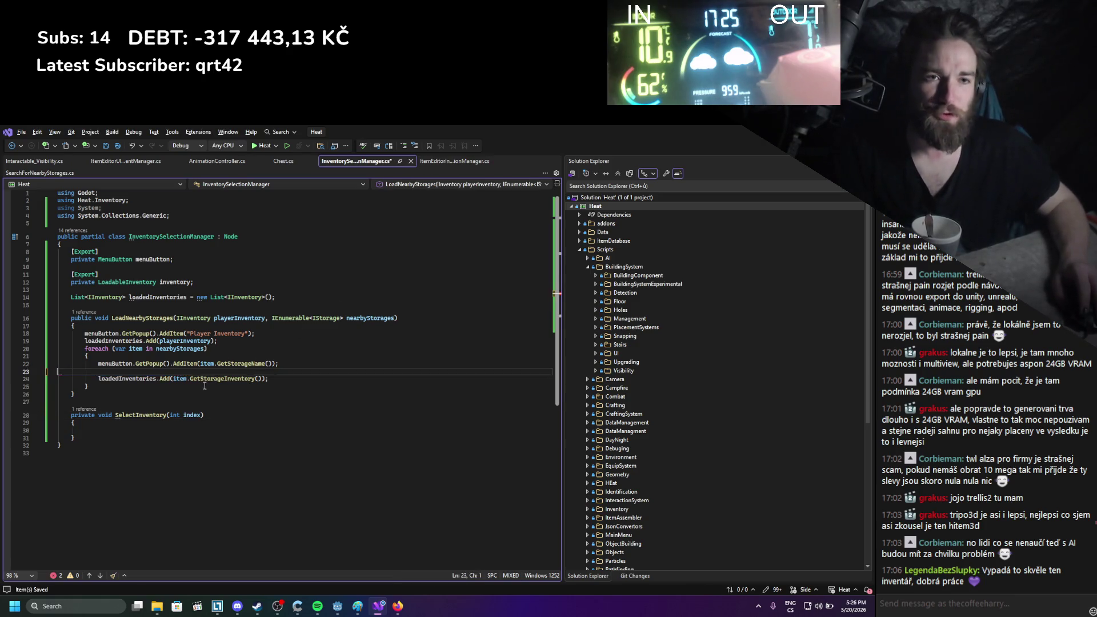
{"action": "key", "text": "BackSpace"}
{"action": "key", "text": "BackSpace"}
{"action": "key", "text": "ctrl+s"}
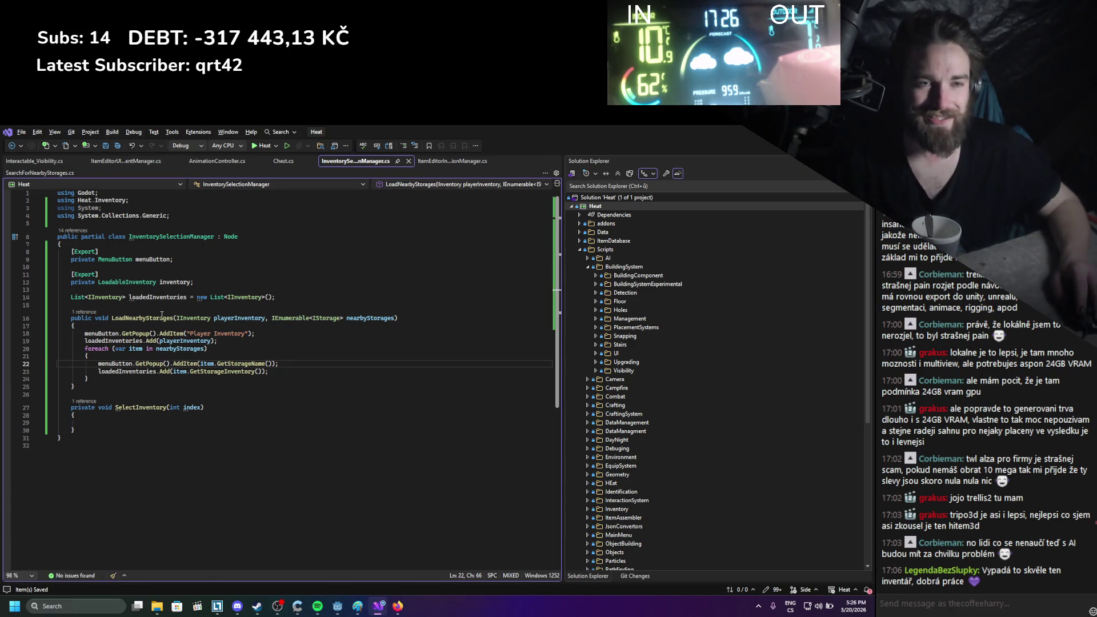
Write inventory.SetInventory(loadedInventories[index]) in SelectInventory's body and save the script
{"action": "double_click", "coordinate": [143, 260]}
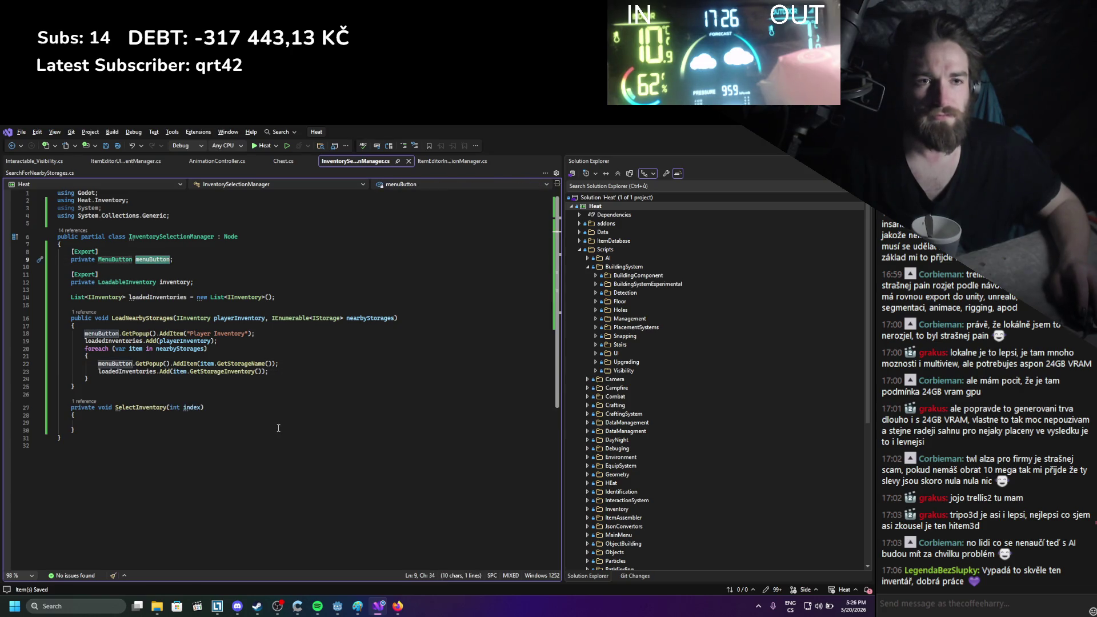
{"action": "left_click", "coordinate": [185, 422]}
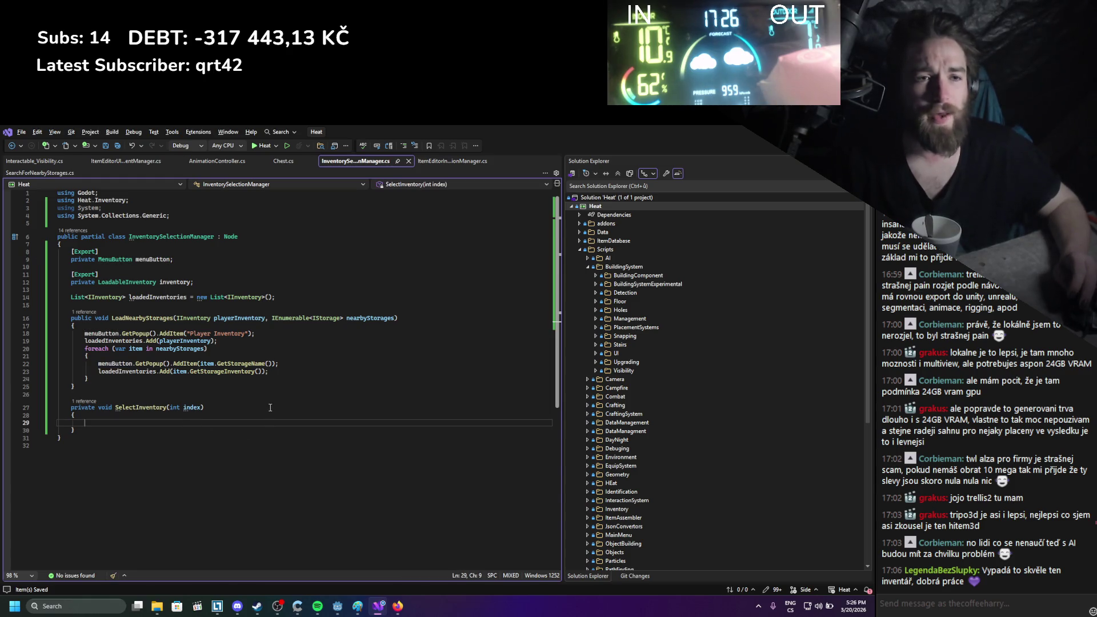
{"action": "double_click", "coordinate": [140, 407]}
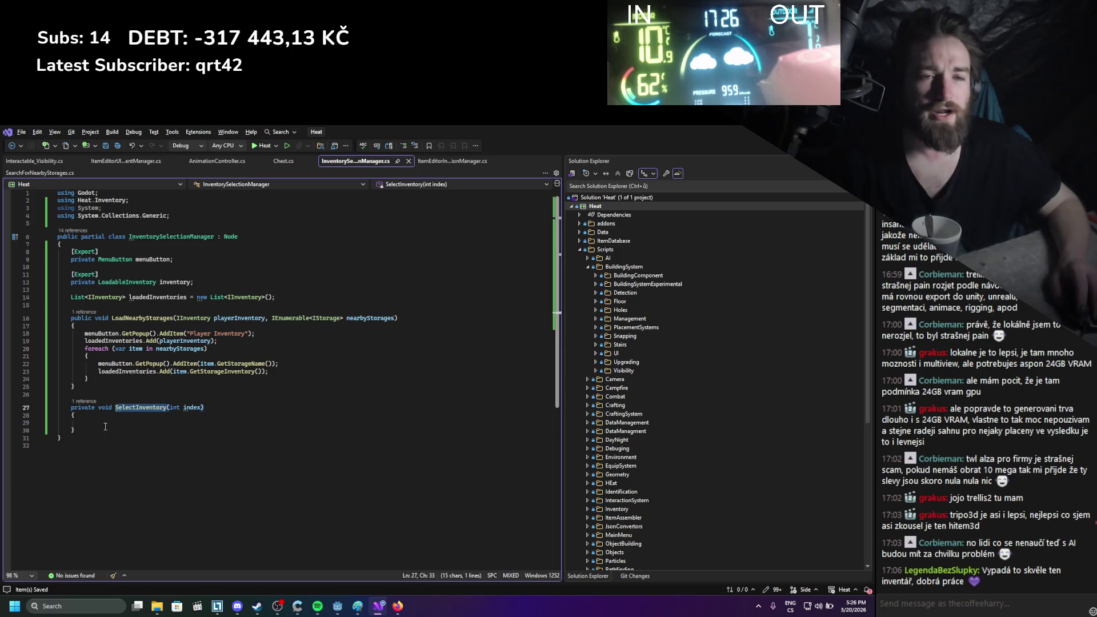
{"action": "left_click", "coordinate": [117, 422]}
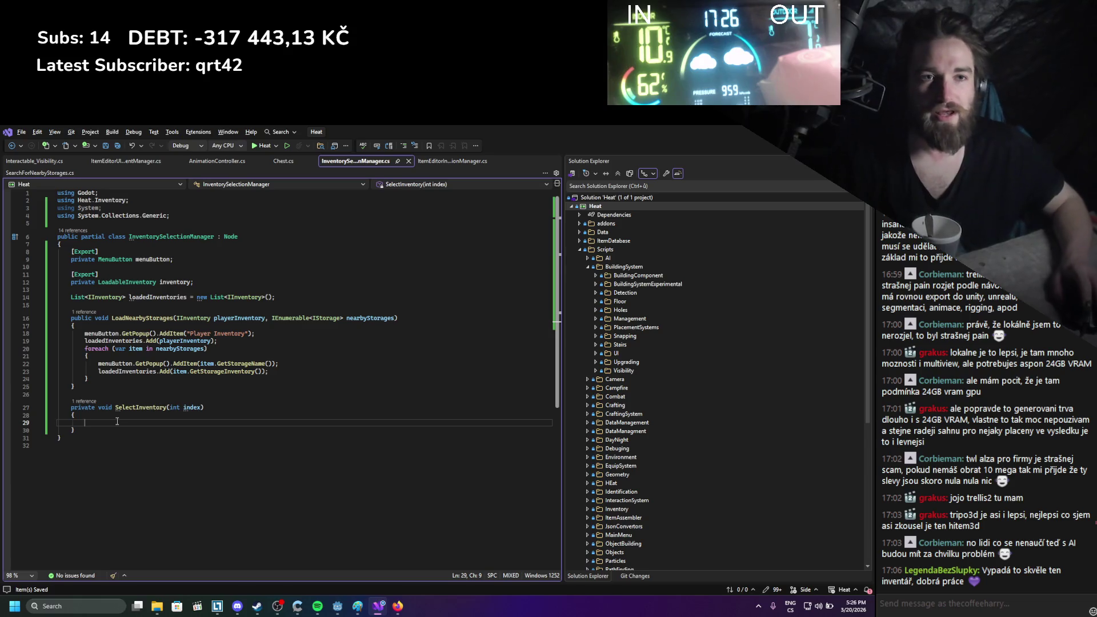
{"action": "left_click", "coordinate": [125, 421]}
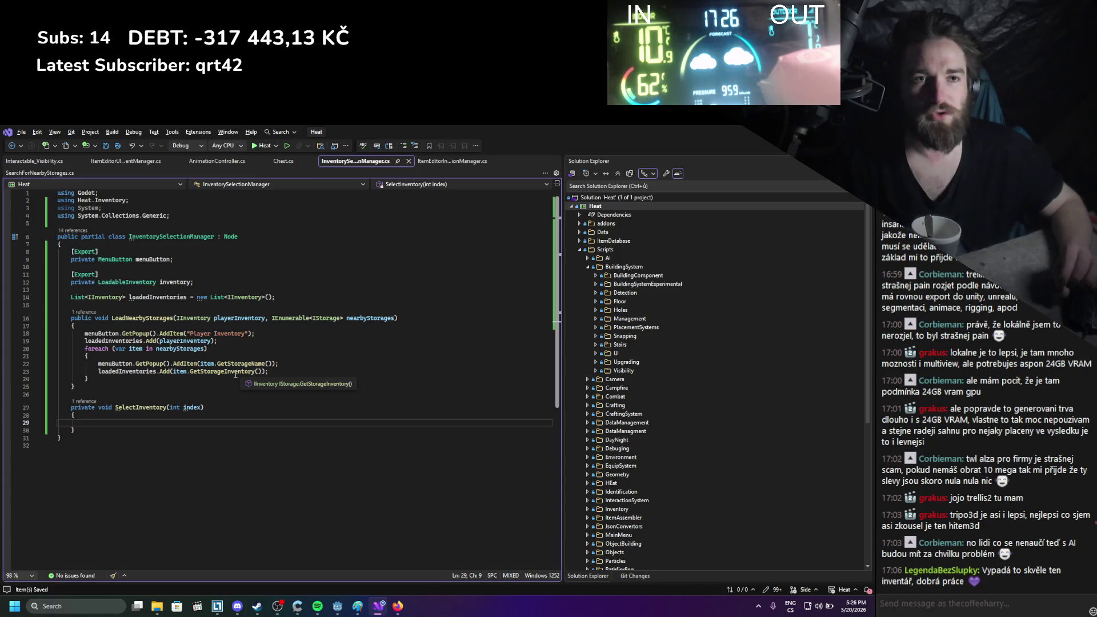
{"action": "type", "text": "inventory.setinve"}
{"action": "key", "text": "Tab"}
{"action": "type", "text": "("}
{"action": "key", "text": "Escape"}
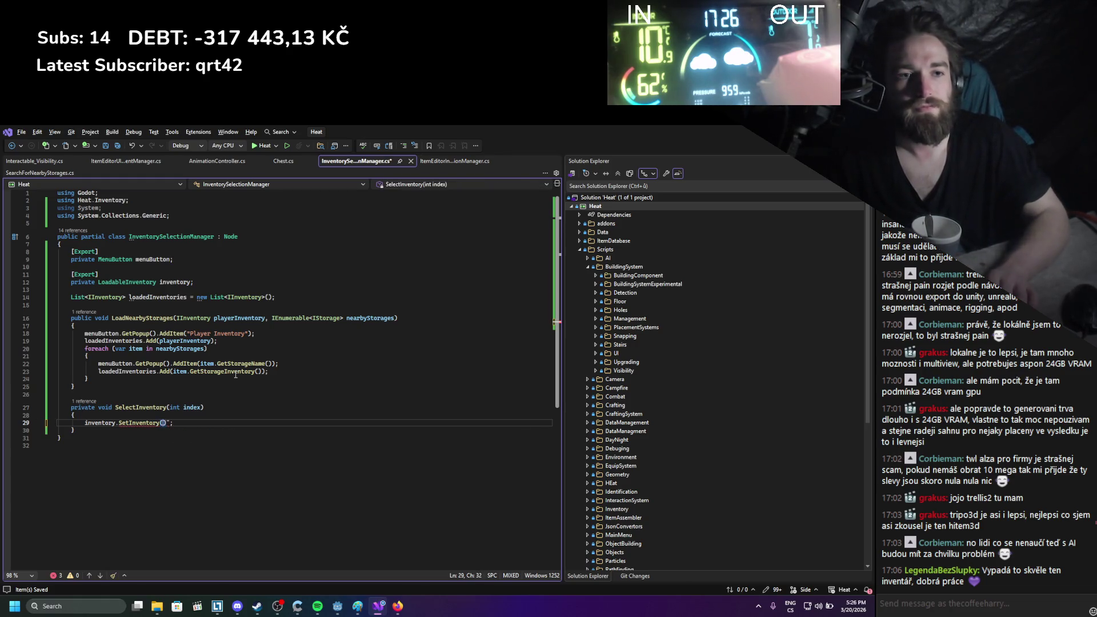
{"action": "type", "text": "loa"}
{"action": "key", "text": "Tab"}
{"action": "type", "text": "["}
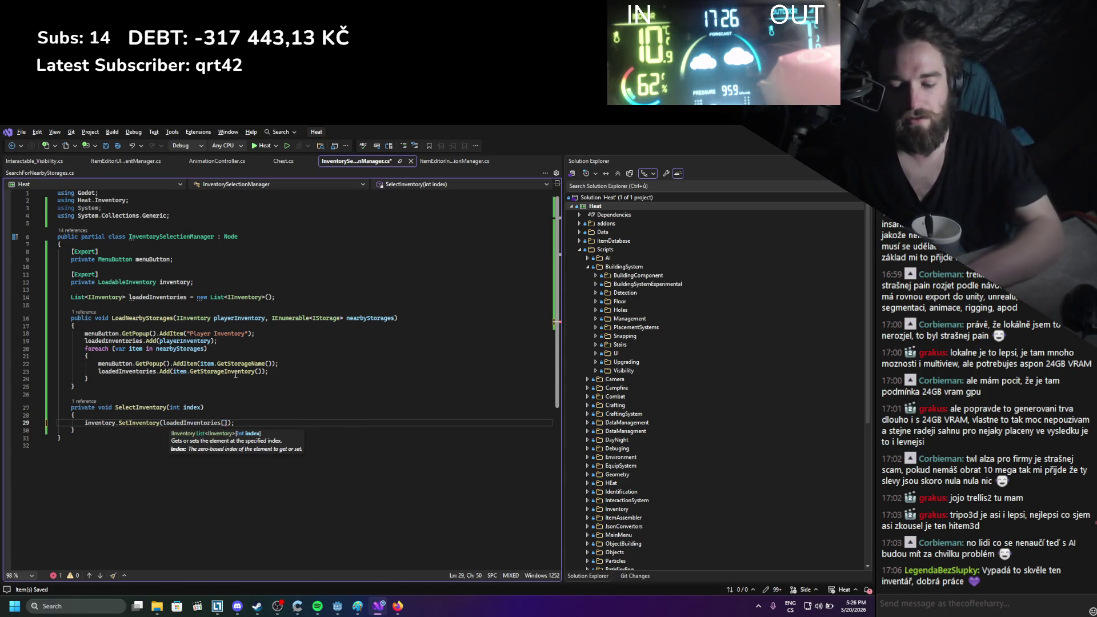
{"action": "type", "text": "index])"}
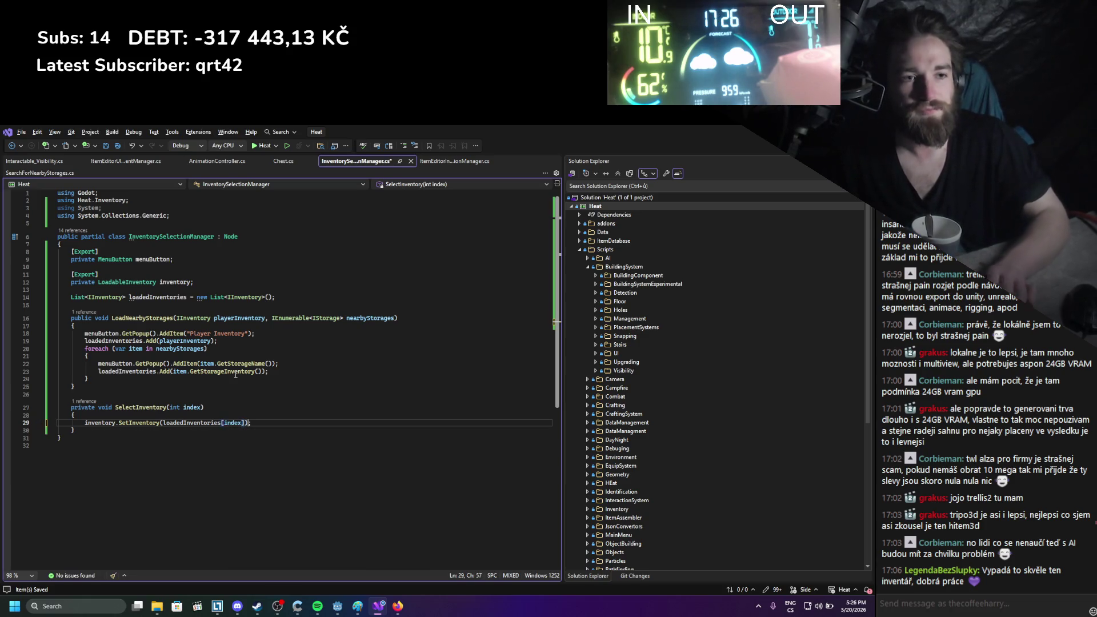
{"action": "key", "text": "ctrl+s"}
{"action": "left_click_drag", "start_coordinate": [64, 439], "coordinate": [86, 409]}
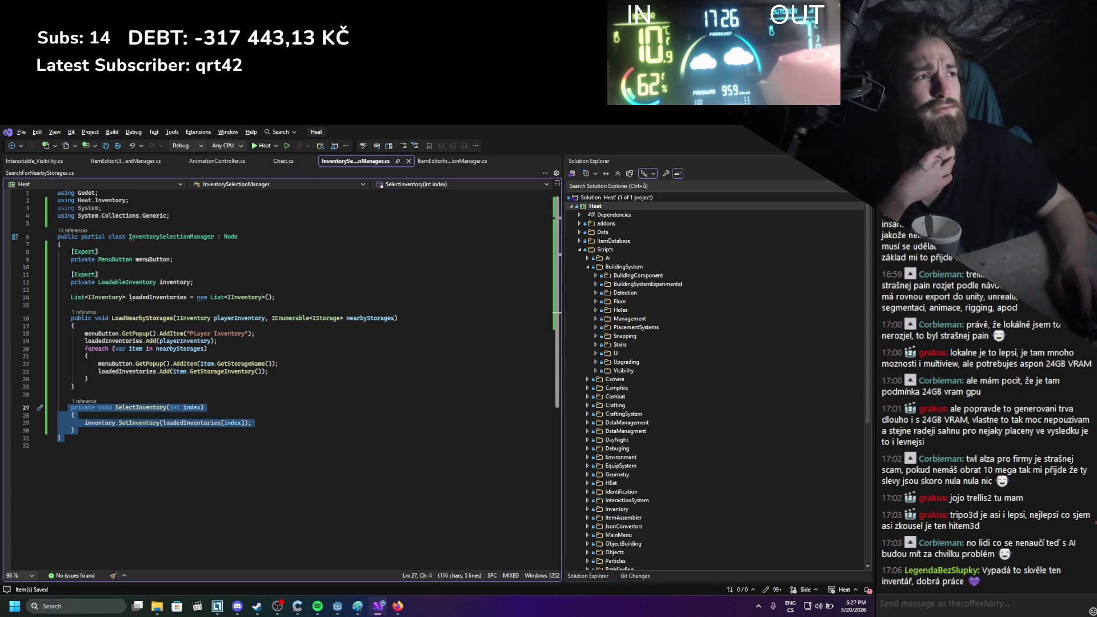
{"action": "key", "text": "alt+Tab"}
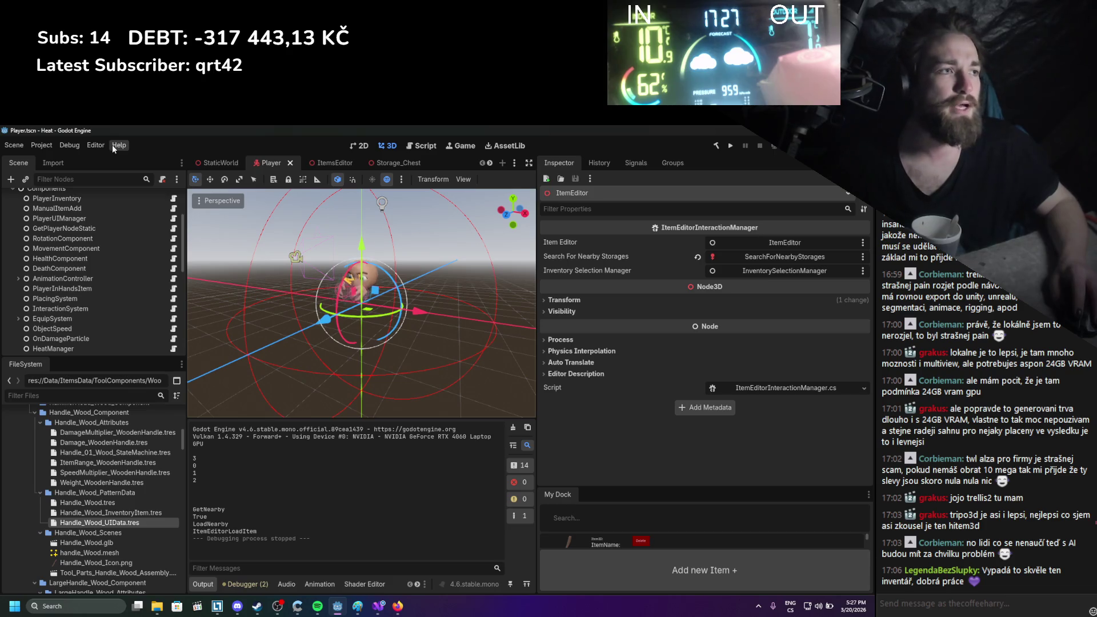
Open the ItemsEditor scene
{"action": "left_click", "coordinate": [636, 163]}
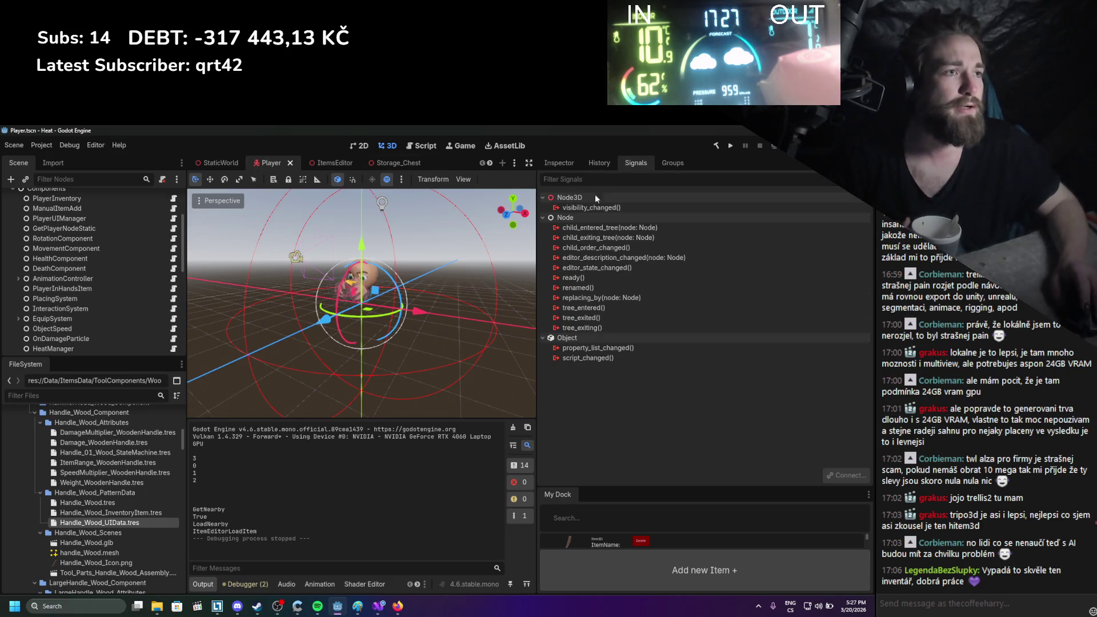
{"action": "scroll", "coordinate": [57, 302], "scroll_direction": "down", "scroll_amount": 1}
{"action": "scroll", "coordinate": [54, 297], "scroll_direction": "down", "scroll_amount": 10}
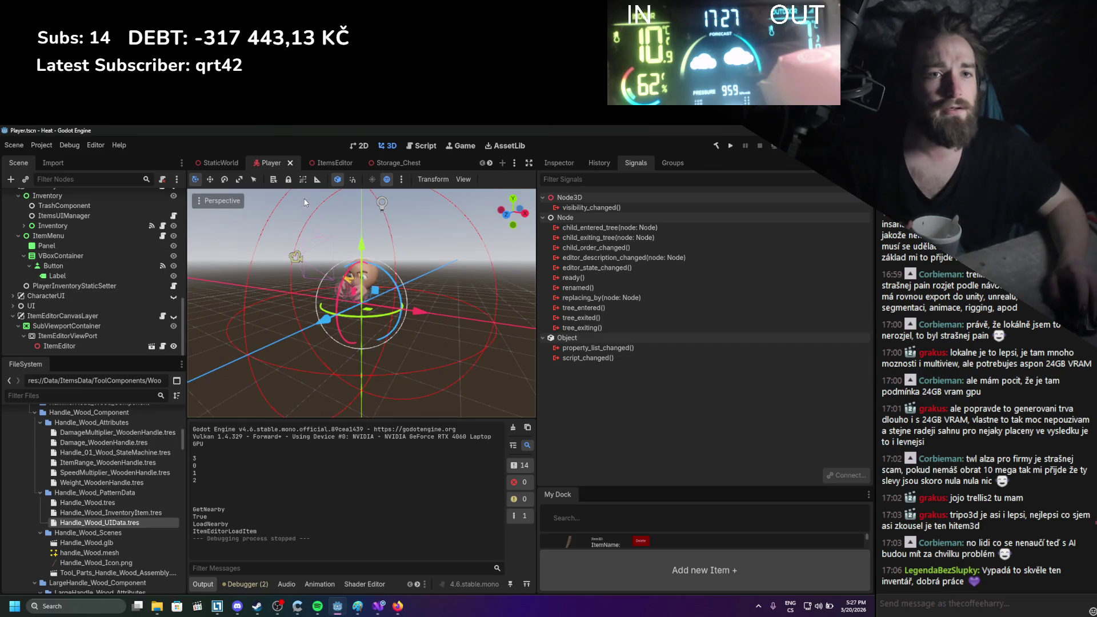
{"action": "left_click", "coordinate": [117, 352]}
{"action": "left_click", "coordinate": [150, 347]}
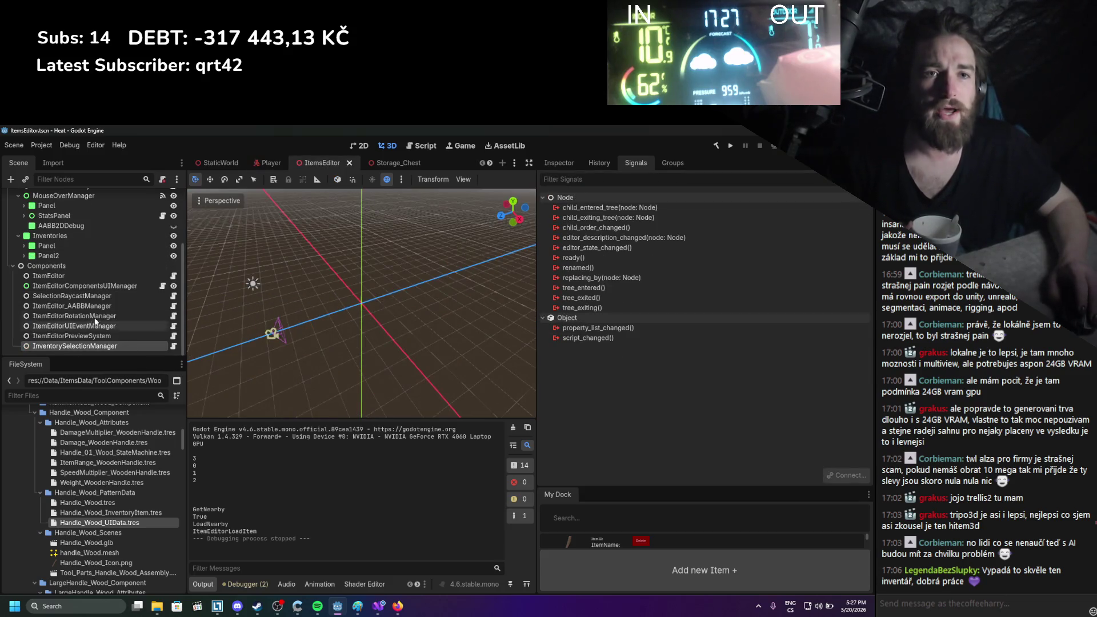
Select the ItemEditor root, review its properties and signals, and expand Inventories > Panel
{"action": "left_click", "coordinate": [90, 197]}
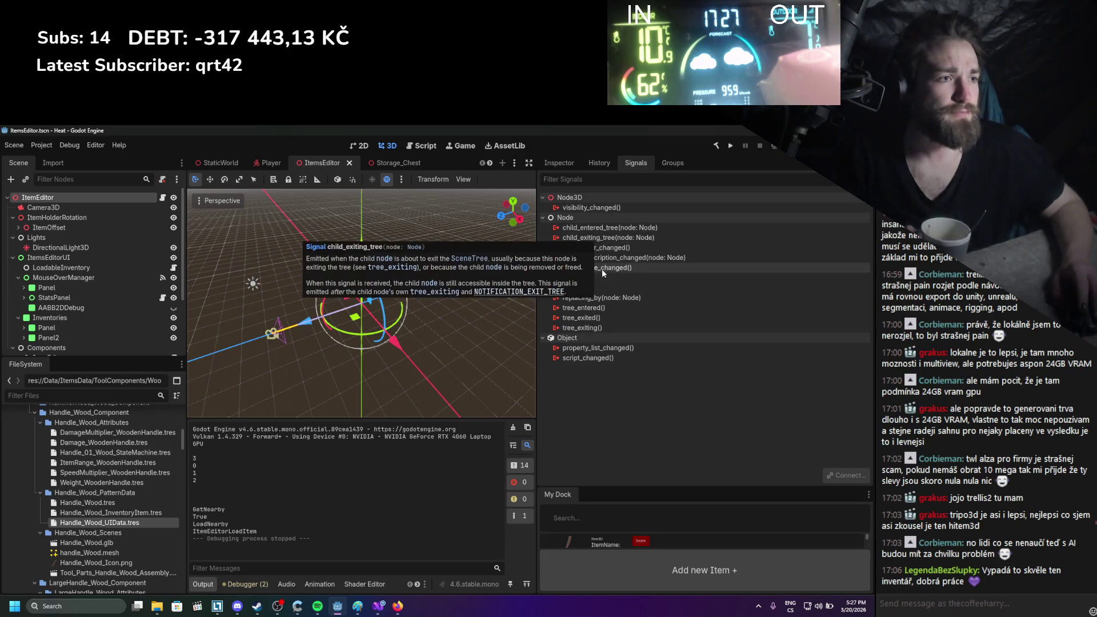
{"action": "left_click", "coordinate": [573, 163]}
{"action": "left_click", "coordinate": [636, 165]}
{"action": "left_click", "coordinate": [566, 166]}
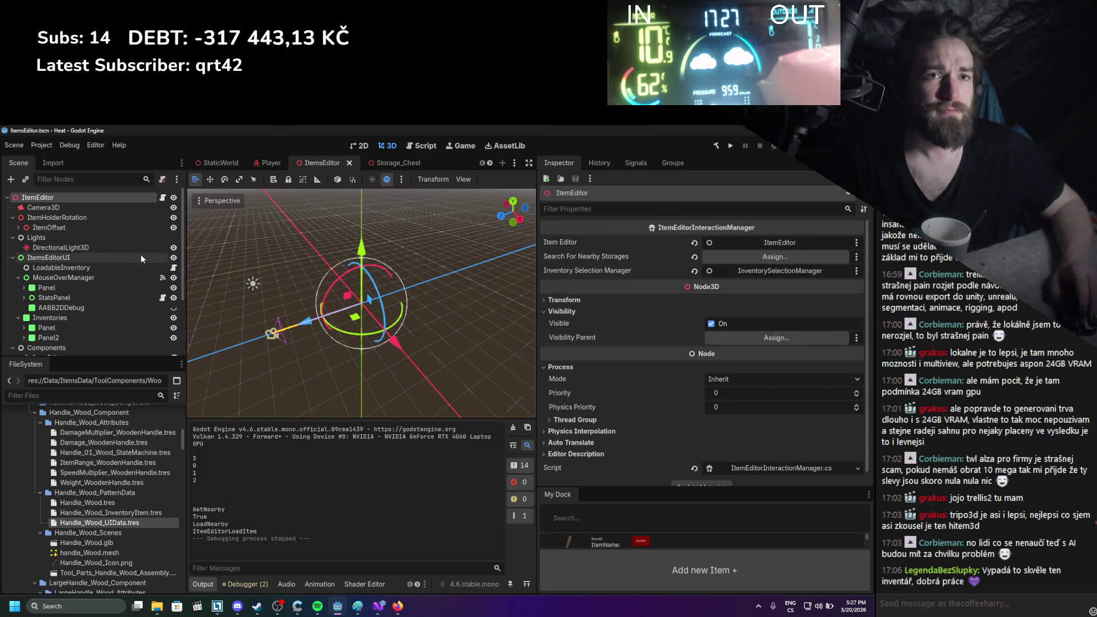
{"action": "scroll", "coordinate": [112, 272], "scroll_direction": "down", "scroll_amount": 3}
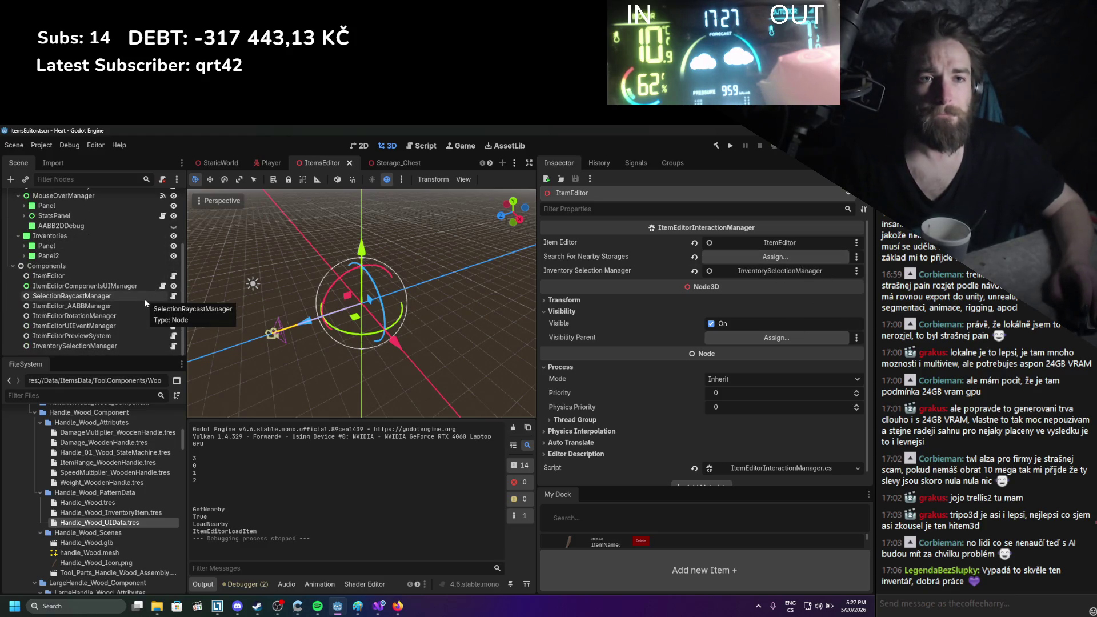
{"action": "left_click", "coordinate": [24, 246]}
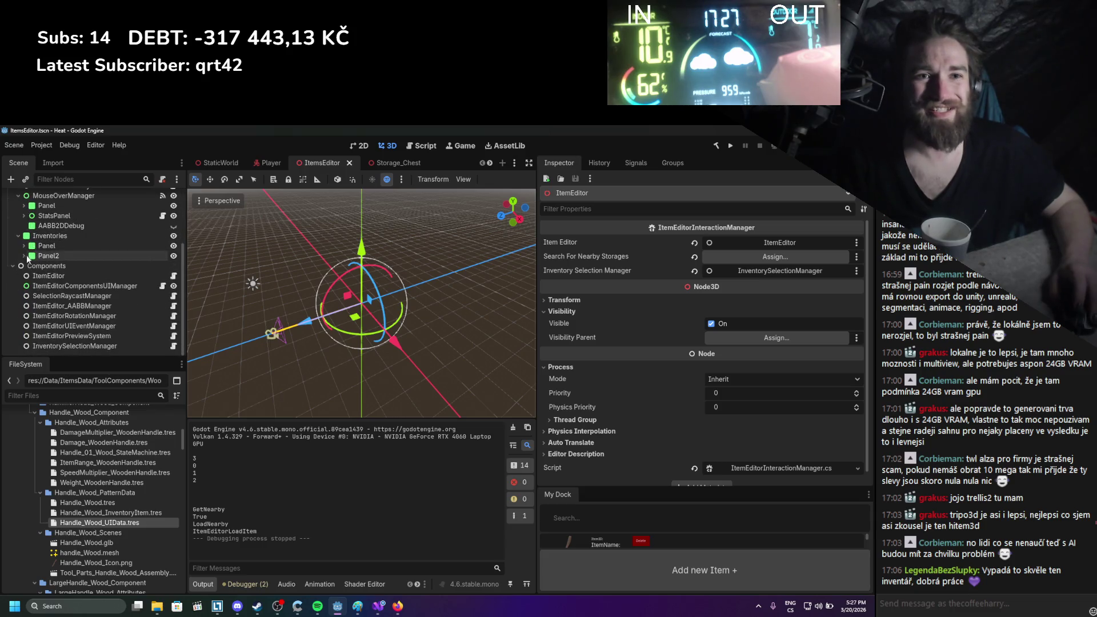
Inspect the MenuButton node's signals, such as pressed(), then return to Visual Studio
{"action": "left_click", "coordinate": [62, 265]}
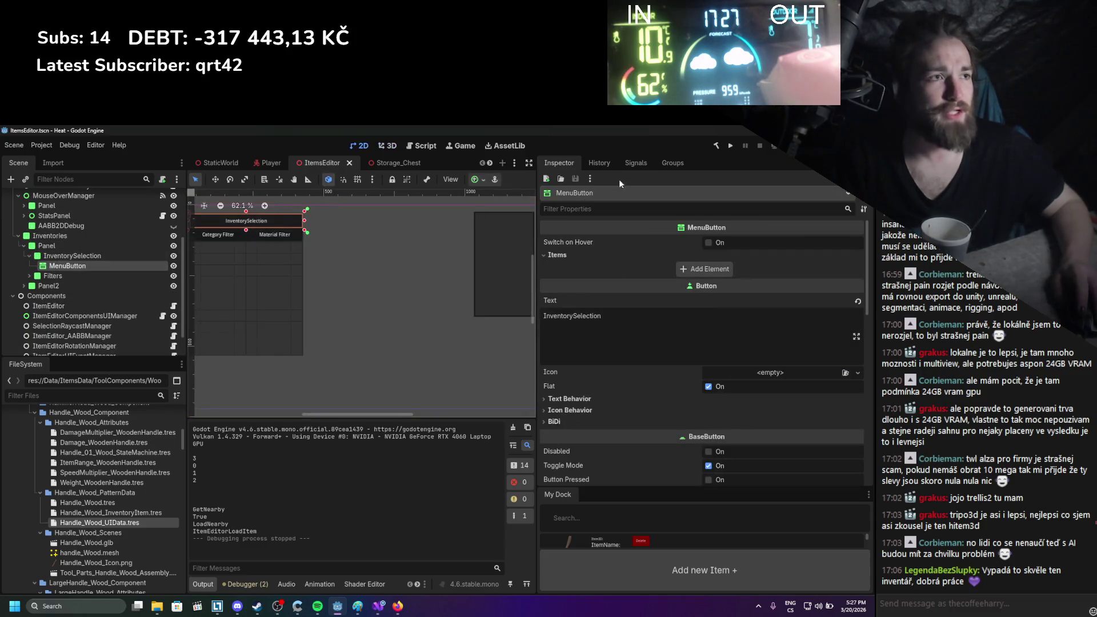
{"action": "left_click", "coordinate": [634, 163]}
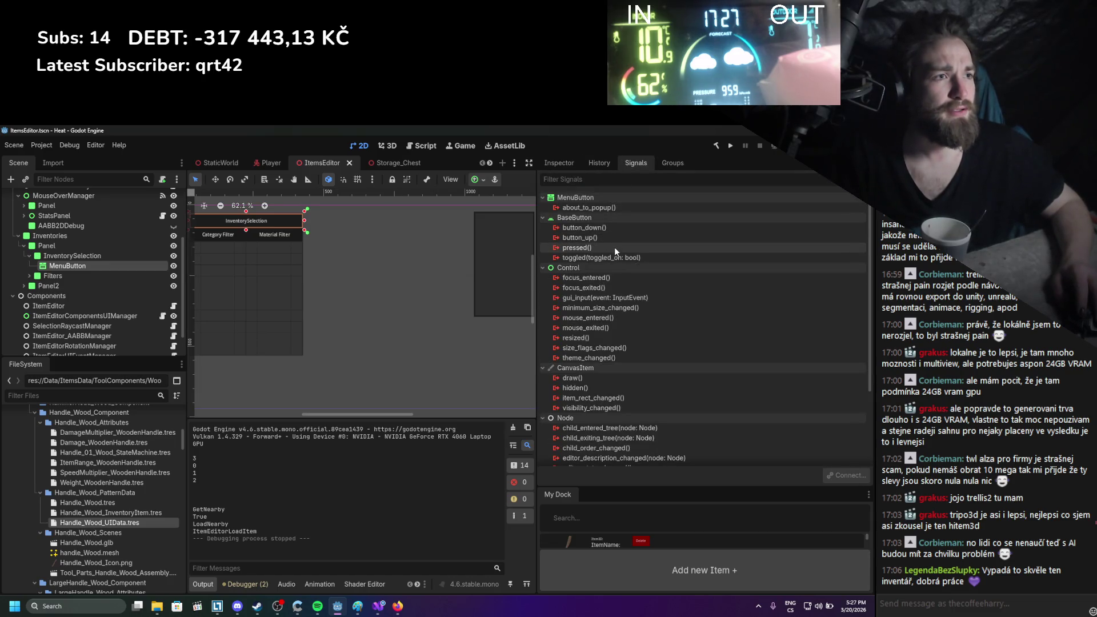
{"action": "mouse_move", "coordinate": [615, 247]}
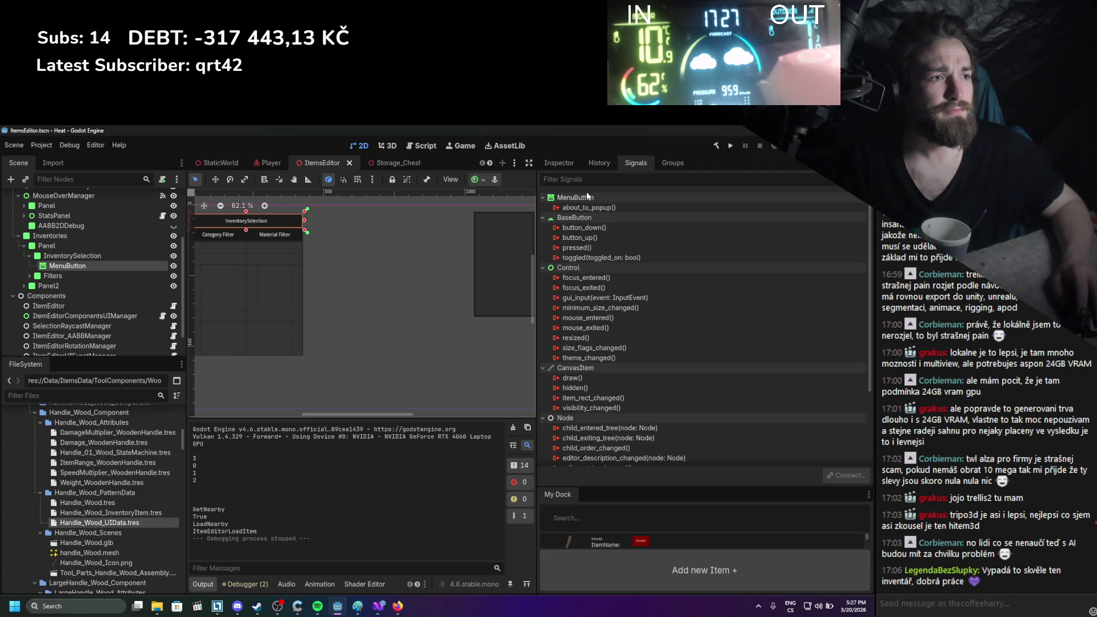
{"action": "left_click", "coordinate": [384, 610]}
{"action": "left_click", "coordinate": [250, 413]}
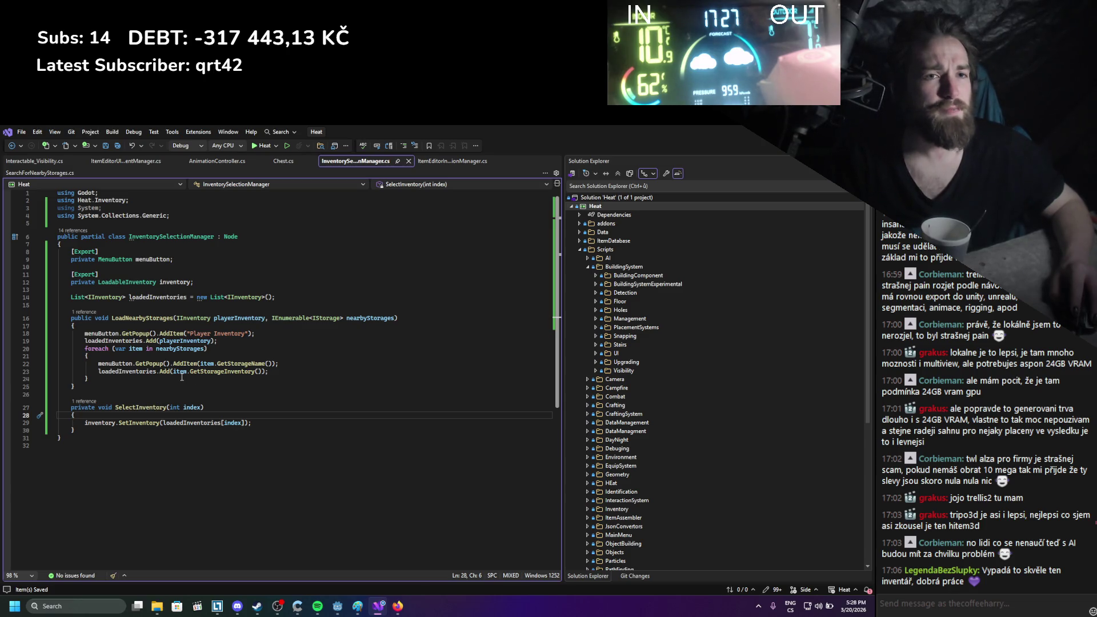
Add an _EnterTree override below the loadedInventories field
{"action": "left_click", "coordinate": [169, 307]}
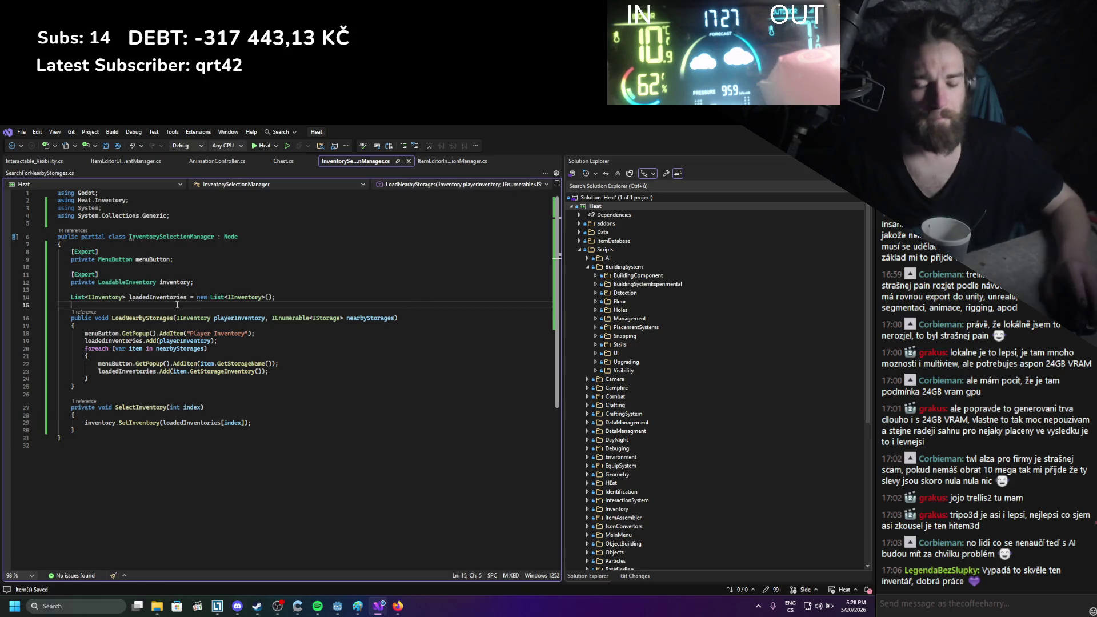
{"action": "key", "text": "Return"}
{"action": "key", "text": "Return"}
{"action": "key", "text": "Up"}
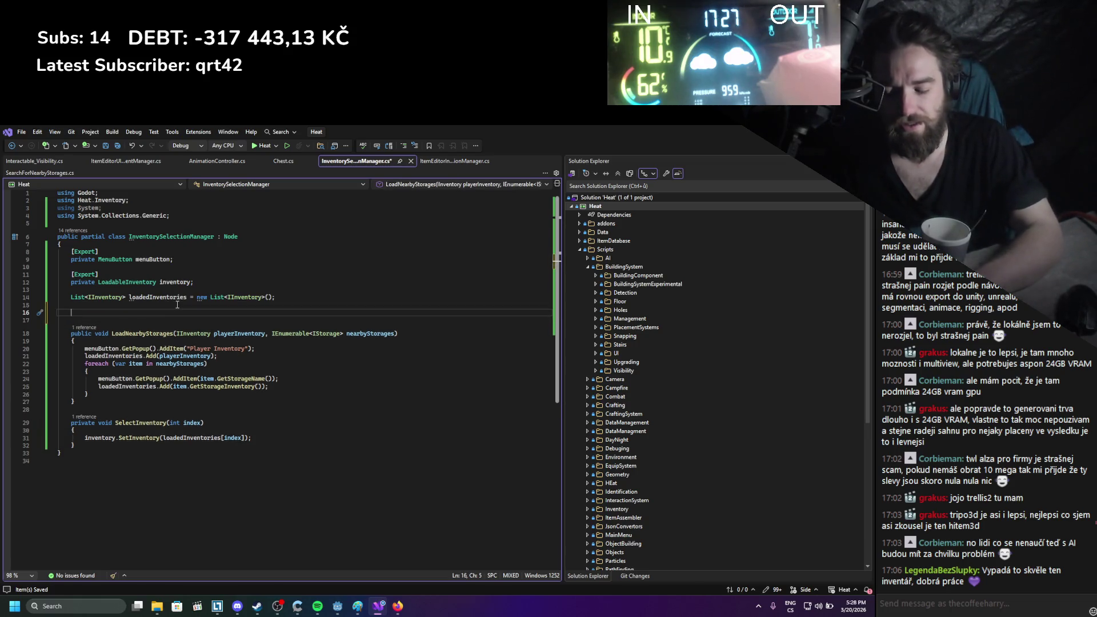
{"action": "type", "text": "override"}
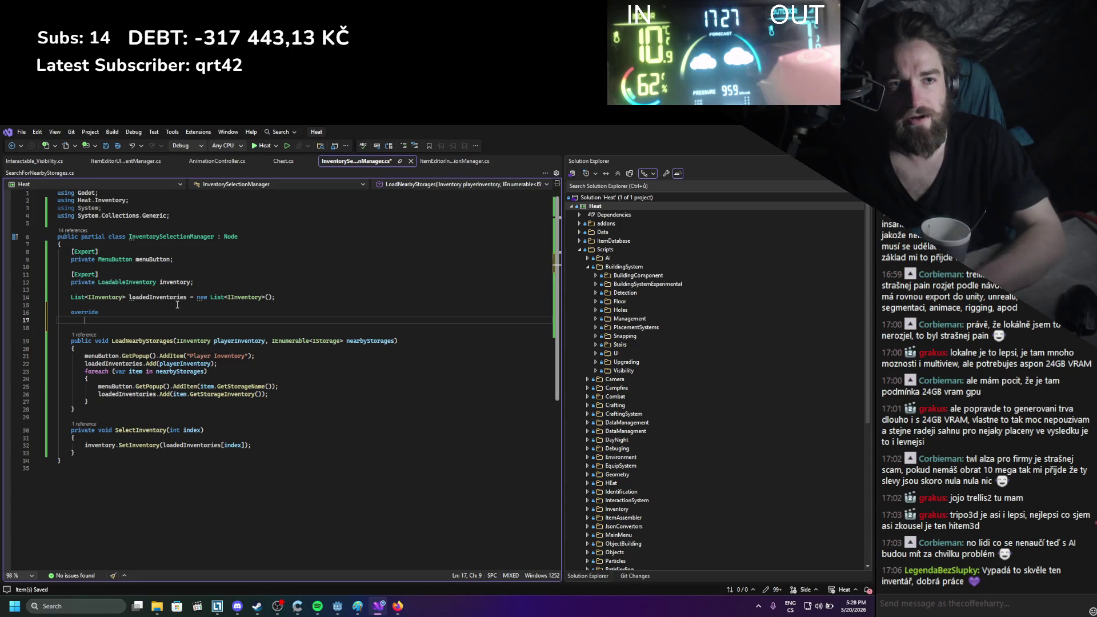
{"action": "type", "text": " void _Ent"}
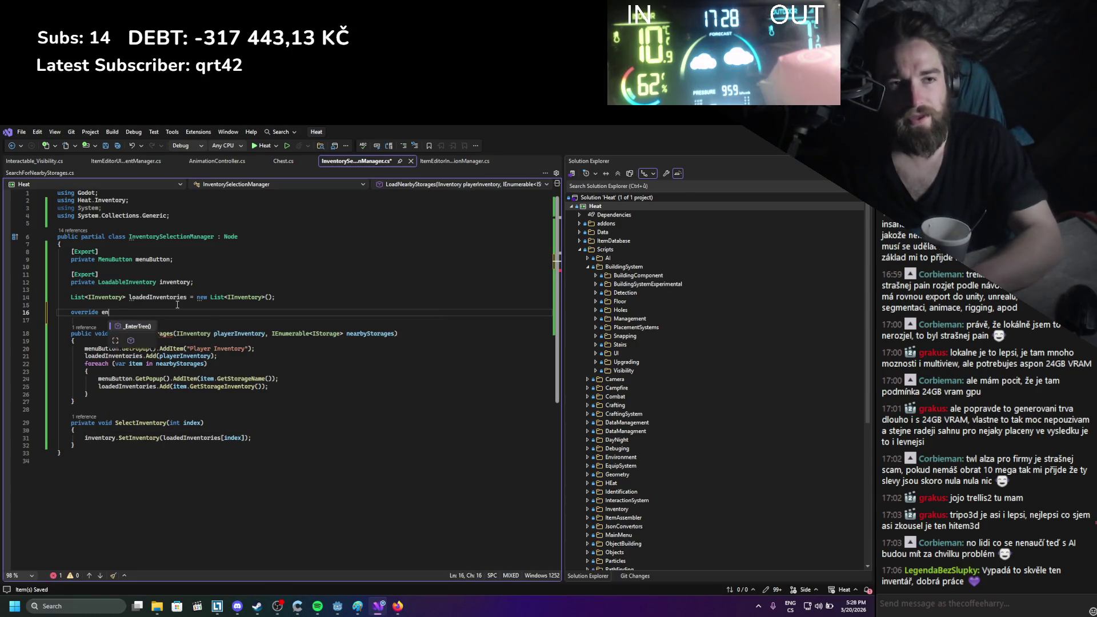
{"action": "key", "text": "Tab"}
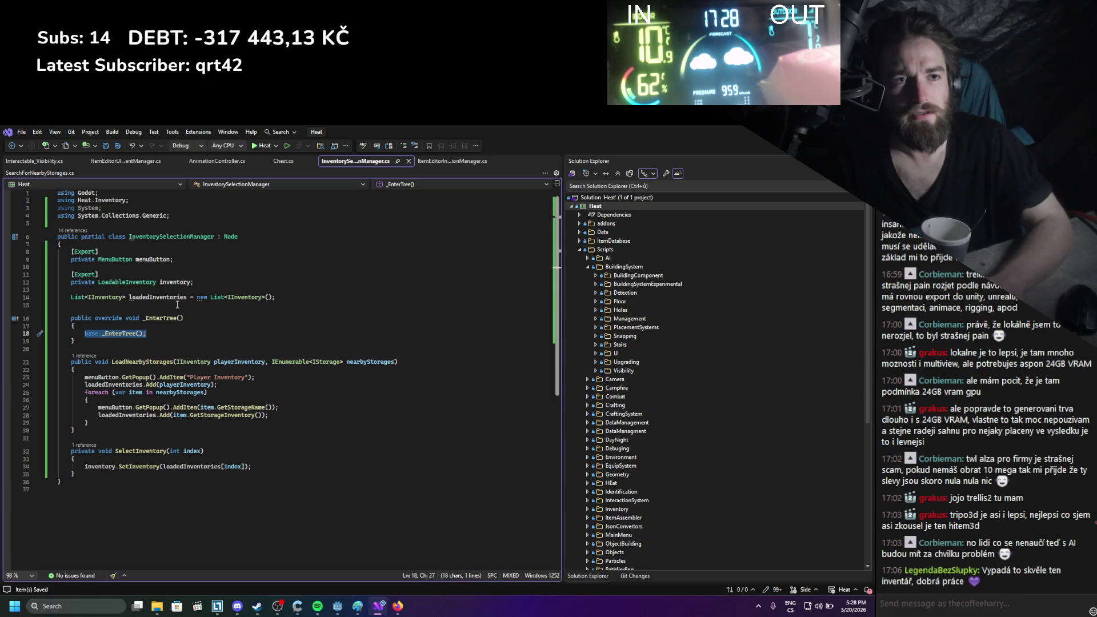
In _EnterTree, write menuButton.GetPopup().IndexPressed += SelectInventory; and save
{"action": "type", "text": "menuButton"}
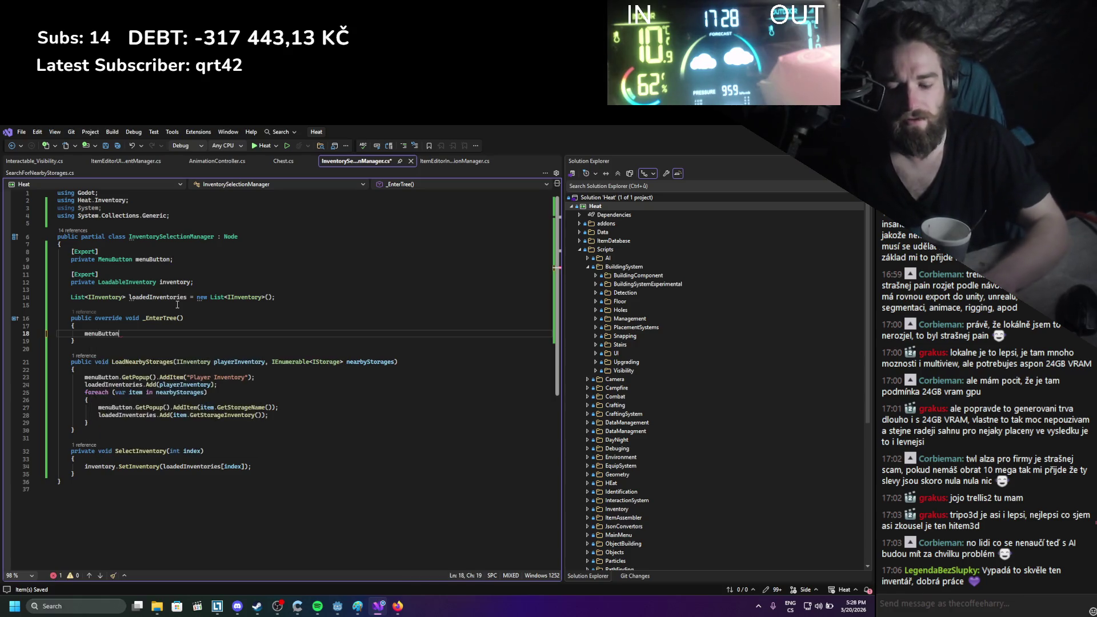
{"action": "type", "text": ".GetPopup("}
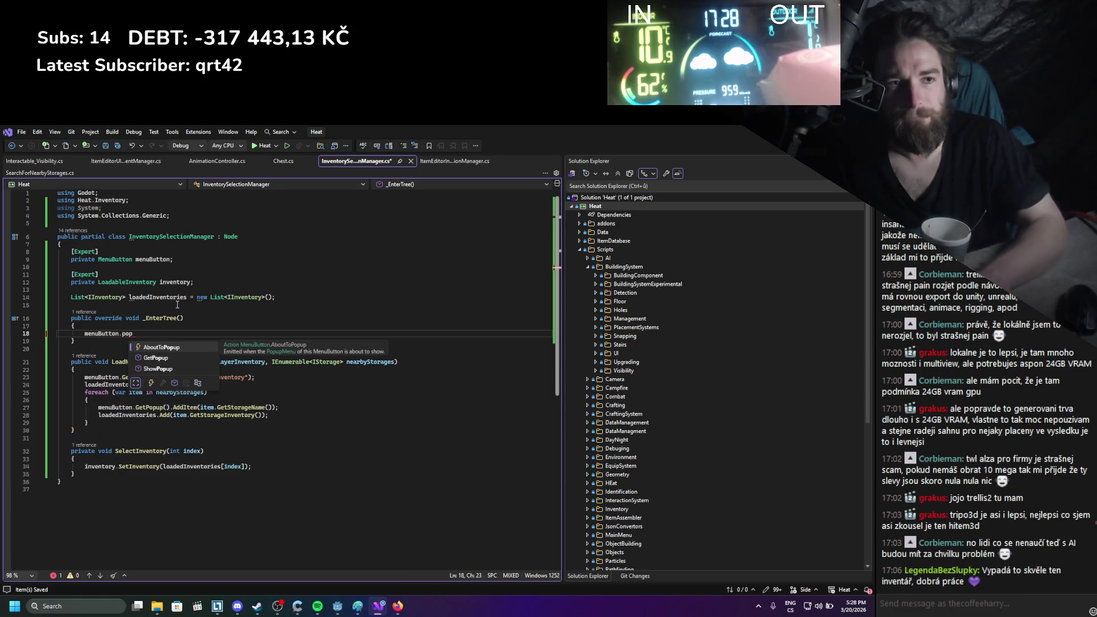
{"action": "type", "text": ")."}
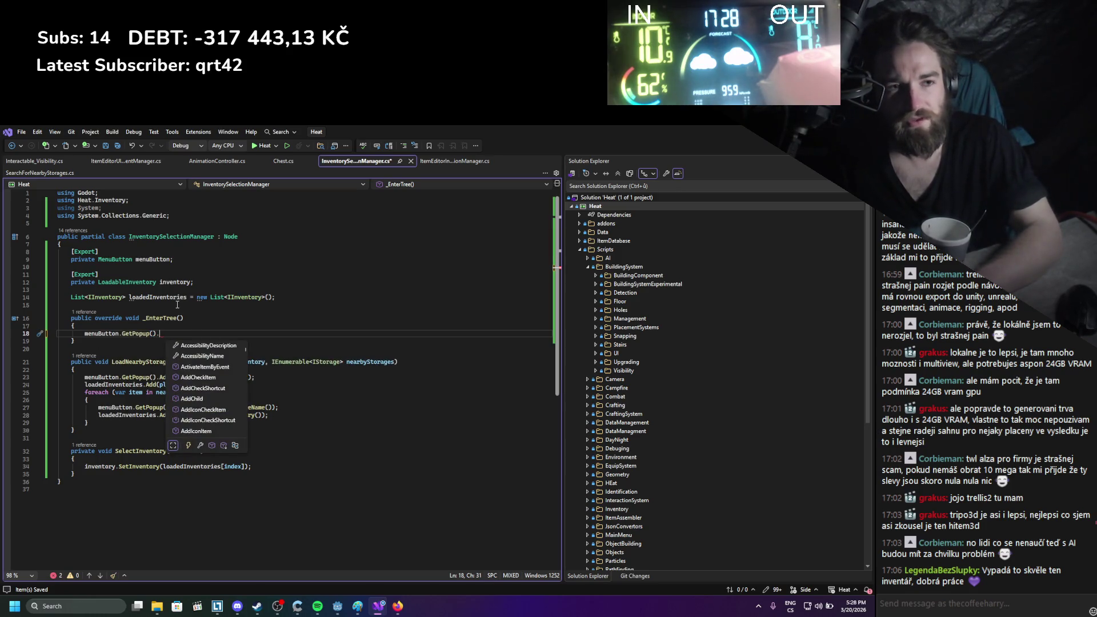
{"action": "type", "text": "itemsele"}
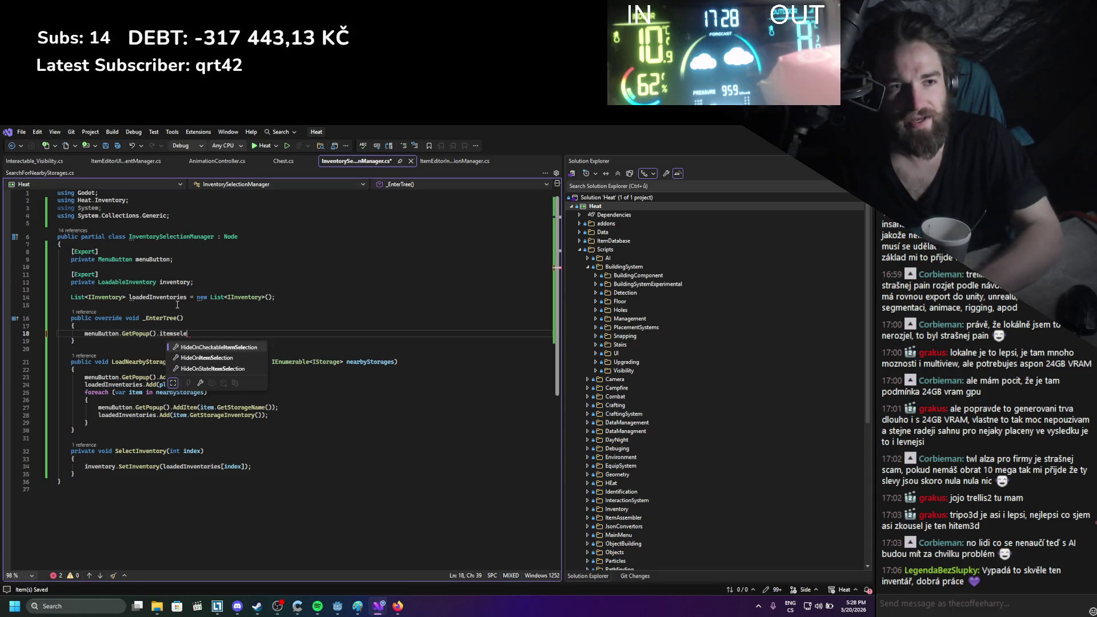
{"action": "key", "text": "ctrl+BackSpace"}
{"action": "type", "text": "pre"}
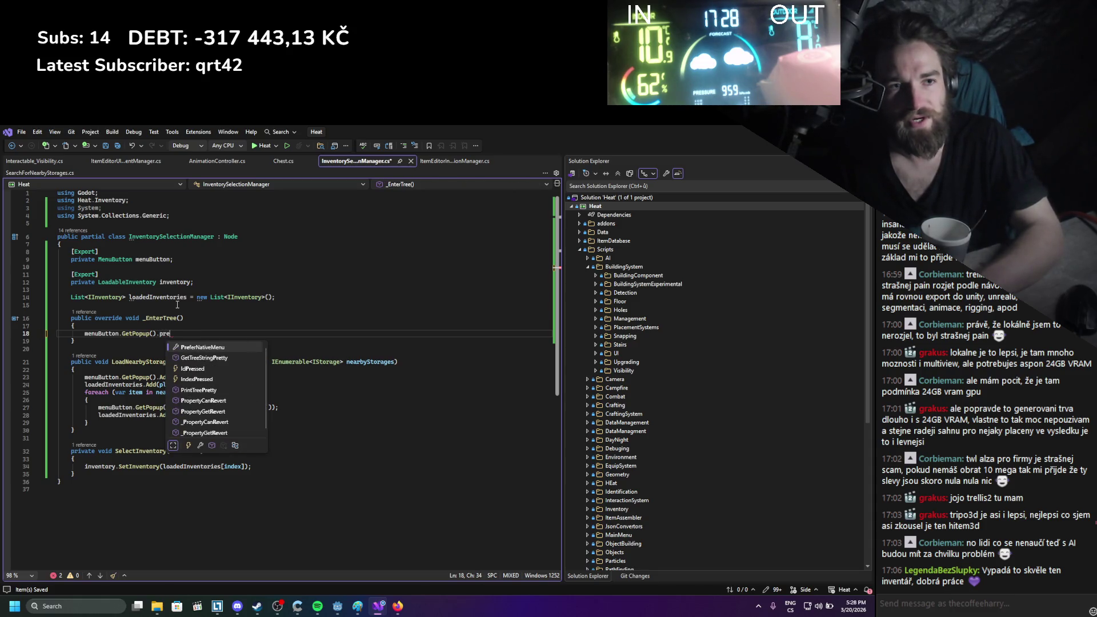
{"action": "type", "text": "ss"}
{"action": "key", "text": "Down"}
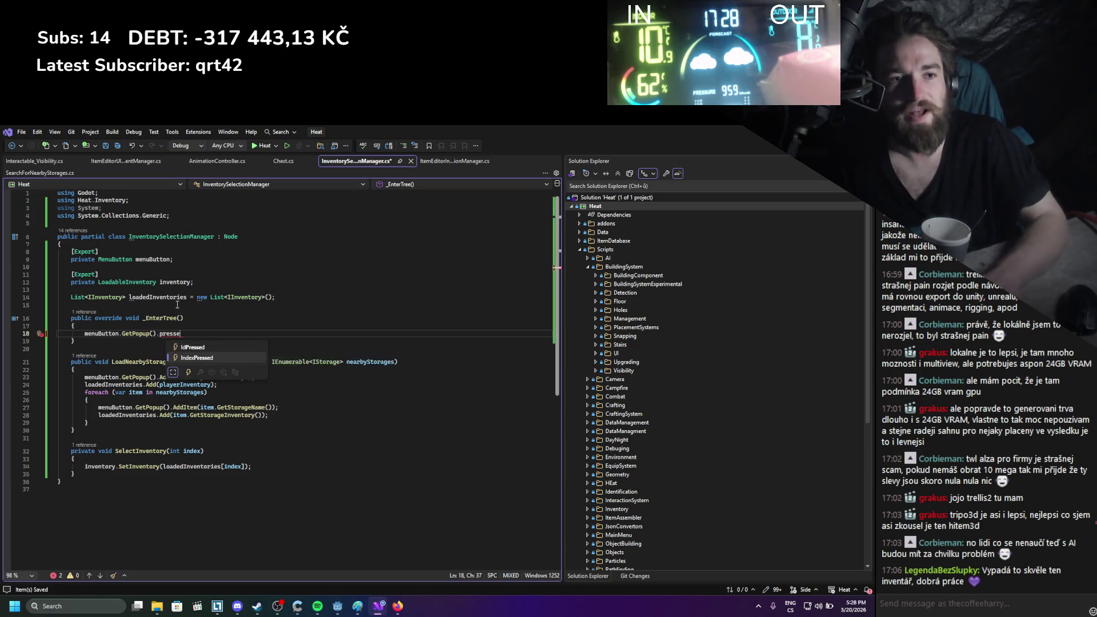
{"action": "key", "text": "Tab"}
{"action": "type", "text": "+= selec"}
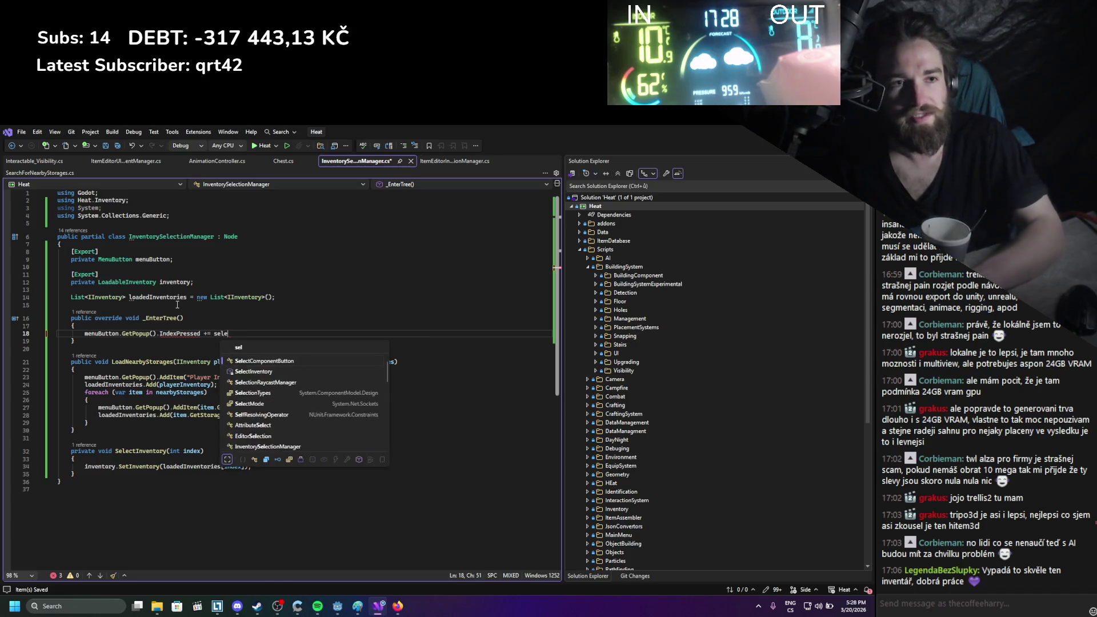
{"action": "key", "text": "Down"}
{"action": "type", "text": ";"}
{"action": "key", "text": "ctrl+s"}
{"action": "left_click", "coordinate": [194, 343]}
{"action": "mouse_move", "coordinate": [192, 333]}
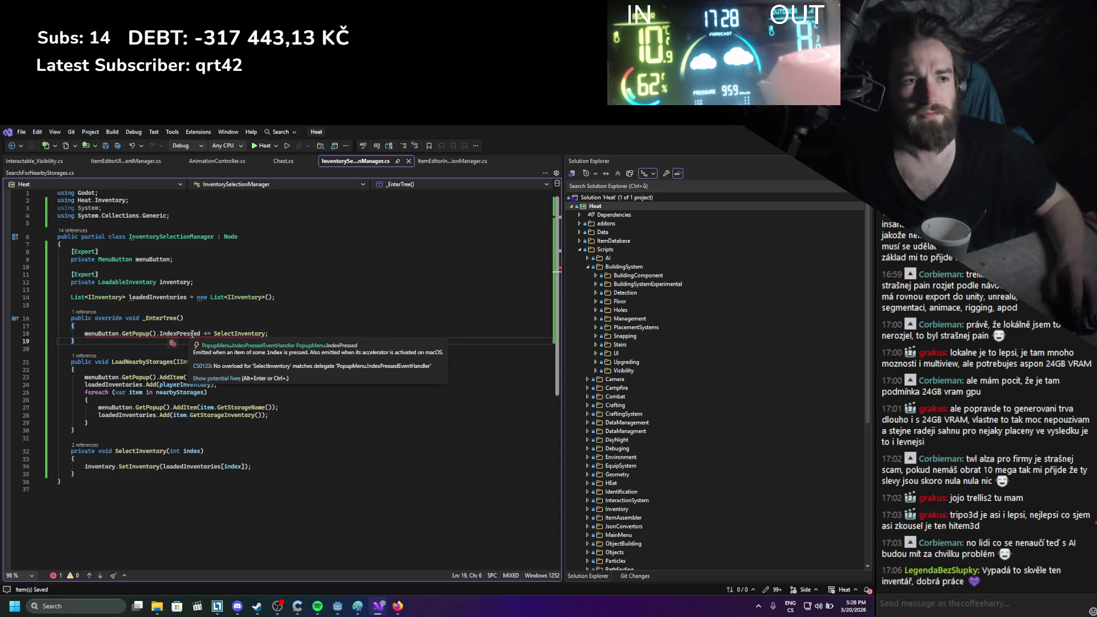
{"action": "double_click", "coordinate": [176, 450]}
Make SelectInventory take a long index, cast it with (int) on line 34, and save
{"action": "type", "text": "lomng"}
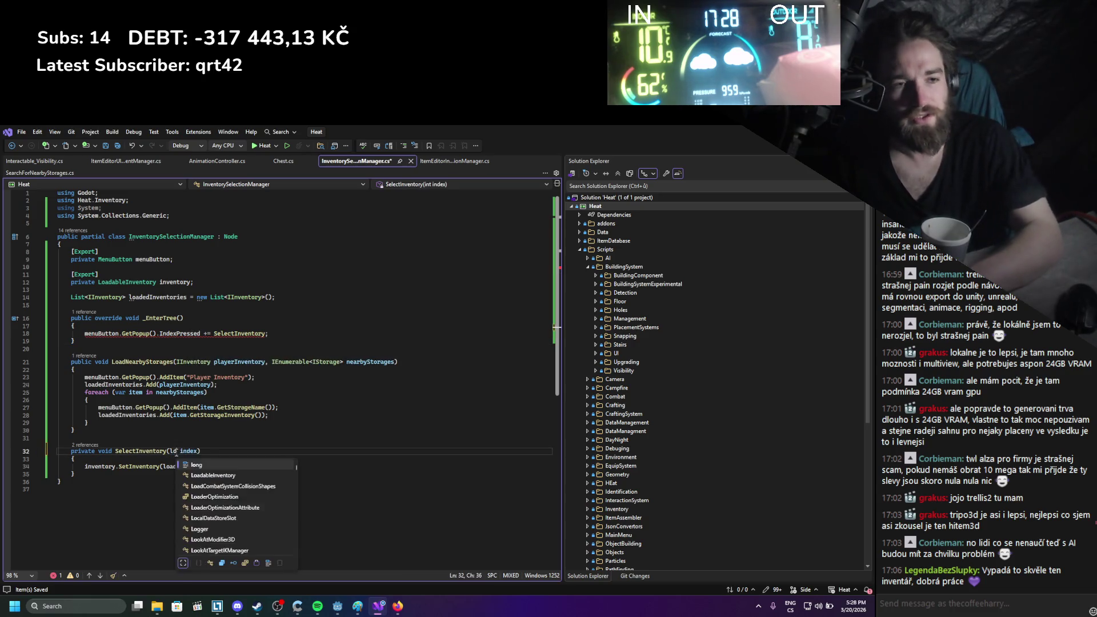
{"action": "key", "text": "BackSpace"}
{"action": "key", "text": "BackSpace"}
{"action": "key", "text": "BackSpace"}
{"action": "type", "text": "ng"}
{"action": "left_click", "coordinate": [198, 442]}
{"action": "left_click", "coordinate": [225, 466]}
{"action": "type", "text": "(int)index]);"}
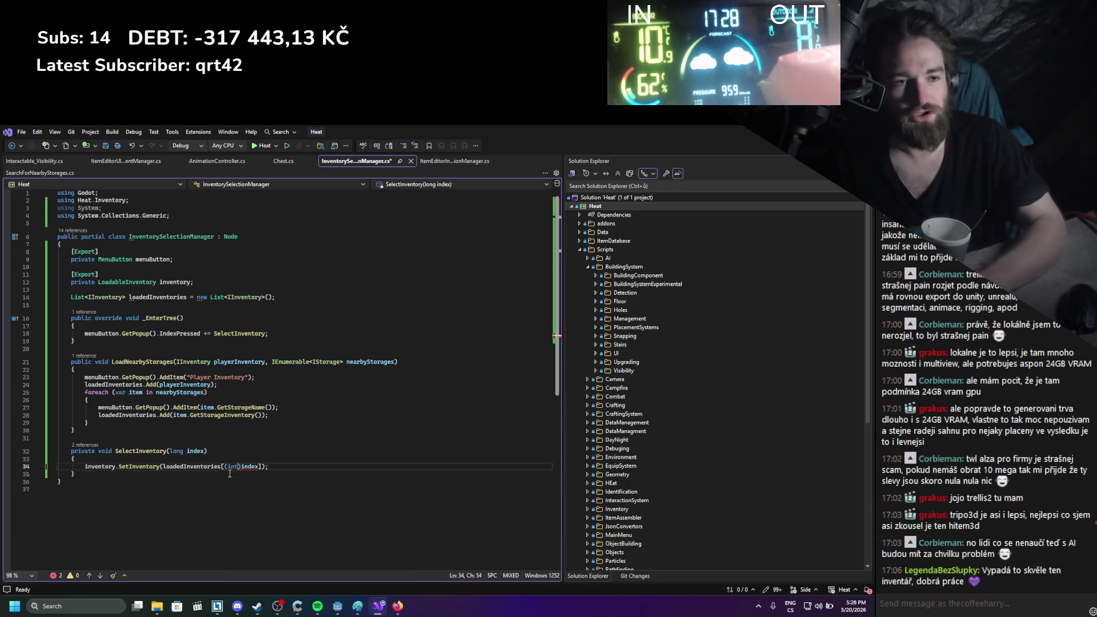
{"action": "key", "text": "Return"}
{"action": "key", "text": "ctrl+t"}
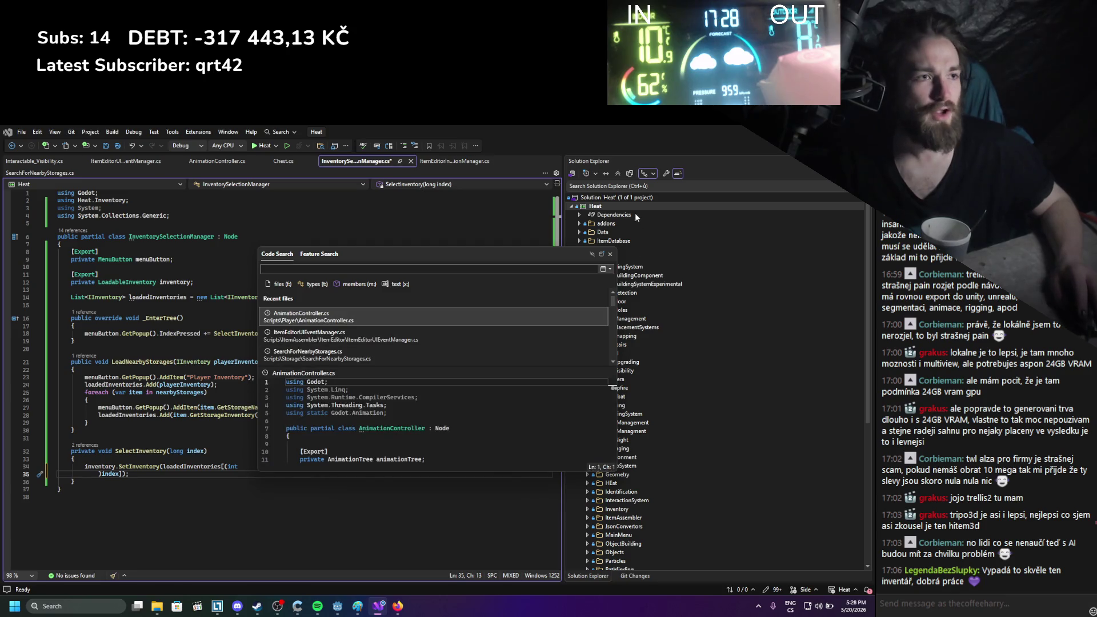
{"action": "left_click", "coordinate": [610, 254]}
{"action": "key", "text": "ctrl+z"}
{"action": "key", "text": "ctrl+s"}
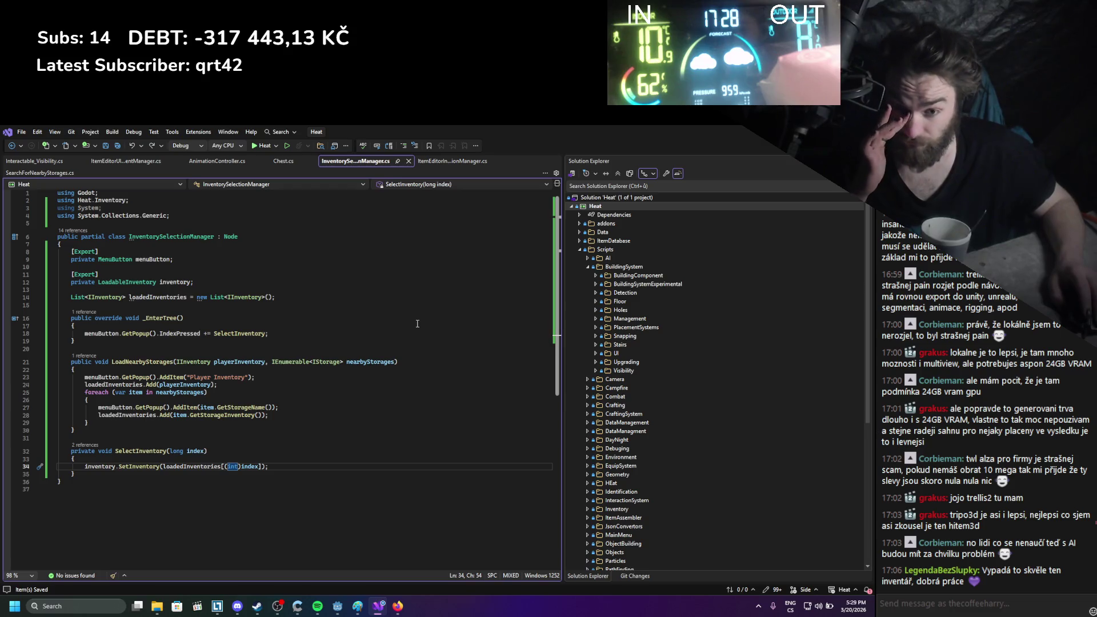
Delete the unused 'using System;' line and rebuild the .NET project in Godot
{"action": "left_click", "coordinate": [140, 494]}
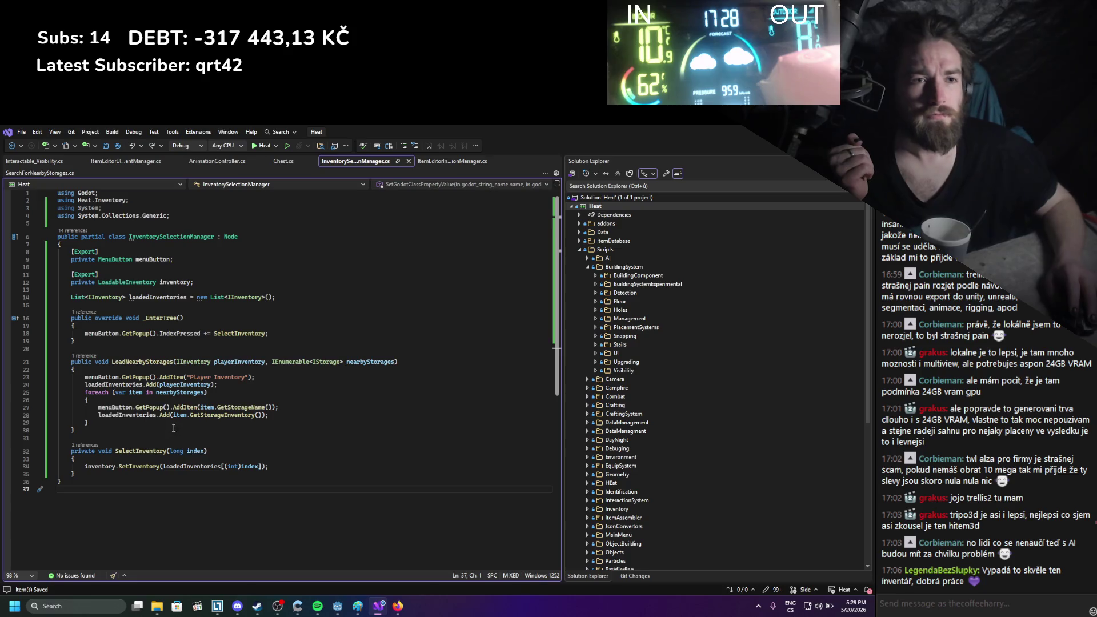
{"action": "mouse_move", "coordinate": [165, 416]}
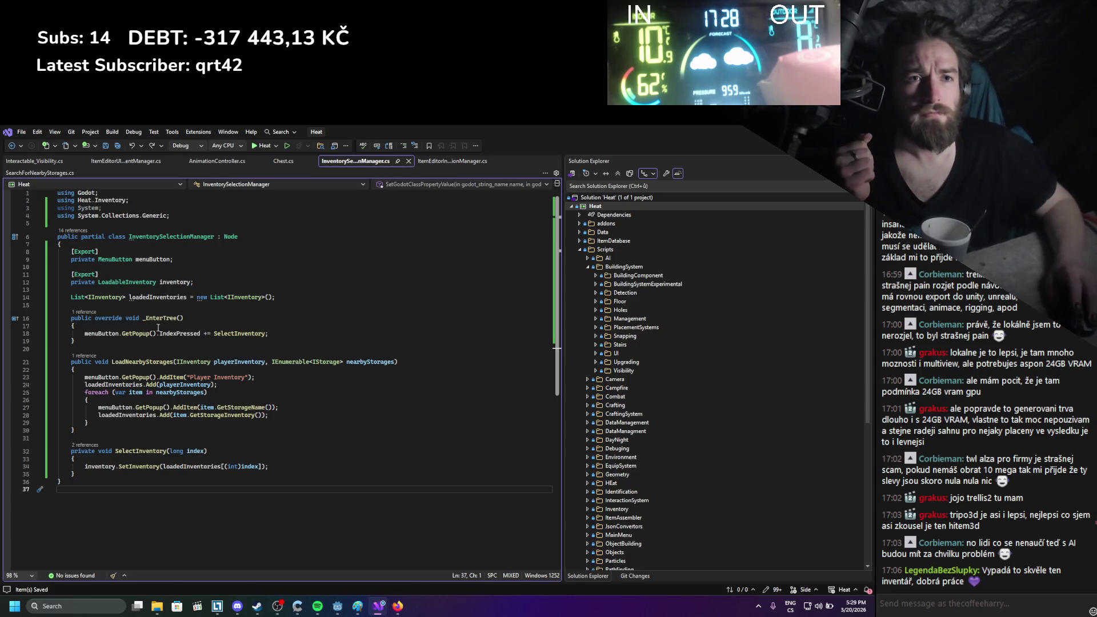
{"action": "left_click", "coordinate": [103, 208]}
{"action": "key", "text": "shift+Home"}
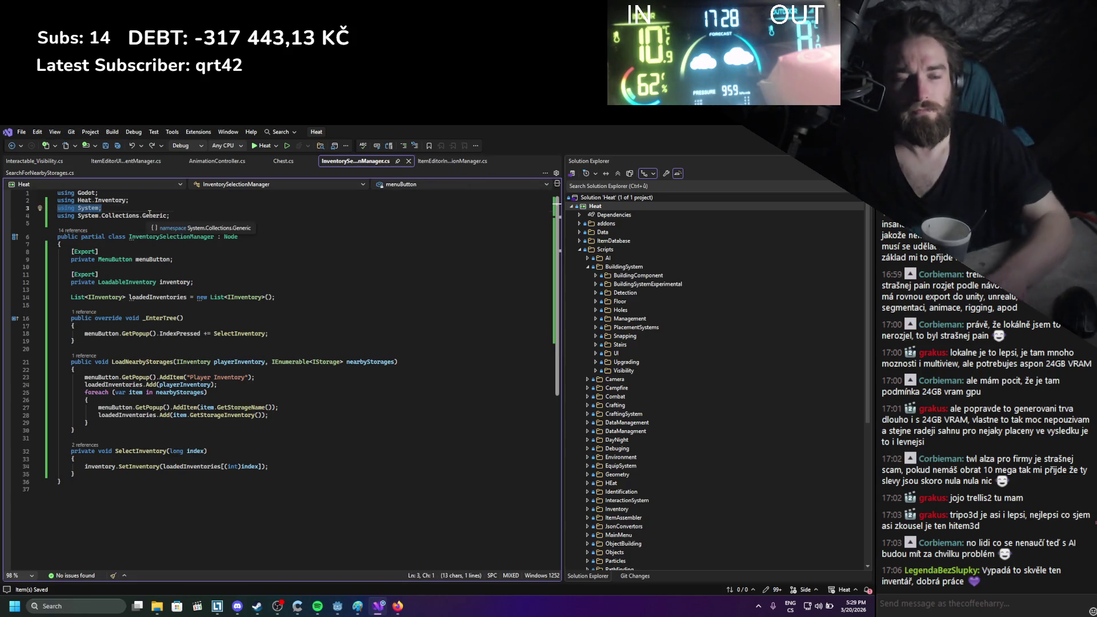
{"action": "key", "text": "BackSpace"}
{"action": "key", "text": "BackSpace"}
{"action": "left_click", "coordinate": [274, 464]}
{"action": "left_click_drag", "start_coordinate": [57, 370], "coordinate": [183, 516]}
{"action": "left_click", "coordinate": [183, 515]}
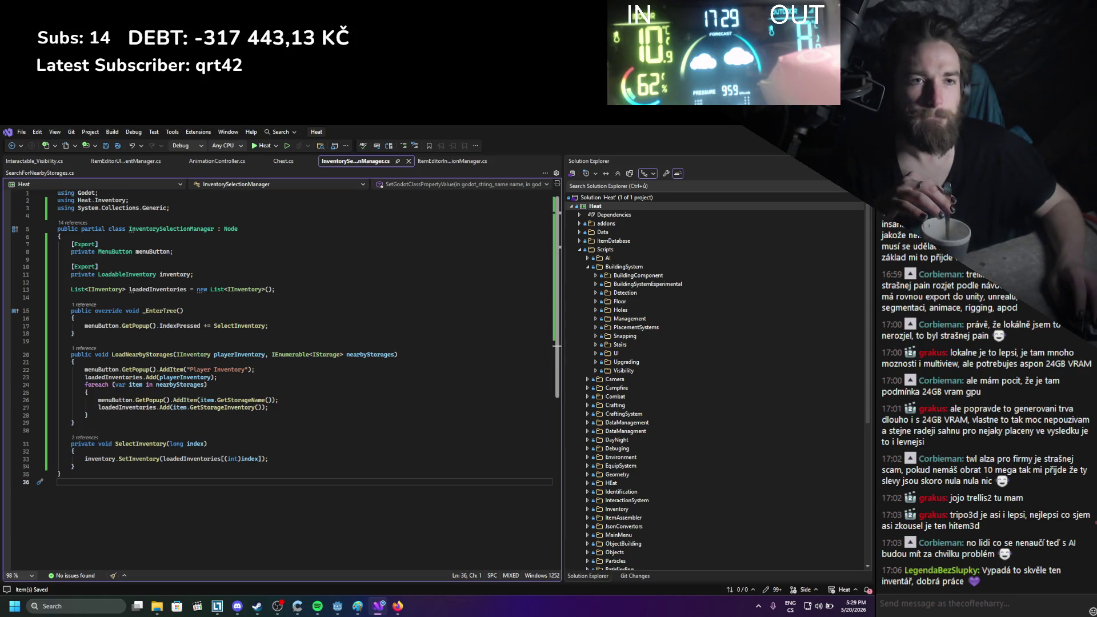
{"action": "key", "text": "alt+Tab"}
{"action": "left_click", "coordinate": [716, 146]}
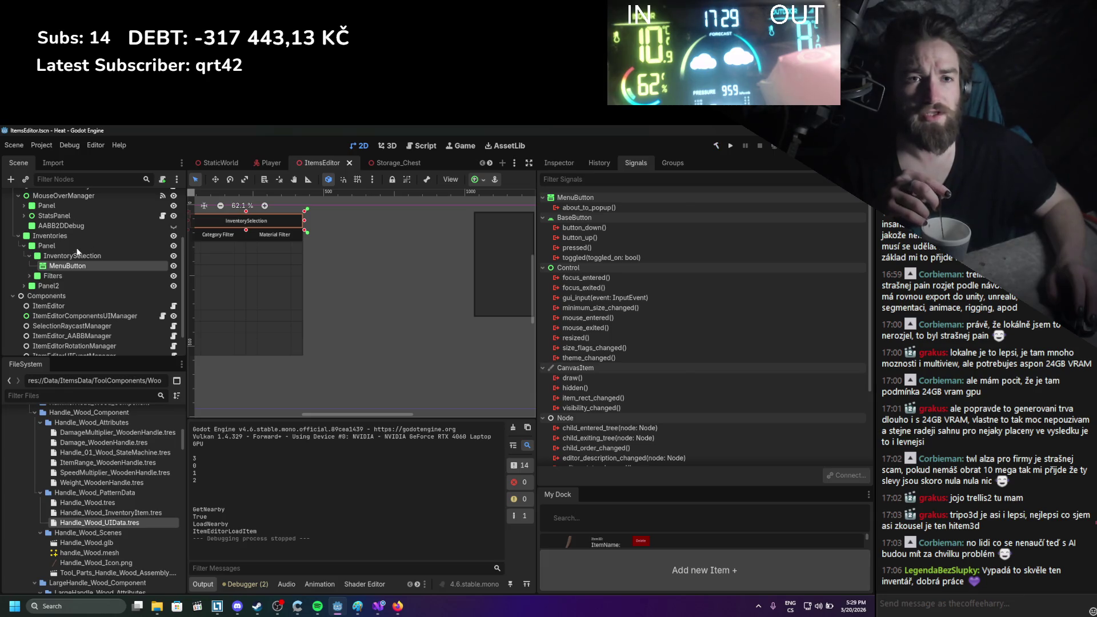
Check Panel2's children and select the InventorySelection node in ItemsEditor
{"action": "left_click", "coordinate": [23, 286]}
{"action": "left_click", "coordinate": [23, 285]}
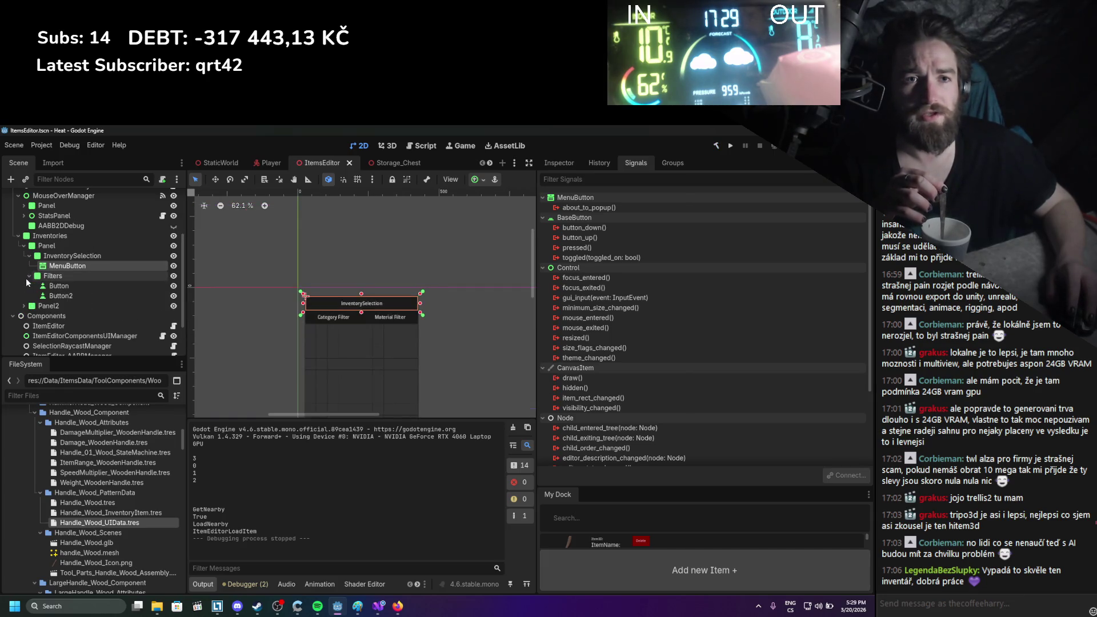
{"action": "left_click", "coordinate": [86, 255]}
{"action": "scroll", "coordinate": [101, 303], "scroll_direction": "down", "scroll_amount": 1}
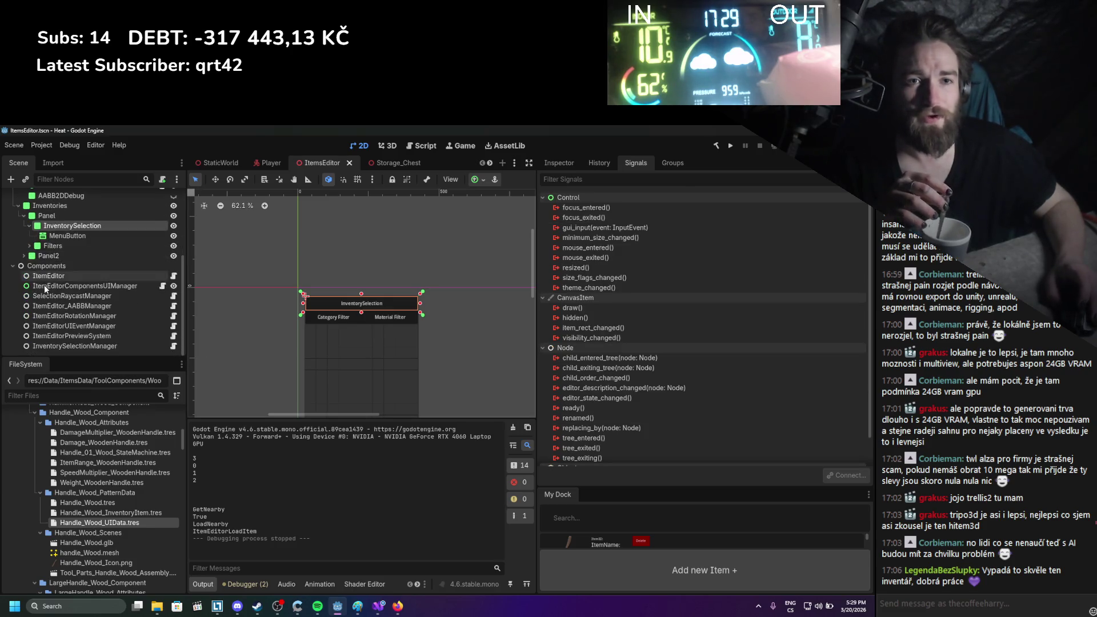
In the Player scene, expand CharacterUI and PlayerView to browse the UI nodes
{"action": "left_click", "coordinate": [267, 163]}
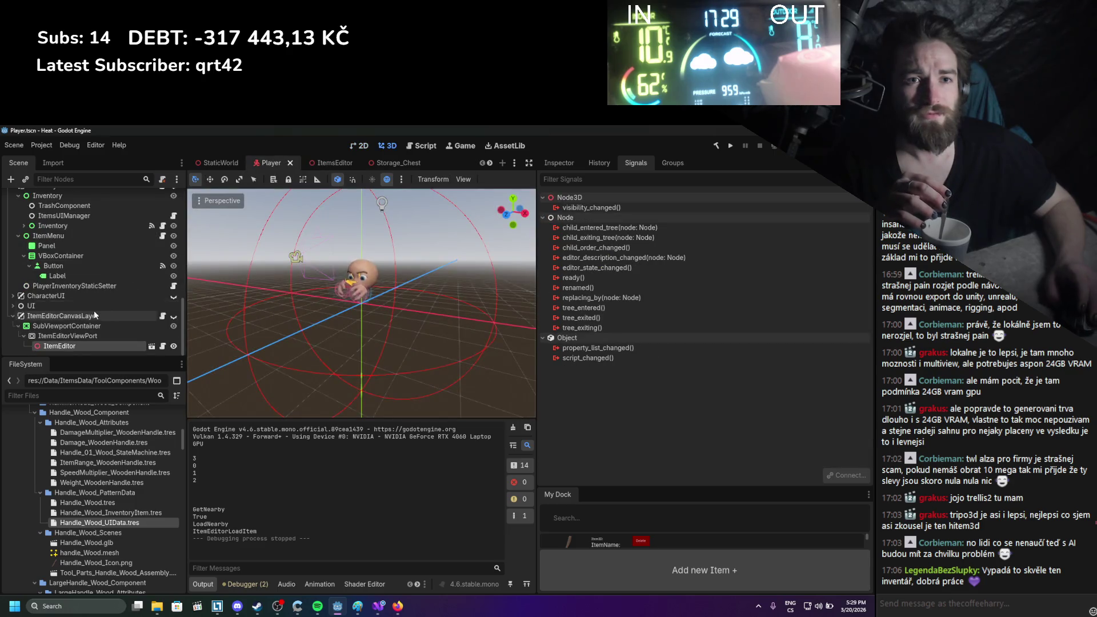
{"action": "scroll", "coordinate": [93, 310], "scroll_direction": "down", "scroll_amount": 2}
{"action": "scroll", "coordinate": [90, 310], "scroll_direction": "down", "scroll_amount": 1}
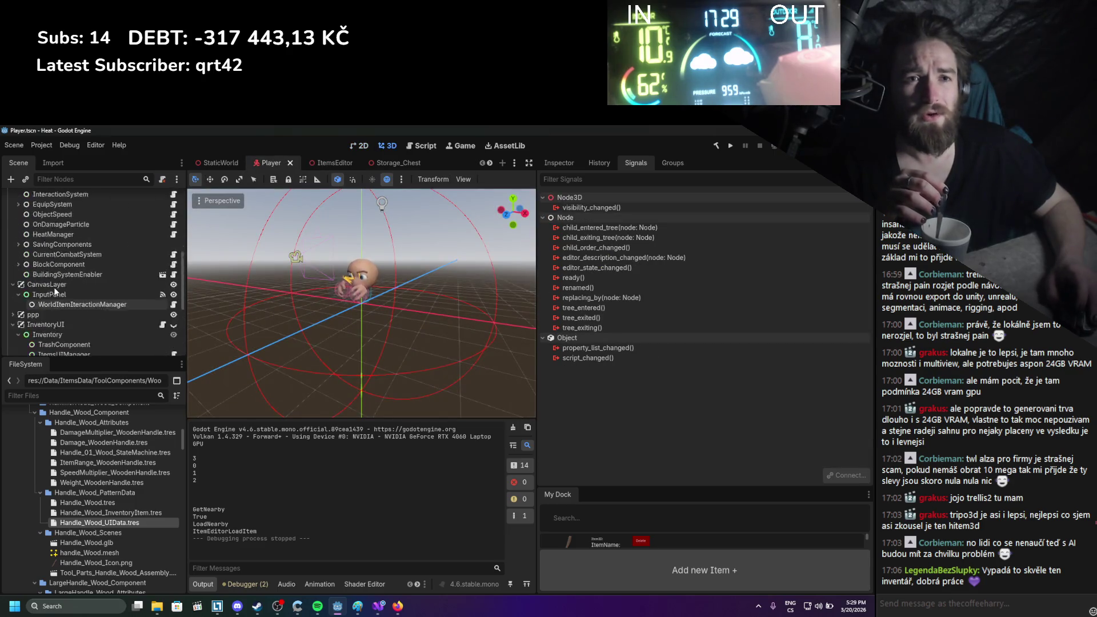
{"action": "key", "text": "f"}
{"action": "scroll", "coordinate": [19, 263], "scroll_direction": "down", "scroll_amount": 3}
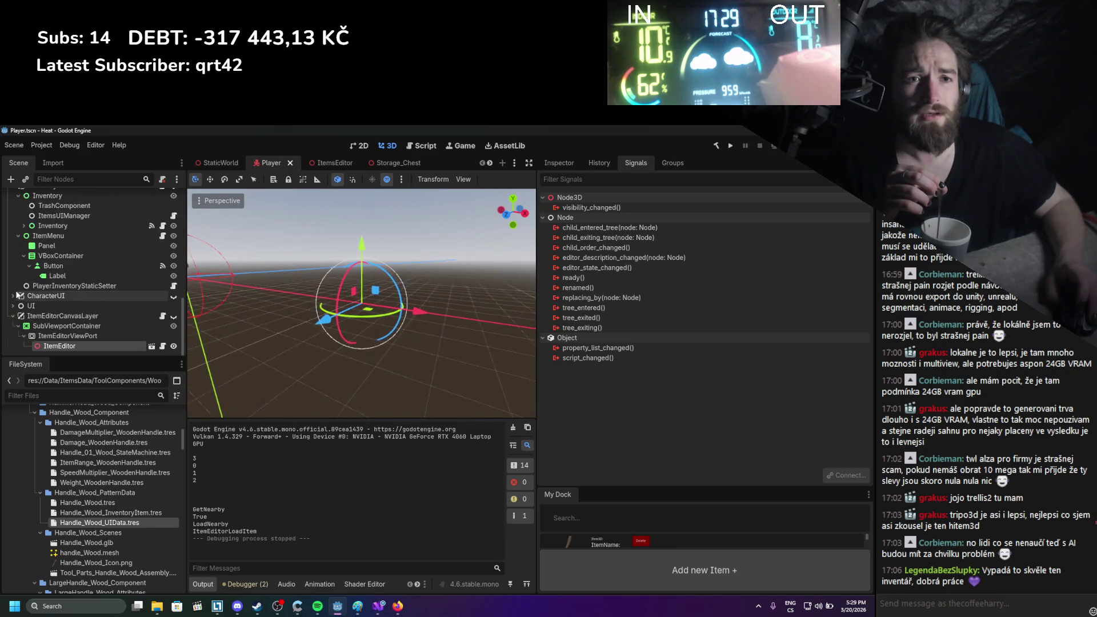
{"action": "left_click", "coordinate": [13, 296]}
{"action": "scroll", "coordinate": [17, 308], "scroll_direction": "down", "scroll_amount": 2}
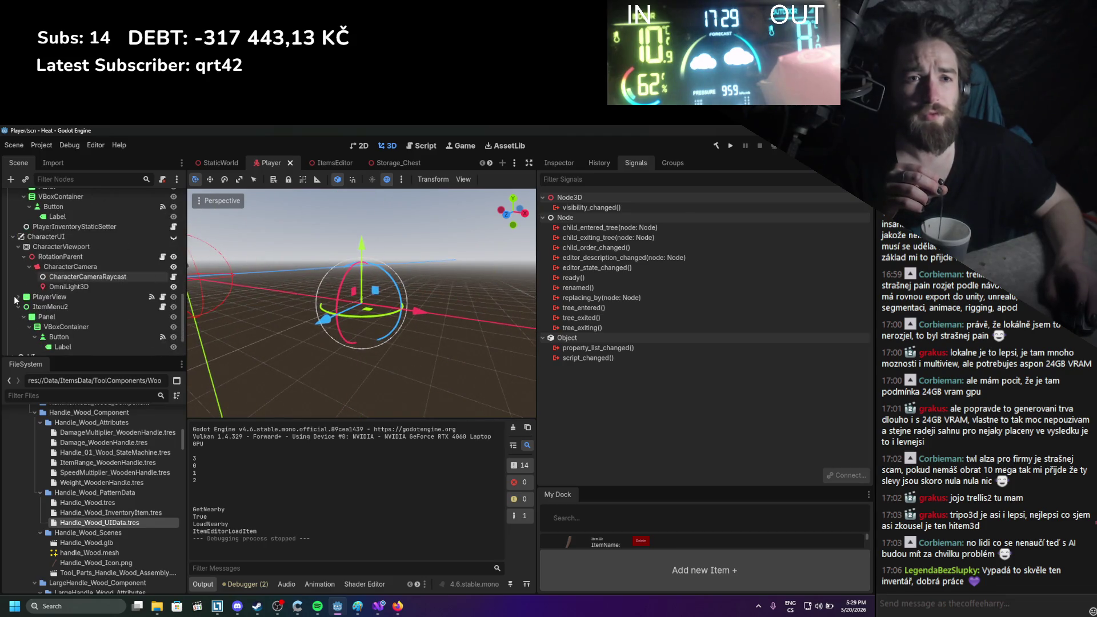
{"action": "left_click", "coordinate": [18, 296]}
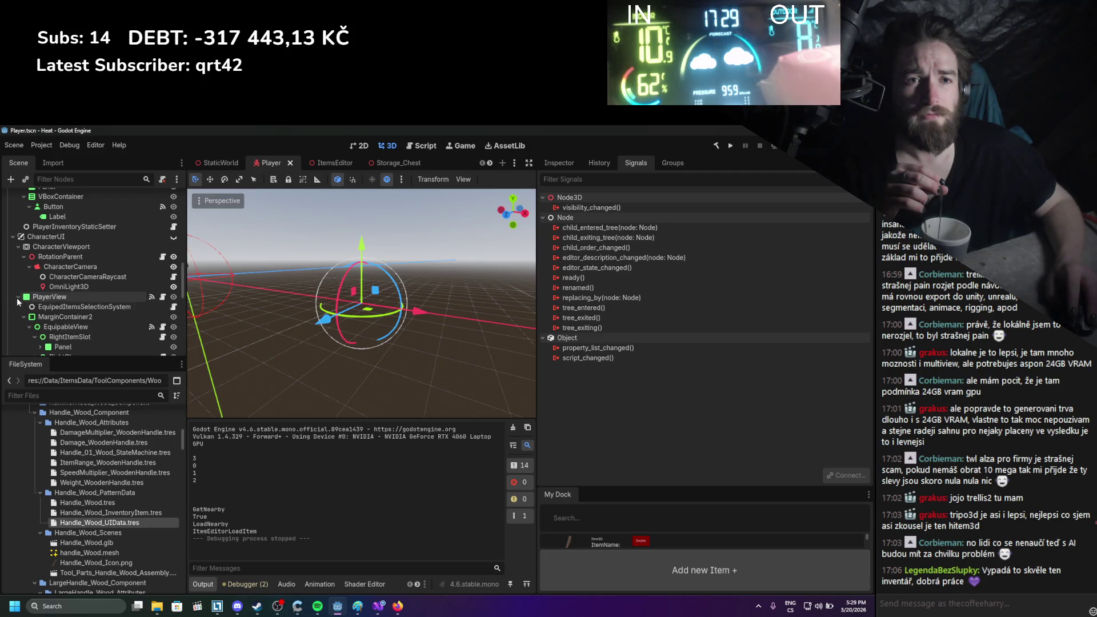
{"action": "scroll", "coordinate": [22, 302], "scroll_direction": "down", "scroll_amount": 4}
{"action": "scroll", "coordinate": [22, 301], "scroll_direction": "up", "scroll_amount": 3}
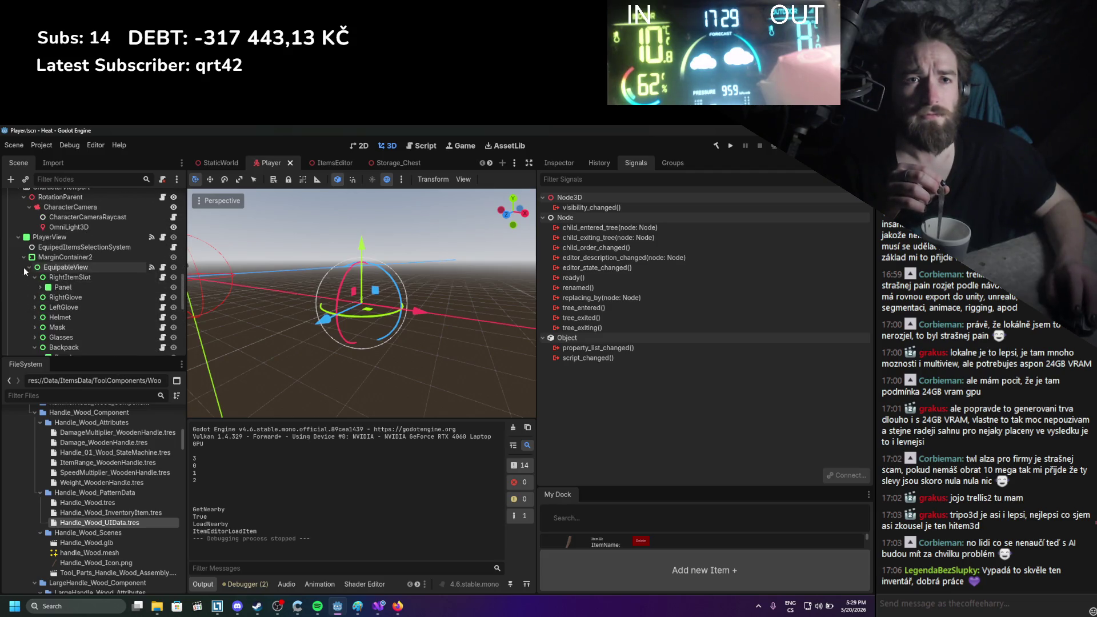
{"action": "left_click", "coordinate": [18, 246]}
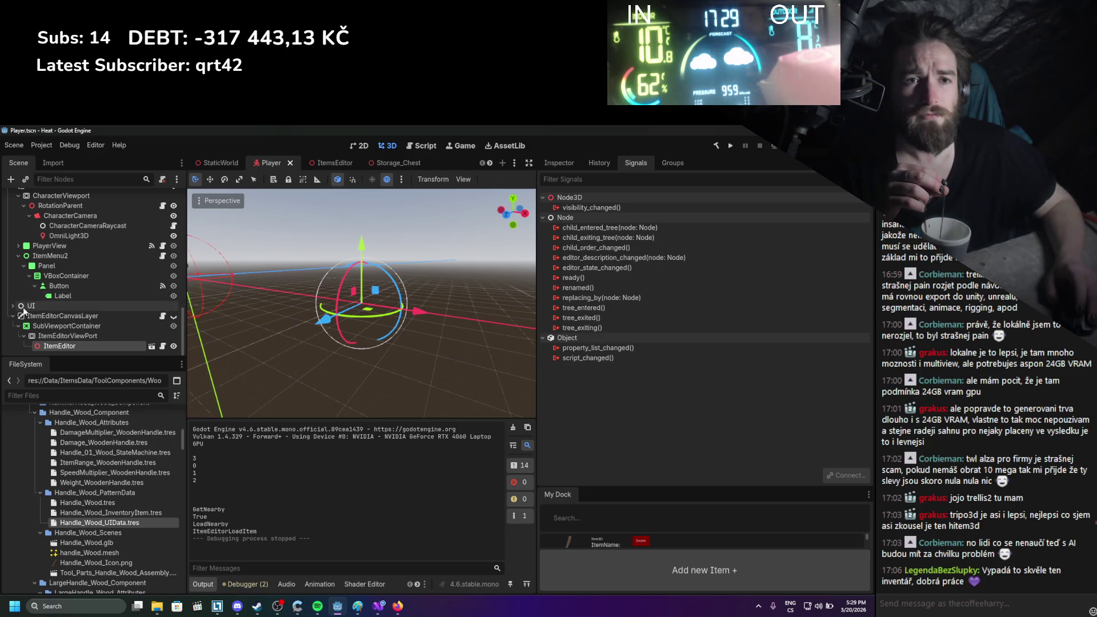
Expand the inner Inventory node, select ItemsBackpack then ItemsUIManager, and return to ItemsEditor
{"action": "scroll", "coordinate": [17, 307], "scroll_direction": "up", "scroll_amount": 3}
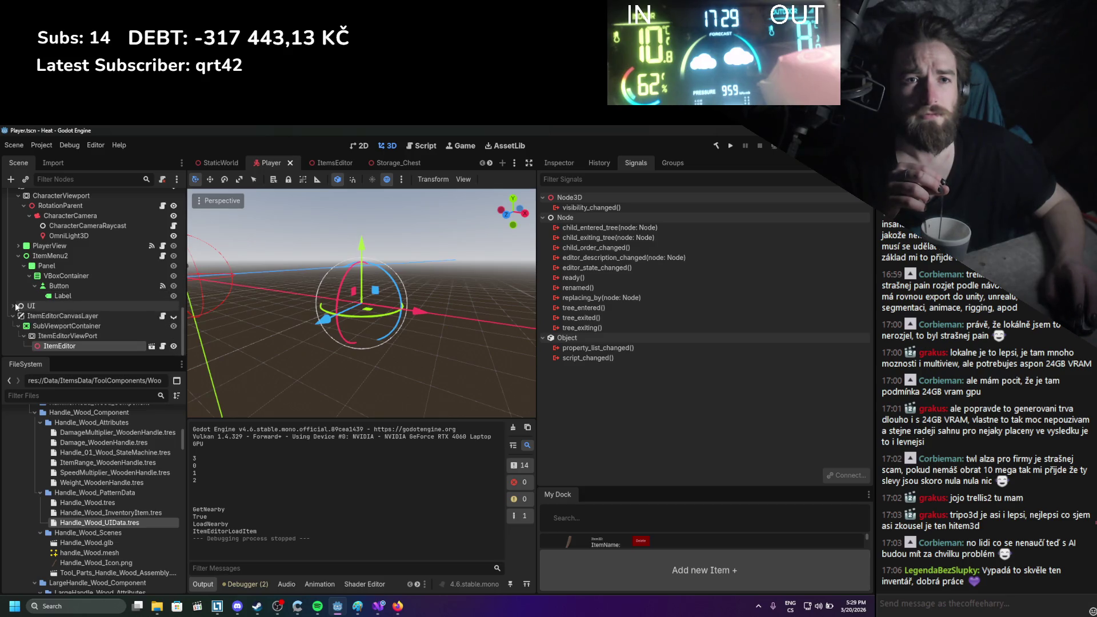
{"action": "scroll", "coordinate": [22, 307], "scroll_direction": "up", "scroll_amount": 1}
{"action": "left_click", "coordinate": [23, 274]}
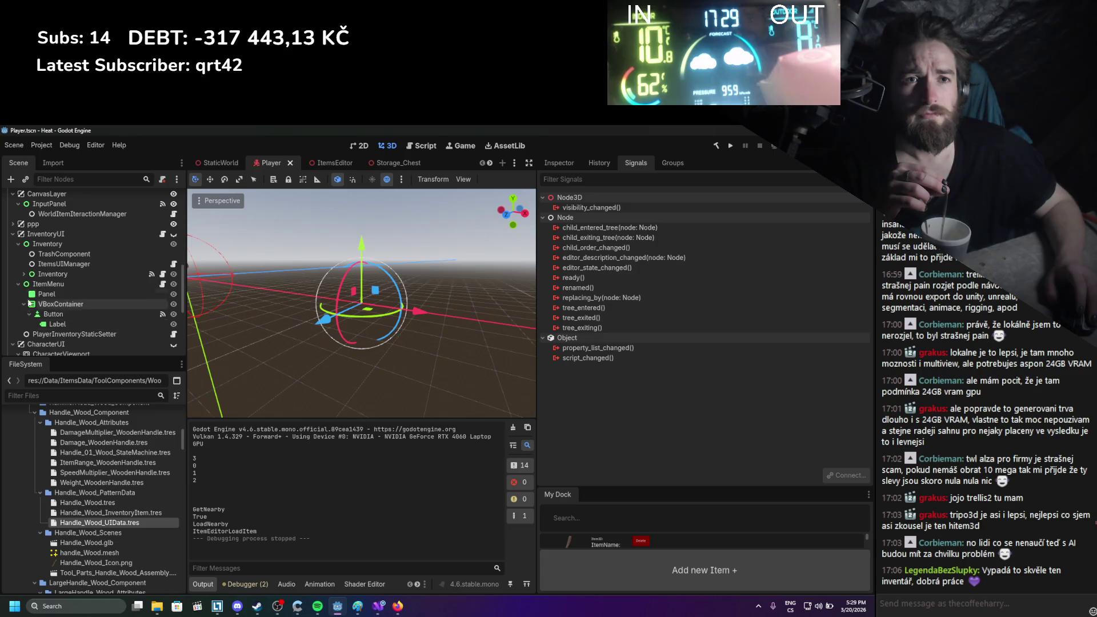
{"action": "scroll", "coordinate": [27, 280], "scroll_direction": "down", "scroll_amount": 1}
{"action": "left_click", "coordinate": [80, 293]}
{"action": "left_click", "coordinate": [67, 226]}
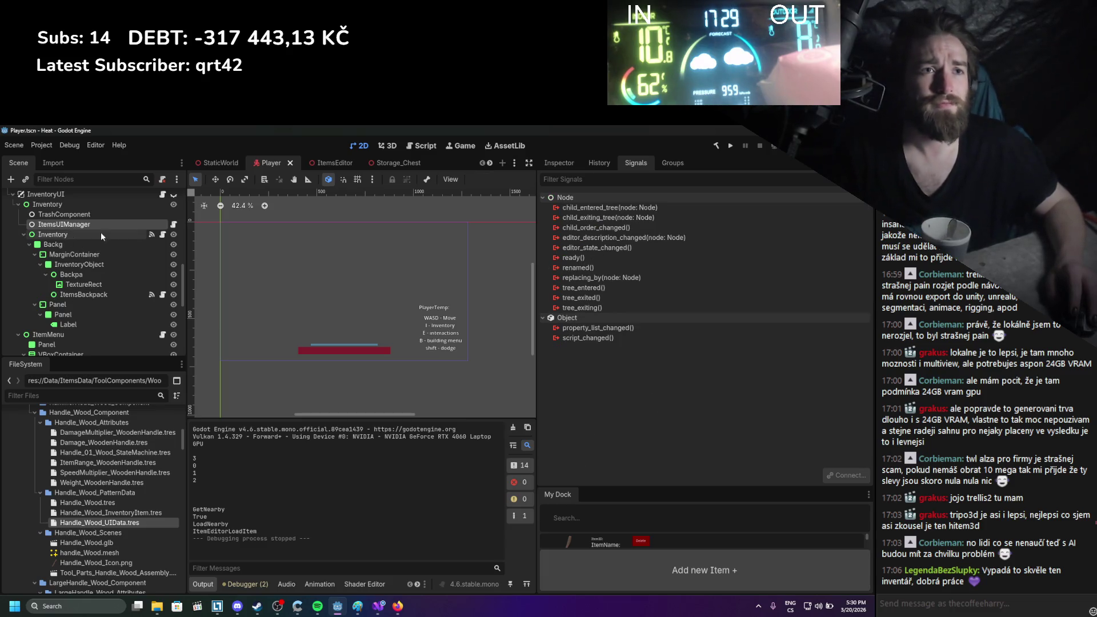
{"action": "left_click", "coordinate": [335, 161]}
Paste ItemsUIManager under the Inventories node and save the ItemsEditor scene
{"action": "scroll", "coordinate": [80, 263], "scroll_direction": "up", "scroll_amount": 3}
{"action": "left_click", "coordinate": [57, 225]}
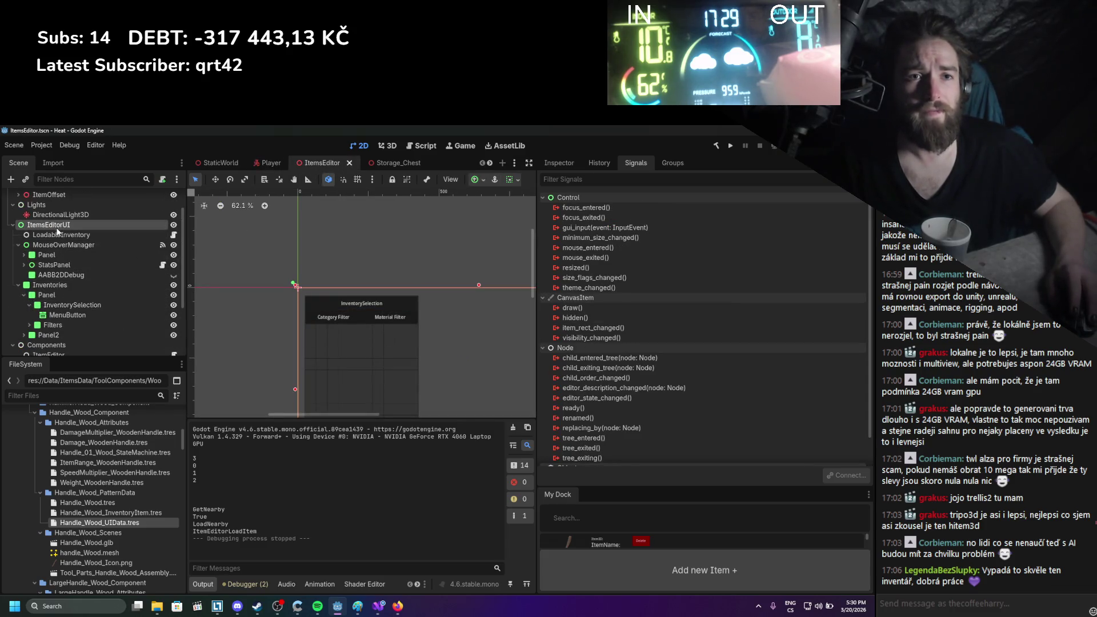
{"action": "left_click", "coordinate": [49, 285]}
{"action": "key", "text": "ctrl+v"}
{"action": "key", "text": "ctrl+s"}
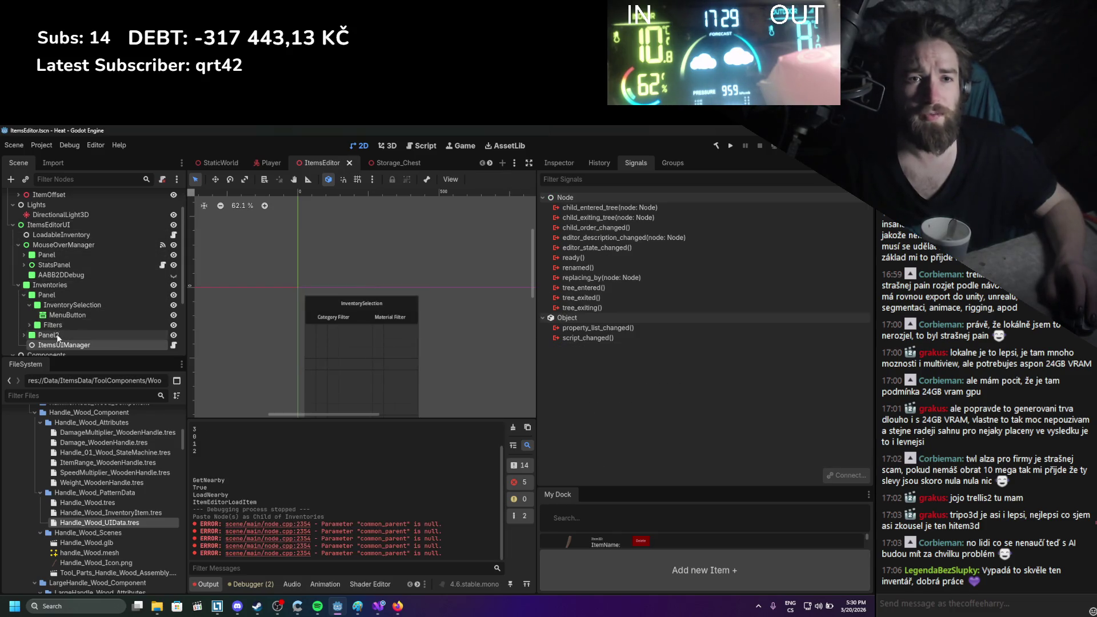
Move LoadableInventory to sit just before ItemsUIManager in the Scene tree and save
{"action": "scroll", "coordinate": [41, 280], "scroll_direction": "down", "scroll_amount": 2}
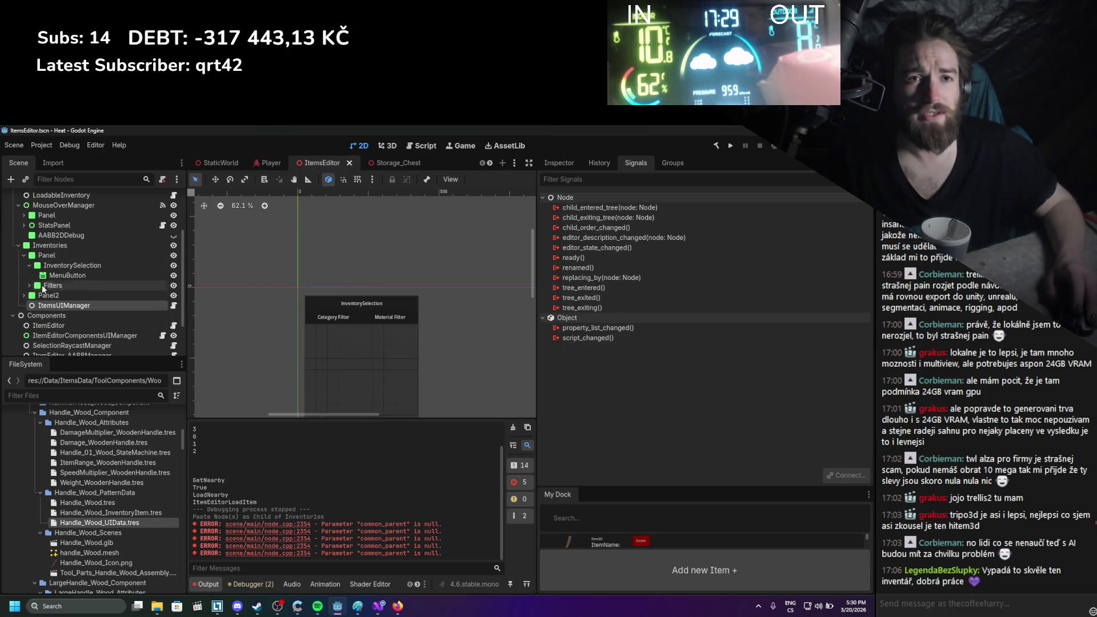
{"action": "left_click", "coordinate": [550, 169]}
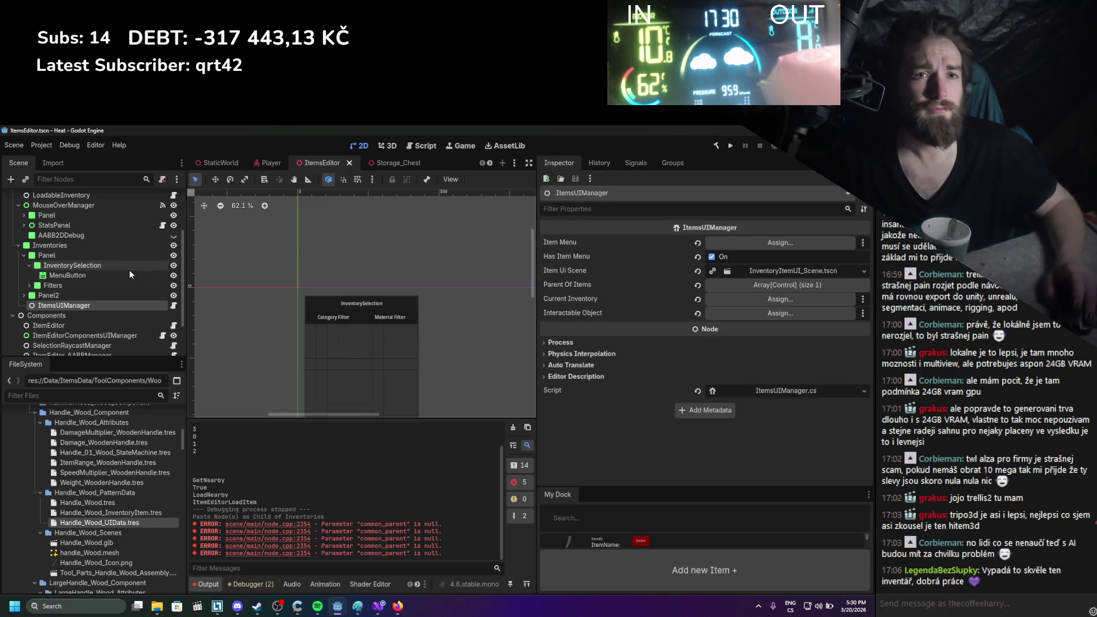
{"action": "scroll", "coordinate": [70, 288], "scroll_direction": "up", "scroll_amount": 3}
{"action": "scroll", "coordinate": [70, 288], "scroll_direction": "down", "scroll_amount": 3}
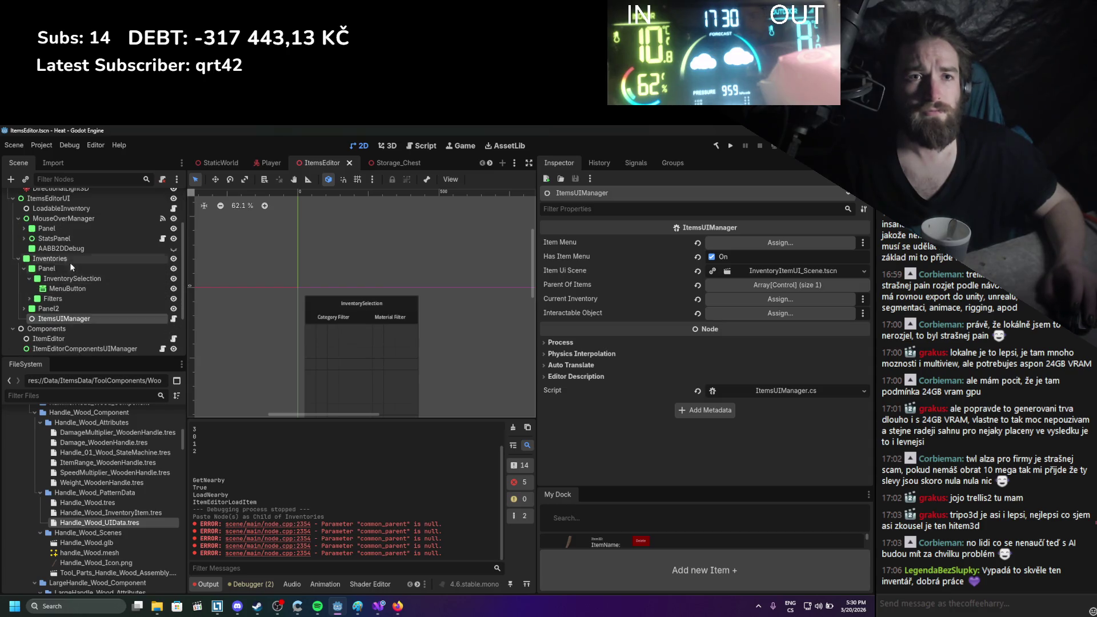
{"action": "left_click_drag", "start_coordinate": [60, 208], "coordinate": [50, 316]}
{"action": "key", "text": "ctrl+s"}
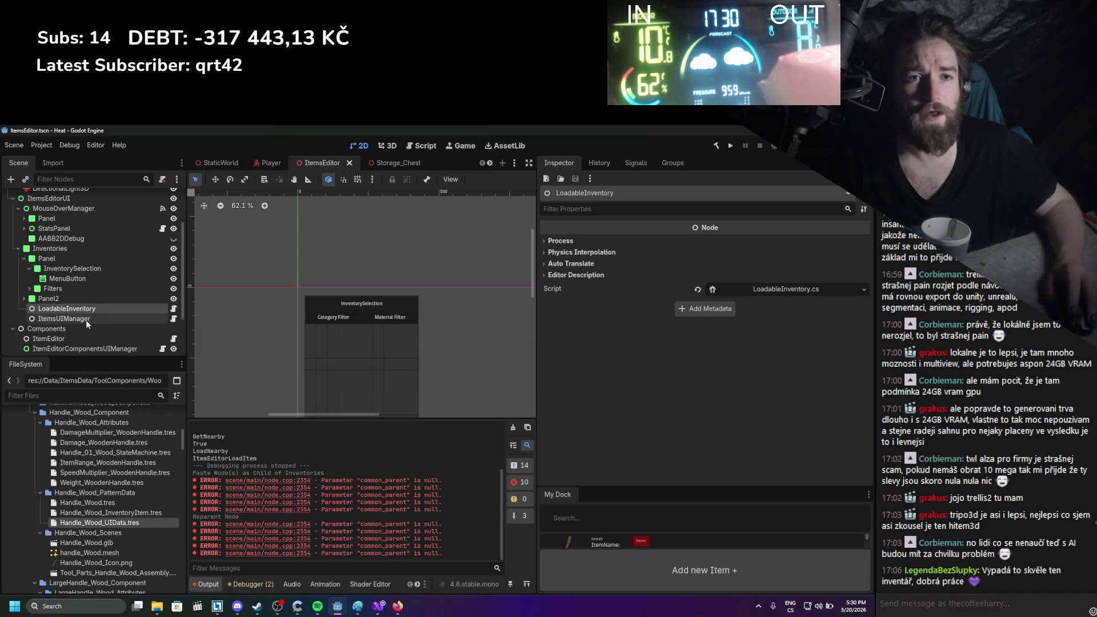
Set ItemsUIManager's Current Inventory to LoadableInventory and save the scene
{"action": "left_click", "coordinate": [85, 320]}
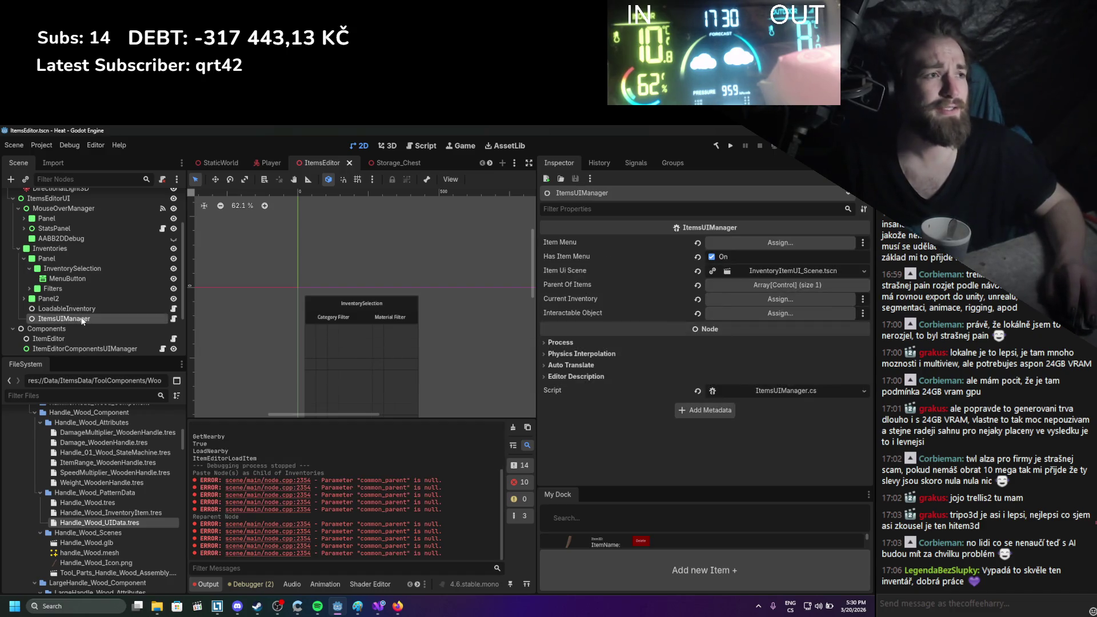
{"action": "left_click_drag", "start_coordinate": [77, 310], "coordinate": [736, 301]}
{"action": "key", "text": "ctrl+s"}
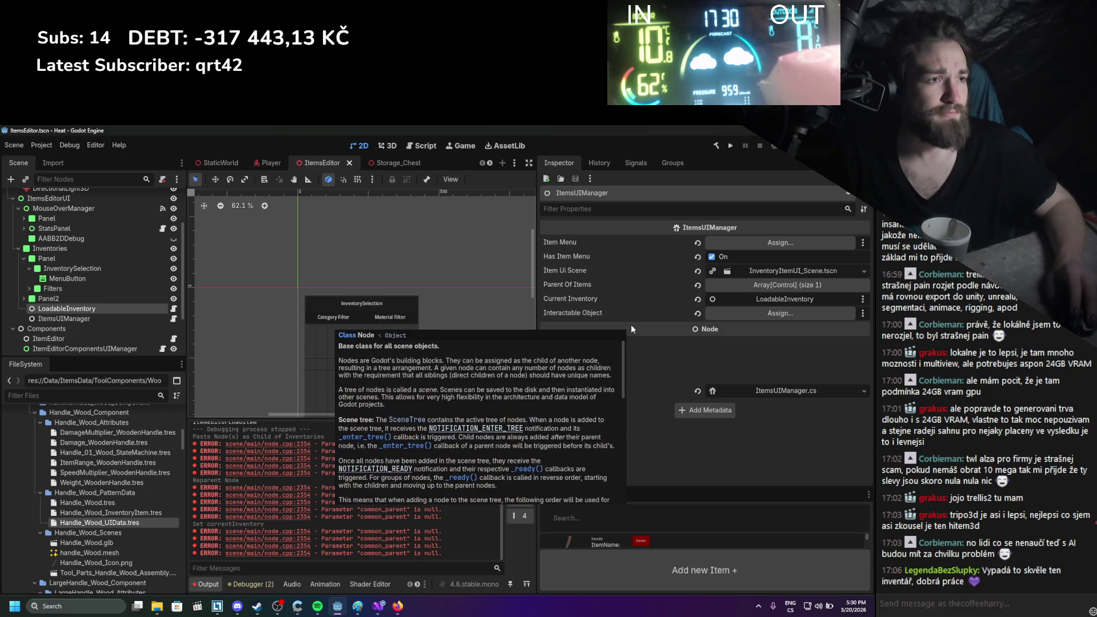
Open ItemsUIManager's script in Visual Studio
{"action": "left_click", "coordinate": [82, 318]}
{"action": "scroll", "coordinate": [84, 318], "scroll_direction": "up", "scroll_amount": 1}
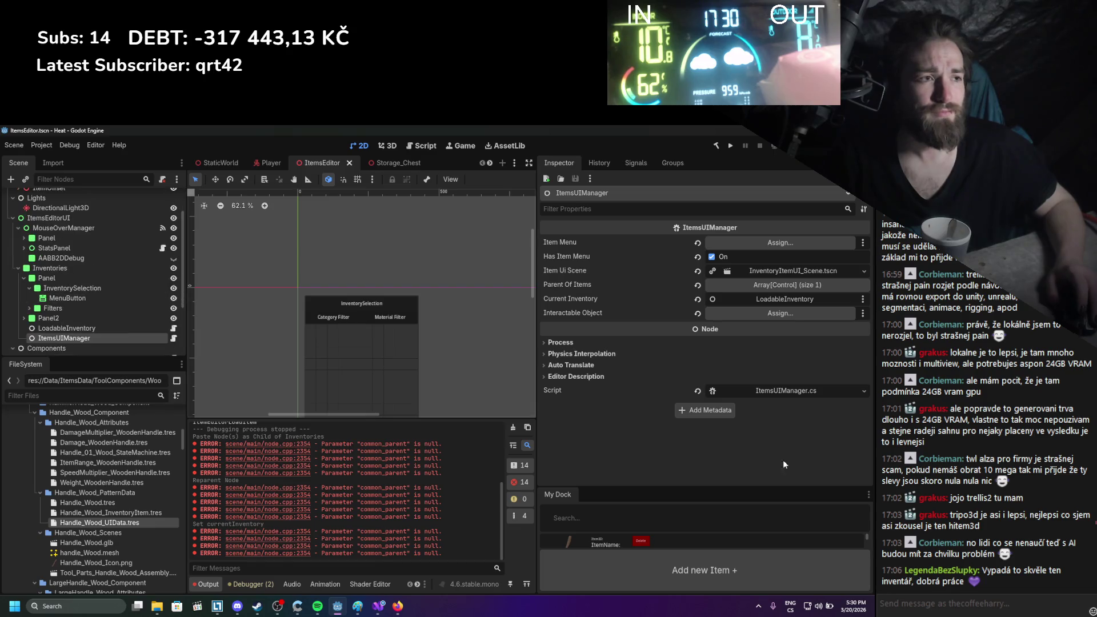
{"action": "left_click", "coordinate": [798, 389]}
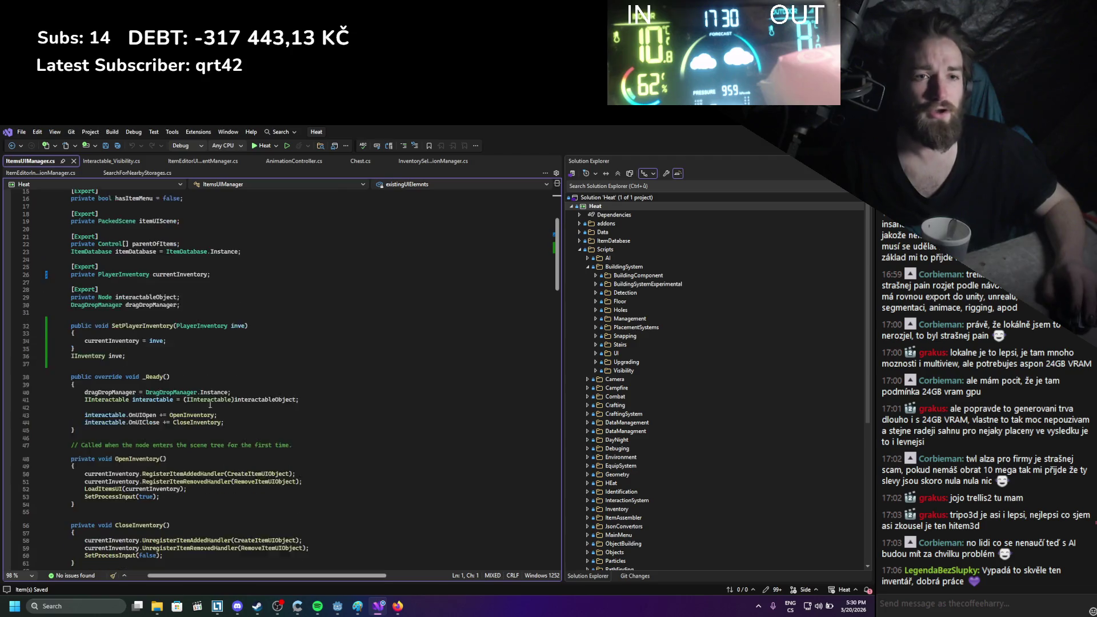
{"action": "scroll", "coordinate": [209, 405], "scroll_direction": "down", "scroll_amount": 1}
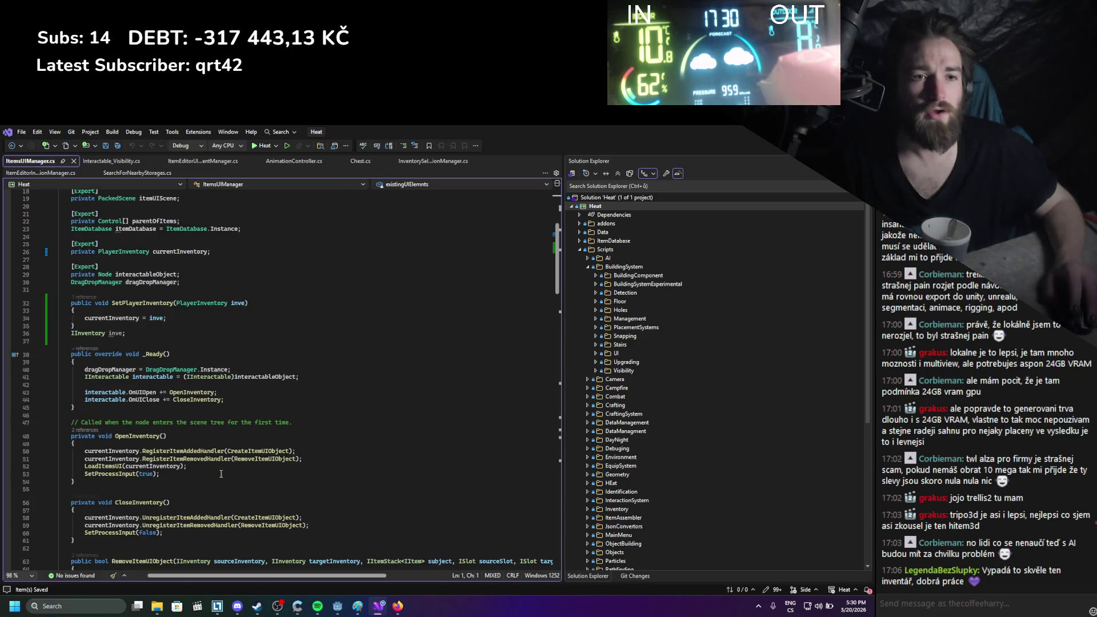
{"action": "left_click_drag", "start_coordinate": [295, 459], "coordinate": [84, 442]}
{"action": "left_click", "coordinate": [170, 502]}
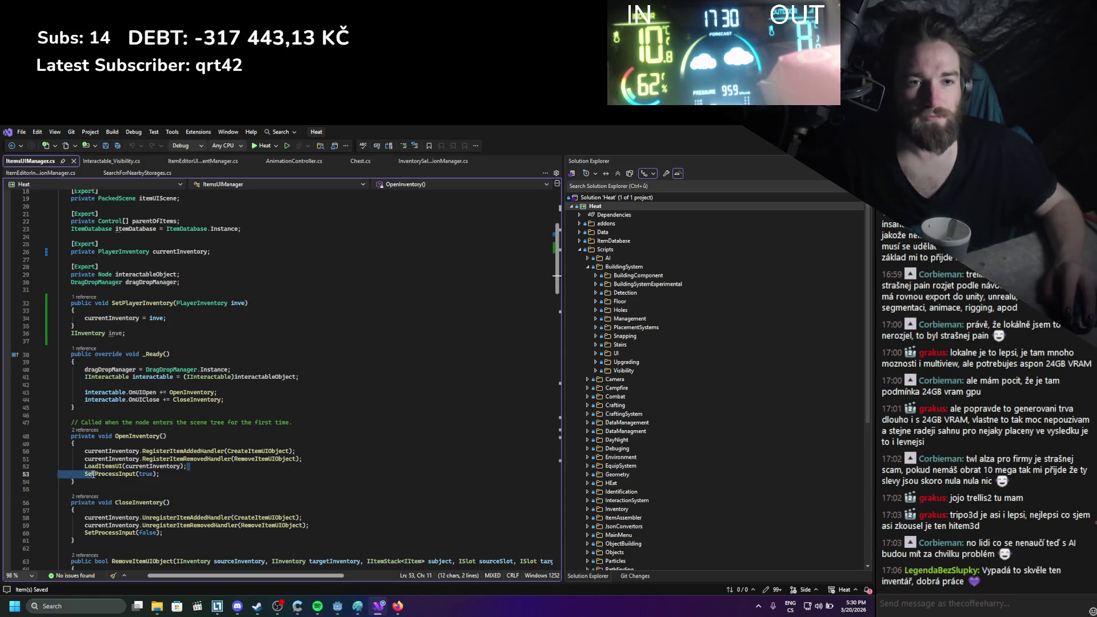
{"action": "left_click_drag", "start_coordinate": [187, 466], "coordinate": [85, 466]}
{"action": "scroll", "coordinate": [209, 501], "scroll_direction": "down", "scroll_amount": 2}
{"action": "left_click", "coordinate": [99, 421]}
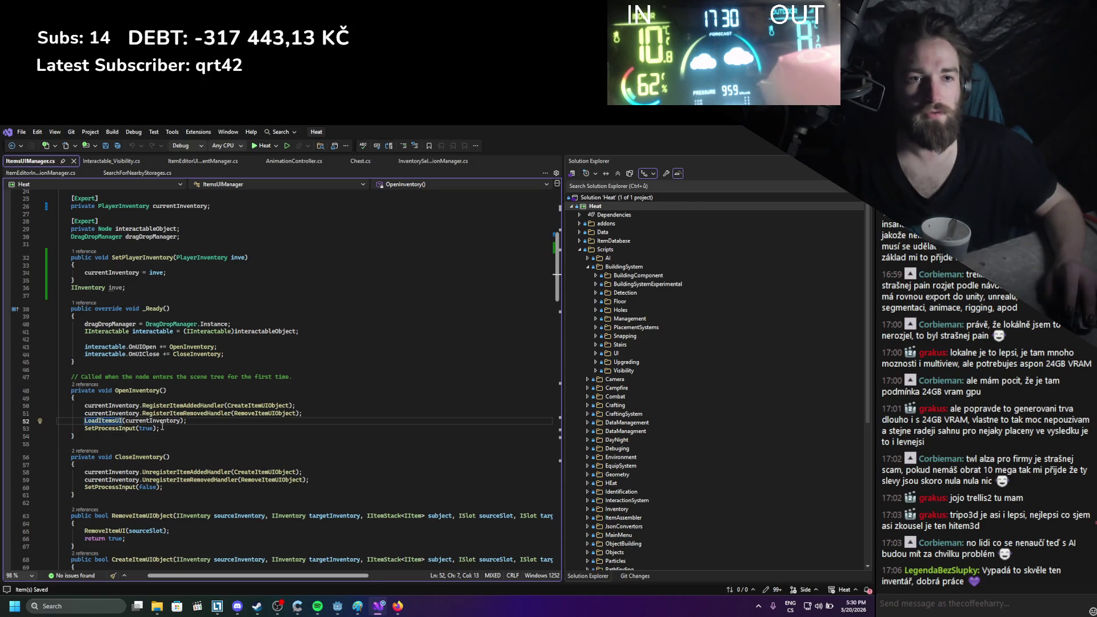
{"action": "scroll", "coordinate": [163, 426], "scroll_direction": "down", "scroll_amount": 5}
{"action": "scroll", "coordinate": [181, 408], "scroll_direction": "down", "scroll_amount": 5}
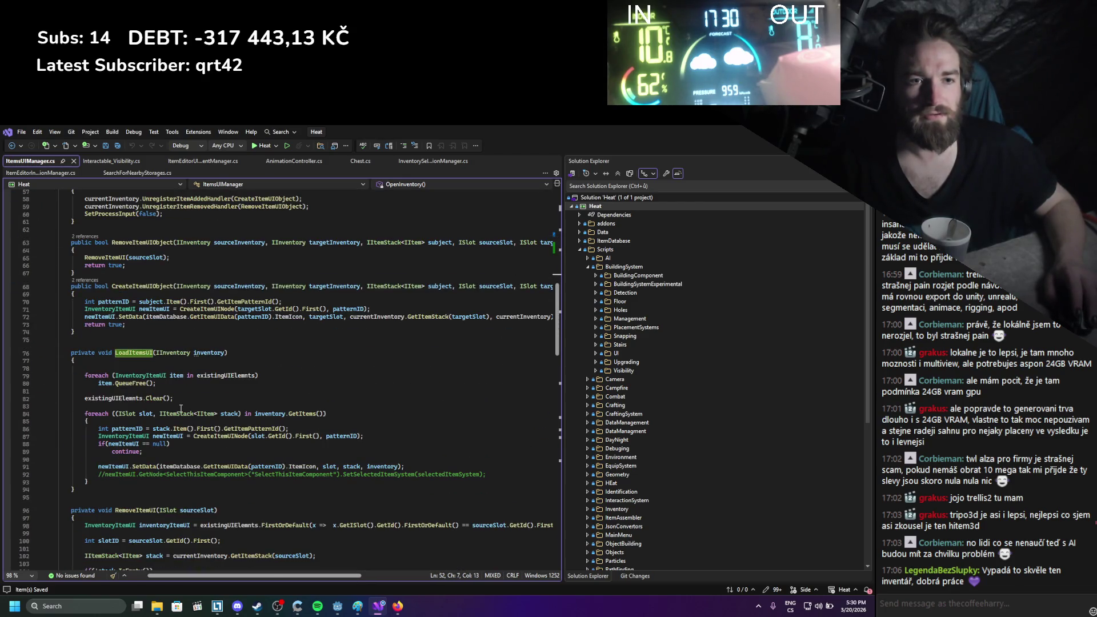
{"action": "scroll", "coordinate": [88, 424], "scroll_direction": "up", "scroll_amount": 8}
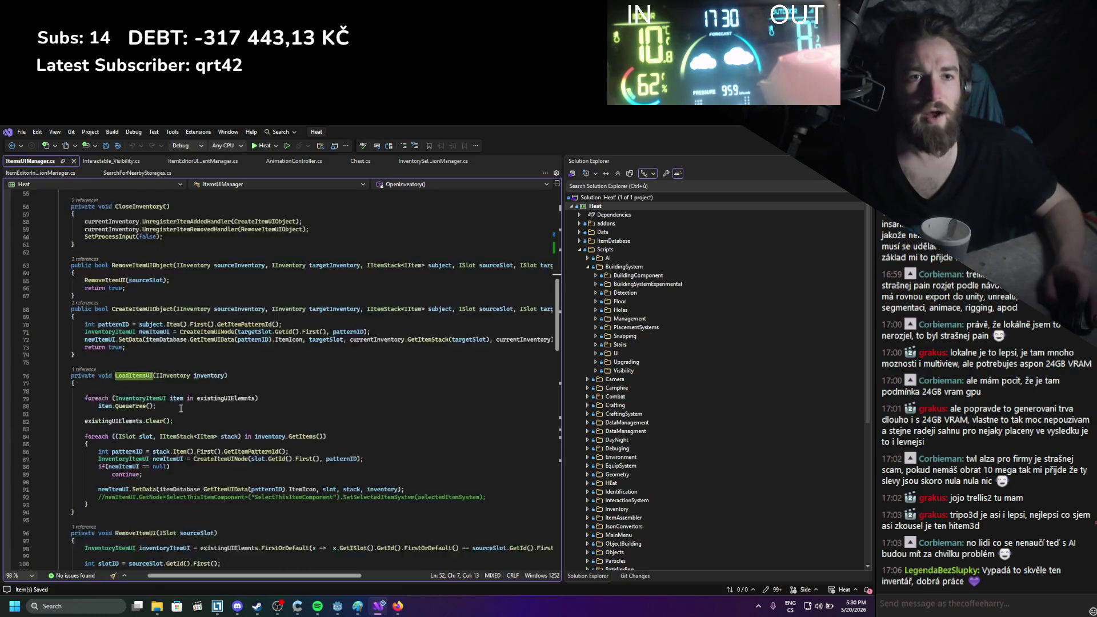
{"action": "scroll", "coordinate": [89, 424], "scroll_direction": "up", "scroll_amount": 2}
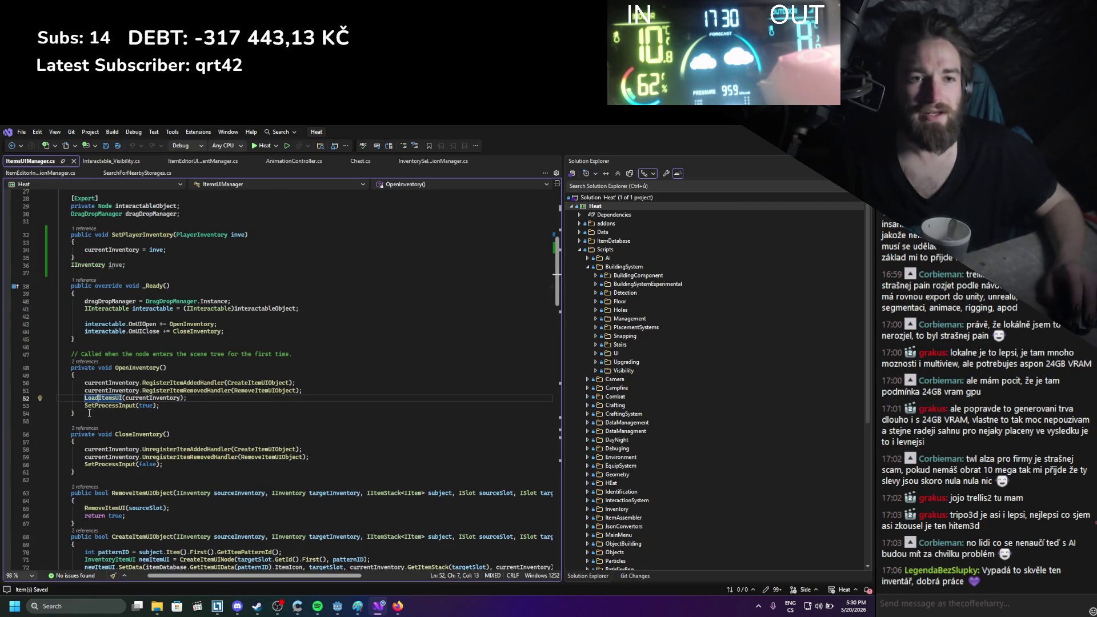
{"action": "scroll", "coordinate": [89, 412], "scroll_direction": "down", "scroll_amount": 5}
{"action": "scroll", "coordinate": [126, 408], "scroll_direction": "up", "scroll_amount": 3}
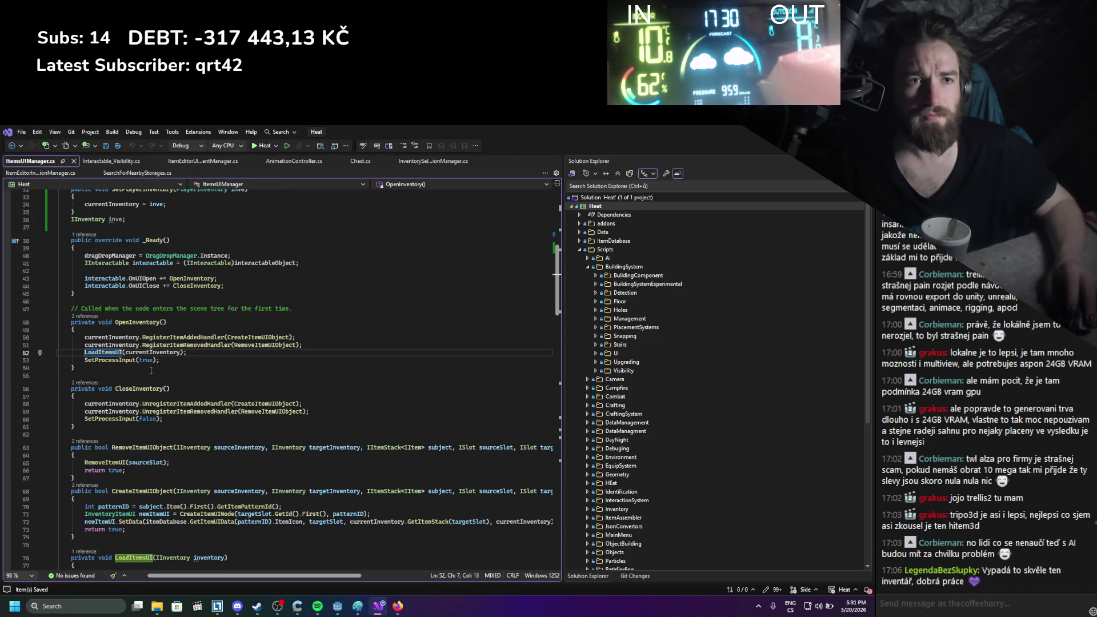
{"action": "scroll", "coordinate": [151, 370], "scroll_direction": "up", "scroll_amount": 5}
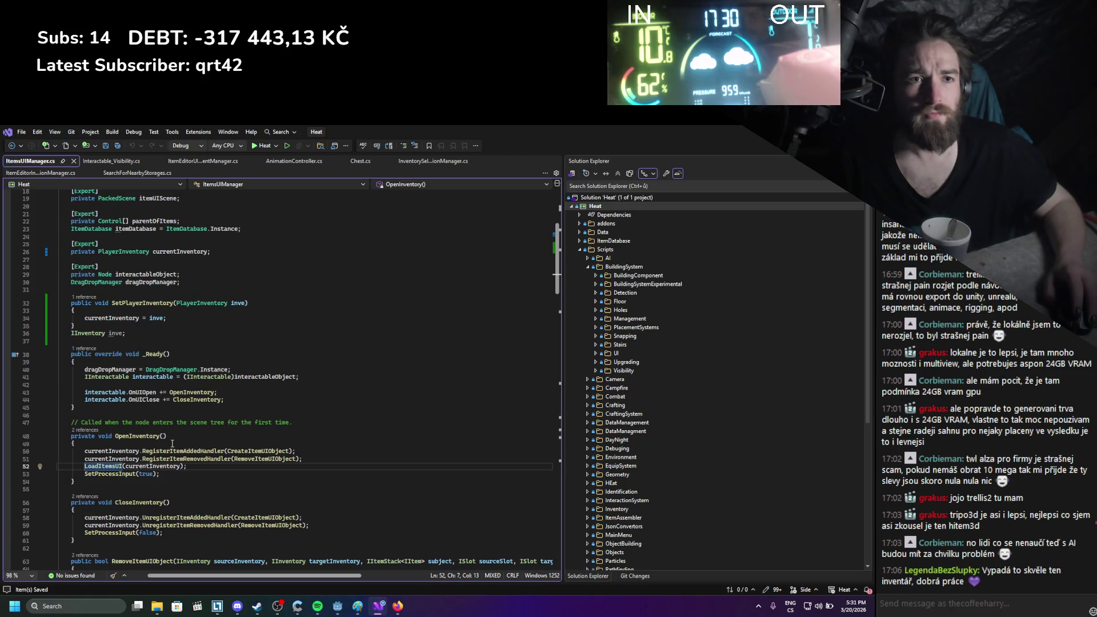
{"action": "left_click_drag", "start_coordinate": [104, 303], "coordinate": [217, 312]}
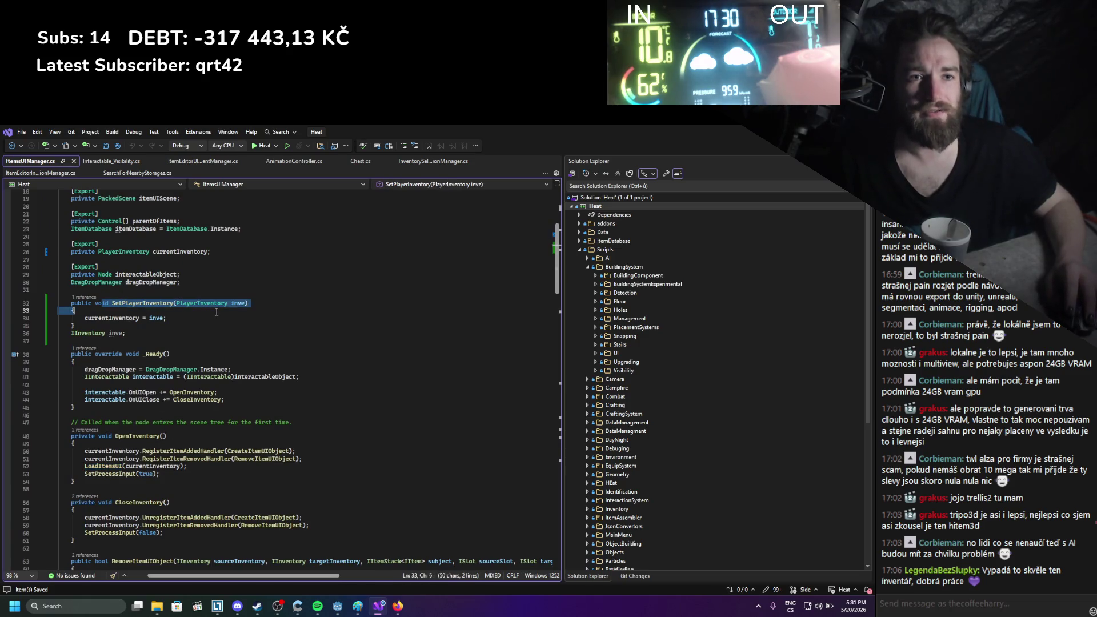
{"action": "left_click", "coordinate": [163, 341]}
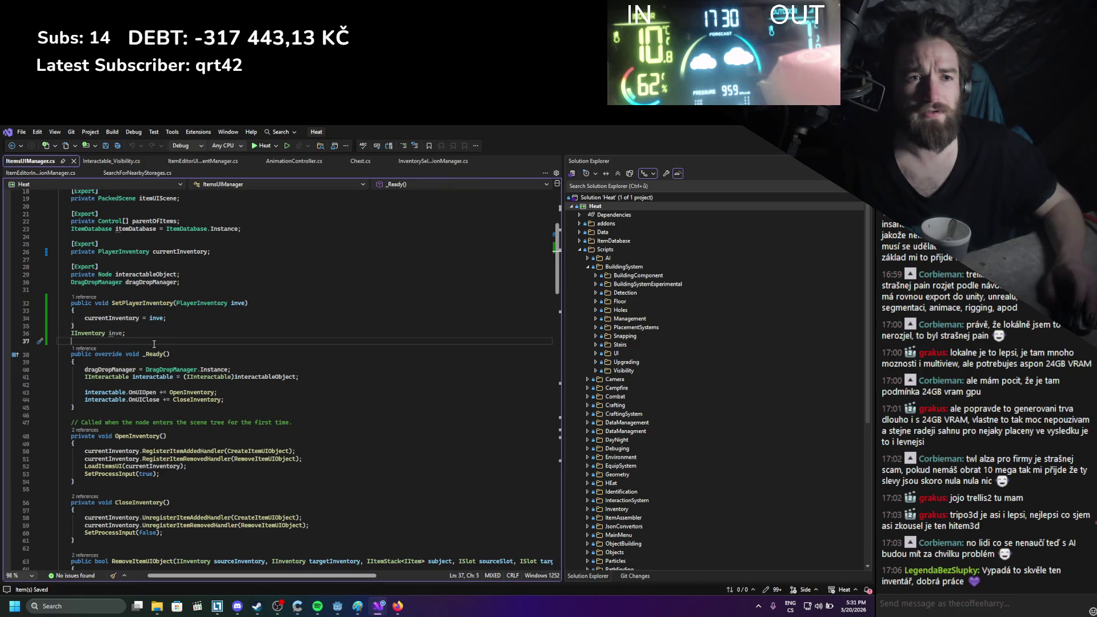
{"action": "left_click", "coordinate": [162, 303]}
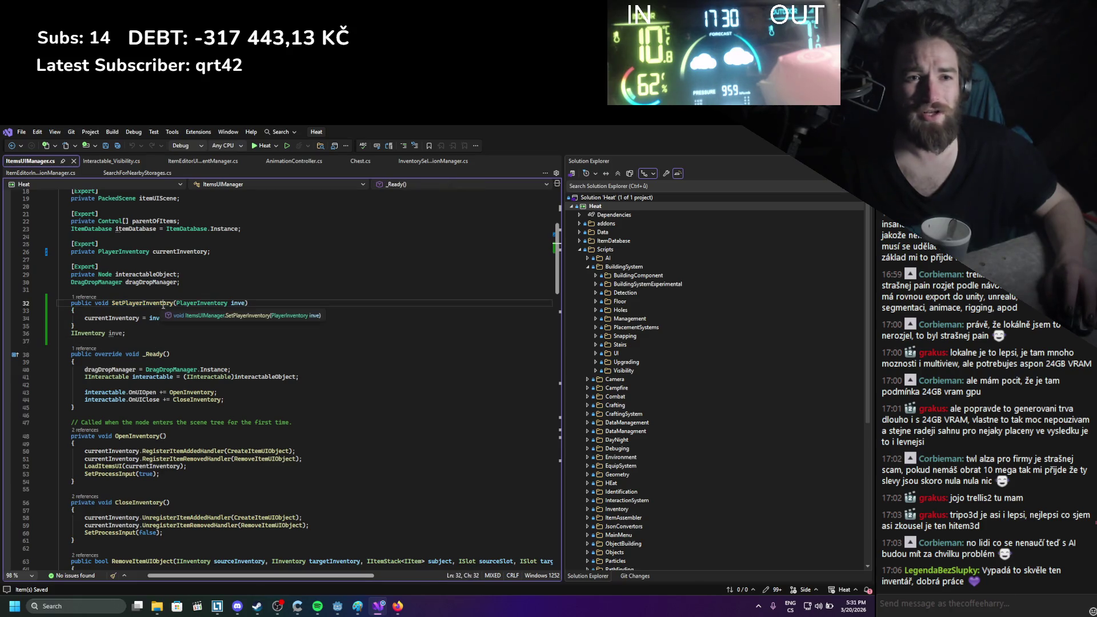
{"action": "scroll", "coordinate": [163, 305], "scroll_direction": "down", "scroll_amount": 10}
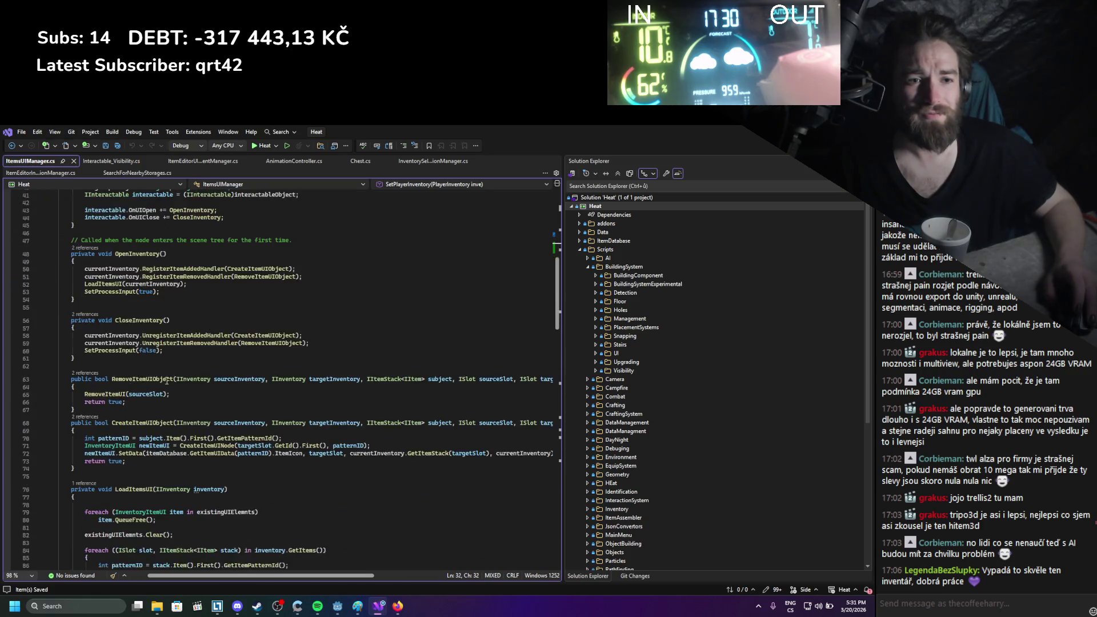
{"action": "scroll", "coordinate": [166, 378], "scroll_direction": "down", "scroll_amount": 12}
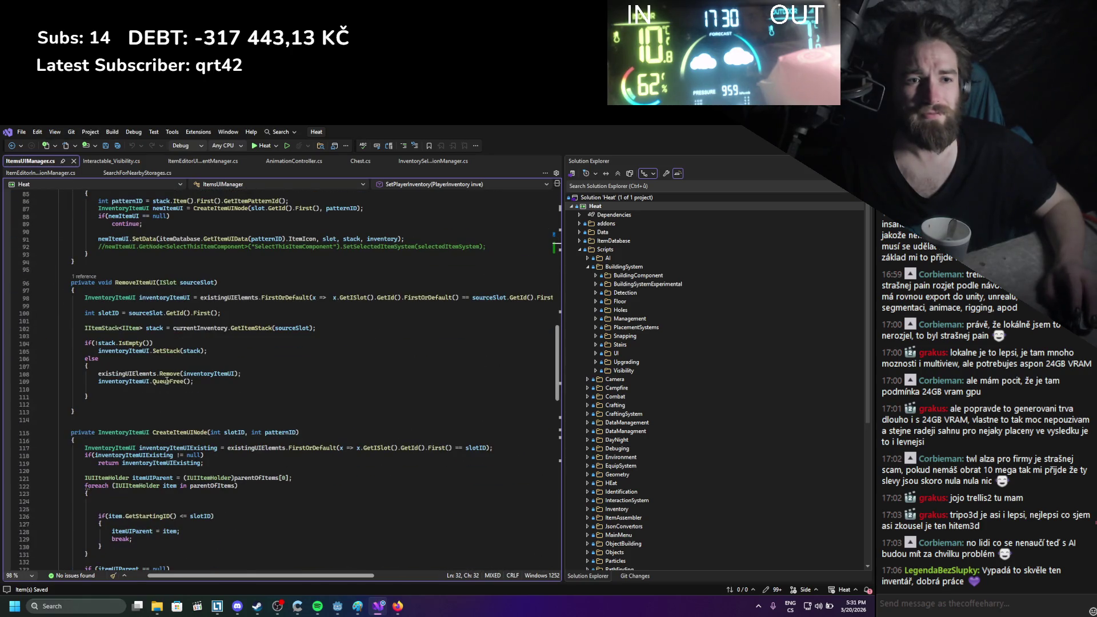
{"action": "scroll", "coordinate": [167, 380], "scroll_direction": "down", "scroll_amount": 1}
{"action": "scroll", "coordinate": [166, 381], "scroll_direction": "down", "scroll_amount": 20}
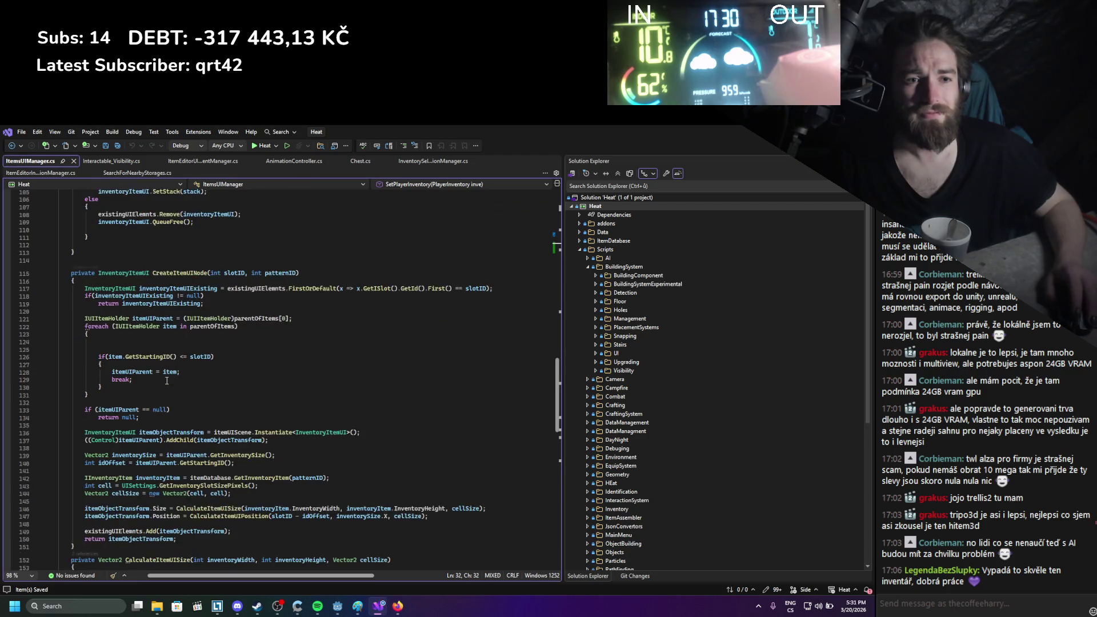
{"action": "scroll", "coordinate": [171, 371], "scroll_direction": "up", "scroll_amount": 20}
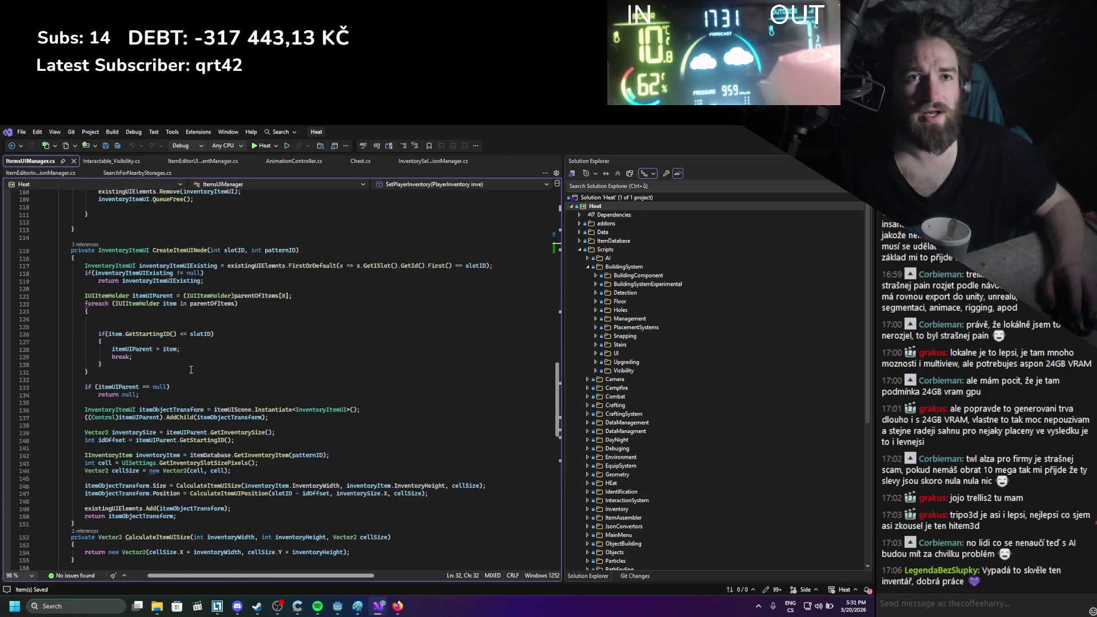
{"action": "scroll", "coordinate": [191, 369], "scroll_direction": "up", "scroll_amount": 14}
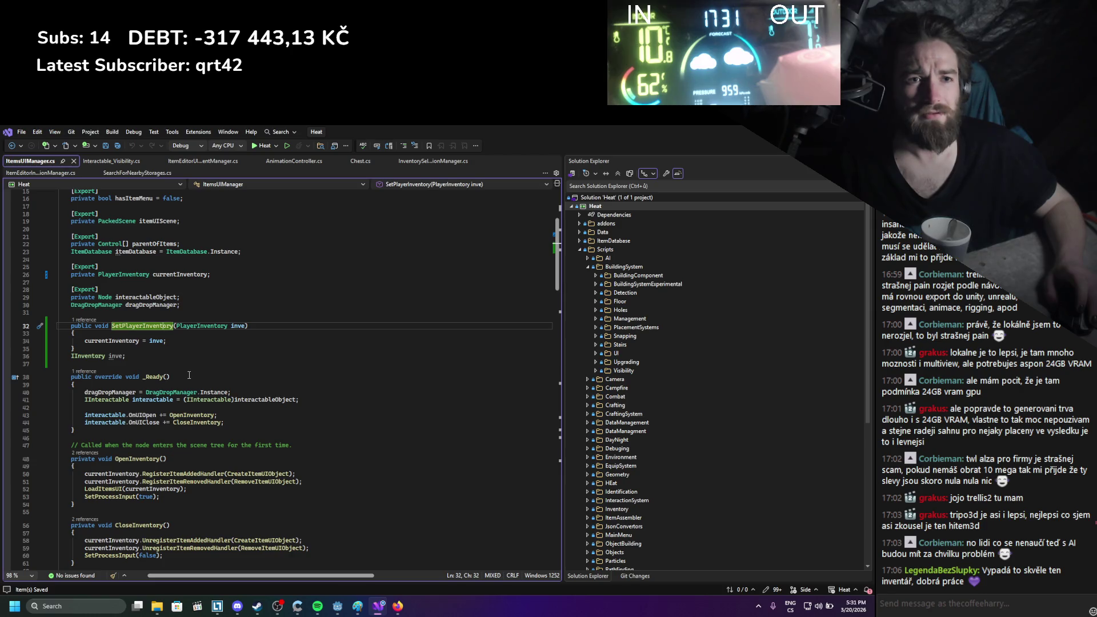
{"action": "scroll", "coordinate": [189, 375], "scroll_direction": "up", "scroll_amount": 1}
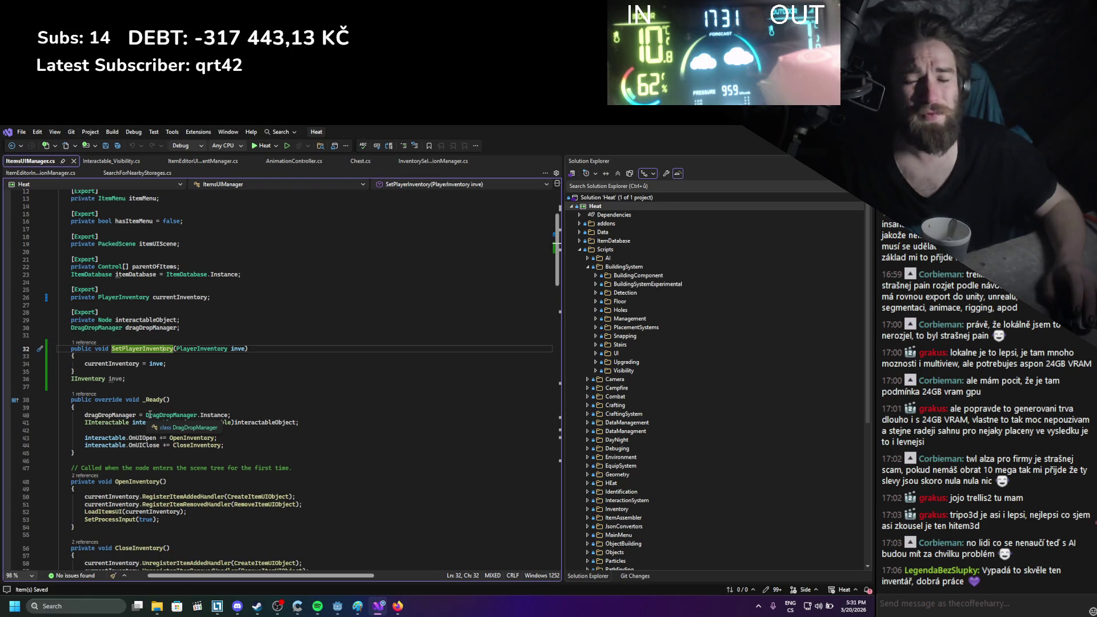
Declare a public void ReloadInventory() method after _Ready in ItemsUIManager.cs
{"action": "left_click", "coordinate": [92, 454]}
{"action": "key", "text": "Return"}
{"action": "key", "text": "Return"}
{"action": "scroll", "coordinate": [246, 417], "scroll_direction": "down", "scroll_amount": 1}
{"action": "type", "text": "public void ReloadInven"}
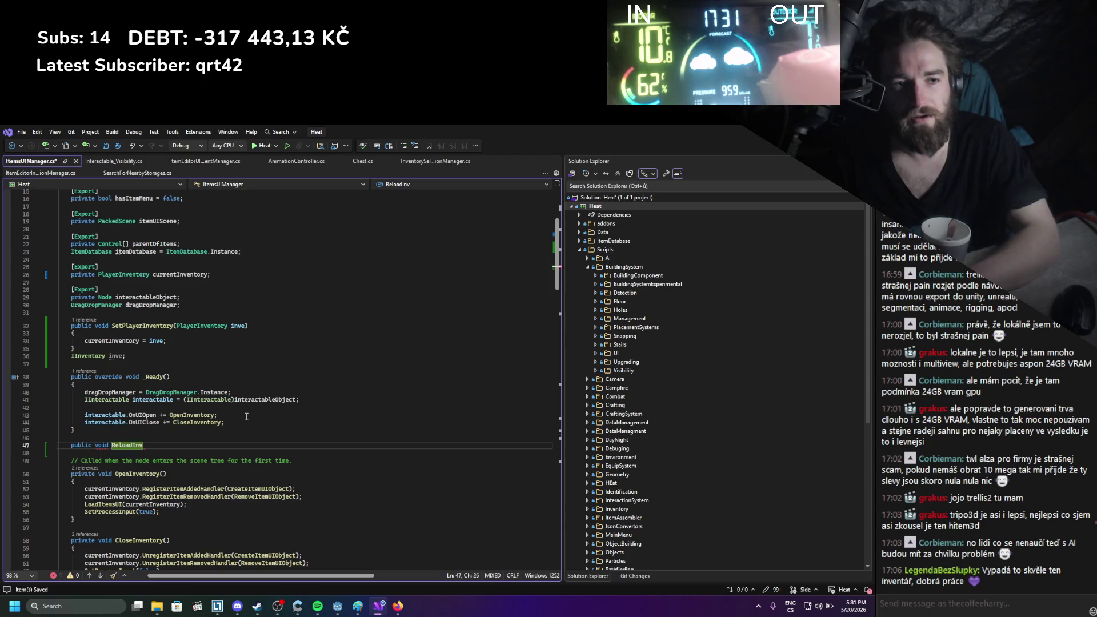
{"action": "type", "text": "tory()"}
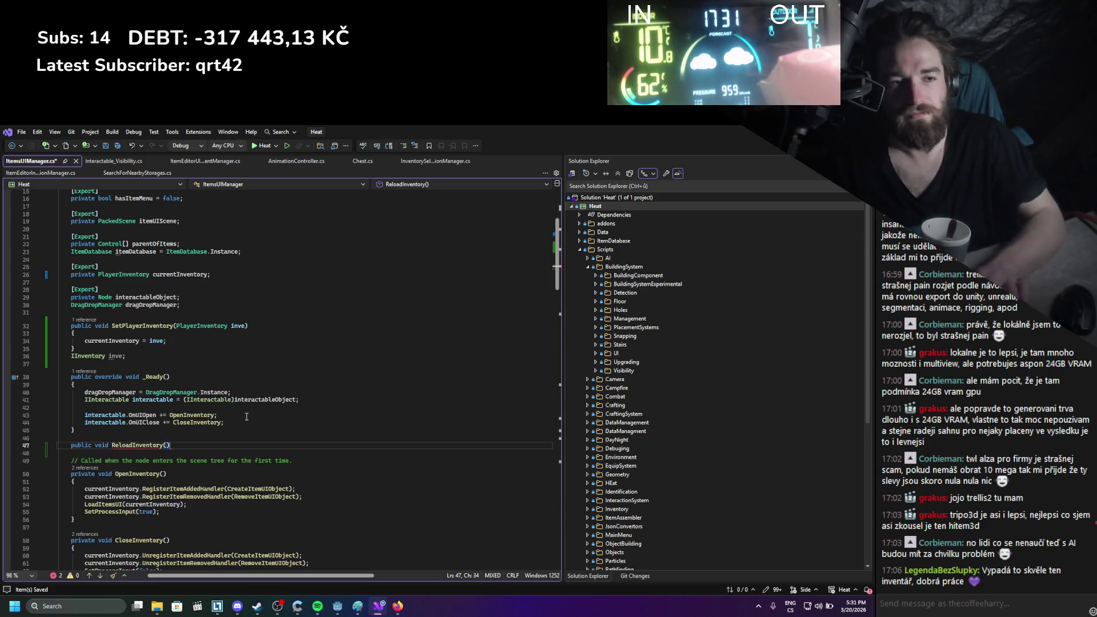
{"action": "key", "text": "Return"}
{"action": "type", "text": "{"}
{"action": "key", "text": "Return"}
Fill ReloadInventory with a copied LoadItemsUI(currentInventory) call
{"action": "scroll", "coordinate": [202, 391], "scroll_direction": "down", "scroll_amount": 1}
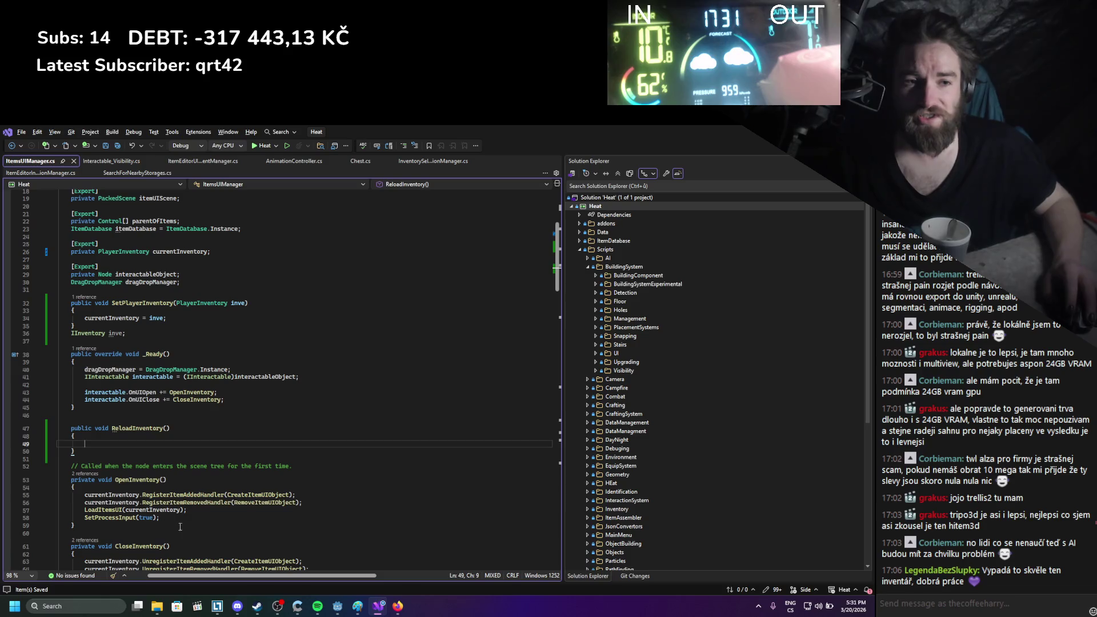
{"action": "left_click_drag", "start_coordinate": [186, 510], "coordinate": [90, 510]}
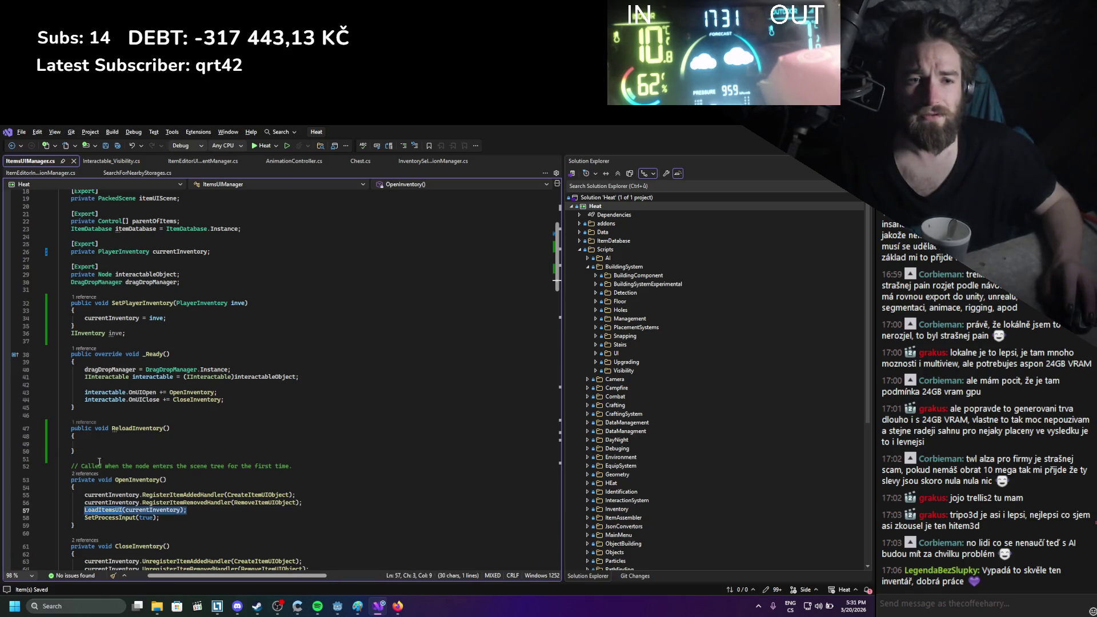
{"action": "key", "text": "ctrl+c"}
{"action": "left_click", "coordinate": [101, 443]}
{"action": "key", "text": "ctrl+v"}
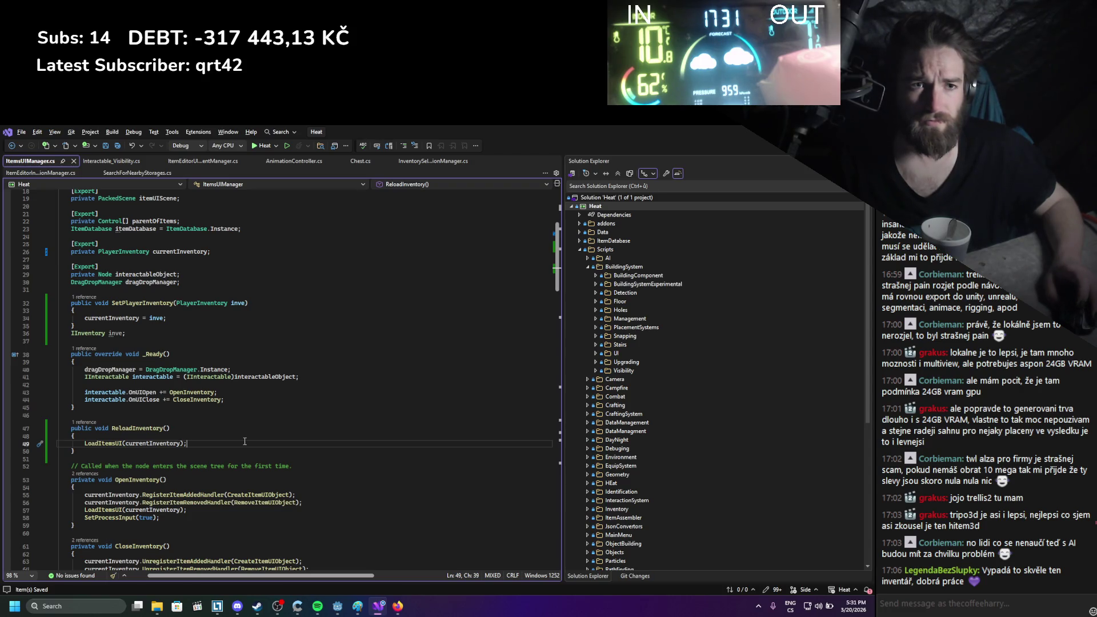
Review ItemsUIManager.cs, then open the ItemEditorUIEventManager script
{"action": "scroll", "coordinate": [222, 356], "scroll_direction": "down", "scroll_amount": 1}
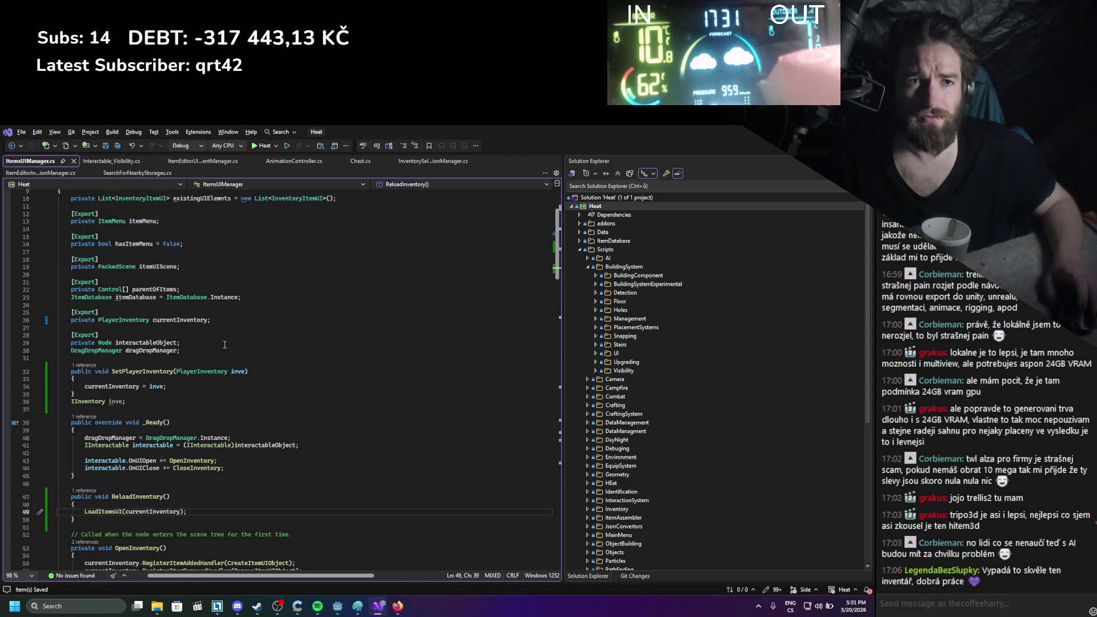
{"action": "scroll", "coordinate": [227, 362], "scroll_direction": "down", "scroll_amount": 2}
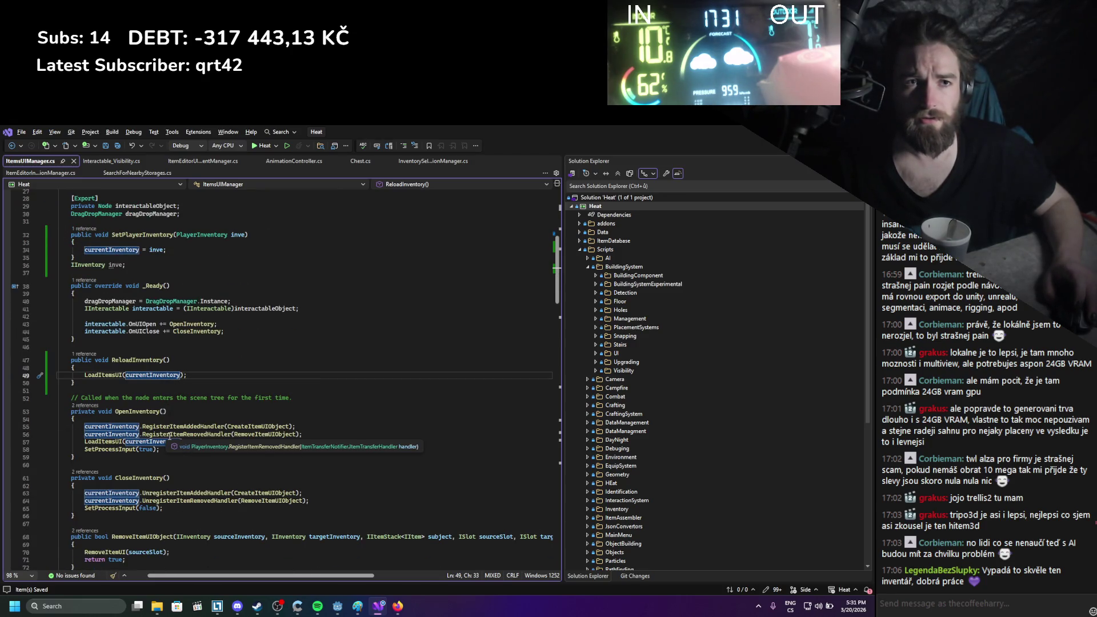
{"action": "scroll", "coordinate": [170, 436], "scroll_direction": "up", "scroll_amount": 2}
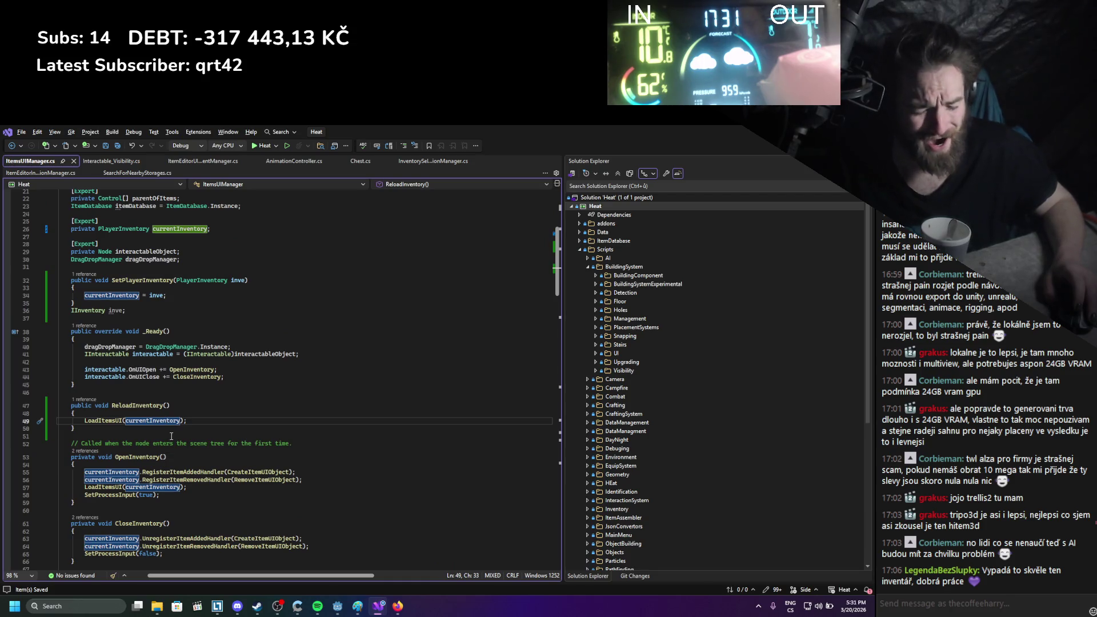
{"action": "scroll", "coordinate": [170, 469], "scroll_direction": "down", "scroll_amount": 6}
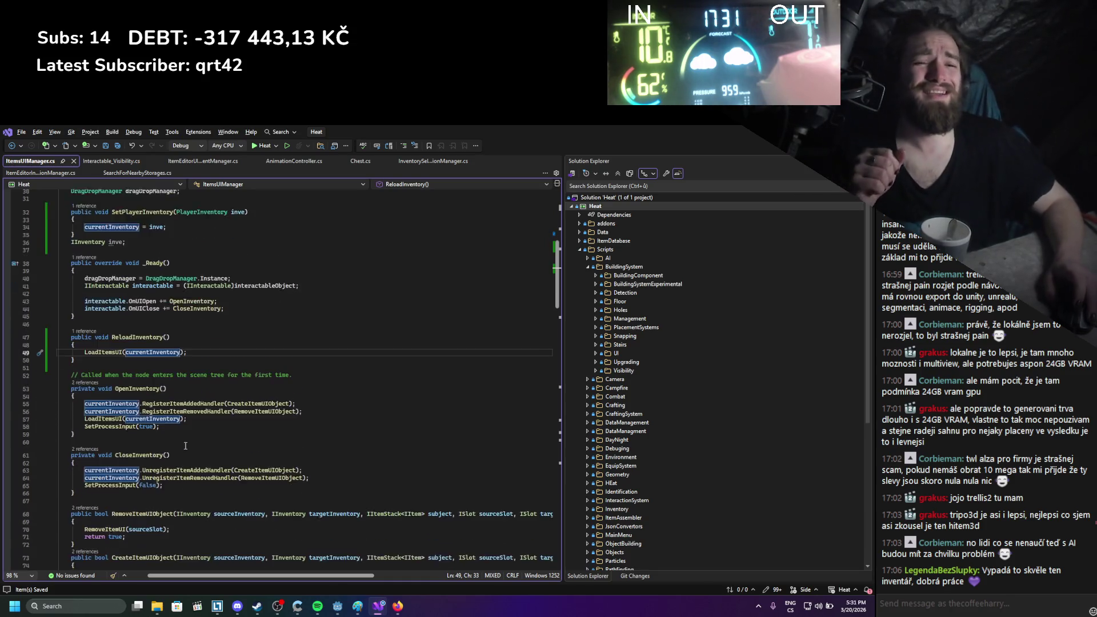
{"action": "scroll", "coordinate": [184, 448], "scroll_direction": "up", "scroll_amount": 5}
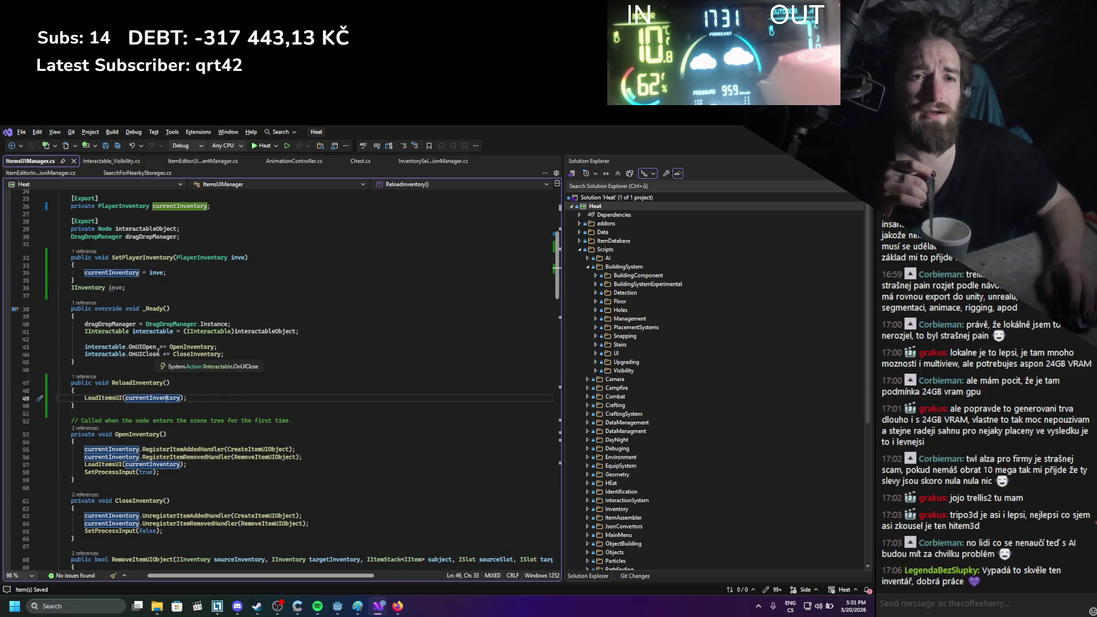
{"action": "left_click", "coordinate": [139, 171]}
Look over ItemEditorUIEventManager's code, then open InventorySelectionManager.cs
{"action": "left_click", "coordinate": [210, 163]}
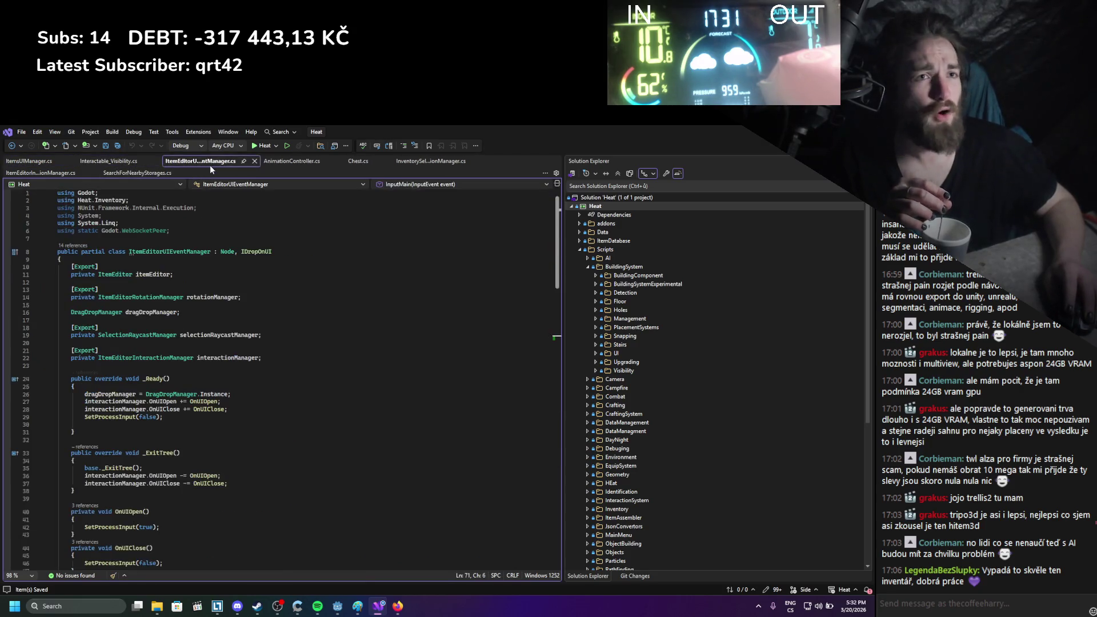
{"action": "scroll", "coordinate": [207, 248], "scroll_direction": "down", "scroll_amount": 2}
{"action": "scroll", "coordinate": [206, 248], "scroll_direction": "down", "scroll_amount": 11}
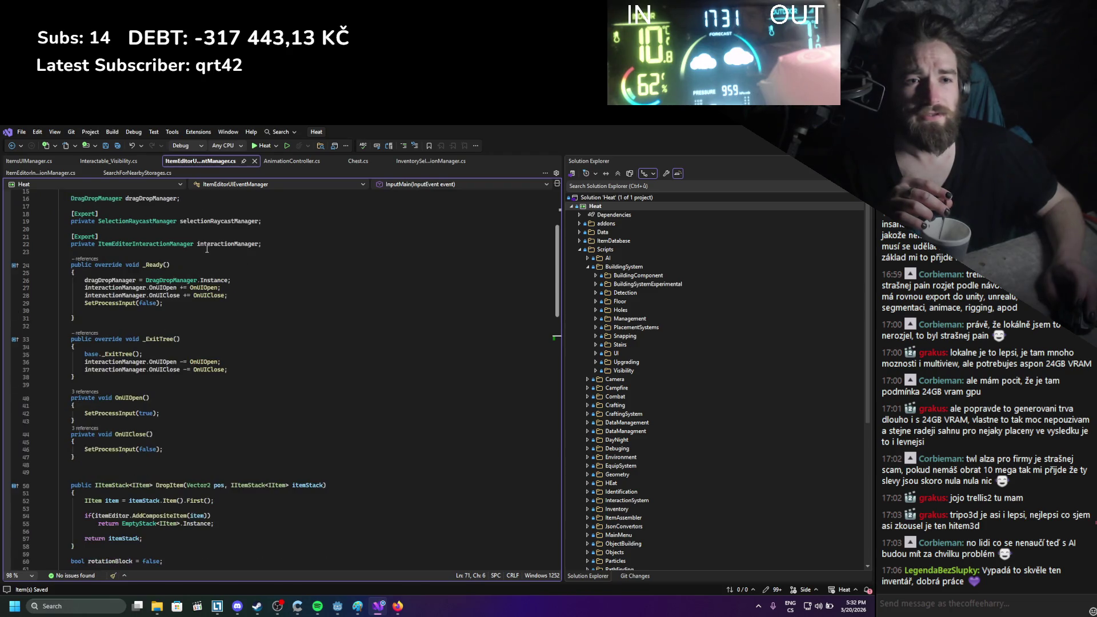
{"action": "scroll", "coordinate": [216, 239], "scroll_direction": "down", "scroll_amount": 5}
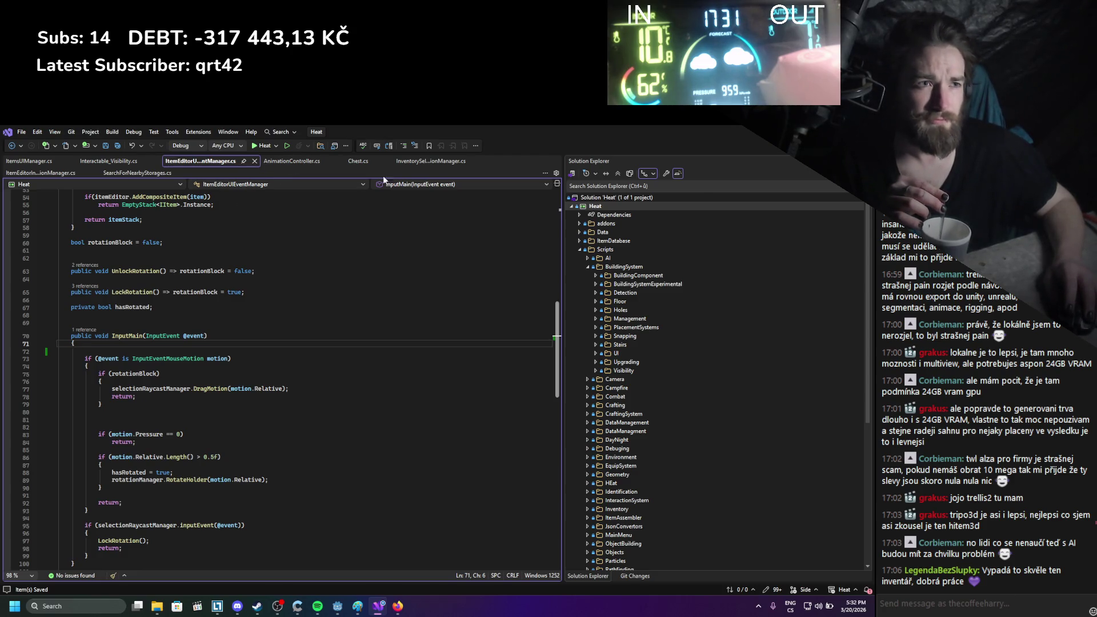
{"action": "left_click", "coordinate": [419, 162]}
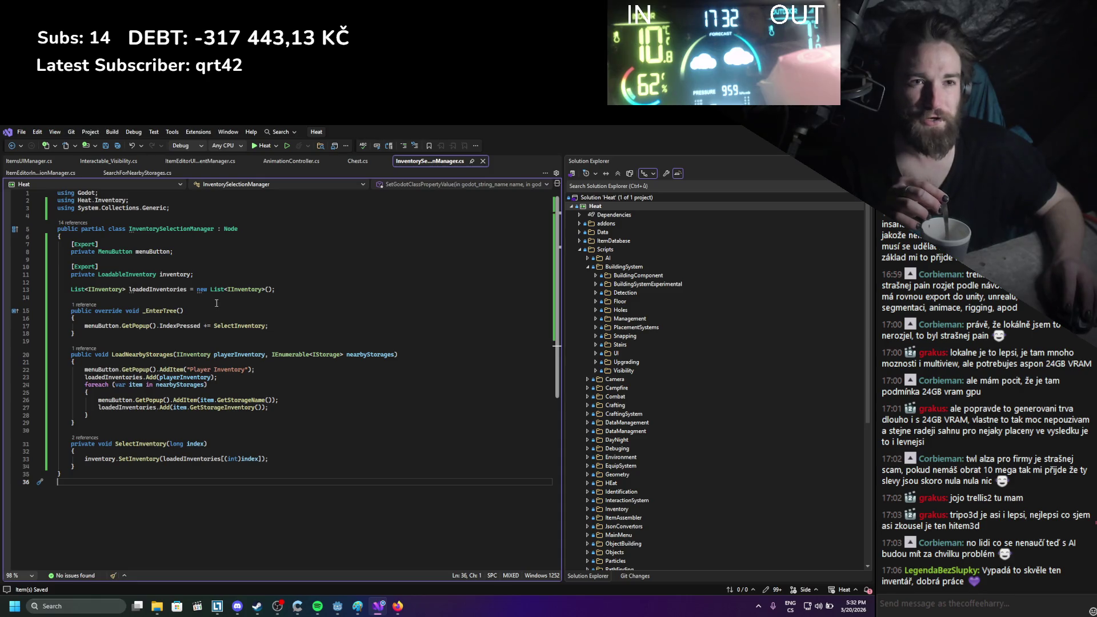
Add an [Export] private ItemsUIManager itemsUIManager; field to InventorySelectionManager
{"action": "key", "text": "Return"}
{"action": "key", "text": "Return"}
{"action": "type", "text": "[ex"}
{"action": "key", "text": "Down"}
{"action": "type", "text": "]"}
{"action": "key", "text": "Return"}
{"action": "type", "text": "private InventoryUI"}
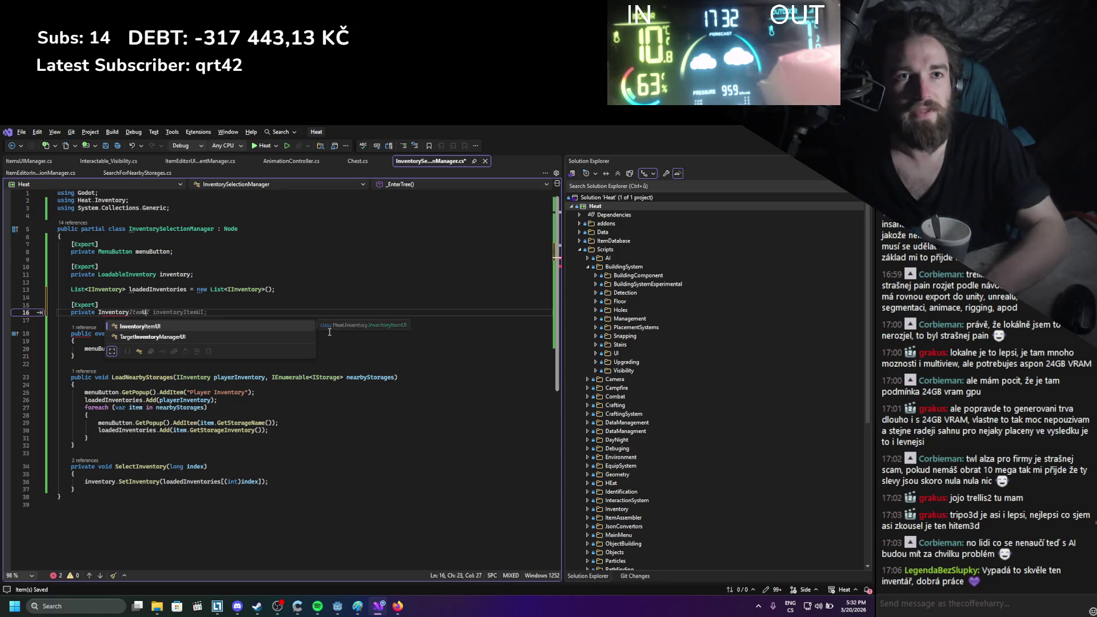
{"action": "key", "text": "BackSpace"}
{"action": "key", "text": "BackSpace"}
{"action": "key", "text": "BackSpace"}
{"action": "type", "text": "itemsui"}
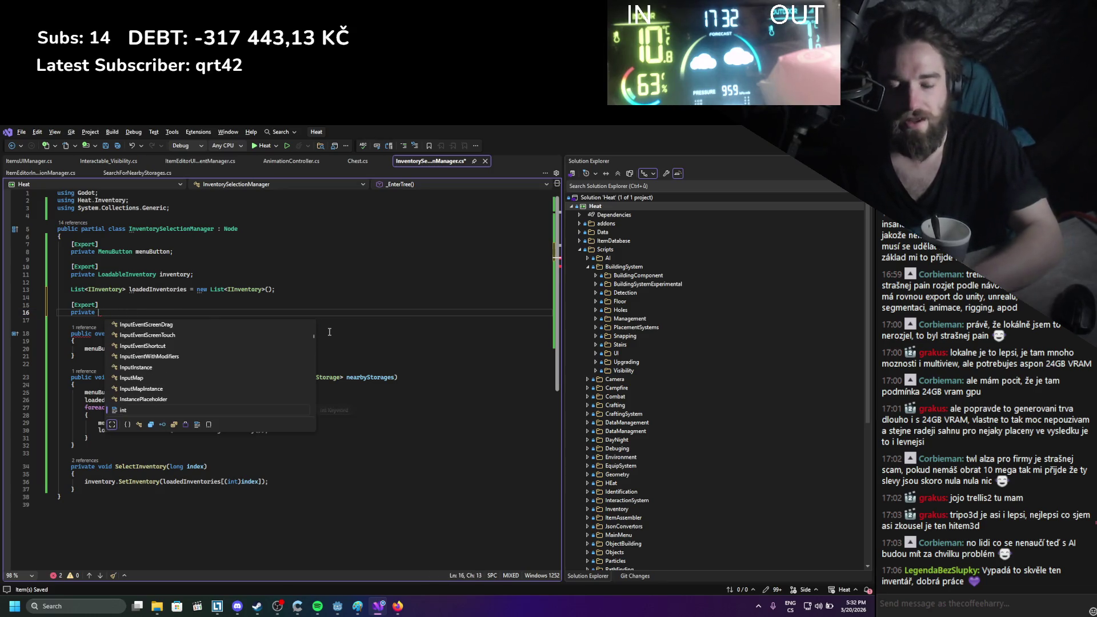
{"action": "key", "text": "Tab"}
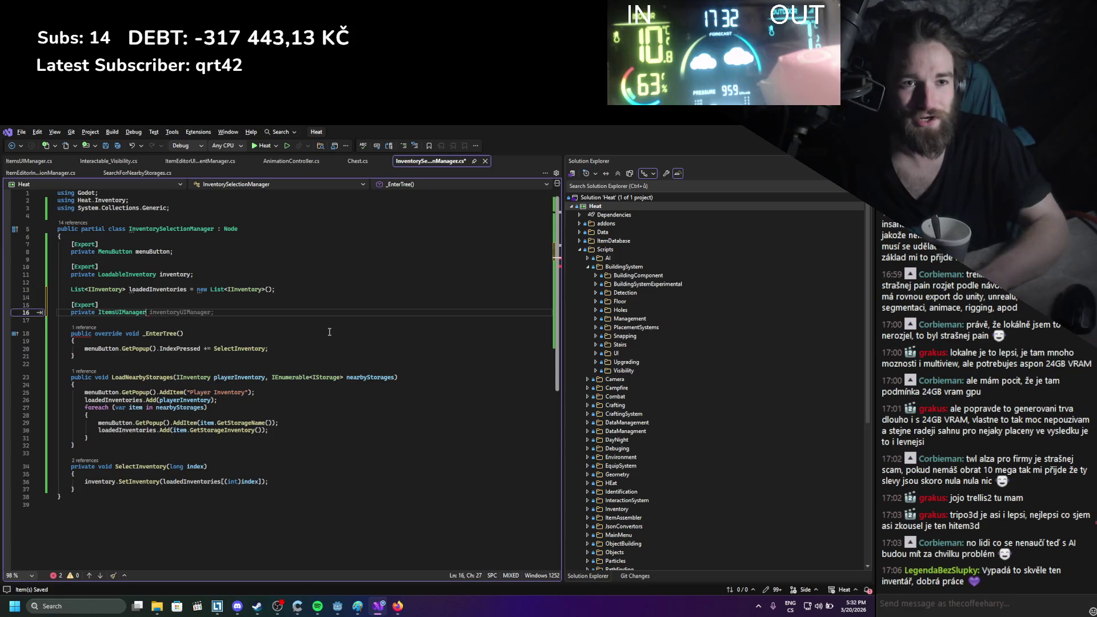
{"action": "key", "text": "Up"}
{"action": "key", "text": "Up"}
{"action": "key", "text": "Tab"}
{"action": "type", "text": ";"}
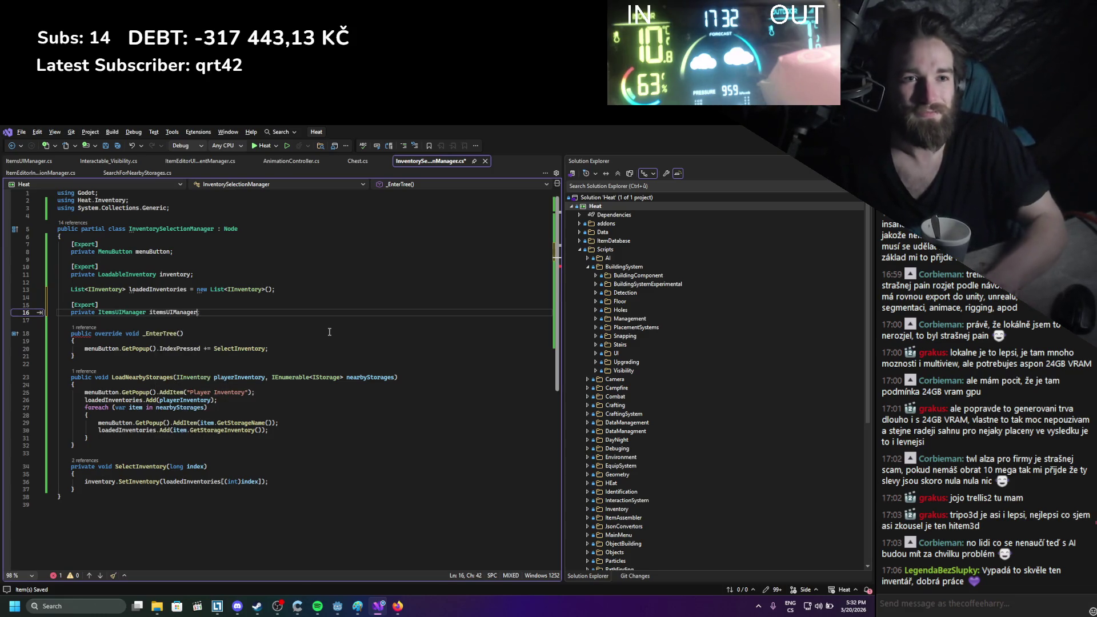
{"action": "double_click", "coordinate": [179, 311]}
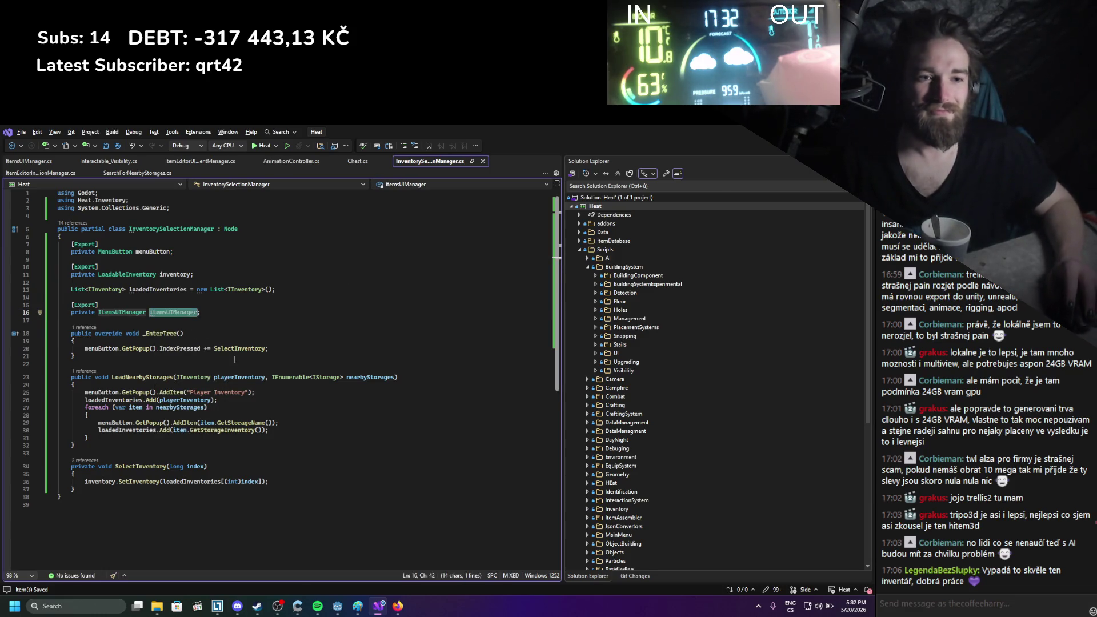
Call itemsUIManager.ReloadInventory(); after SetInventory in SelectInventory, then return to Godot
{"action": "left_click", "coordinate": [281, 482]}
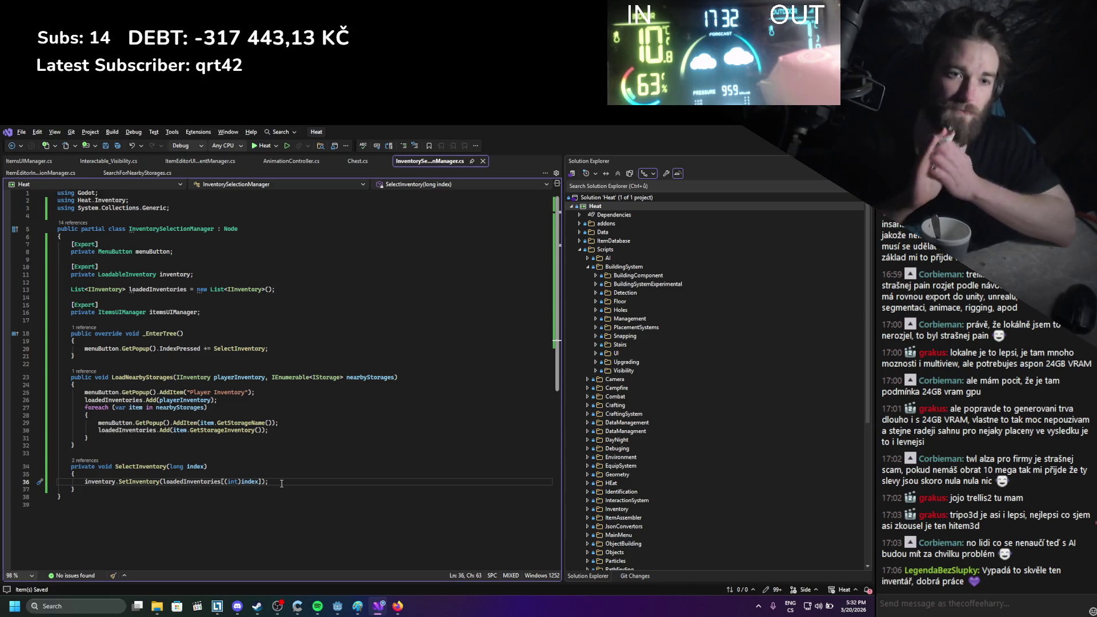
{"action": "key", "text": "Return"}
{"action": "type", "text": "itemsUIManager"}
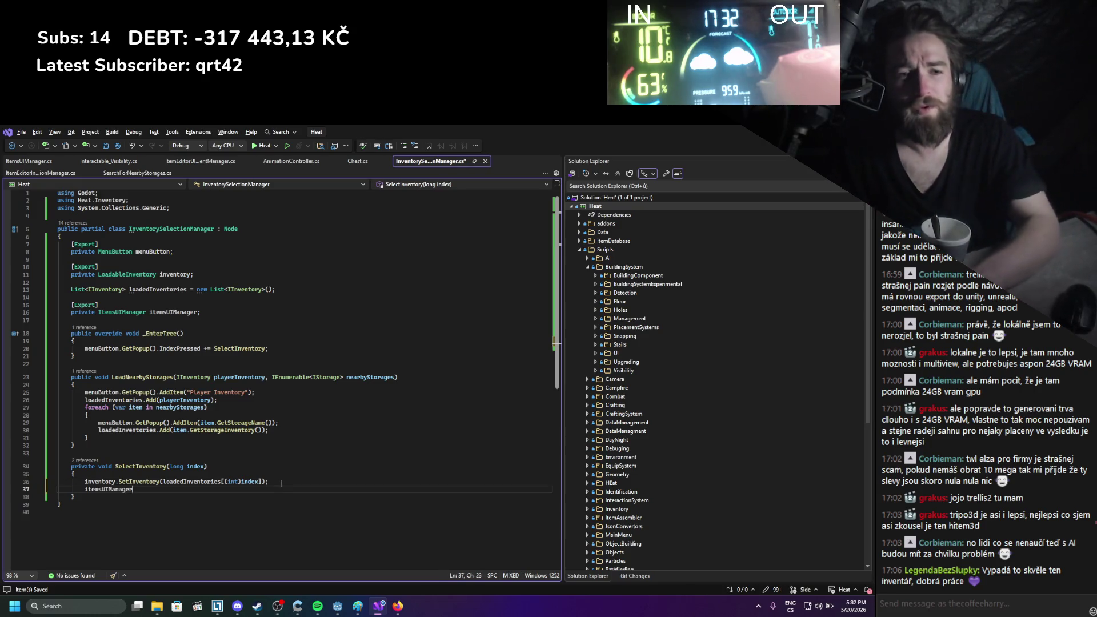
{"action": "type", "text": "."}
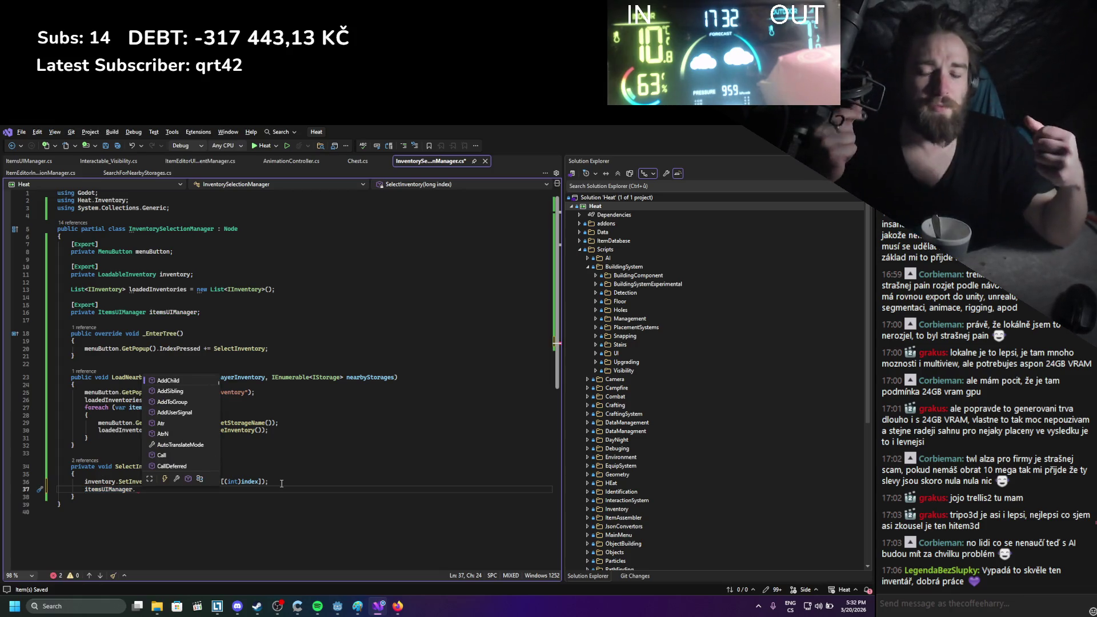
{"action": "type", "text": "ReloadInventory"}
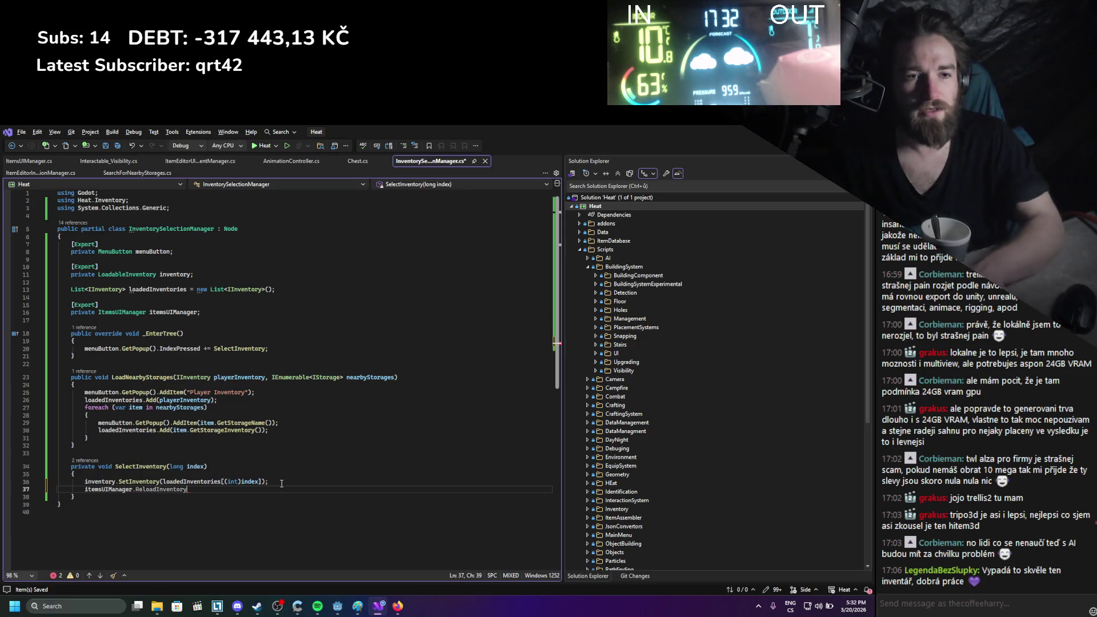
{"action": "type", "text": "();"}
{"action": "left_click_drag", "start_coordinate": [274, 505], "coordinate": [135, 251]}
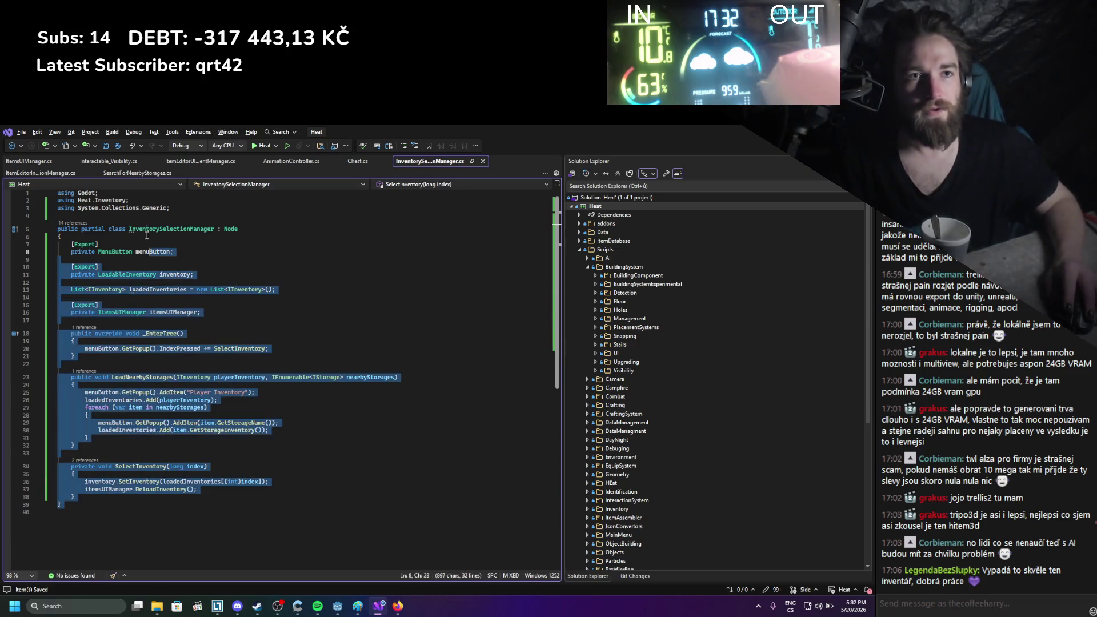
{"action": "key", "text": "alt+Tab"}
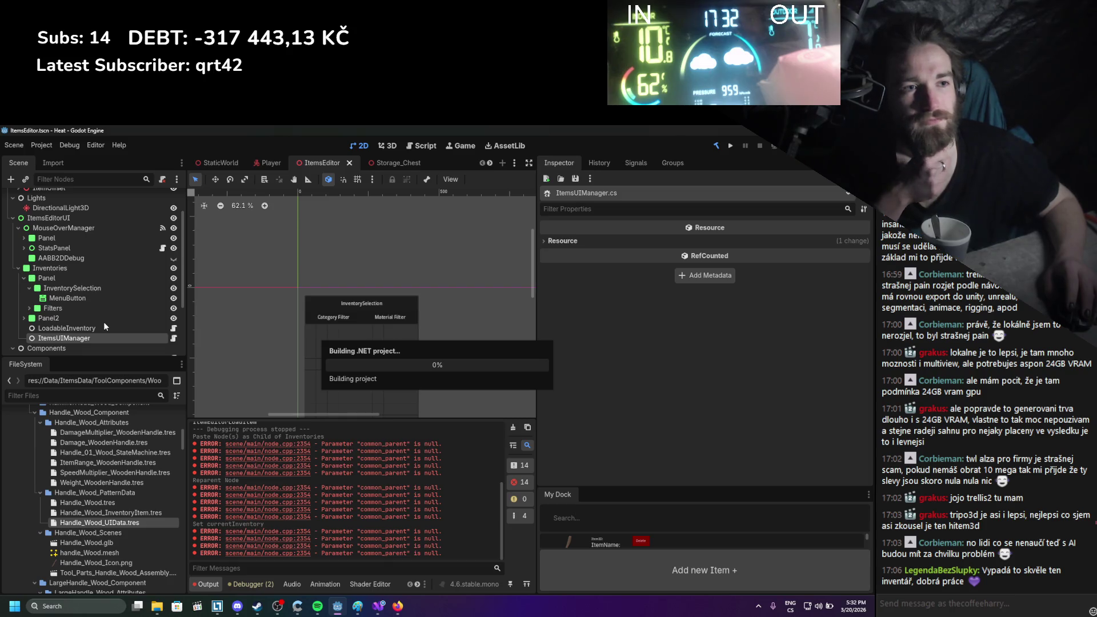
Uncheck Has Item Menu on ItemsEditor's ItemsUIManager and save
{"action": "scroll", "coordinate": [263, 332], "scroll_direction": "down", "scroll_amount": 1}
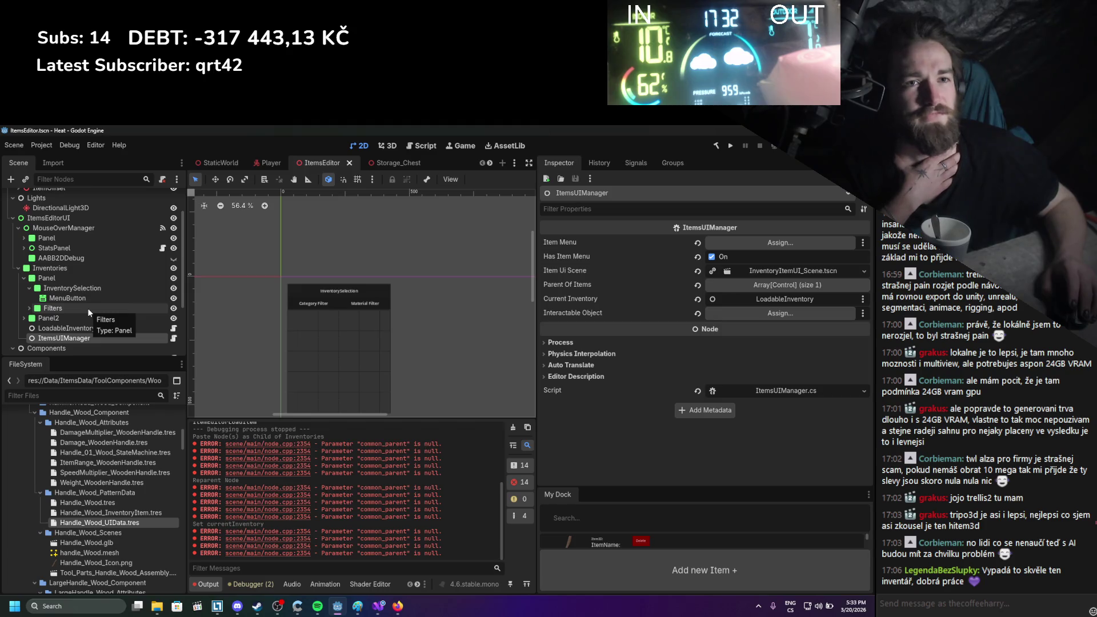
{"action": "left_click", "coordinate": [711, 256]}
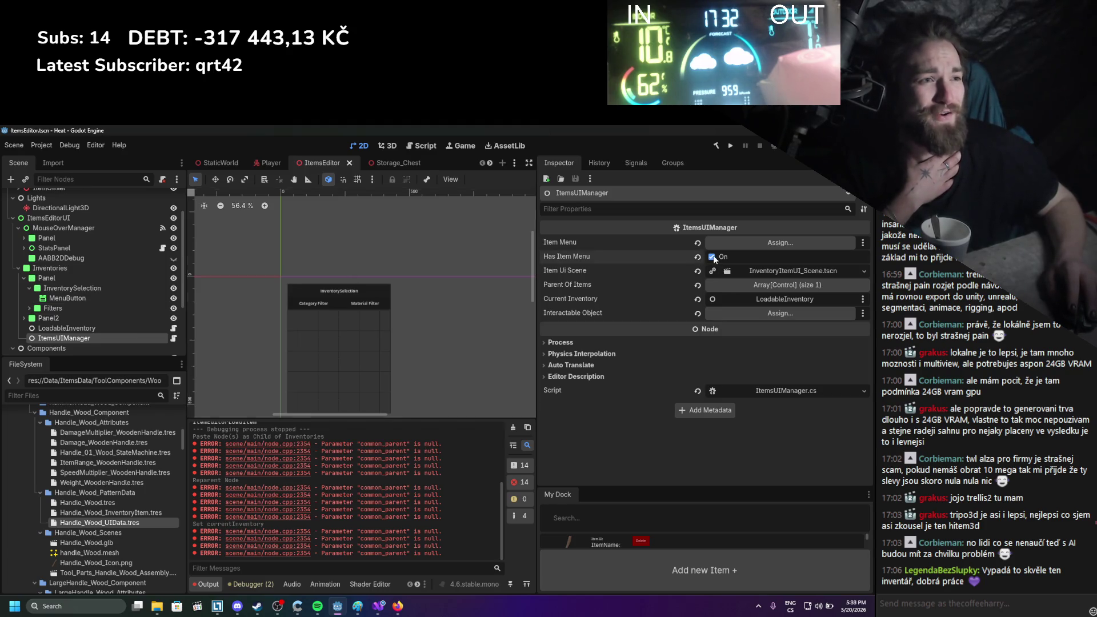
{"action": "key", "text": "ctrl+s"}
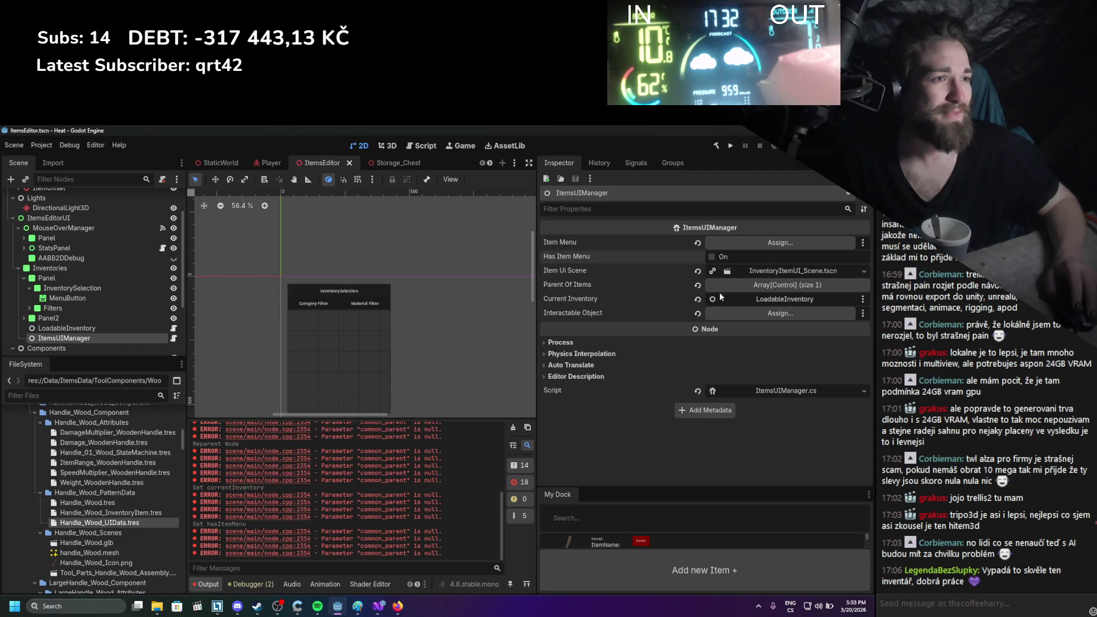
Set ItemsBackpack as Parent Of Items element 0, save, and go to the Player scene
{"action": "left_click", "coordinate": [728, 285]}
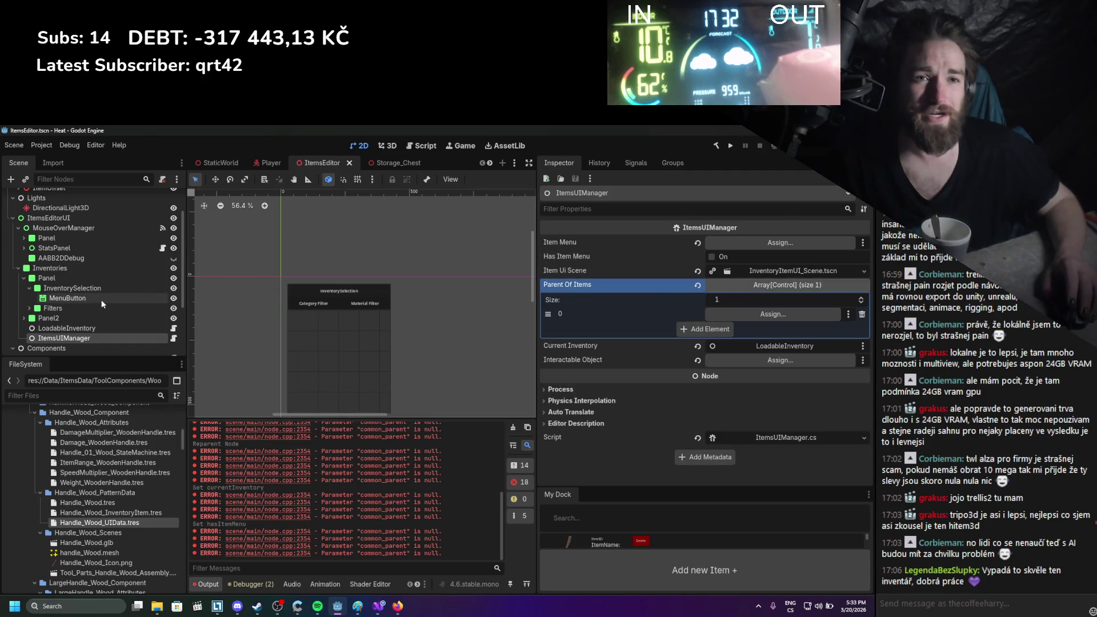
{"action": "left_click", "coordinate": [30, 308]}
{"action": "left_click", "coordinate": [29, 308]}
{"action": "left_click", "coordinate": [30, 317]}
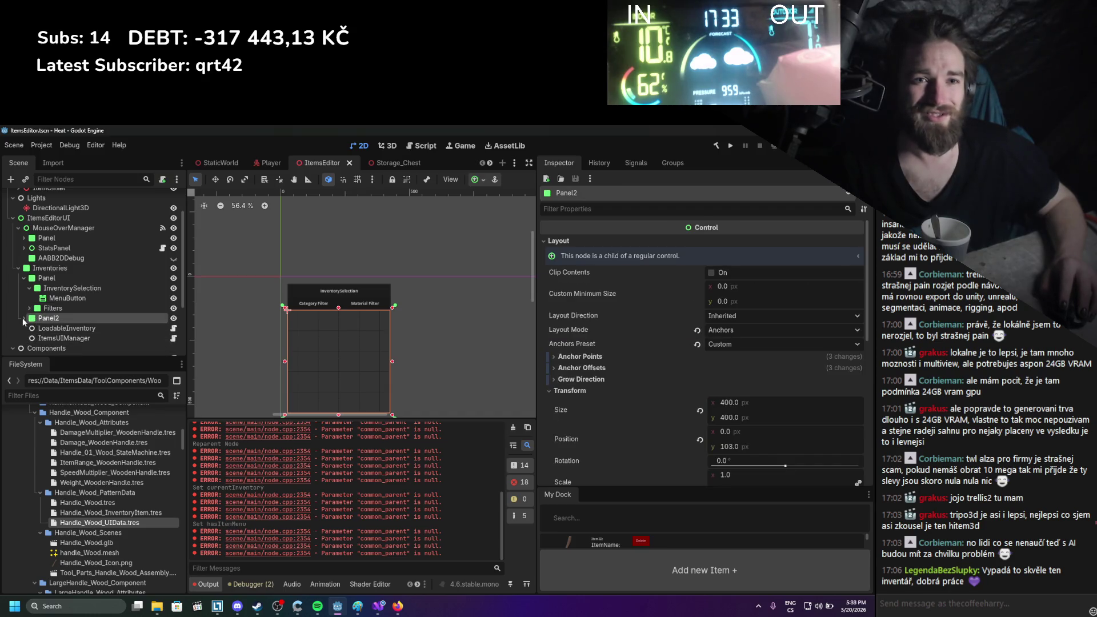
{"action": "left_click", "coordinate": [22, 318]}
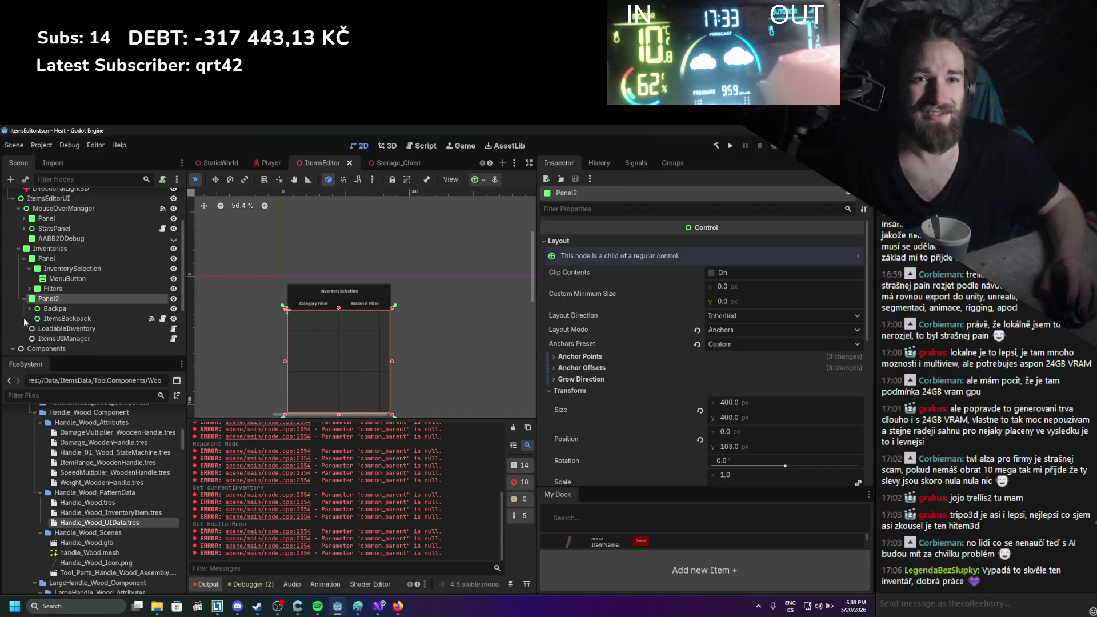
{"action": "left_click", "coordinate": [68, 339]}
{"action": "left_click_drag", "start_coordinate": [75, 320], "coordinate": [738, 319]}
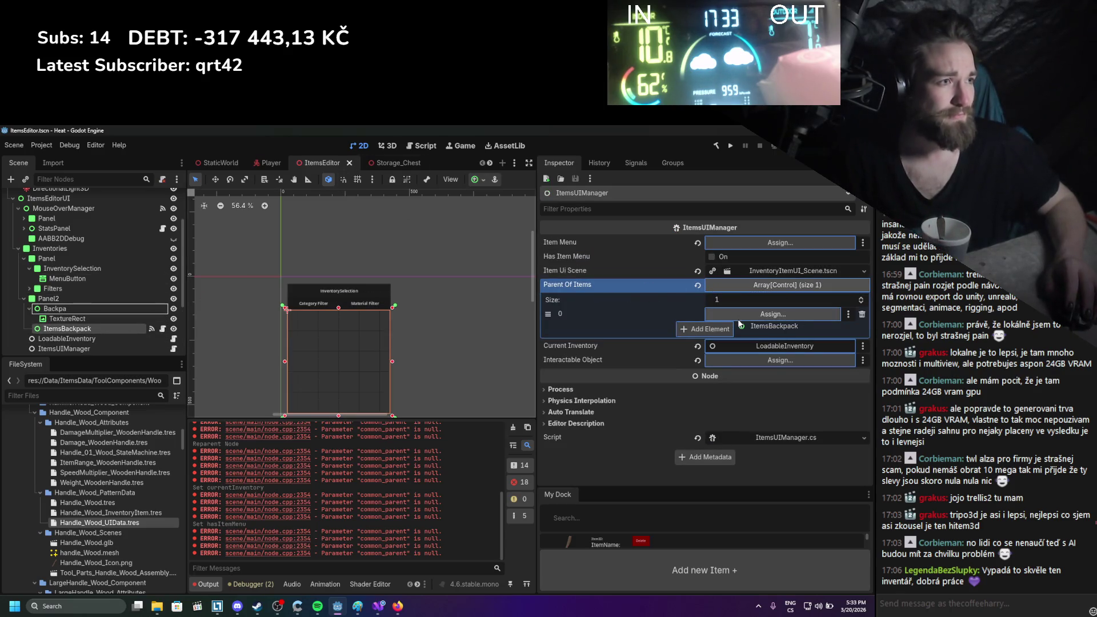
{"action": "key", "text": "ctrl+s"}
{"action": "left_click", "coordinate": [268, 163]}
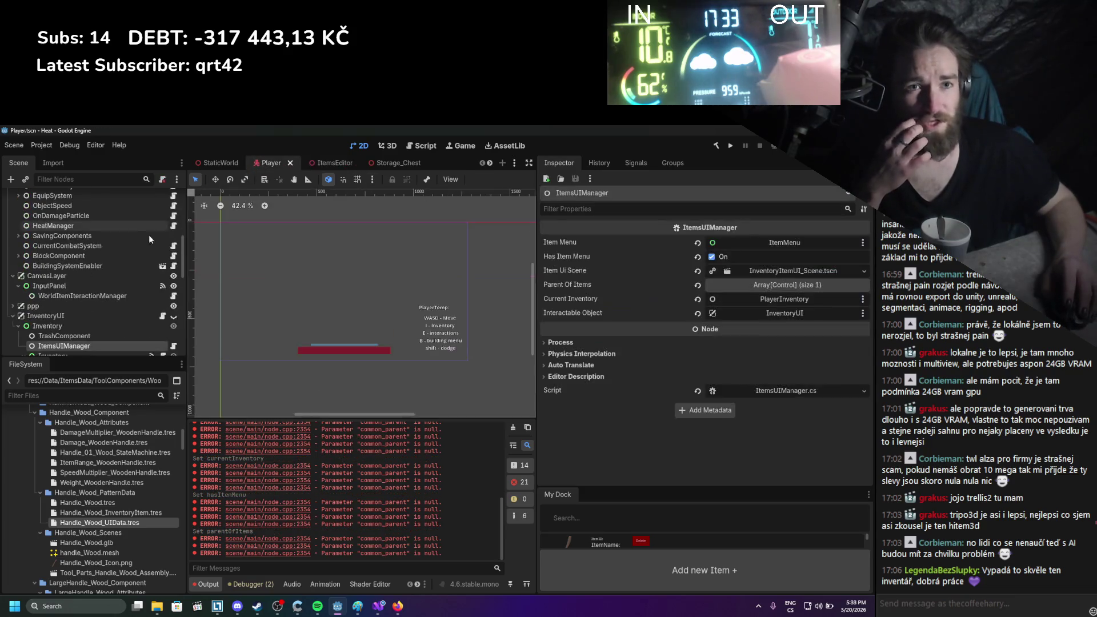
Check ItemsBackpack and the Parent Of Items entry on the Player scene's ItemsUIManager
{"action": "scroll", "coordinate": [84, 314], "scroll_direction": "down", "scroll_amount": 4}
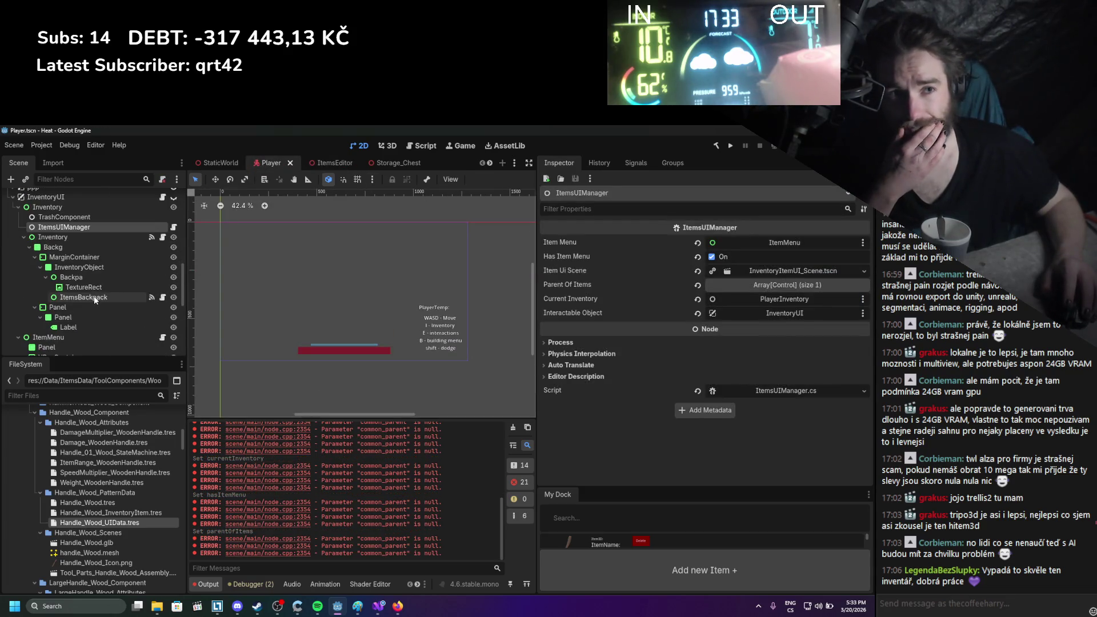
{"action": "left_click", "coordinate": [94, 296]}
{"action": "scroll", "coordinate": [79, 302], "scroll_direction": "up", "scroll_amount": 1}
{"action": "left_click", "coordinate": [80, 248]}
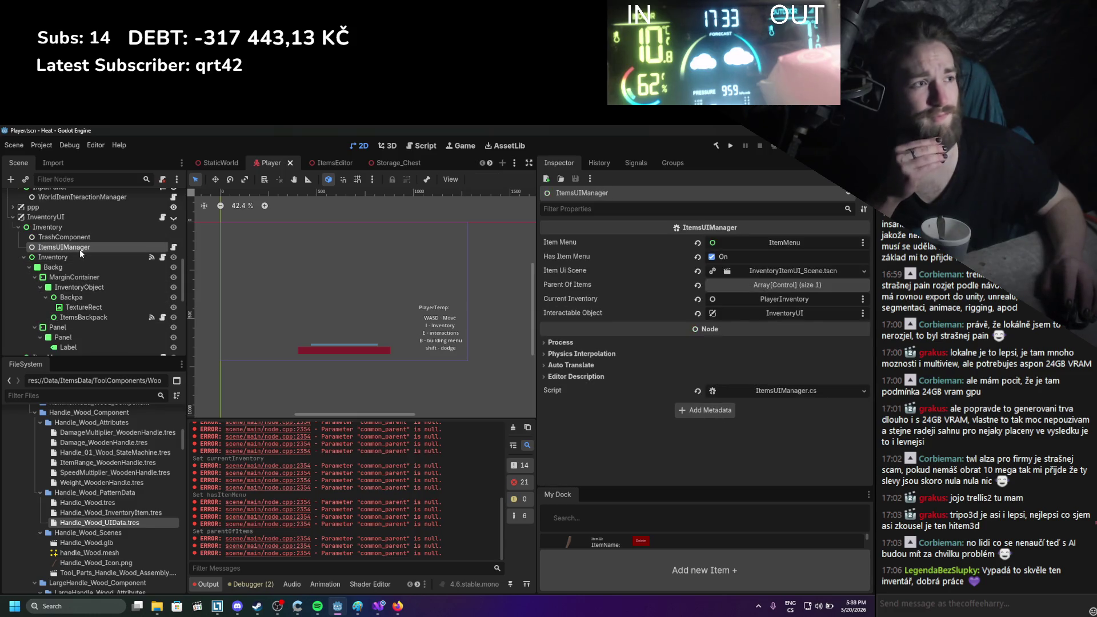
{"action": "left_click", "coordinate": [755, 285]}
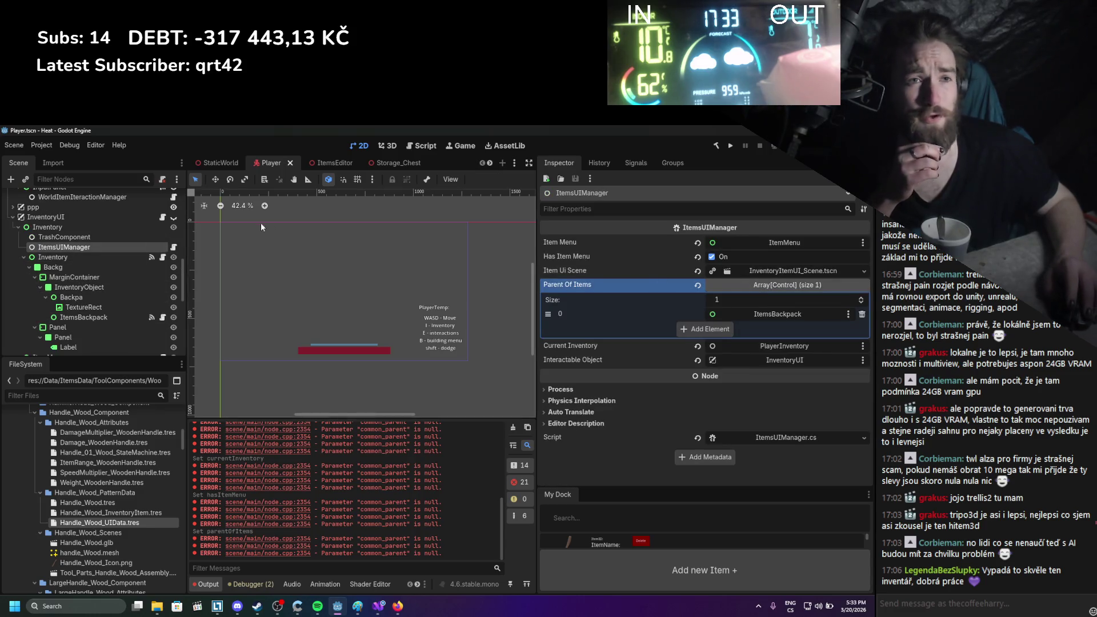
Cycle through the Storage_Chest and StaticWorld tabs back to the ItemsEditor scene
{"action": "left_click", "coordinate": [391, 164]}
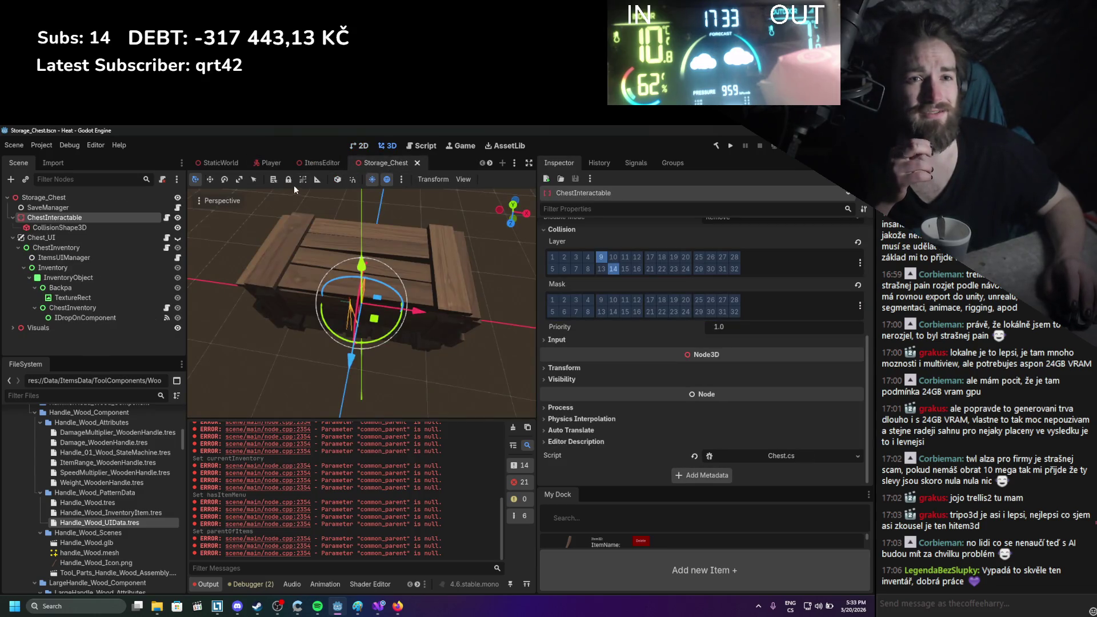
{"action": "left_click", "coordinate": [319, 163]}
{"action": "mouse_move", "coordinate": [223, 165]}
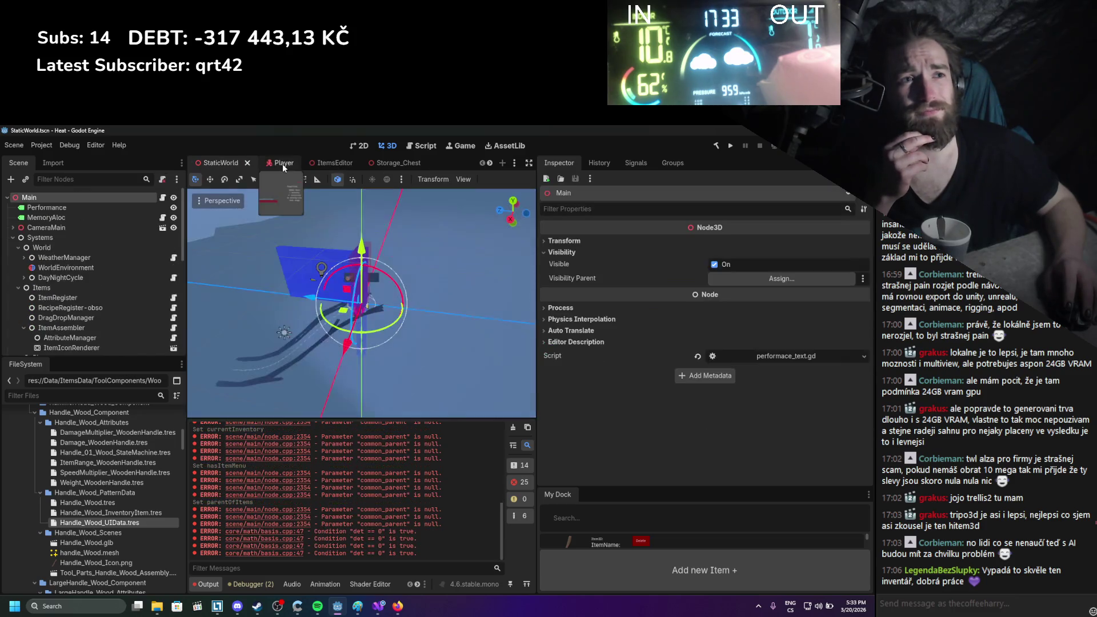
{"action": "left_click", "coordinate": [324, 165]}
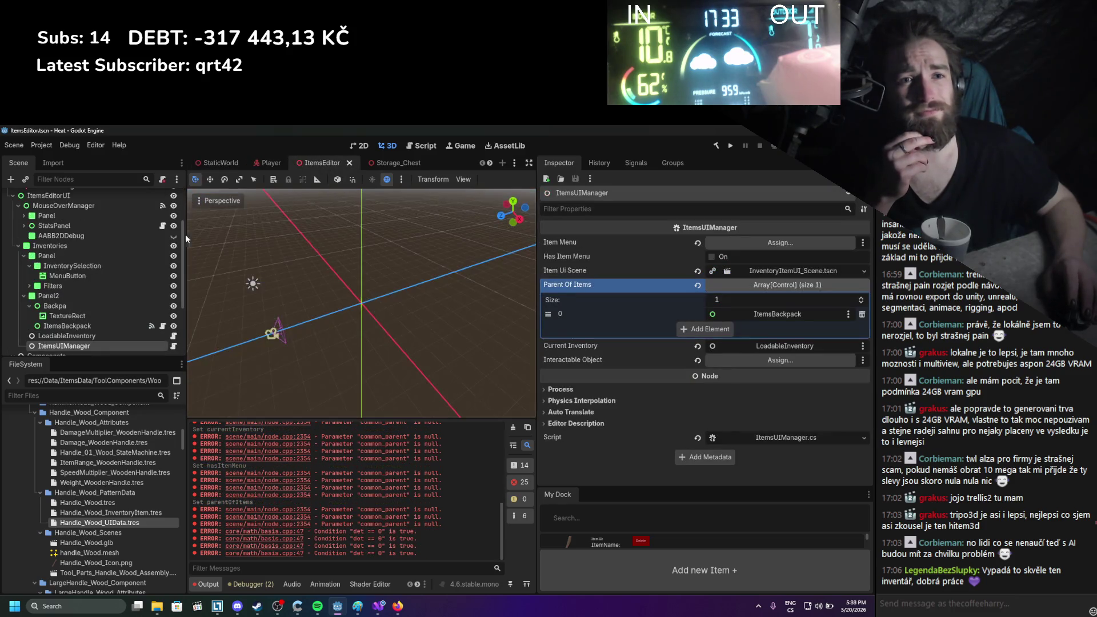
Assign ItemEditor as ItemsUIManager's Interactable Object, save, and select InventorySelectionManager
{"action": "left_click", "coordinate": [119, 335]}
{"action": "left_click", "coordinate": [117, 344]}
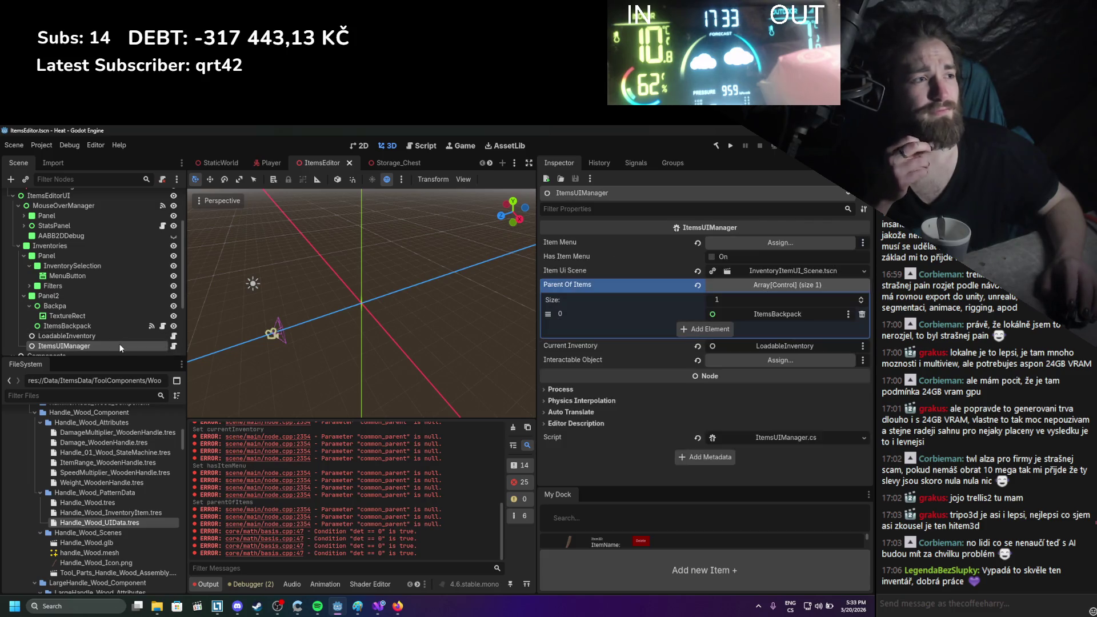
{"action": "scroll", "coordinate": [153, 300], "scroll_direction": "up", "scroll_amount": 3}
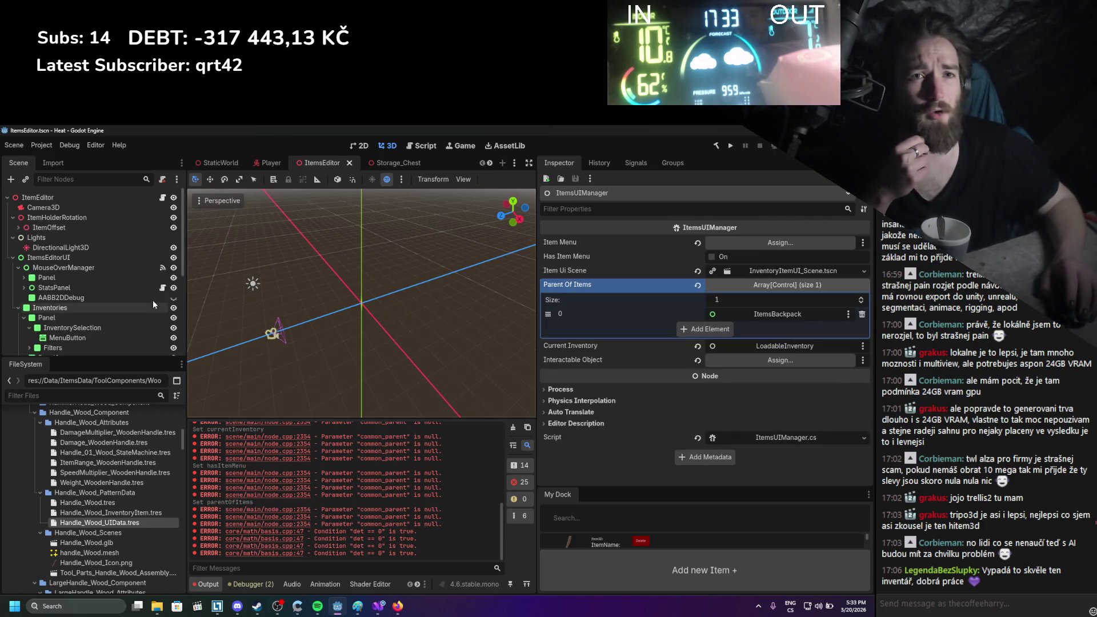
{"action": "left_click_drag", "start_coordinate": [102, 197], "coordinate": [813, 363]}
{"action": "key", "text": "ctrl+s"}
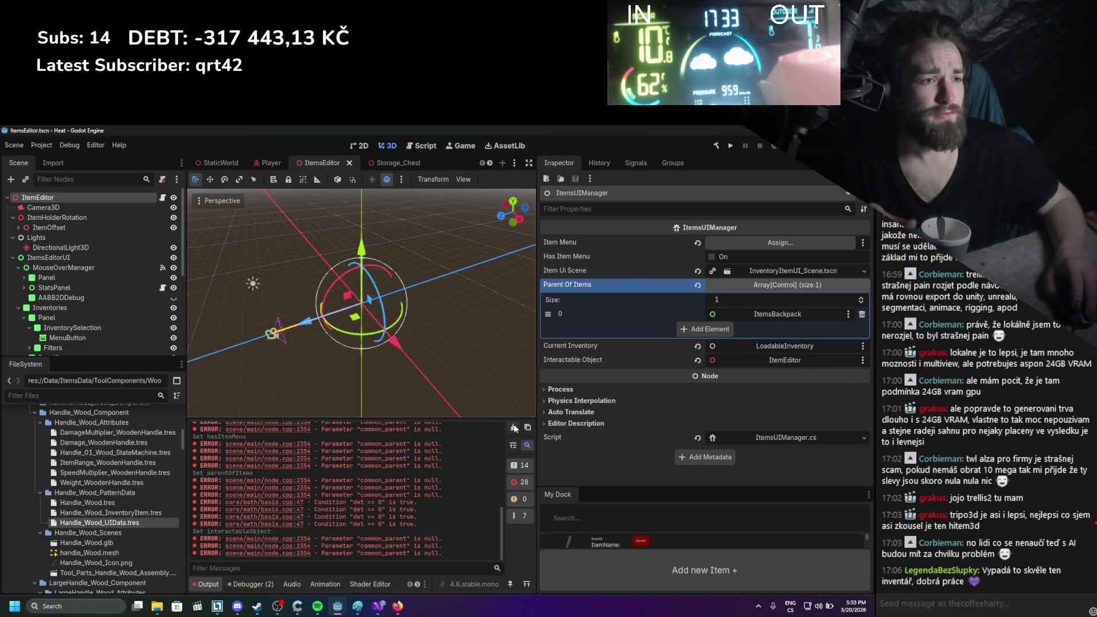
{"action": "scroll", "coordinate": [74, 303], "scroll_direction": "down", "scroll_amount": 3}
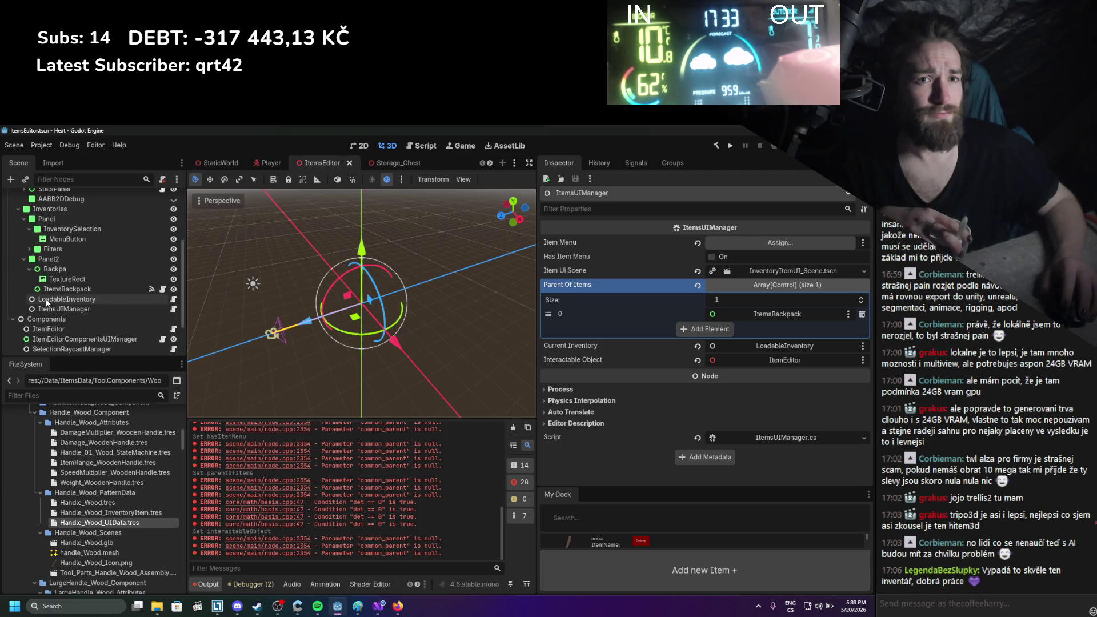
{"action": "left_click", "coordinate": [46, 297]}
{"action": "left_click", "coordinate": [54, 309]}
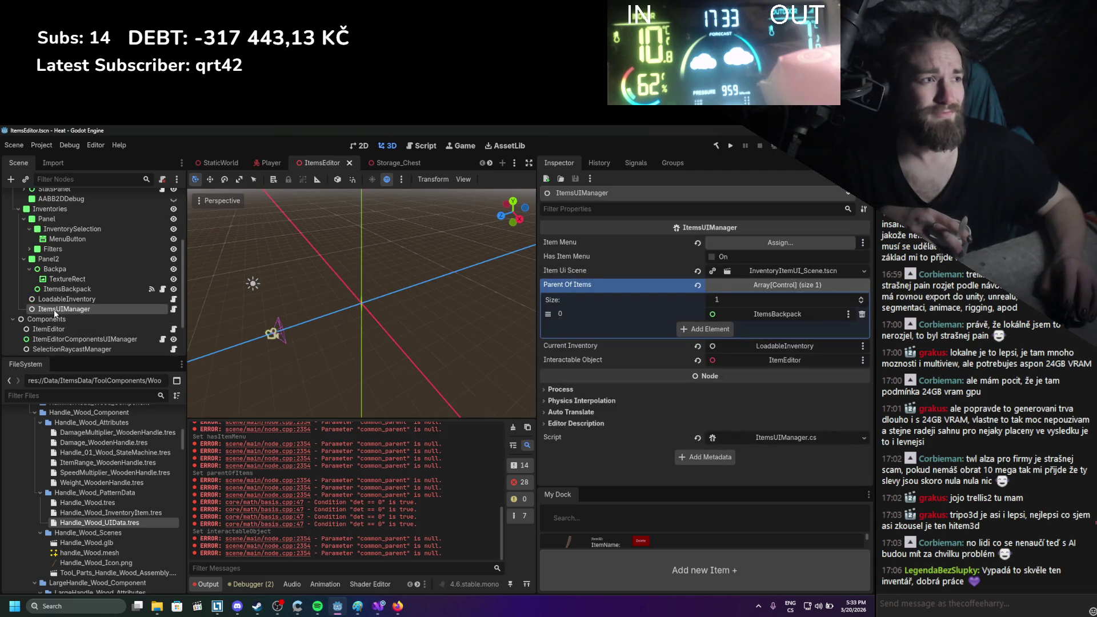
{"action": "scroll", "coordinate": [54, 311], "scroll_direction": "down", "scroll_amount": 3}
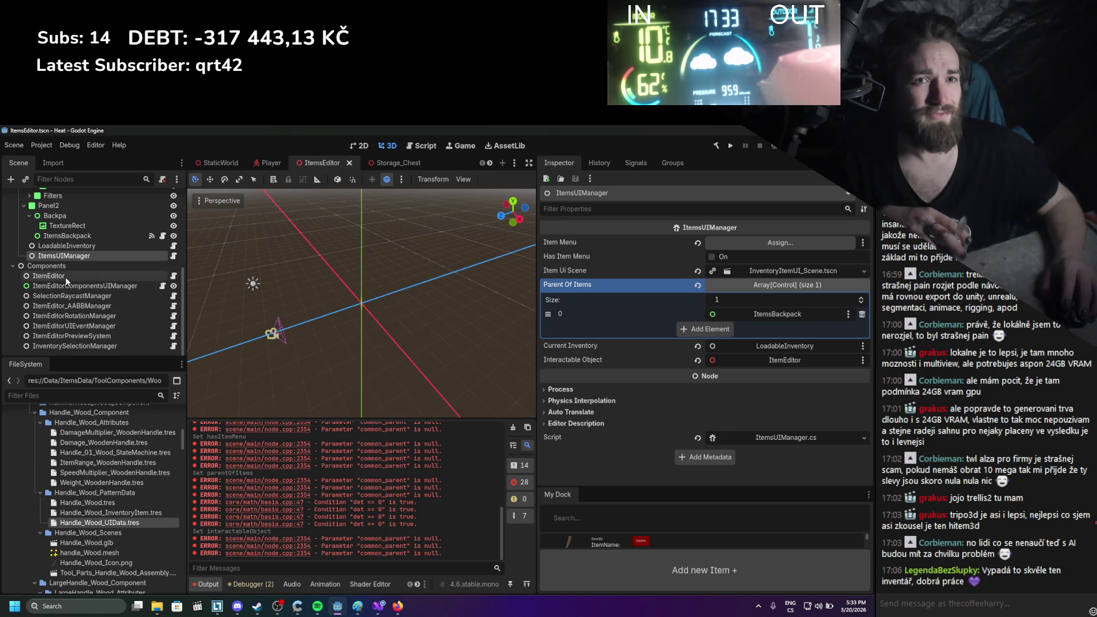
{"action": "left_click", "coordinate": [78, 346]}
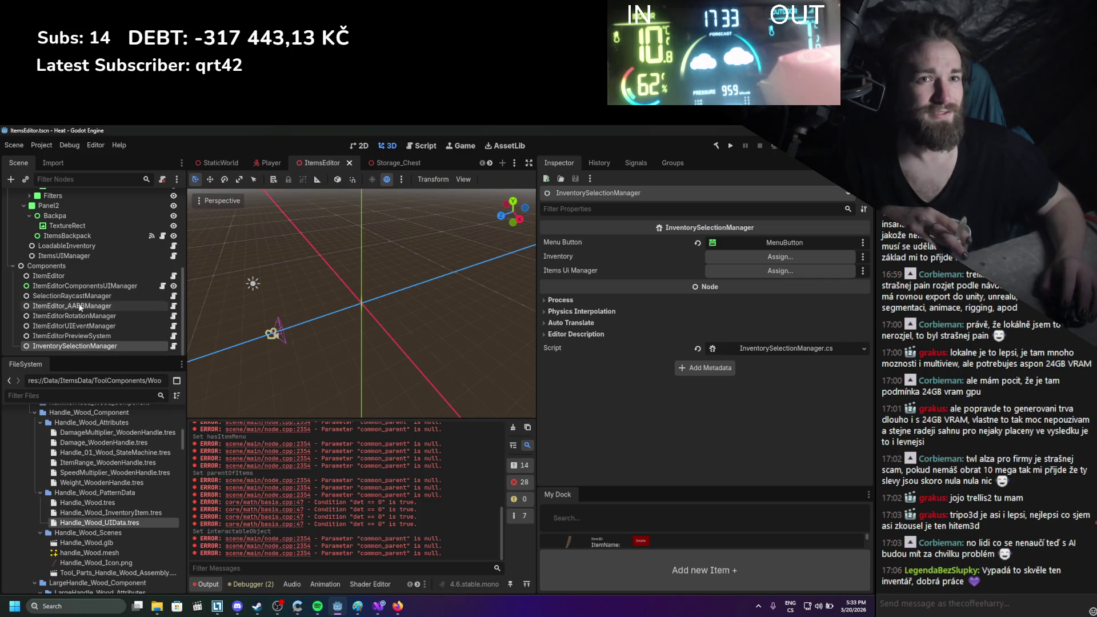
Point InventorySelectionManager's Items Ui Manager to ItemsUIManager and its Inventory to LoadableInventory
{"action": "left_click_drag", "start_coordinate": [80, 257], "coordinate": [731, 276]}
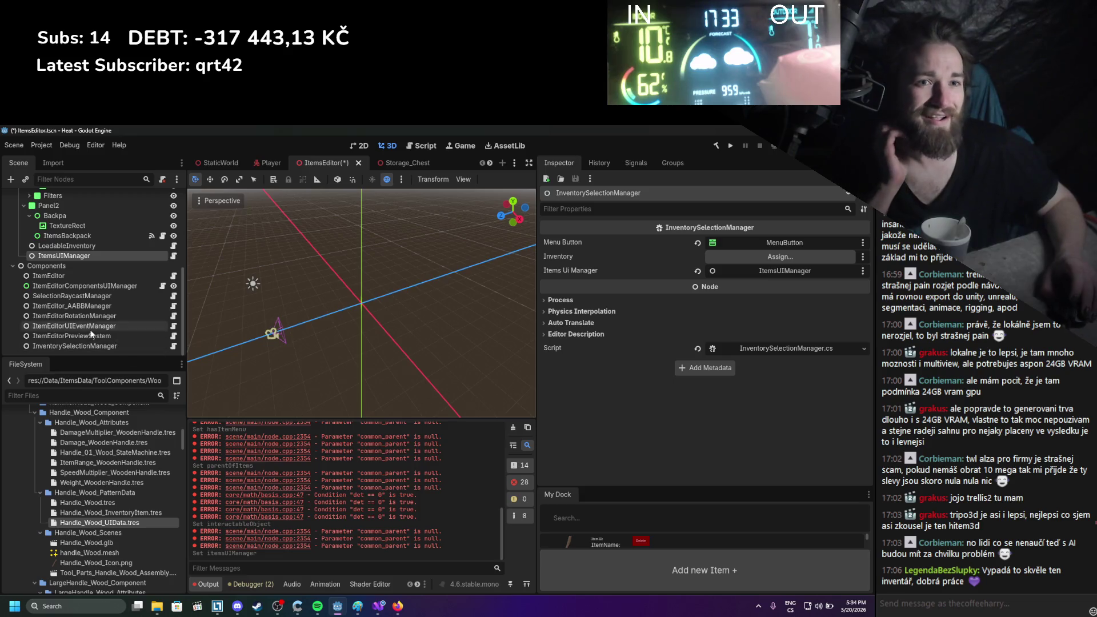
{"action": "scroll", "coordinate": [74, 337], "scroll_direction": "up", "scroll_amount": 4}
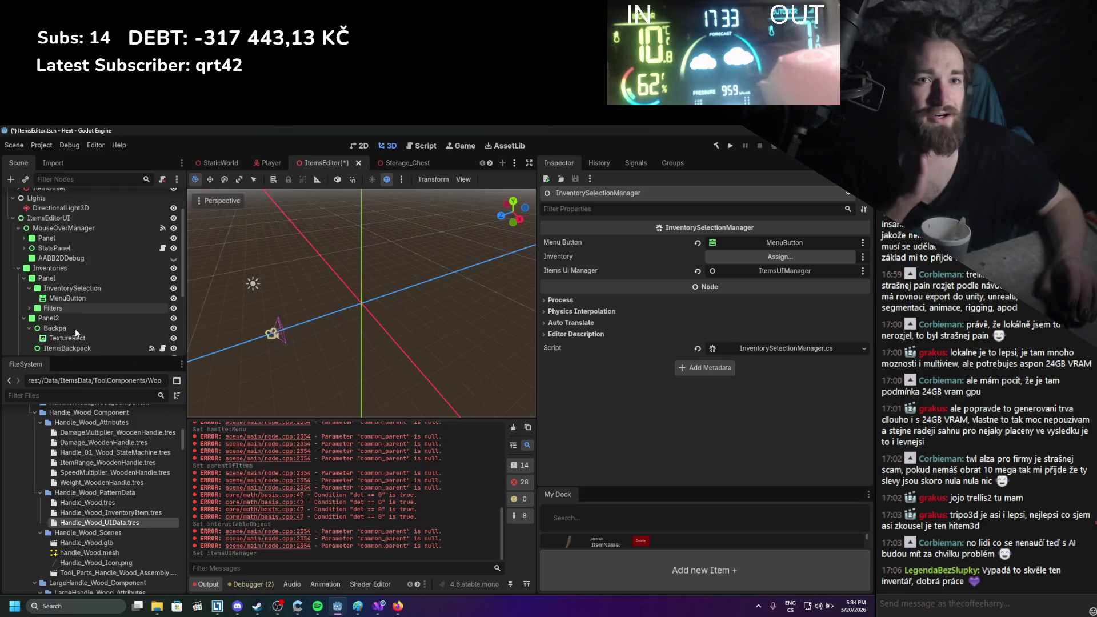
{"action": "scroll", "coordinate": [75, 324], "scroll_direction": "down", "scroll_amount": 3}
{"action": "mouse_move", "coordinate": [67, 259]}
{"action": "left_mouse_down"}
{"action": "mouse_move", "coordinate": [824, 273]}
{"action": "mouse_move", "coordinate": [811, 257]}
{"action": "left_mouse_up"}
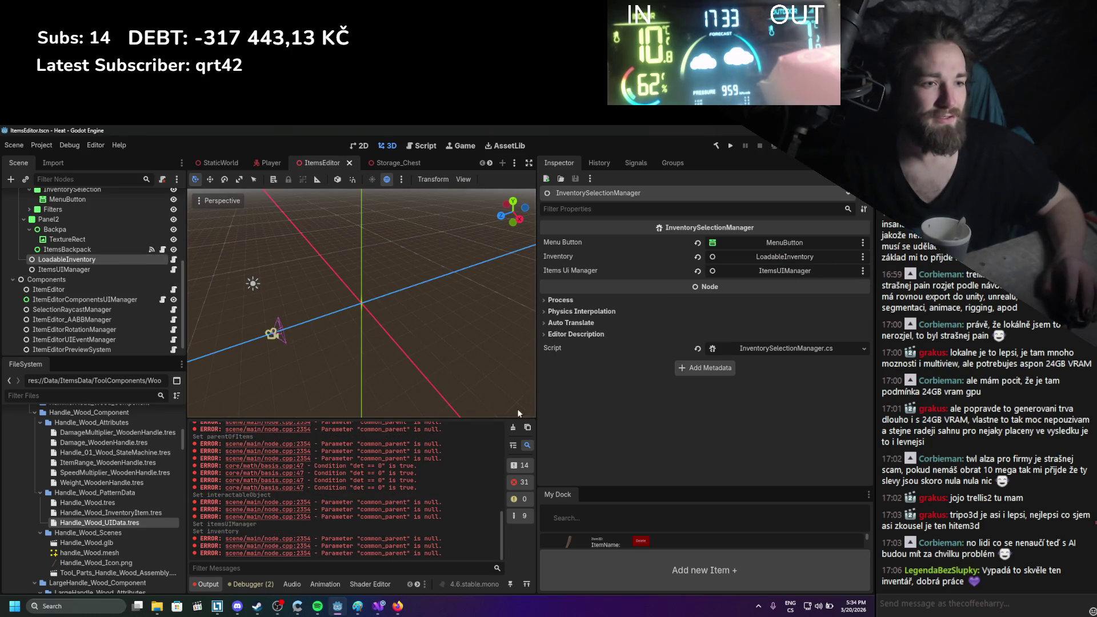
{"action": "scroll", "coordinate": [137, 327], "scroll_direction": "up", "scroll_amount": 1}
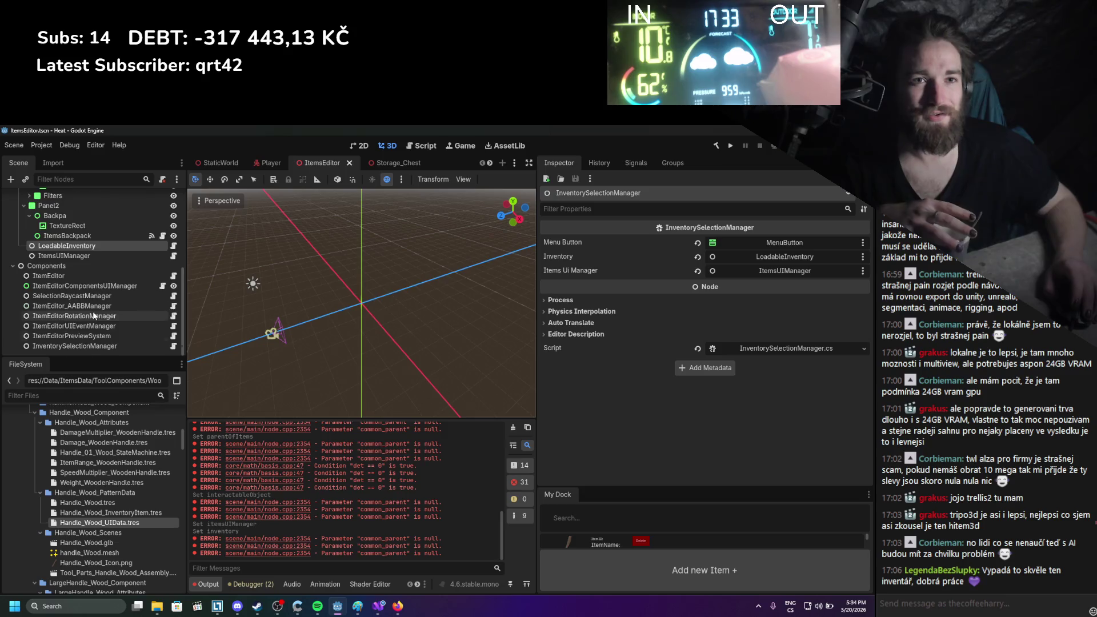
Set ItemsBackpack's Player Inventory to LoadableInventory
{"action": "left_click", "coordinate": [68, 256]}
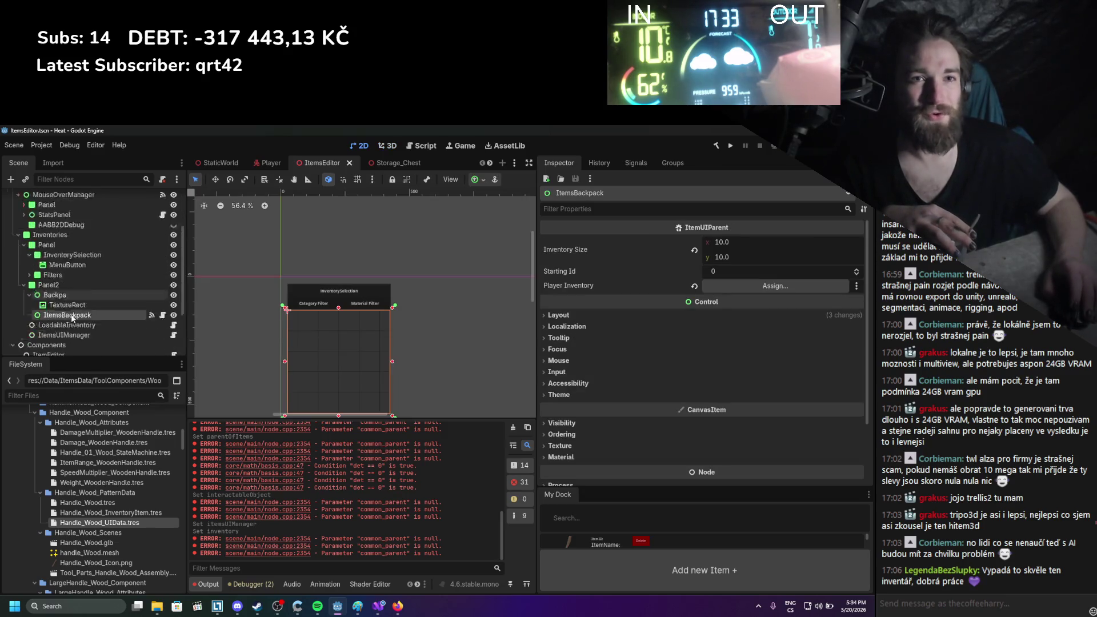
{"action": "mouse_move", "coordinate": [66, 266]}
{"action": "left_mouse_down"}
{"action": "mouse_move", "coordinate": [686, 268]}
{"action": "mouse_move", "coordinate": [710, 289]}
{"action": "left_mouse_up"}
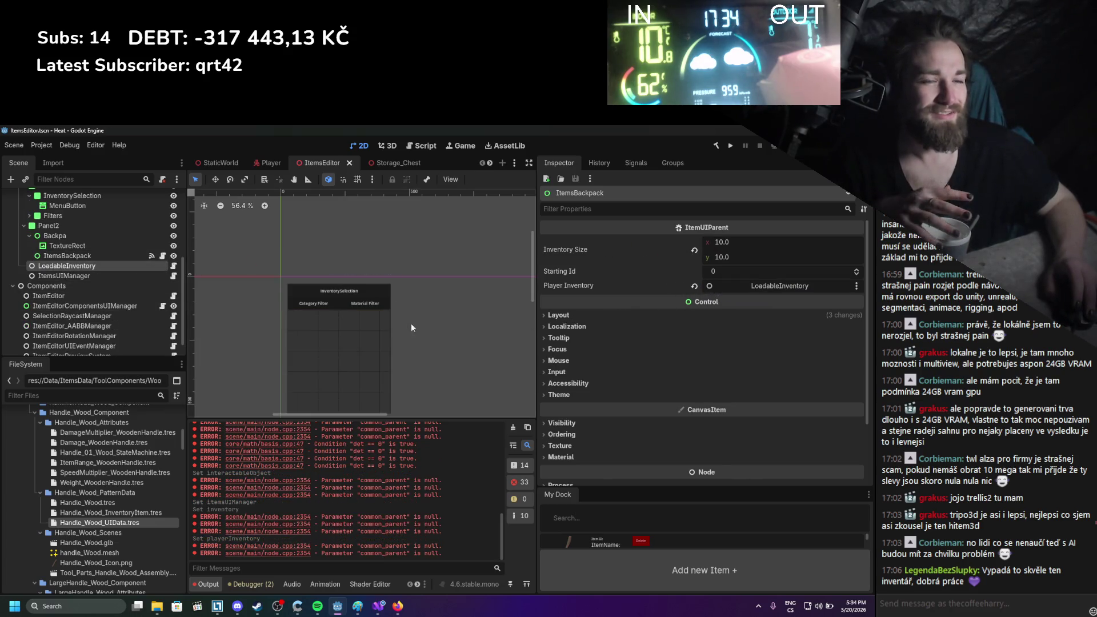
{"action": "left_click", "coordinate": [92, 257]}
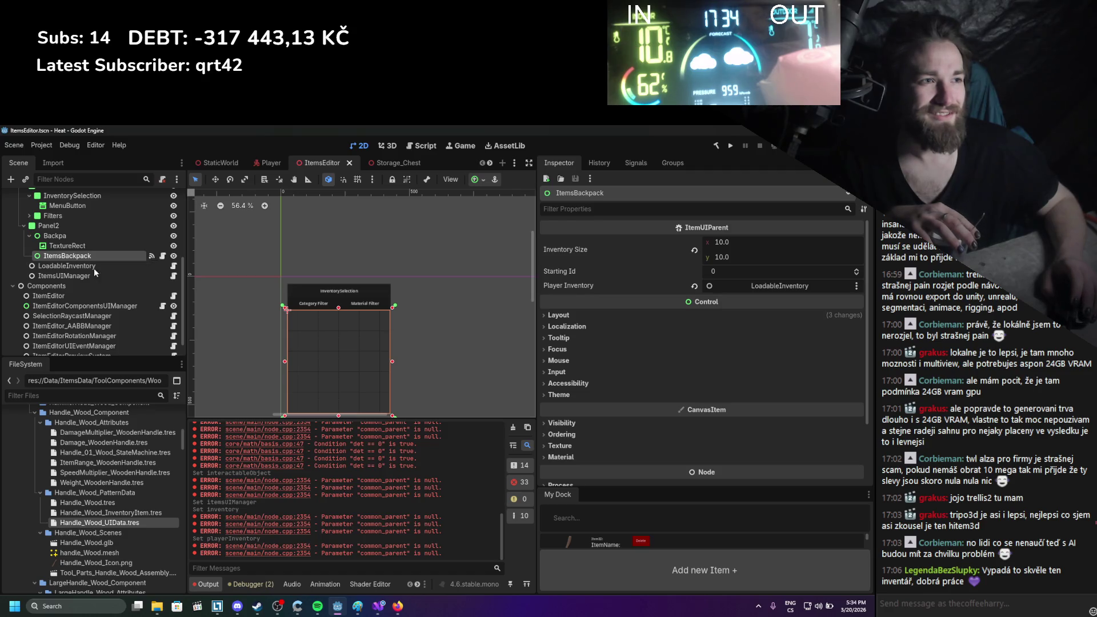
{"action": "scroll", "coordinate": [86, 275], "scroll_direction": "up", "scroll_amount": 3}
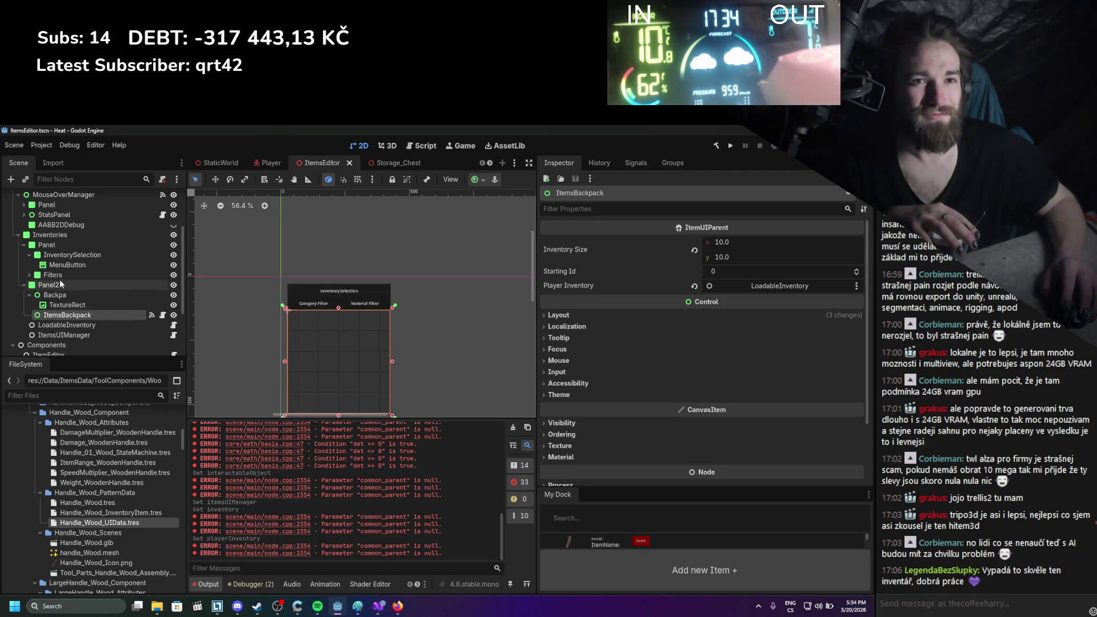
Browse the Filters, MenuButton, StatsPanel and ItemEditorComponentsUIManager nodes in the Scene tree
{"action": "left_click", "coordinate": [59, 279]}
{"action": "left_click", "coordinate": [30, 275]}
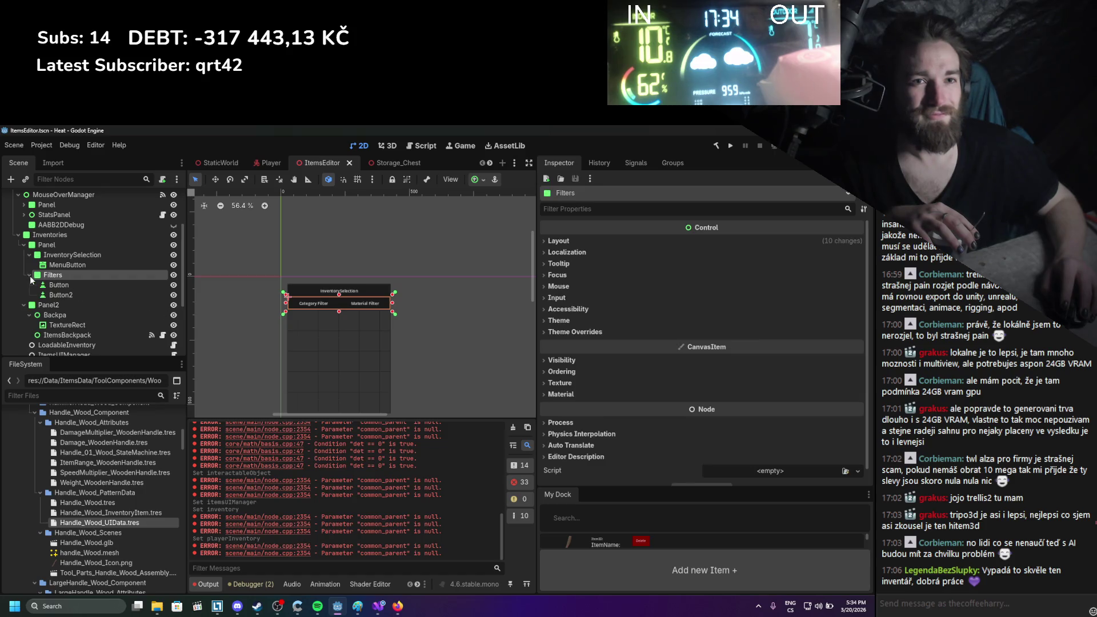
{"action": "left_click", "coordinate": [62, 265]}
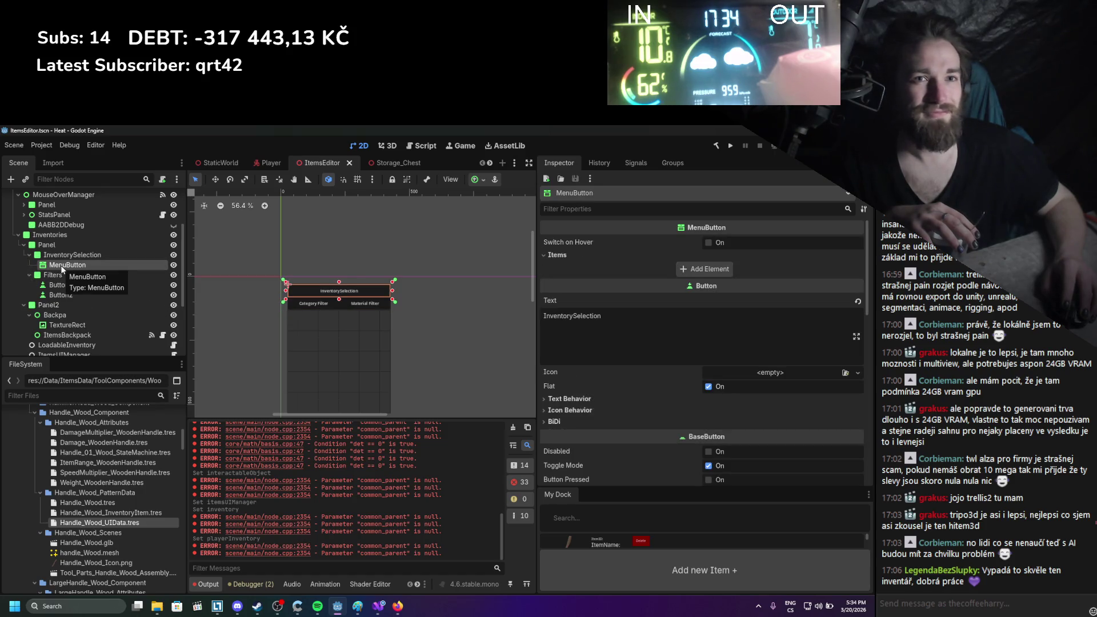
{"action": "scroll", "coordinate": [62, 268], "scroll_direction": "up", "scroll_amount": 1}
{"action": "left_click", "coordinate": [51, 235]}
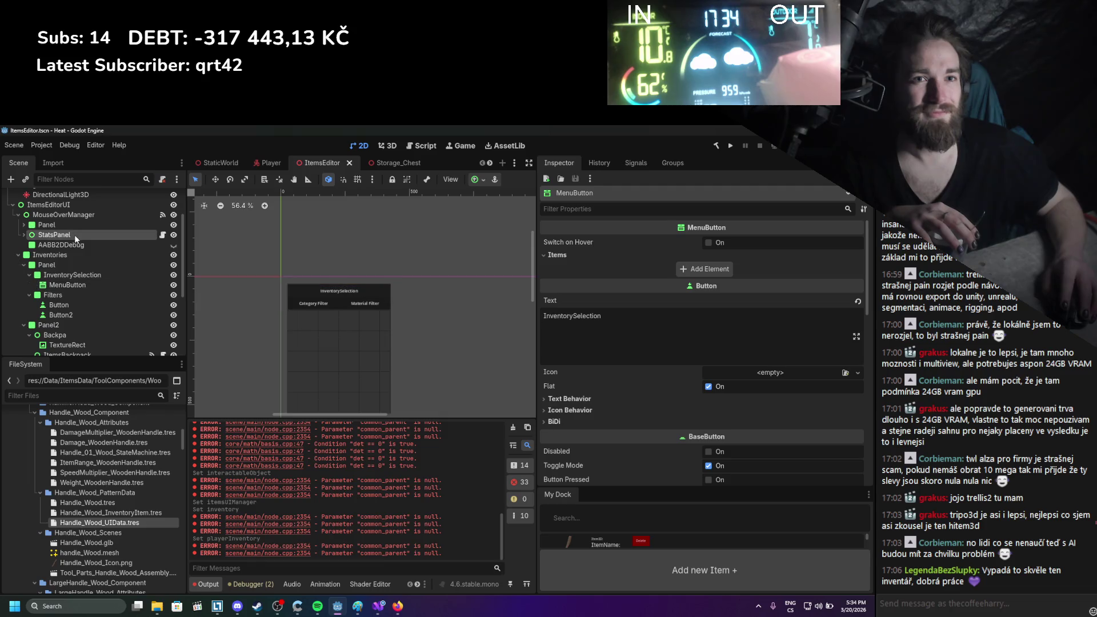
{"action": "left_click", "coordinate": [24, 234]}
{"action": "scroll", "coordinate": [57, 274], "scroll_direction": "down", "scroll_amount": 6}
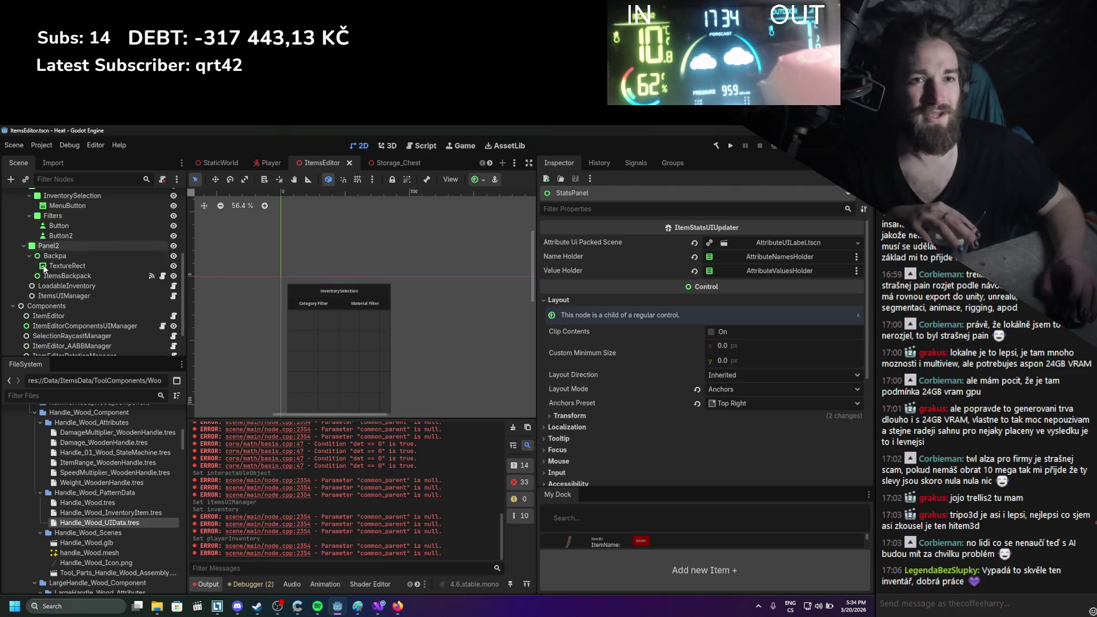
{"action": "left_click", "coordinate": [59, 285]}
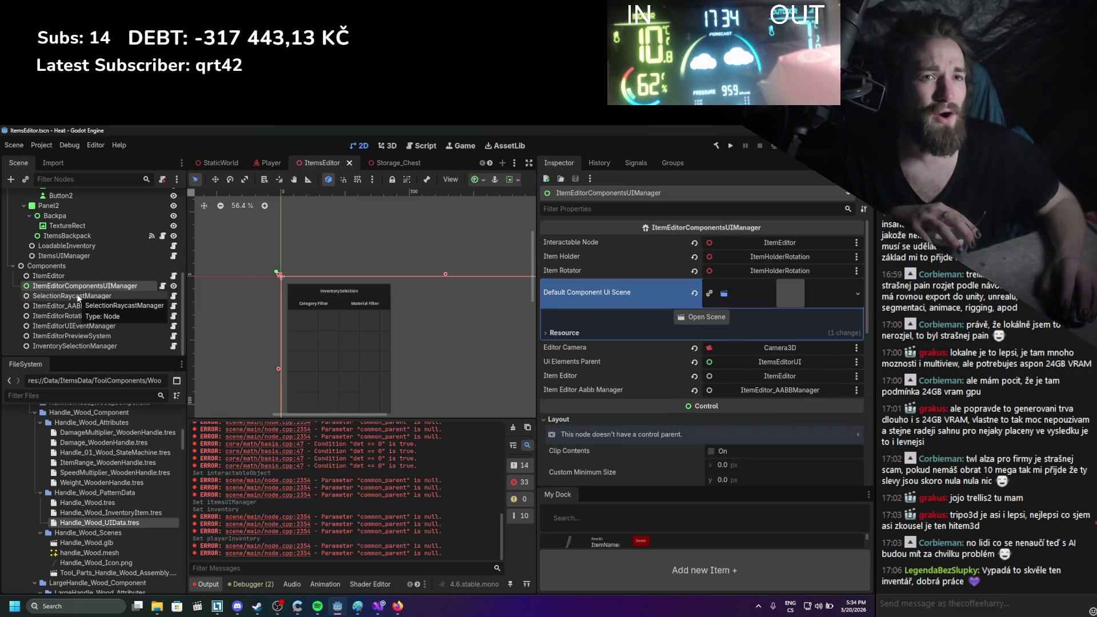
Set ItemsUIManager's Item Menu to Panel2, then toggle Panel2's children in the tree
{"action": "left_click", "coordinate": [124, 255]}
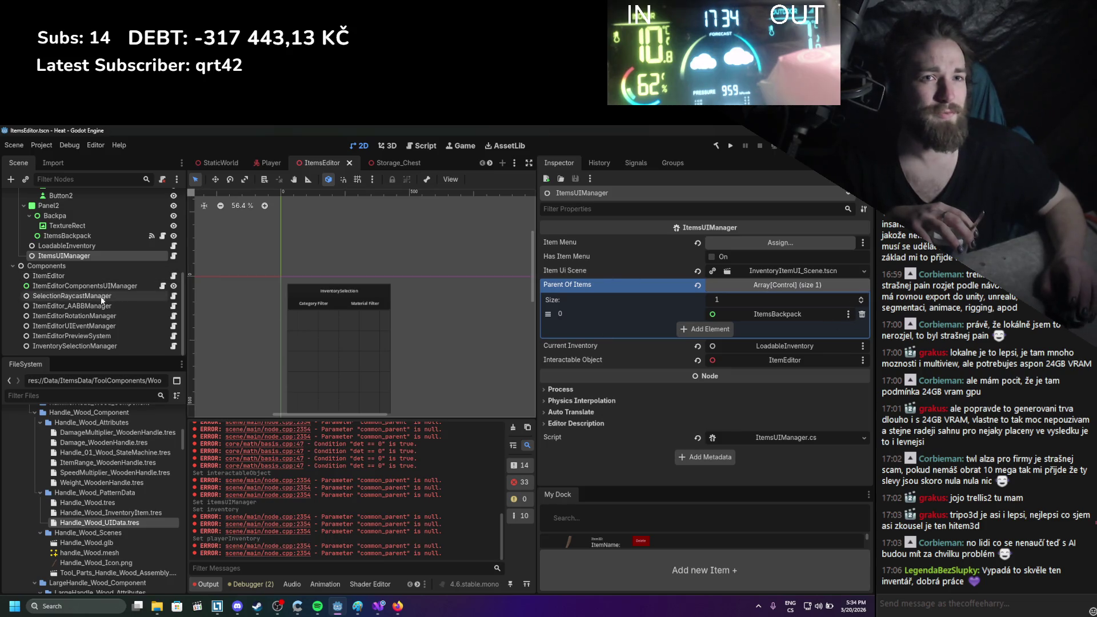
{"action": "scroll", "coordinate": [97, 296], "scroll_direction": "up", "scroll_amount": 3}
{"action": "left_click", "coordinate": [73, 286]}
{"action": "left_click_drag", "start_coordinate": [74, 286], "coordinate": [780, 242]}
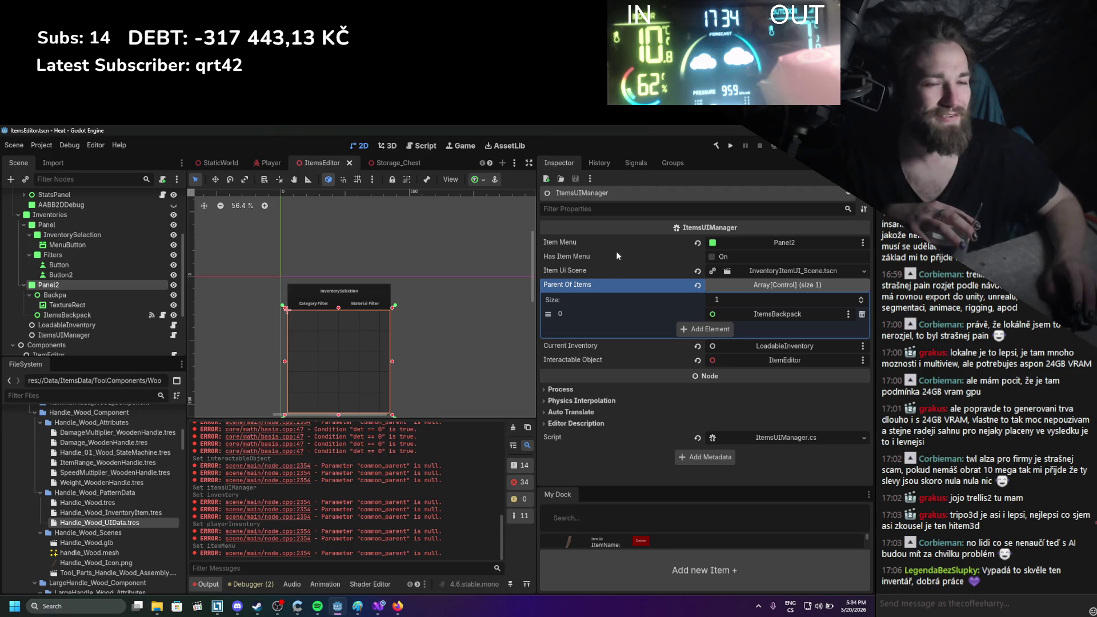
{"action": "scroll", "coordinate": [40, 228], "scroll_direction": "up", "scroll_amount": 1}
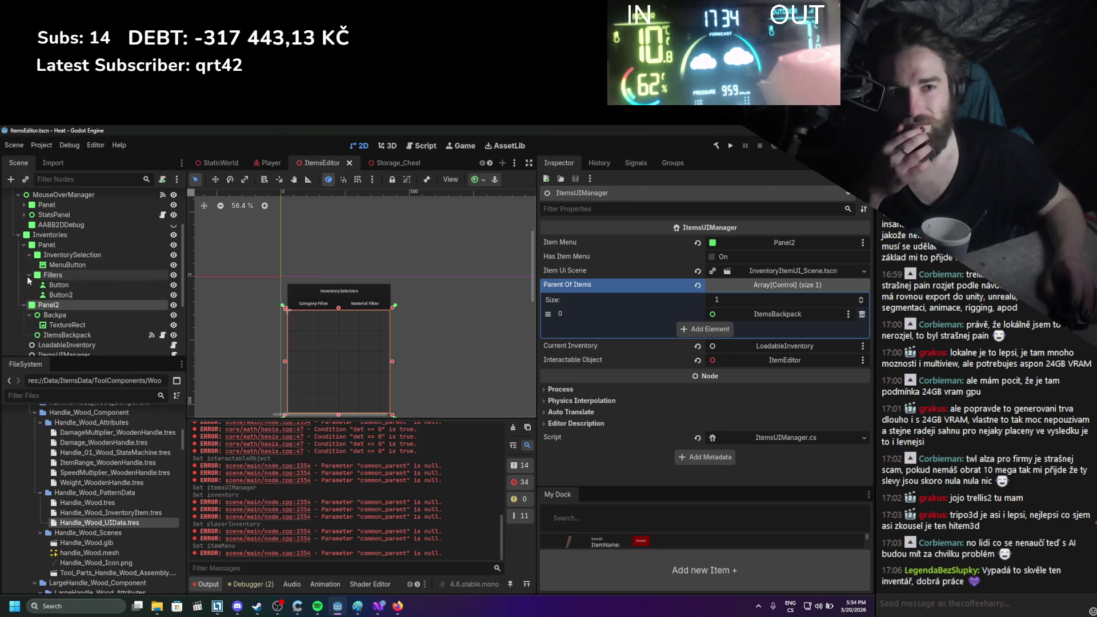
{"action": "left_click", "coordinate": [23, 304]}
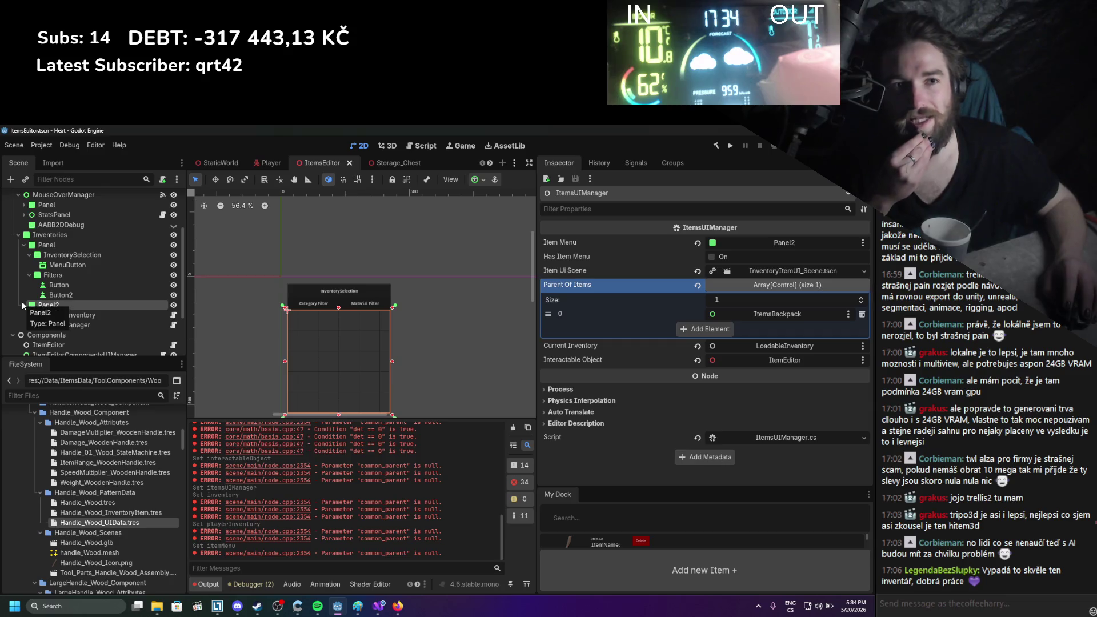
{"action": "left_click", "coordinate": [23, 304]}
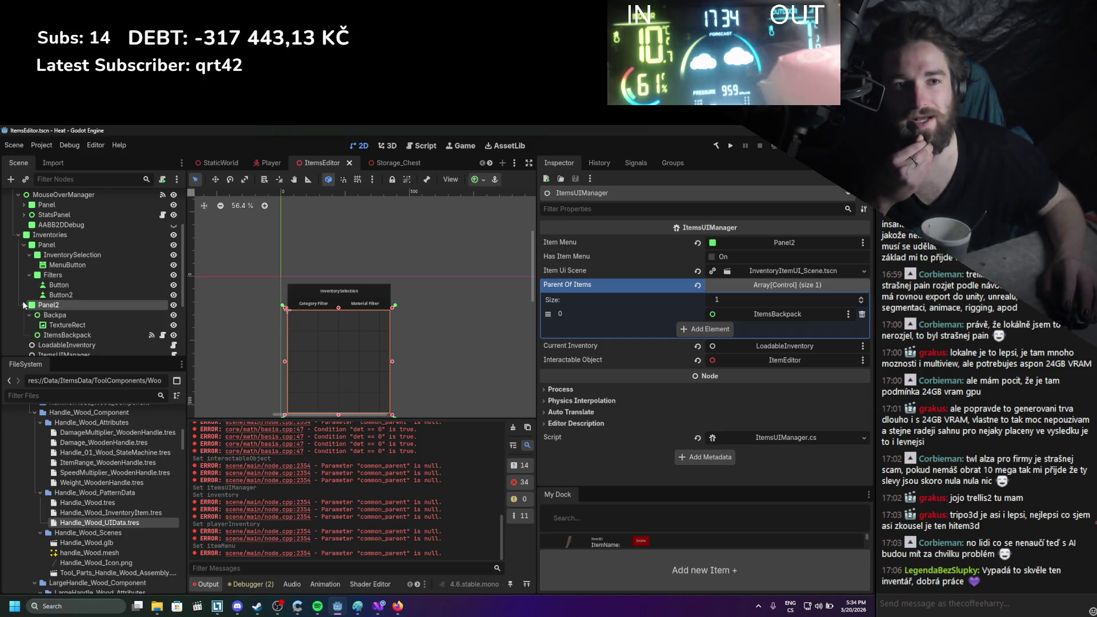
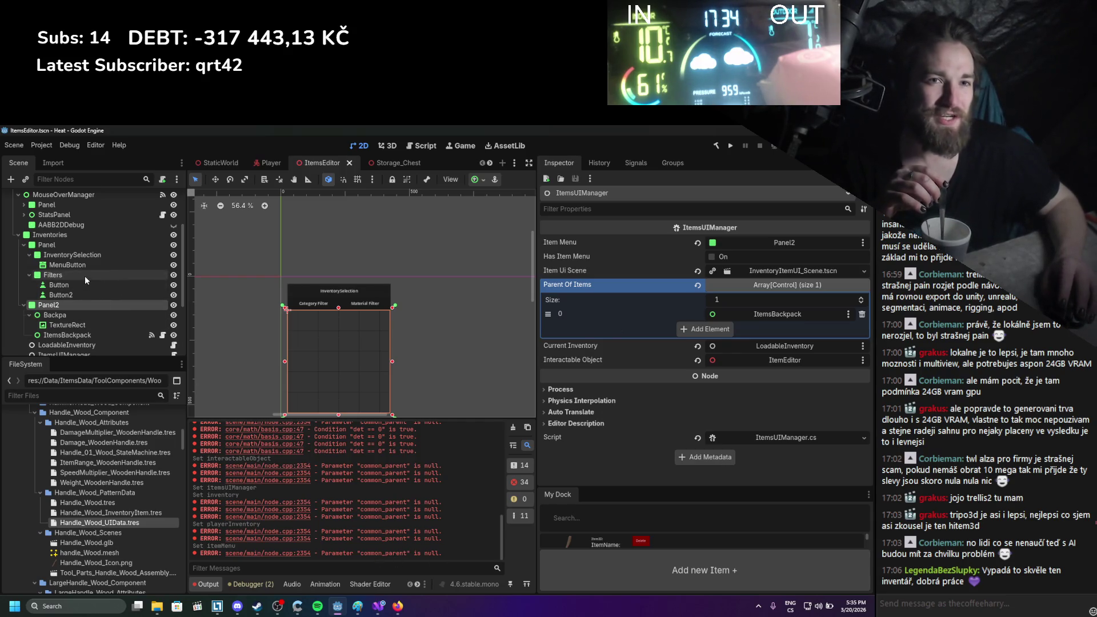
Check ItemsBackpack, ItemsUIManager and LoadableInventory links in the Inspector and save the scene
{"action": "left_click", "coordinate": [76, 333]}
{"action": "scroll", "coordinate": [76, 336], "scroll_direction": "down", "scroll_amount": 2}
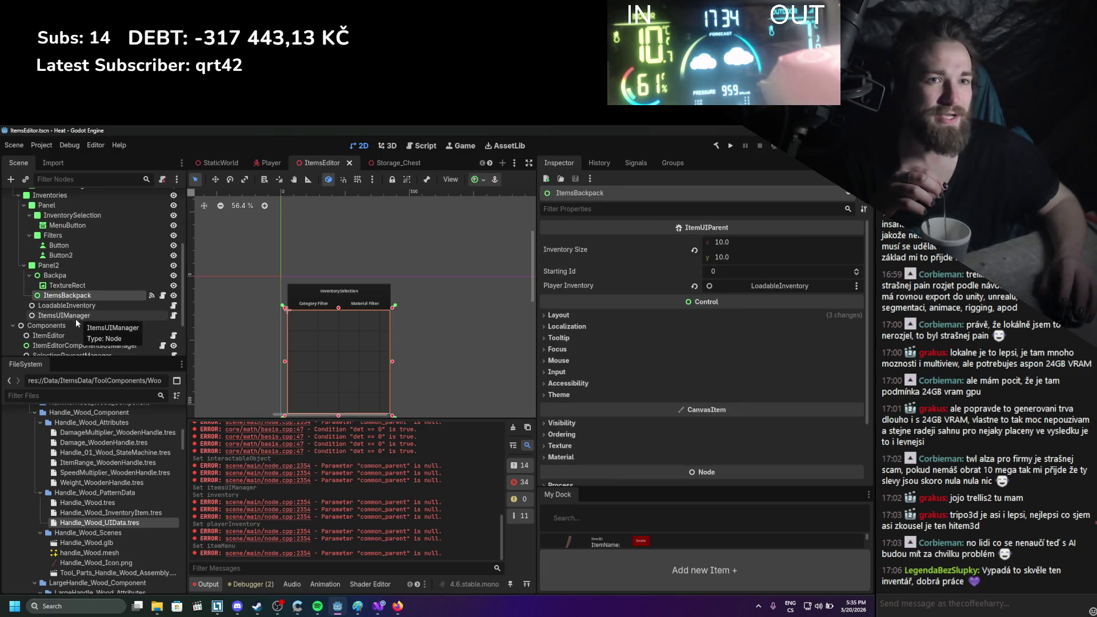
{"action": "left_click", "coordinate": [75, 316]}
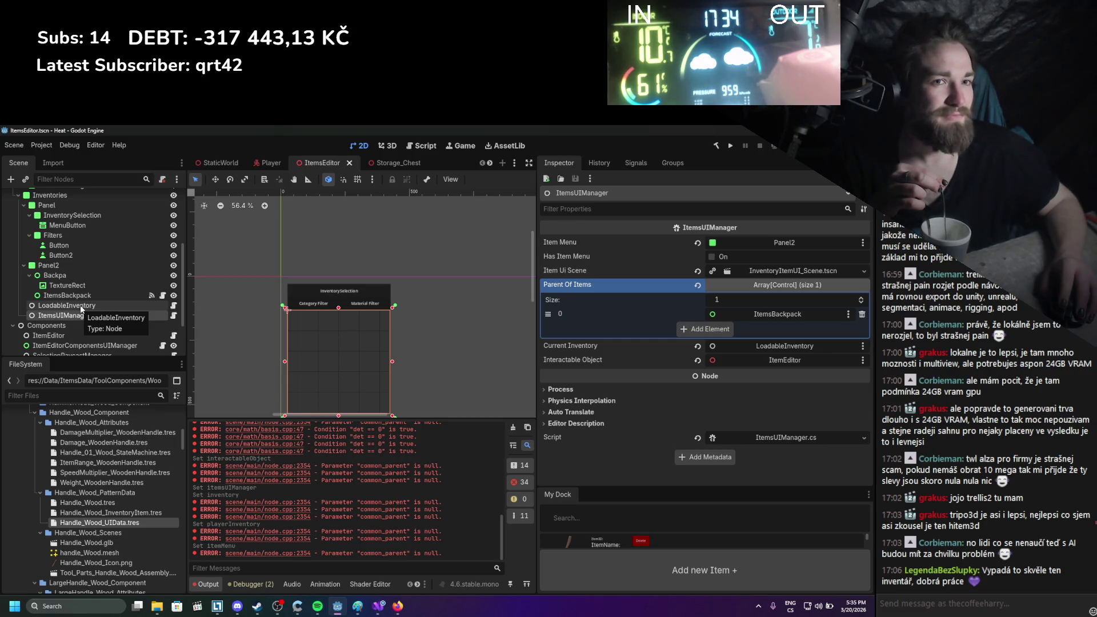
{"action": "left_click", "coordinate": [81, 305]}
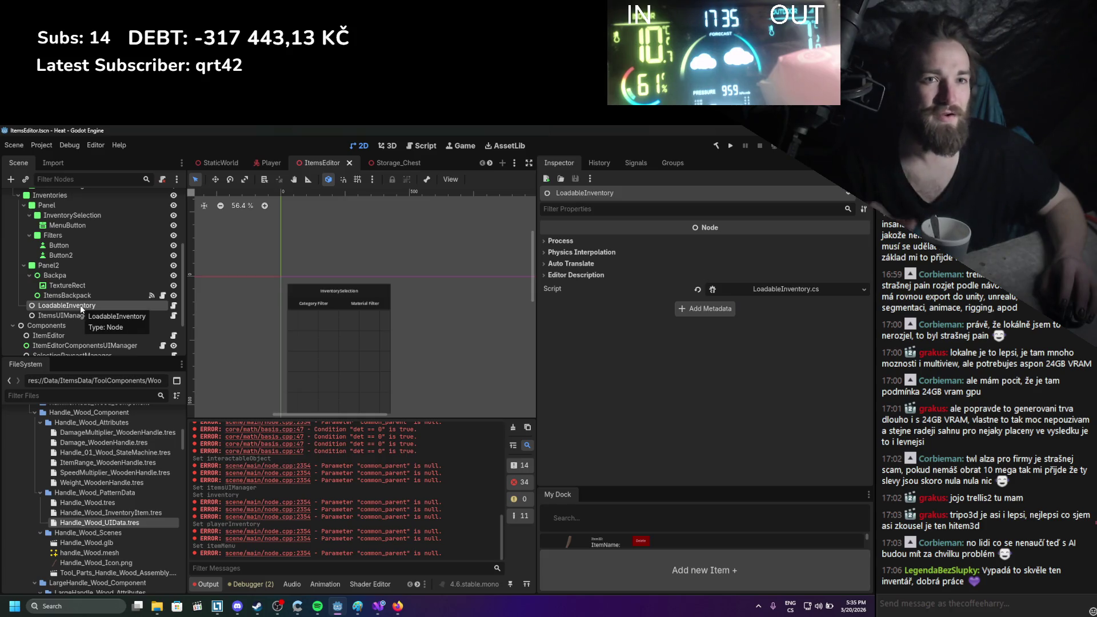
{"action": "key", "text": "ctrl+s"}
Recheck ItemsBackpack's Player Inventory setting, then inspect the StatsPanel node
{"action": "left_click", "coordinate": [83, 295]}
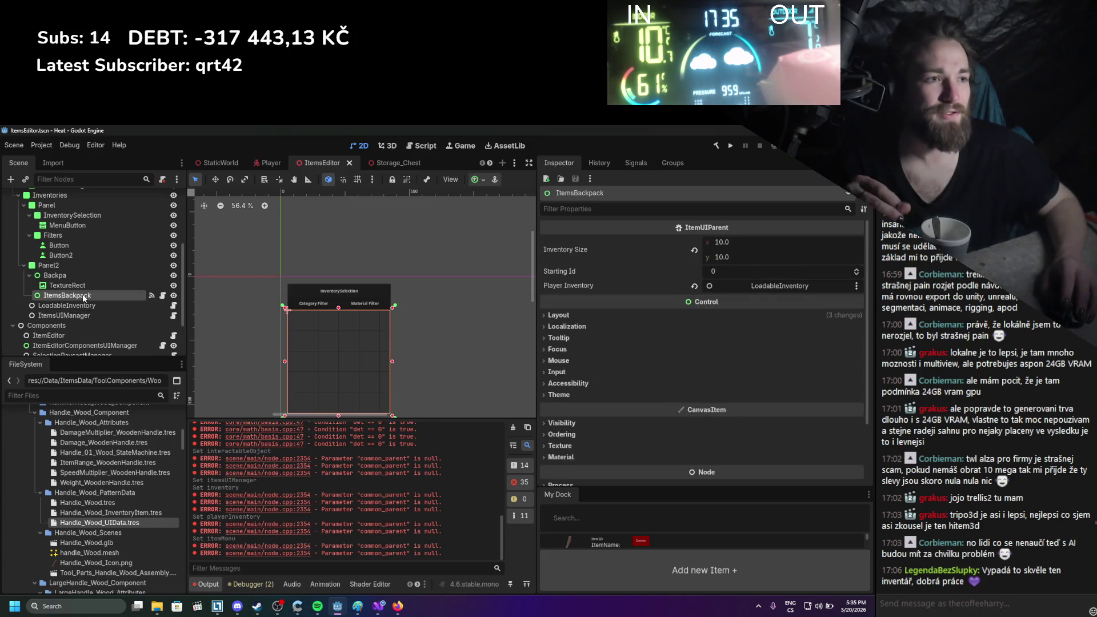
{"action": "scroll", "coordinate": [84, 313], "scroll_direction": "up", "scroll_amount": 3}
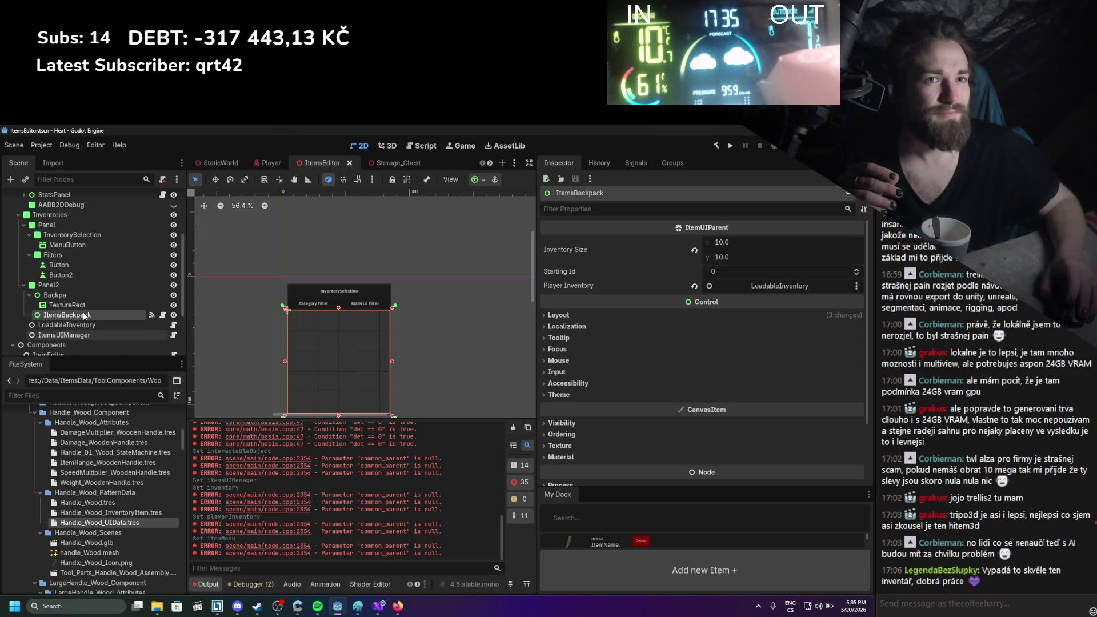
{"action": "scroll", "coordinate": [84, 311], "scroll_direction": "up", "scroll_amount": 1}
{"action": "left_click", "coordinate": [92, 256]}
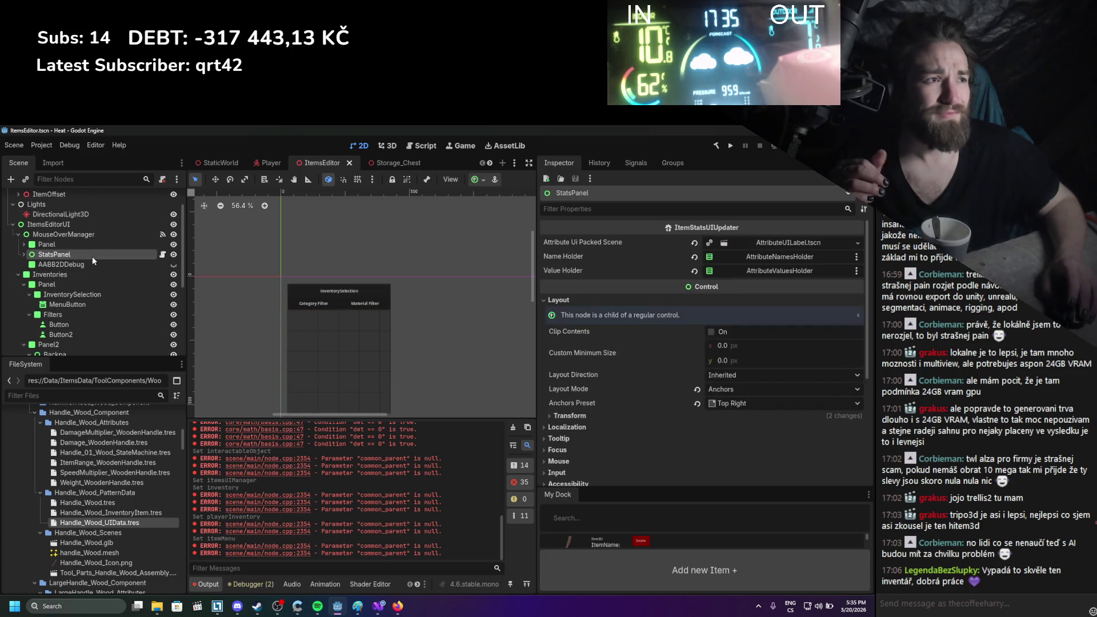
{"action": "scroll", "coordinate": [92, 256], "scroll_direction": "up", "scroll_amount": 2}
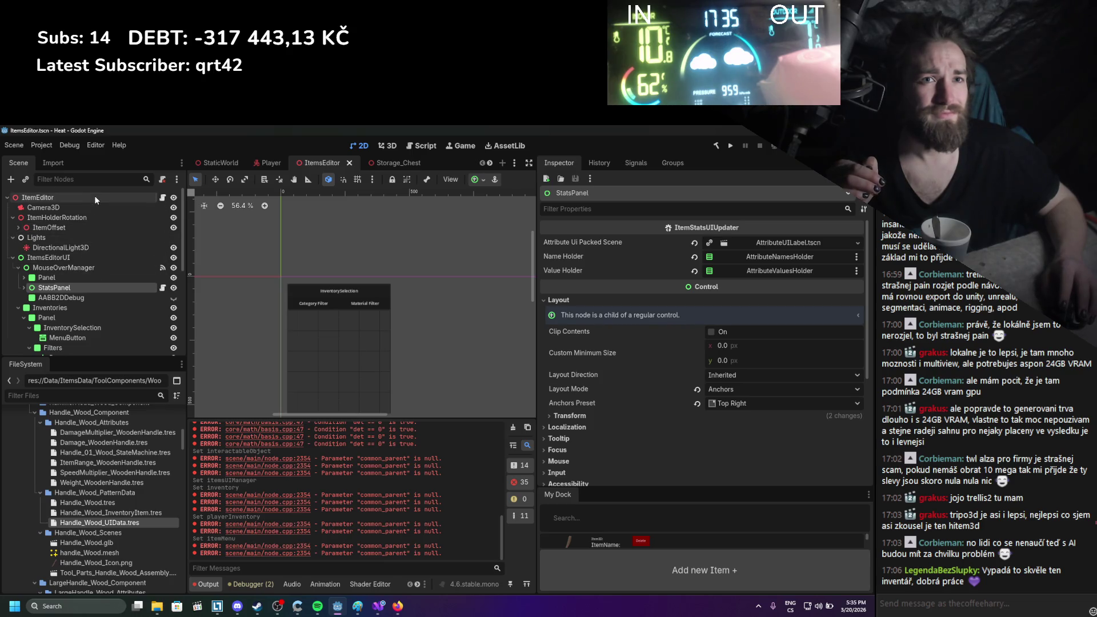
Select the ItemEditor root and the InventorySelectionManager node
{"action": "left_click", "coordinate": [94, 197]}
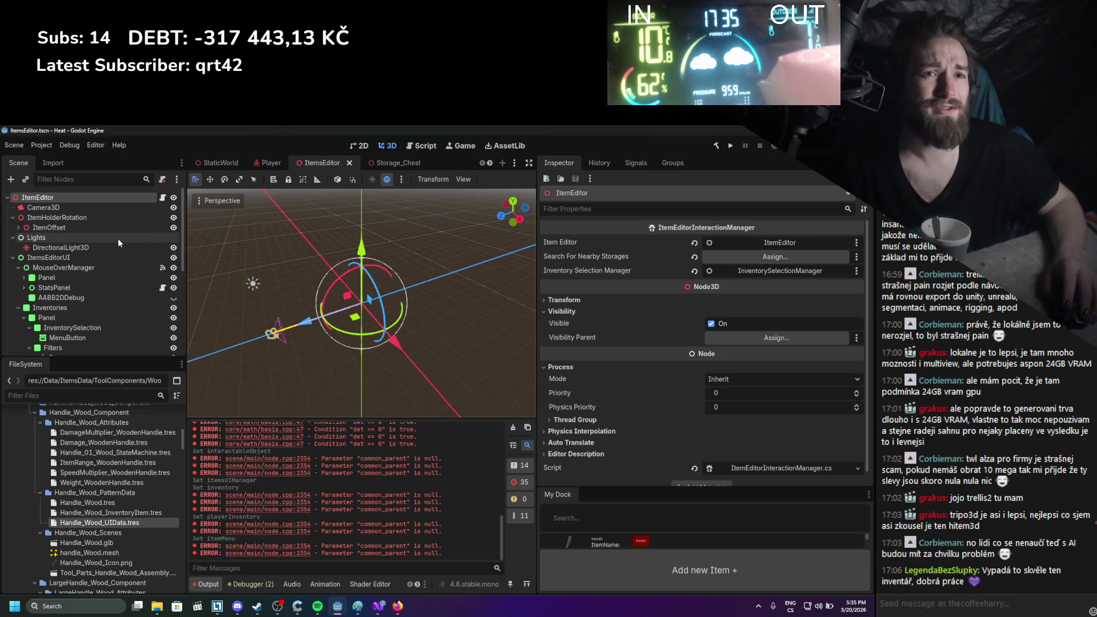
{"action": "scroll", "coordinate": [117, 245], "scroll_direction": "down", "scroll_amount": 10}
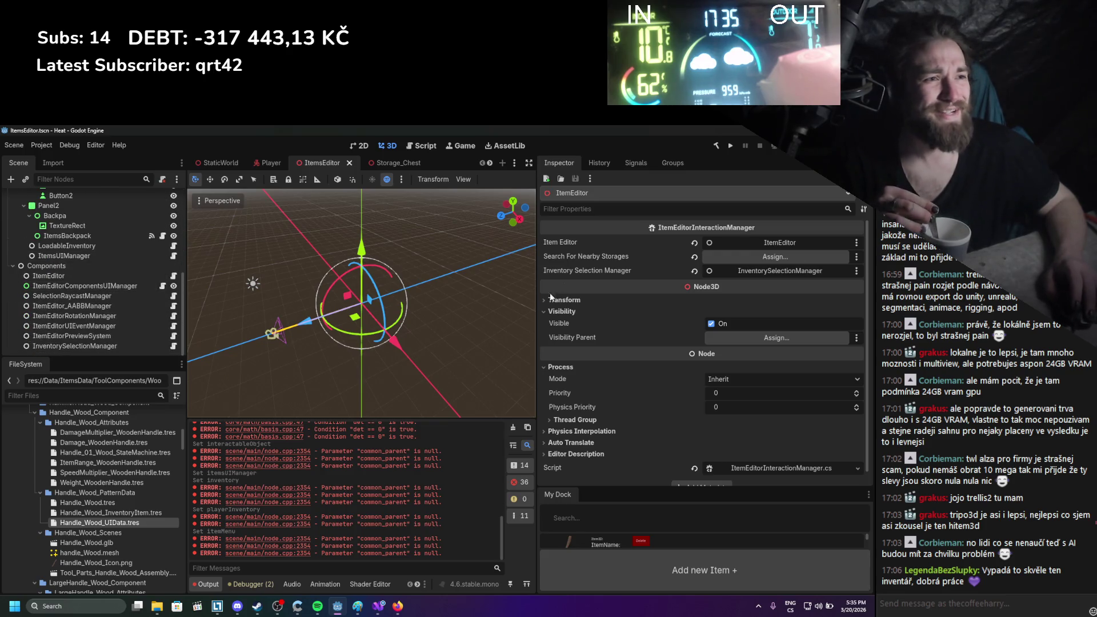
{"action": "left_click", "coordinate": [514, 429]}
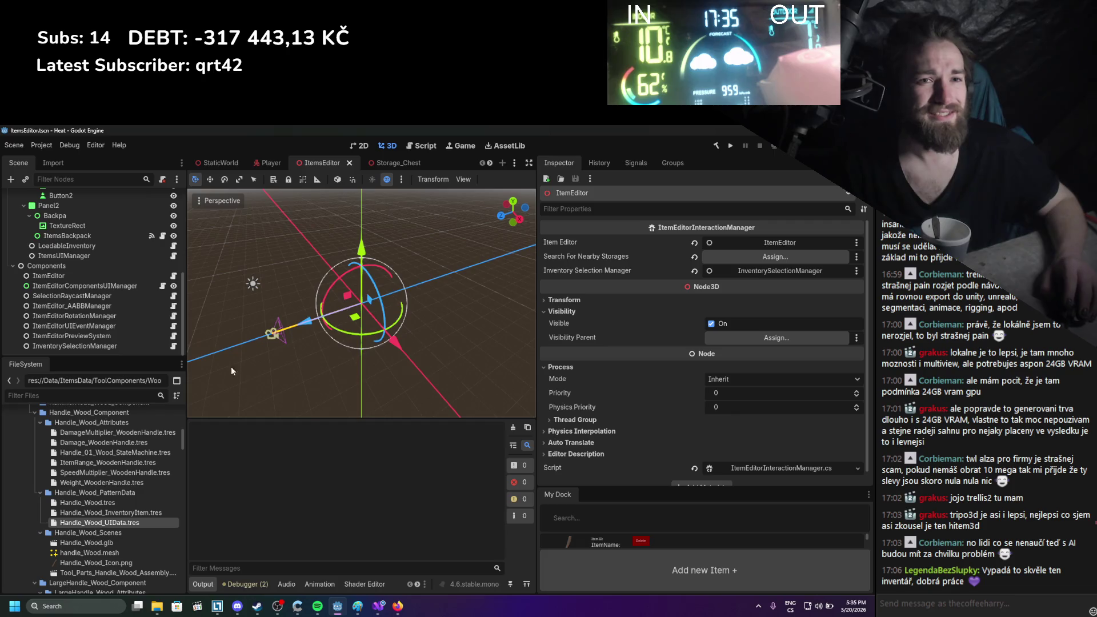
Review the five component managers under Components, save the scene, and launch a test run
{"action": "left_click", "coordinate": [99, 347]}
{"action": "left_click", "coordinate": [100, 337]}
{"action": "left_click", "coordinate": [101, 327]}
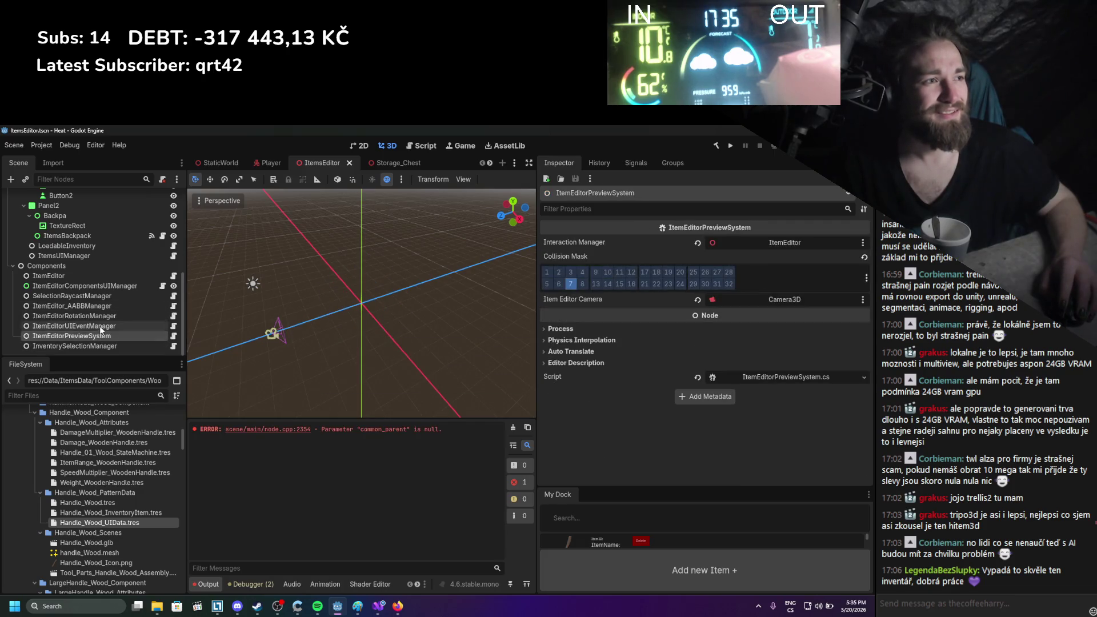
{"action": "left_click", "coordinate": [104, 309]}
{"action": "left_click", "coordinate": [99, 296]}
{"action": "key", "text": "ctrl+s"}
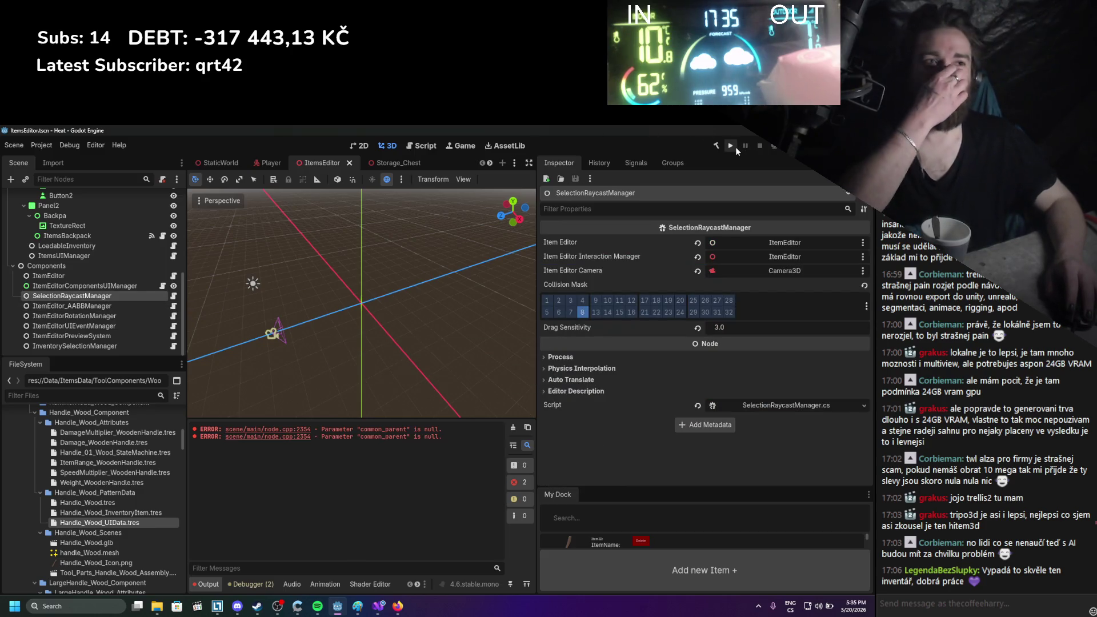
{"action": "left_click", "coordinate": [733, 146]}
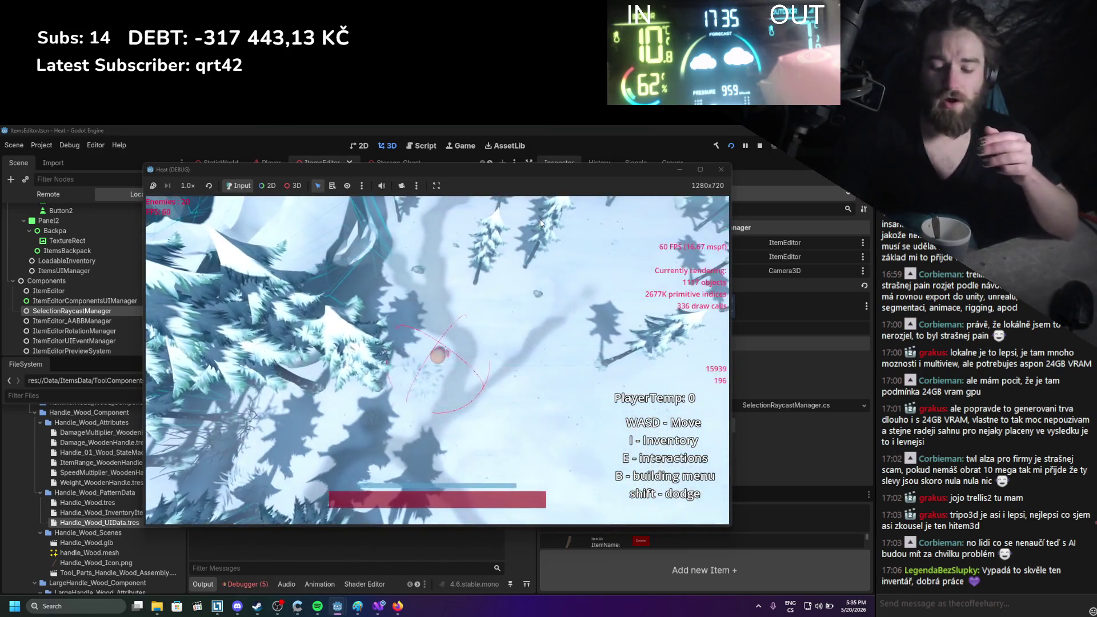
Open the inventory, drag the chest into the world, right-click the log, then stop and list debugger errors
{"action": "key", "text": "i"}
{"action": "left_click_drag", "start_coordinate": [442, 390], "coordinate": [489, 406]}
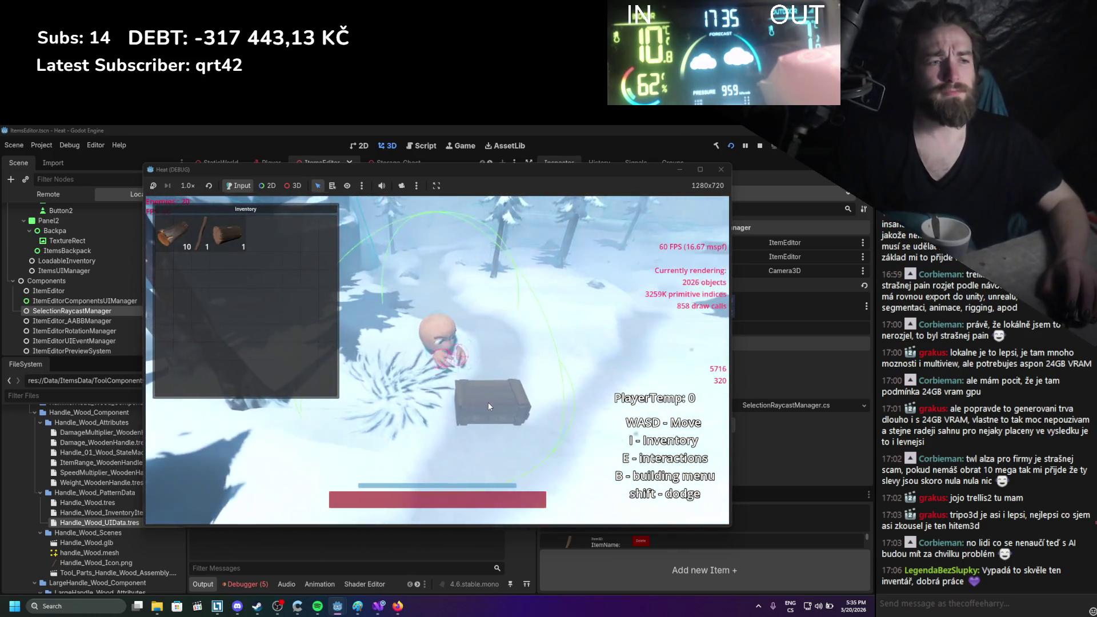
{"action": "right_click", "coordinate": [240, 231]}
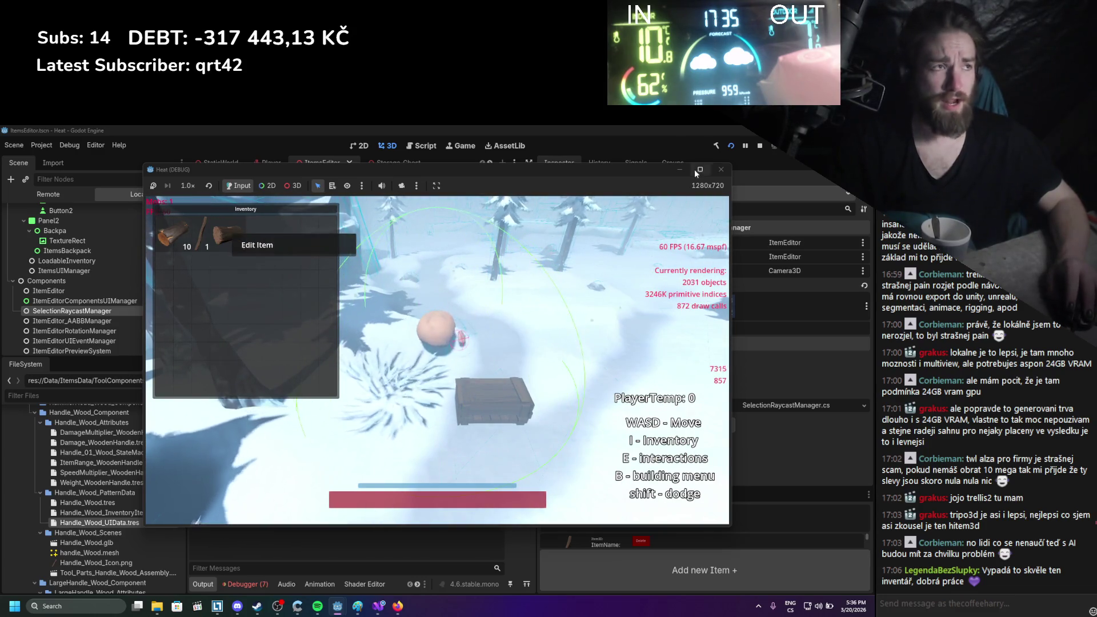
{"action": "key", "text": "F8"}
{"action": "left_click", "coordinate": [251, 575]}
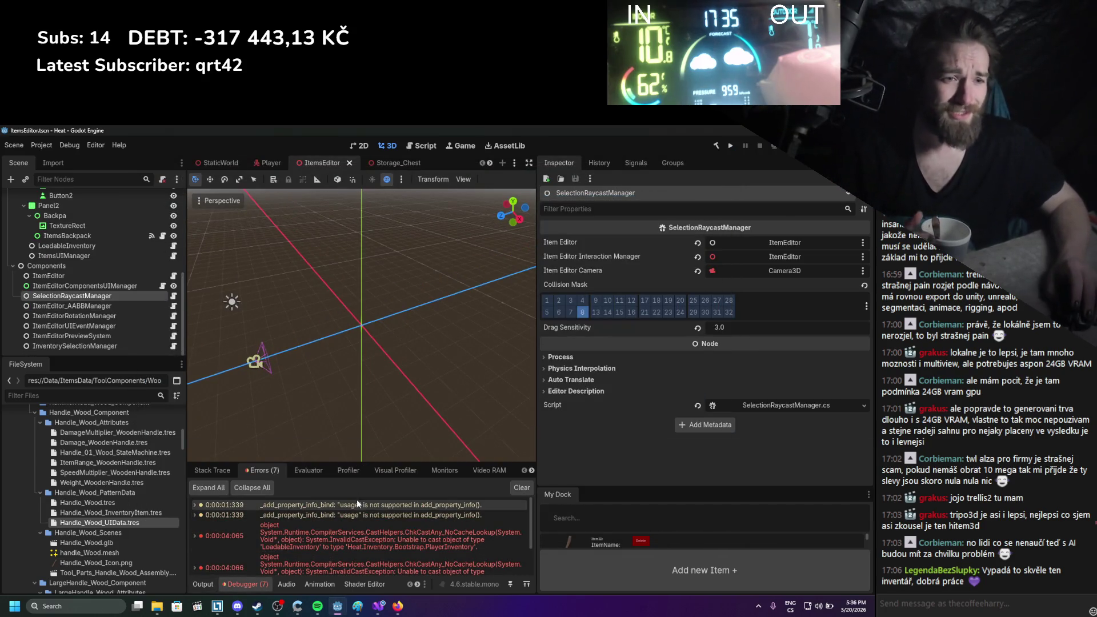
Read the LoadableInventory-to-PlayerInventory cast error trace, then open ItemsUIManager.cs in Visual Studio
{"action": "mouse_move", "coordinate": [355, 504]}
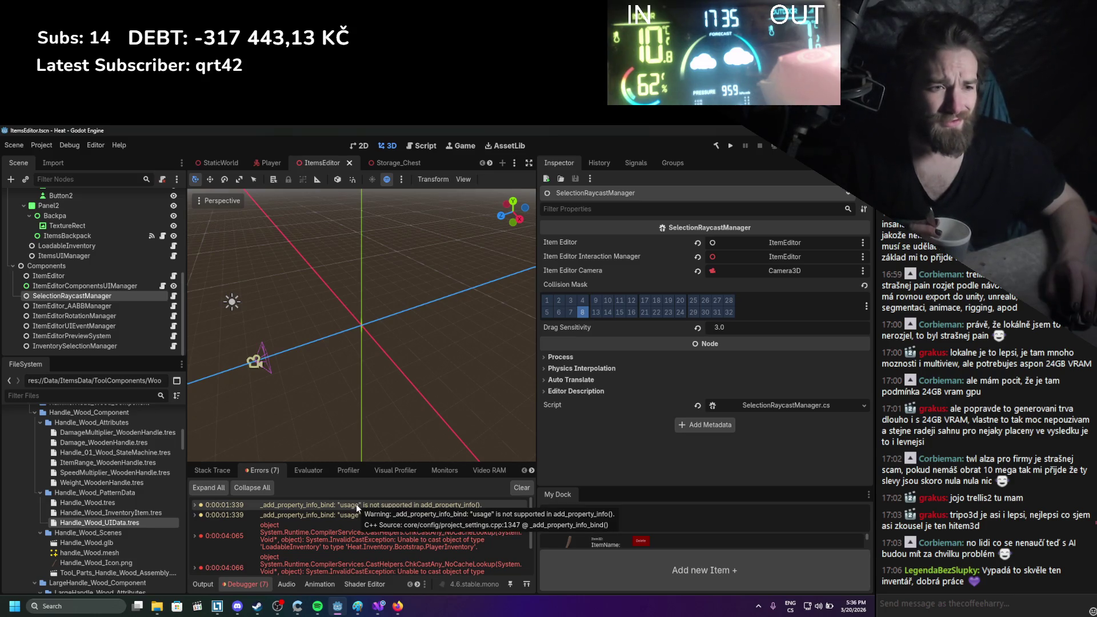
{"action": "scroll", "coordinate": [358, 514], "scroll_direction": "down", "scroll_amount": 1}
{"action": "mouse_move", "coordinate": [361, 529]}
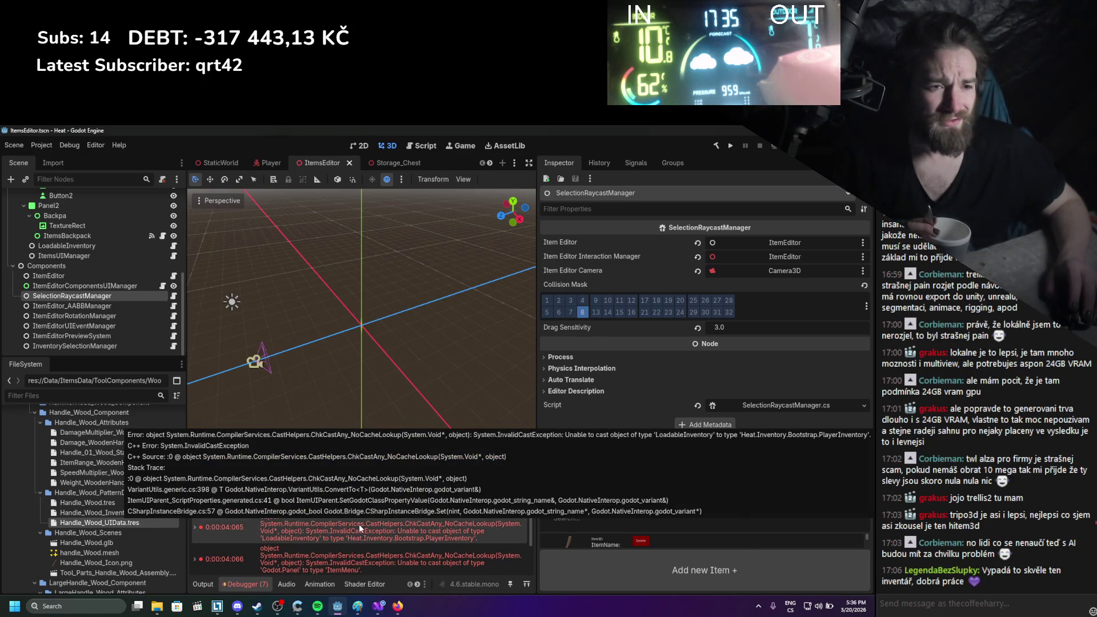
{"action": "scroll", "coordinate": [359, 528], "scroll_direction": "down", "scroll_amount": 1}
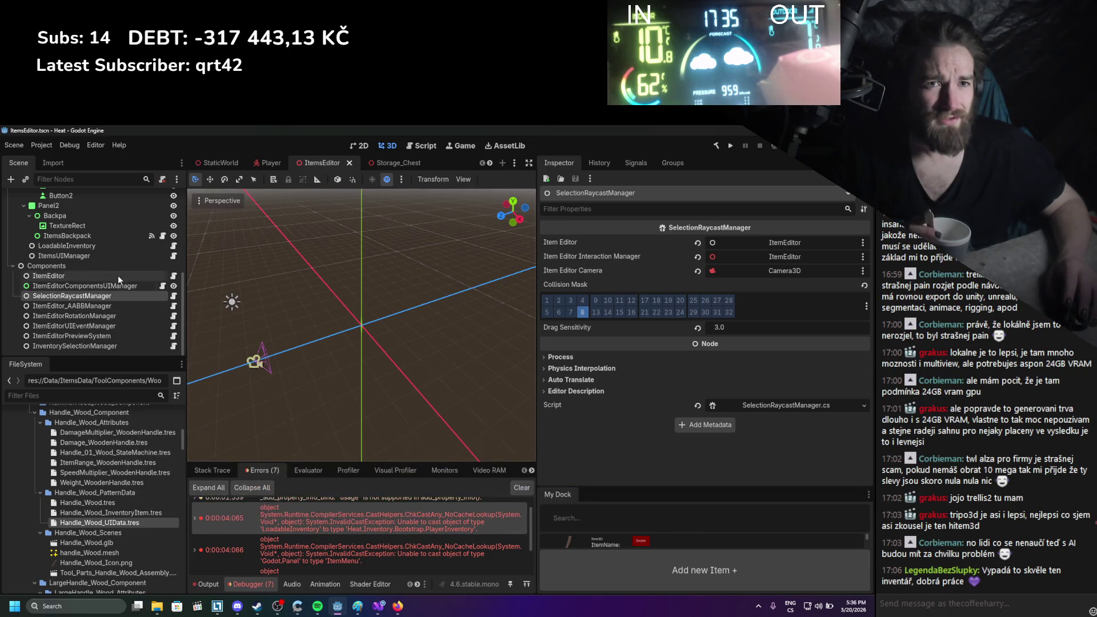
{"action": "left_click", "coordinate": [129, 257]}
{"action": "left_click", "coordinate": [172, 256]}
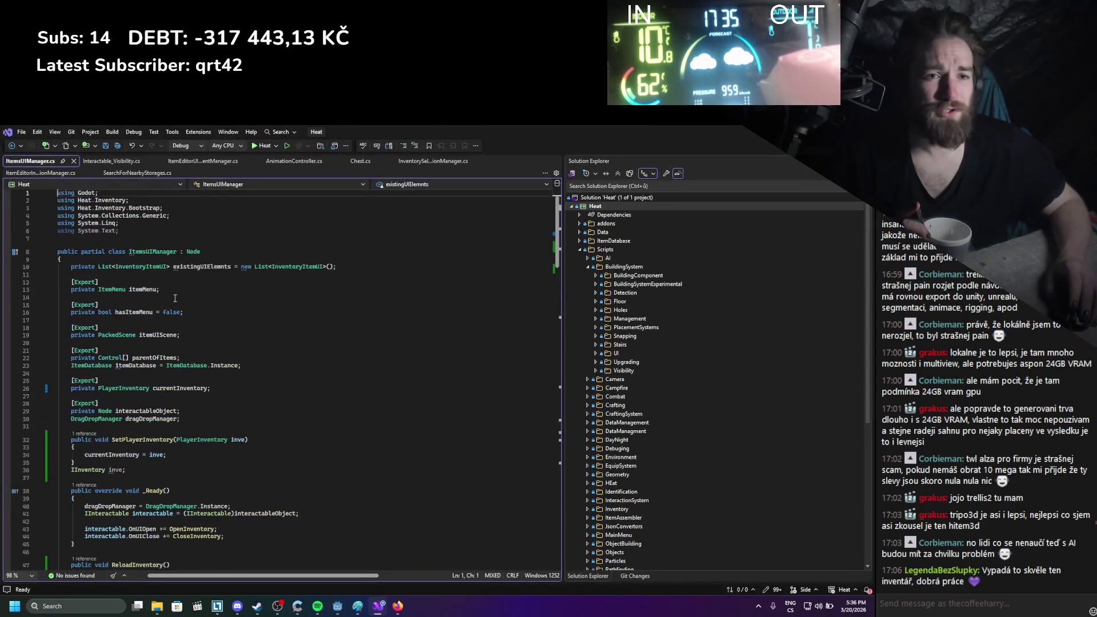